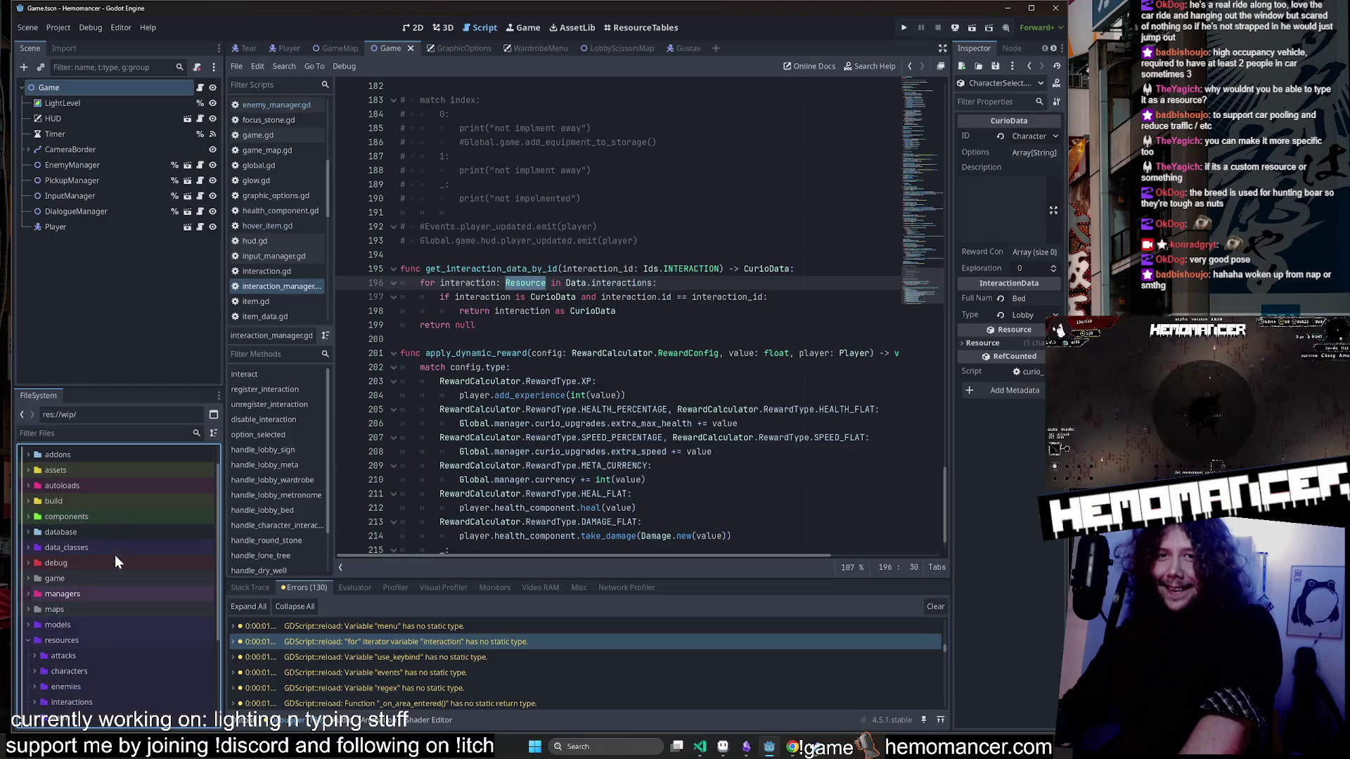
Open data_classes/curio_data.gd to see what CurioData extends, then jump to the line 196 for-iterator warning.
{"action": "double_click", "coordinate": [126, 545]}
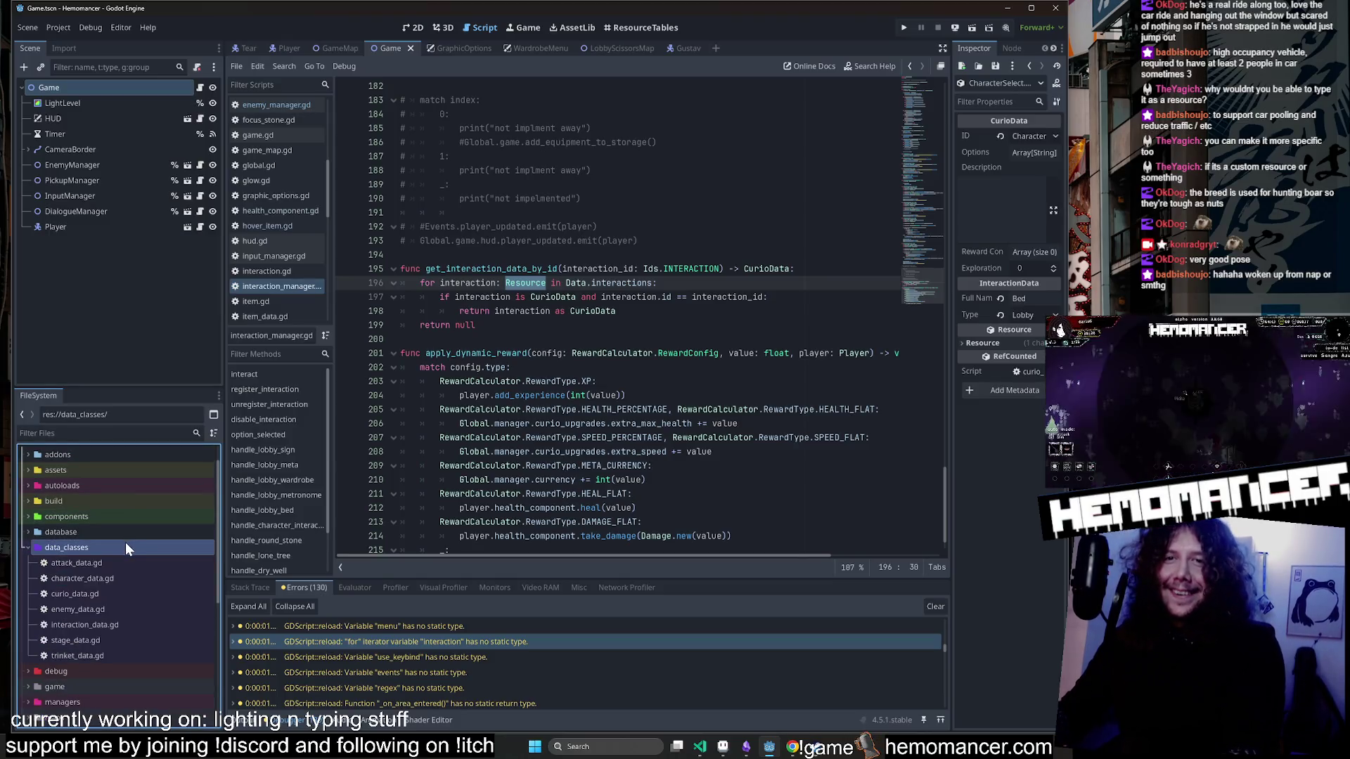
{"action": "double_click", "coordinate": [125, 600]}
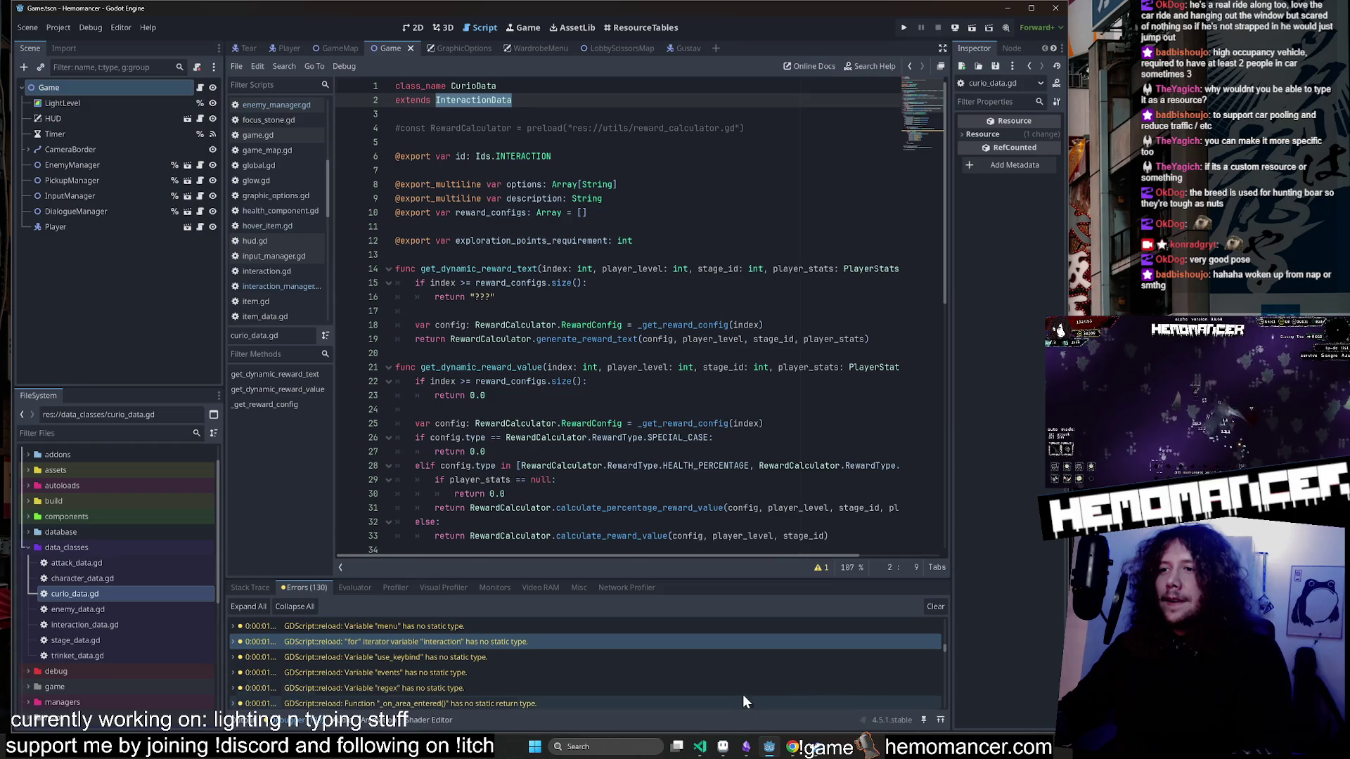
{"action": "left_click", "coordinate": [700, 748]}
{"action": "left_click", "coordinate": [701, 748]}
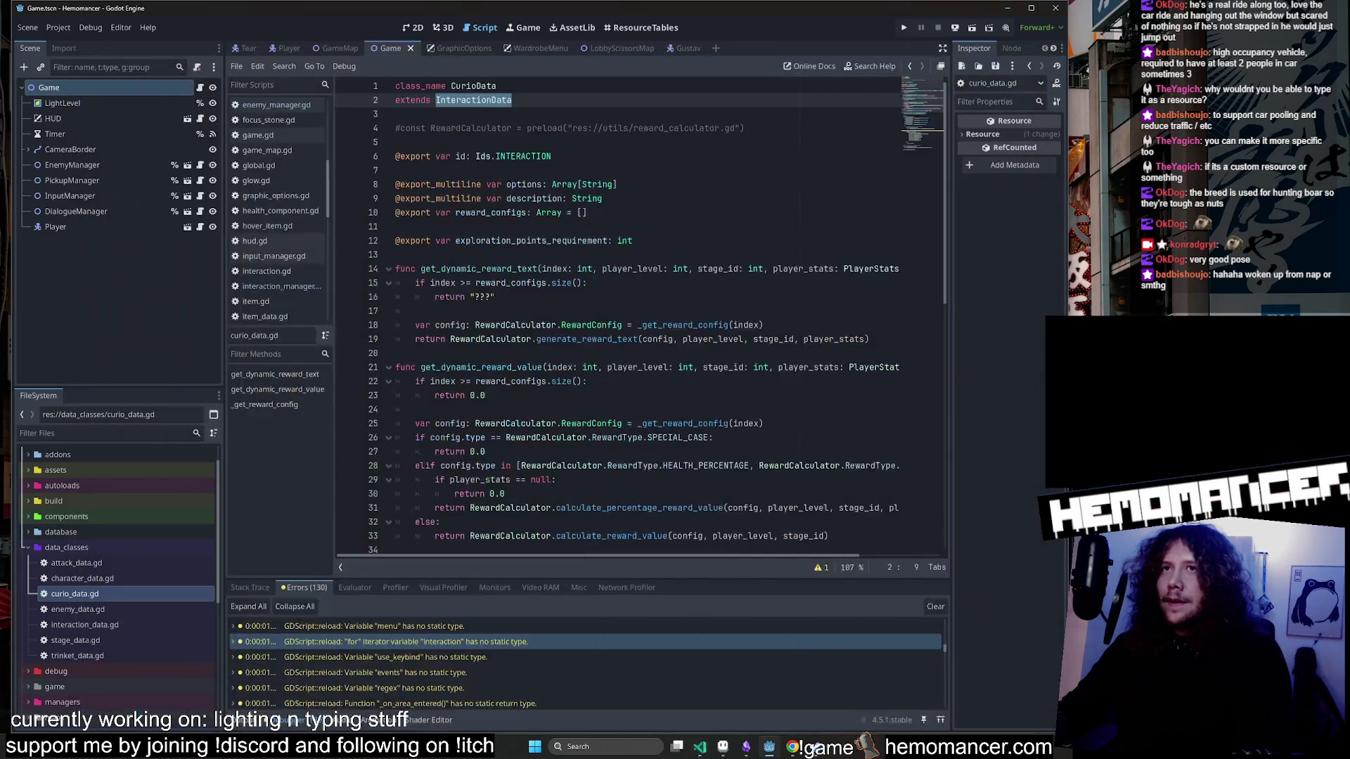
{"action": "double_click", "coordinate": [449, 642]}
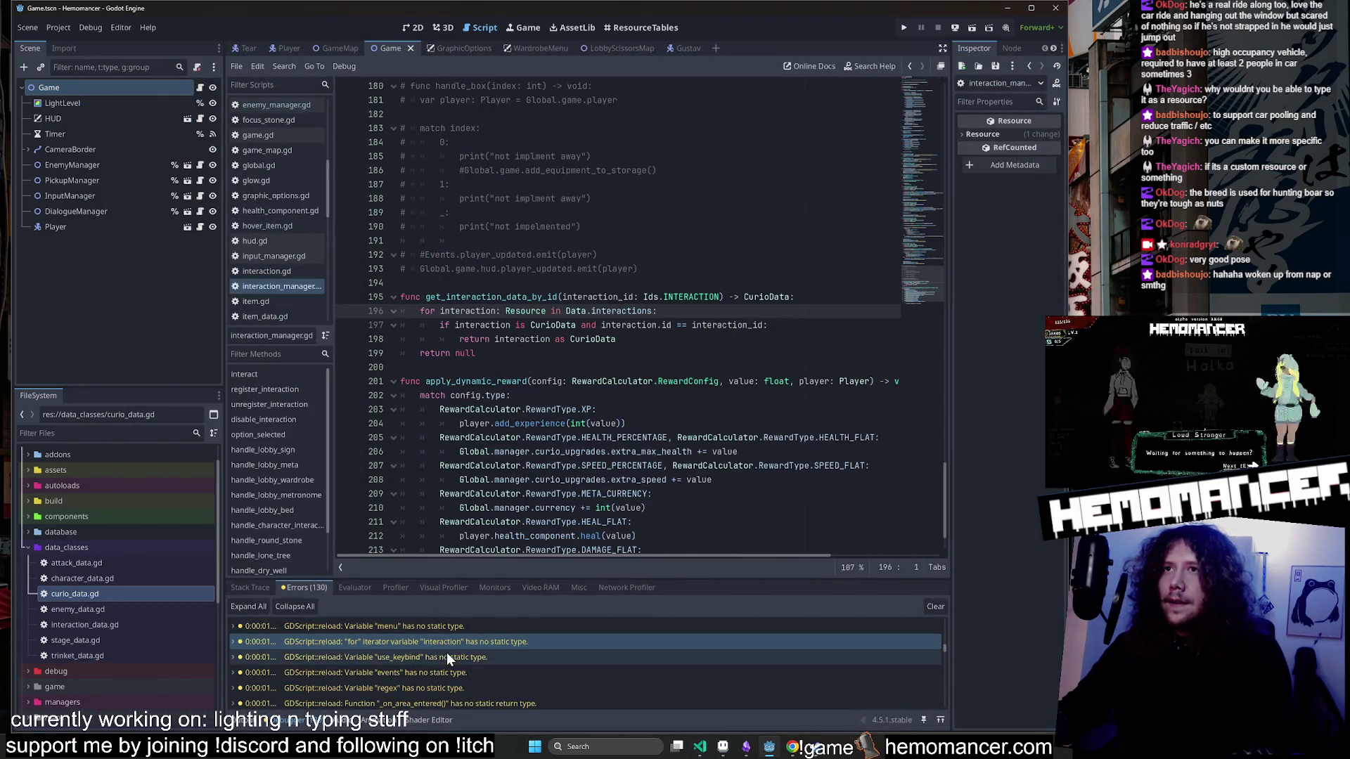
Change line 196's loop variable type from Resource to InteractionData and save the script.
{"action": "left_click", "coordinate": [524, 311]}
{"action": "left_click", "coordinate": [531, 339]}
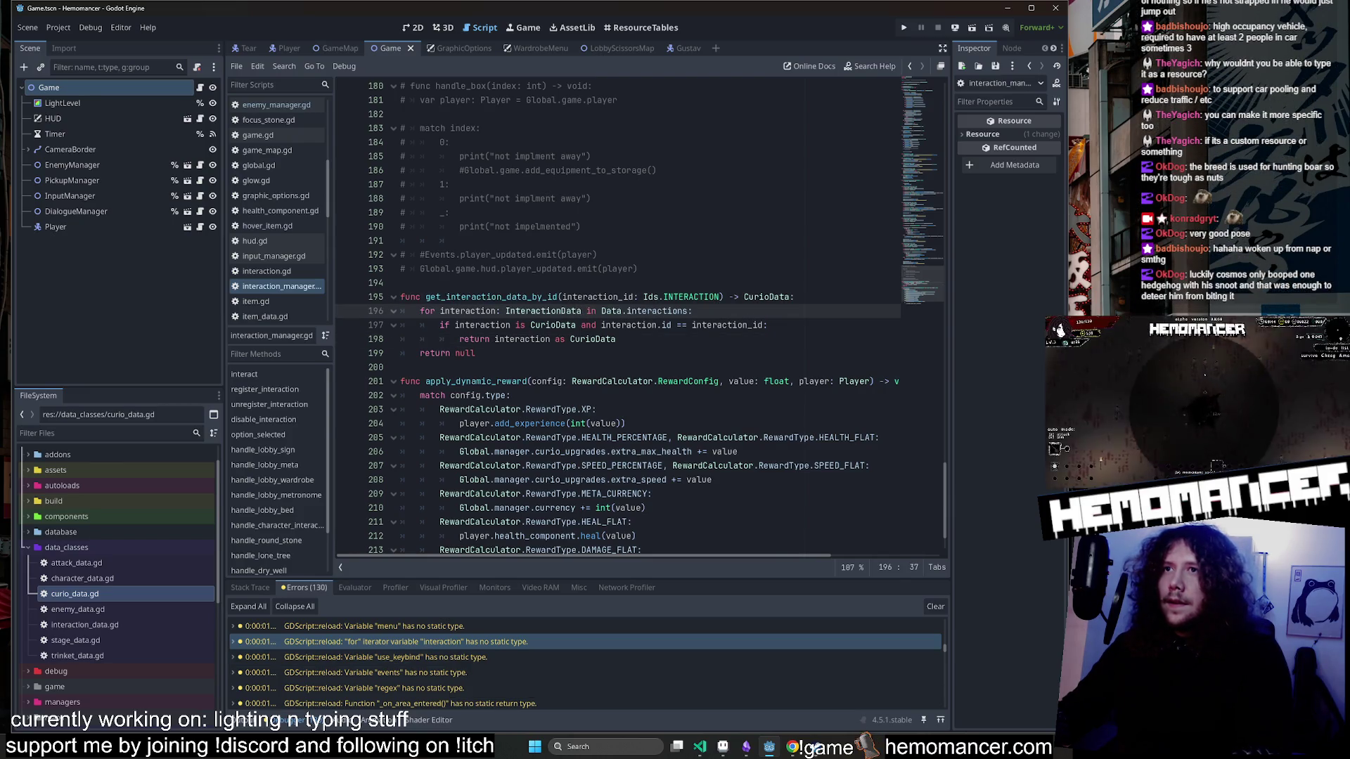
{"action": "left_click", "coordinate": [596, 254]}
{"action": "key", "text": "ctrl+s"}
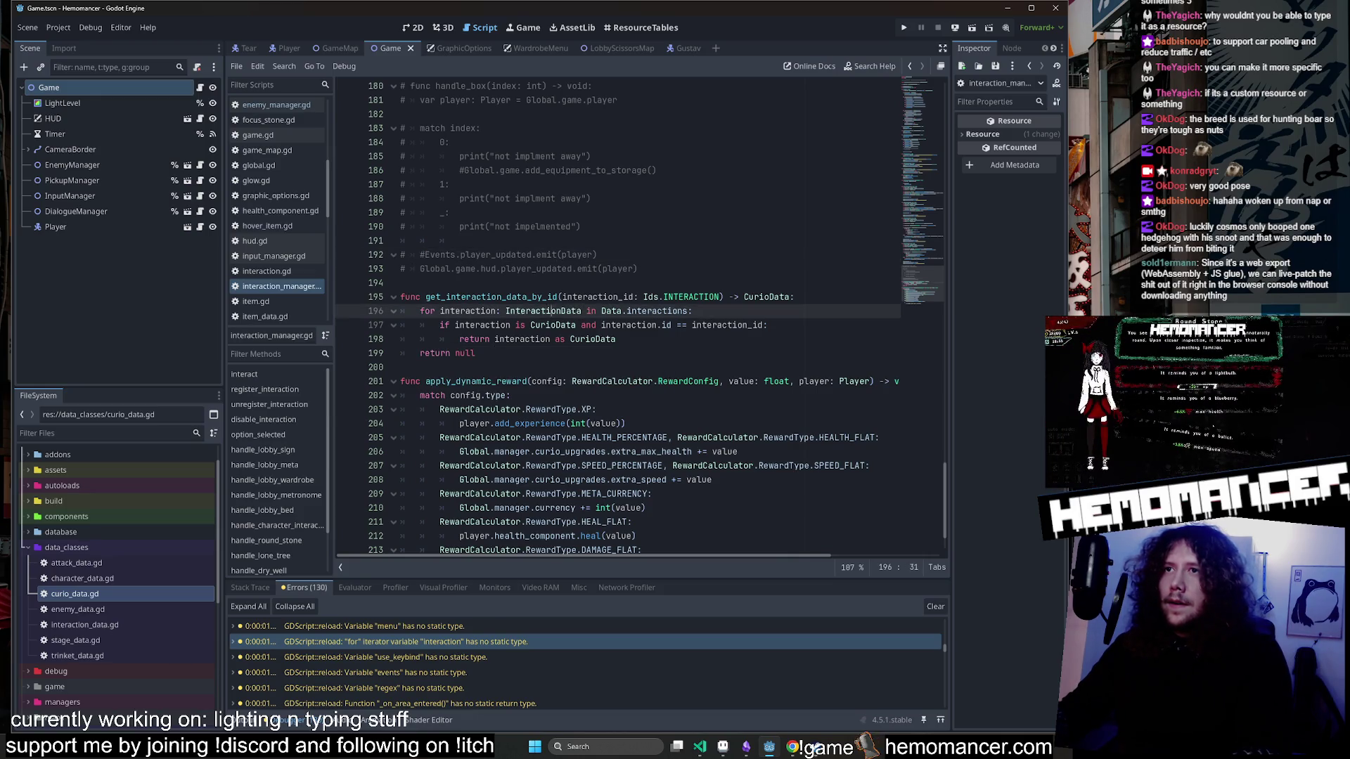
Start a debug run of the Hemomancer project with F5.
{"action": "left_click", "coordinate": [477, 353]}
{"action": "left_click", "coordinate": [647, 241]}
{"action": "key", "text": "F5"}
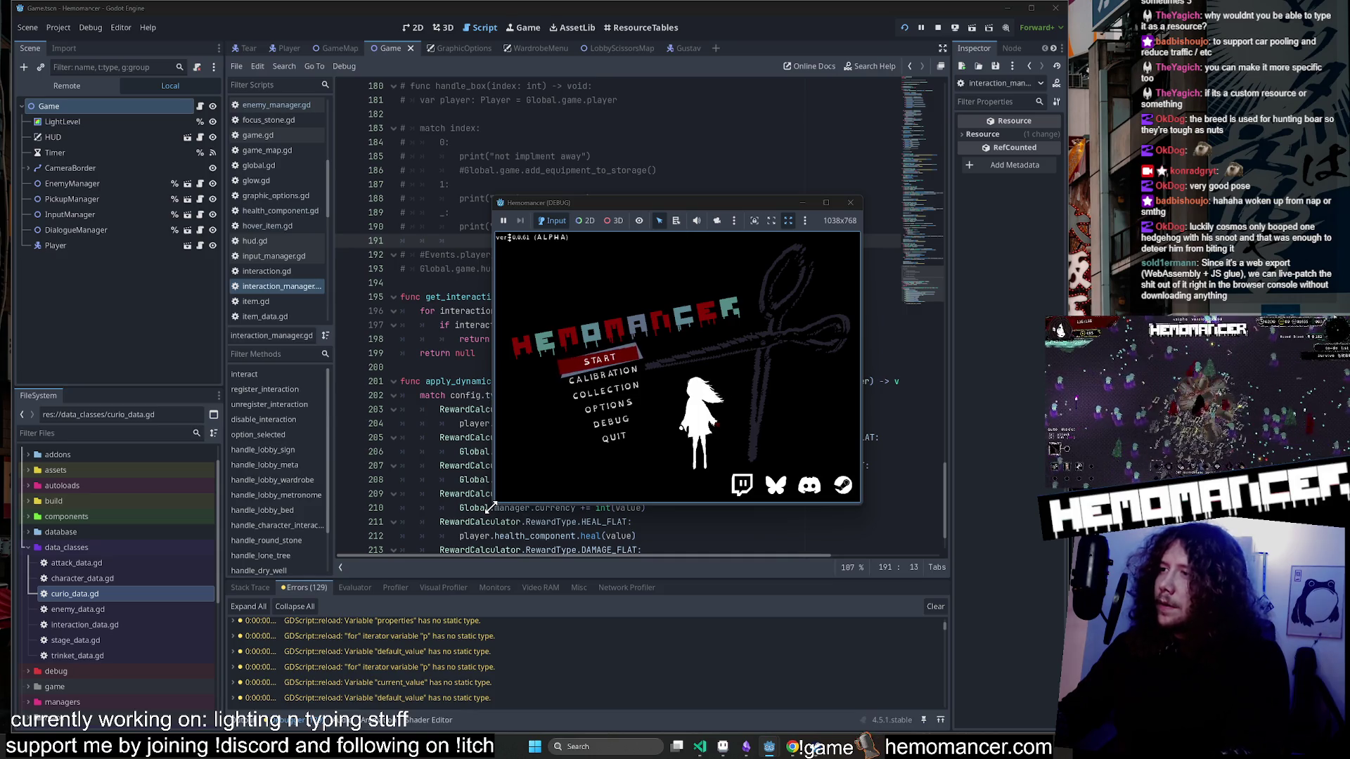
Drag the bottom-left and top-right corners to resize the game window to 2300x1664.
{"action": "mouse_move", "coordinate": [482, 517]}
{"action": "left_mouse_down"}
{"action": "mouse_move", "coordinate": [204, 654]}
{"action": "mouse_move", "coordinate": [187, 685]}
{"action": "left_mouse_up"}
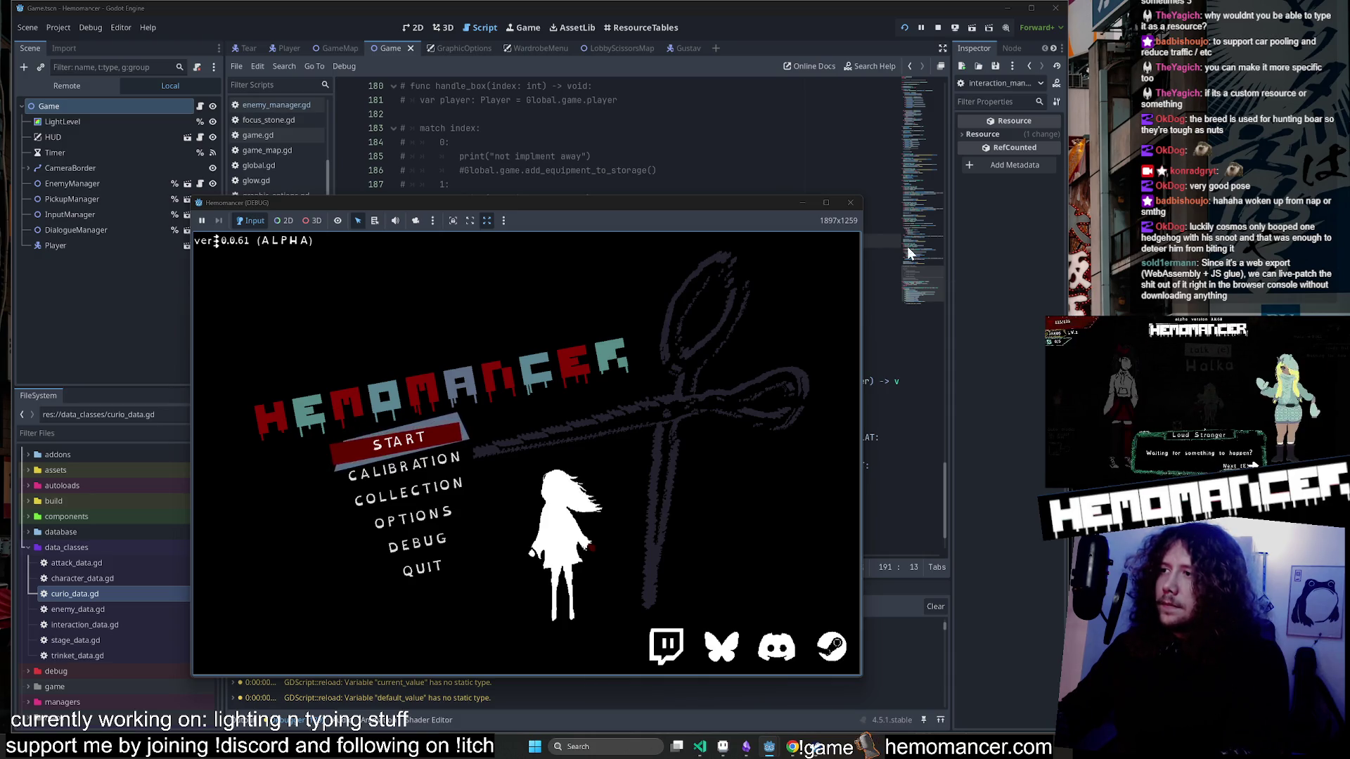
{"action": "left_click_drag", "start_coordinate": [865, 196], "coordinate": [1003, 57]}
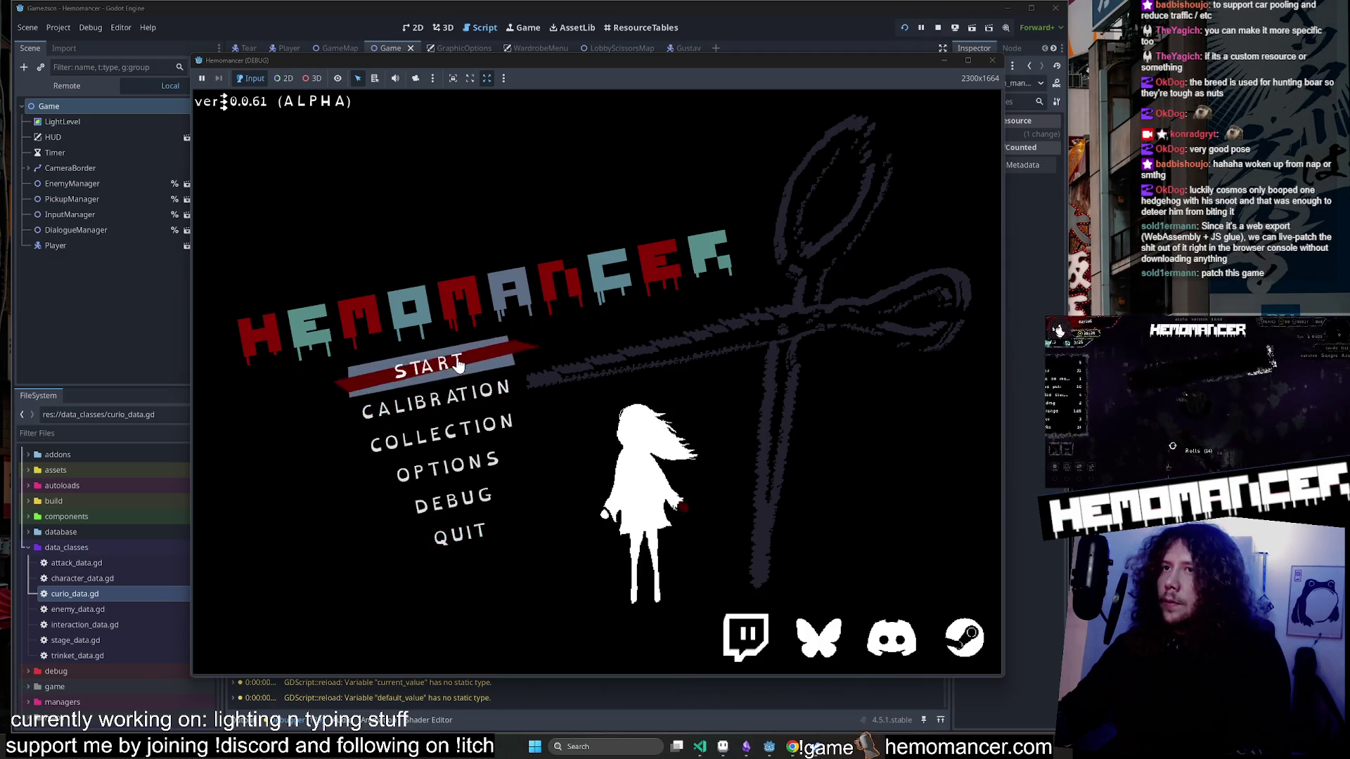
Start a new game and walk to the signpole to travel to the survival level.
{"action": "left_click", "coordinate": [436, 365]}
{"action": "key", "text": "w"}
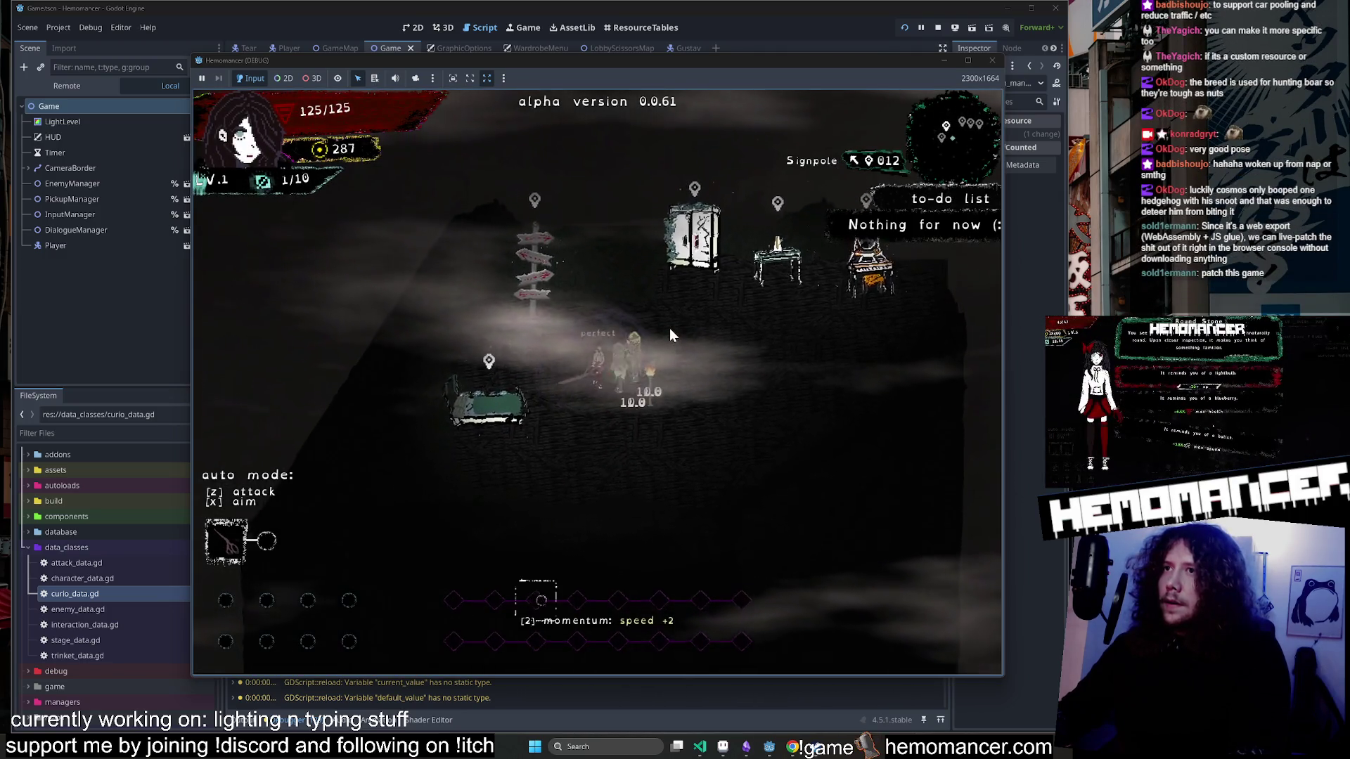
{"action": "key", "text": "w"}
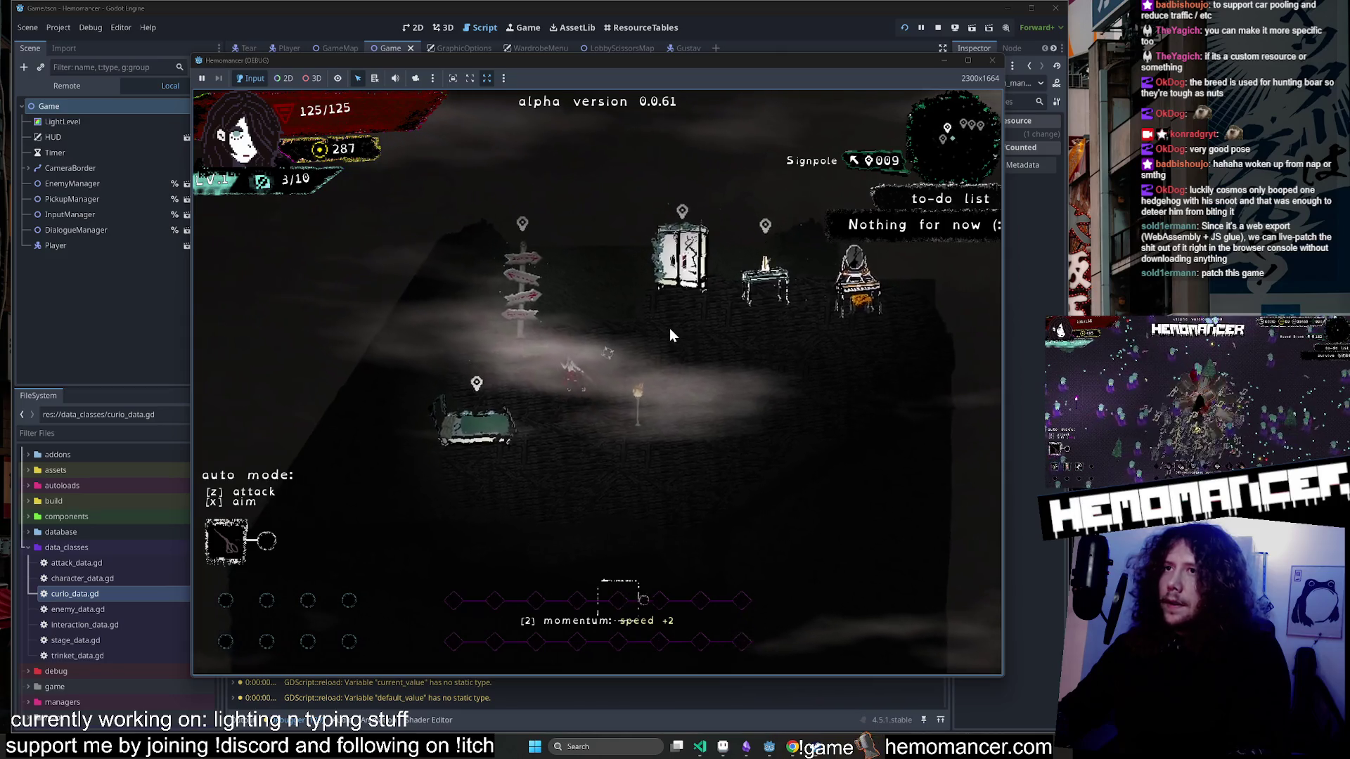
{"action": "key", "text": "e"}
{"action": "key", "text": "Return"}
Fight through the enemies and pick an upgrade card at the first level-up.
{"action": "key", "text": "w"}
{"action": "key", "text": "w"}
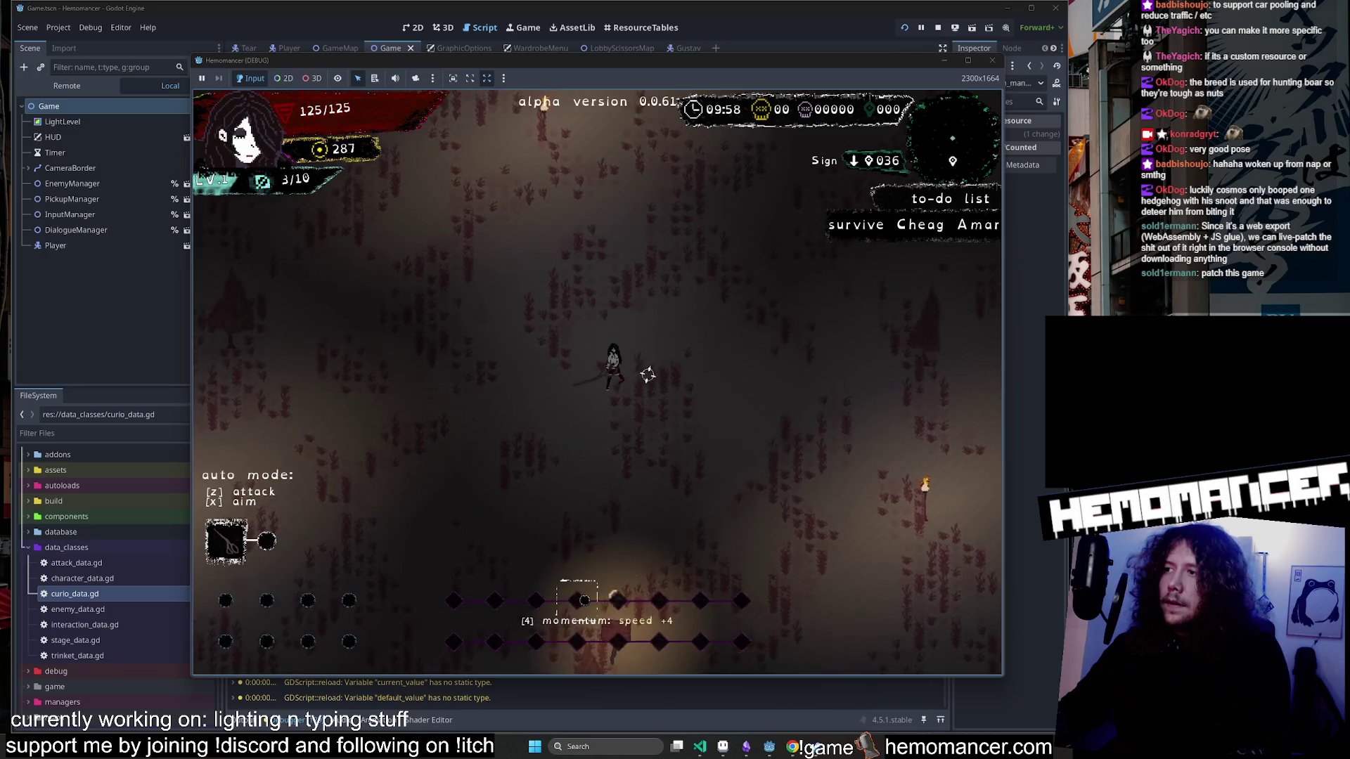
{"action": "key", "text": "w"}
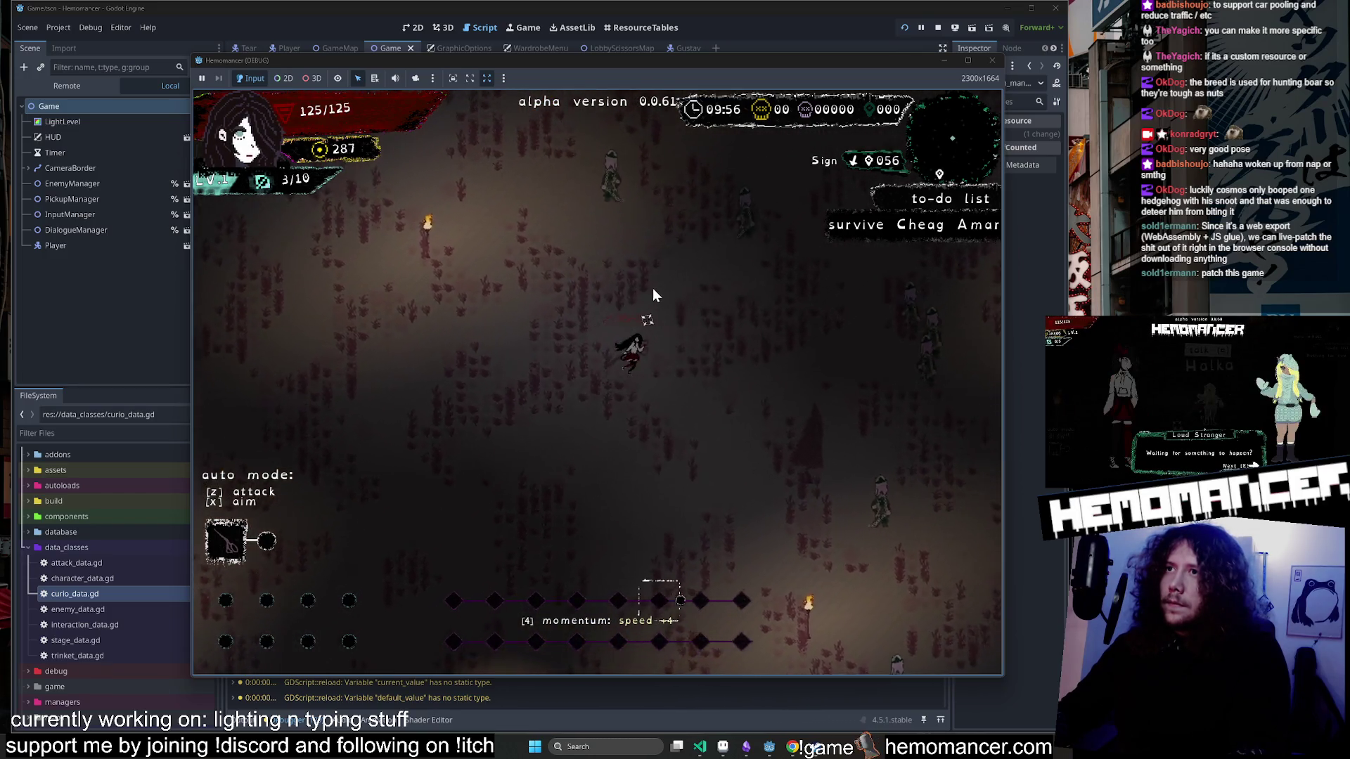
{"action": "key", "text": "w"}
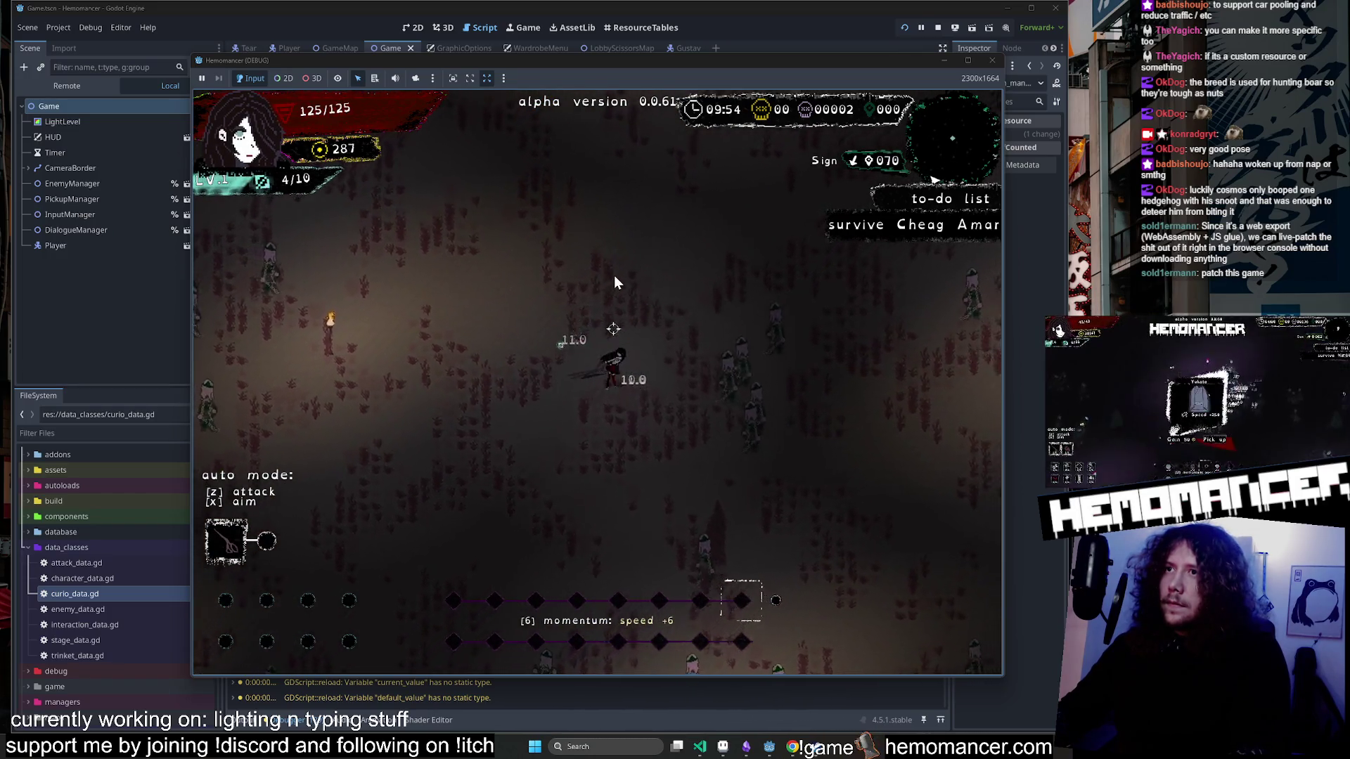
{"action": "key", "text": "w"}
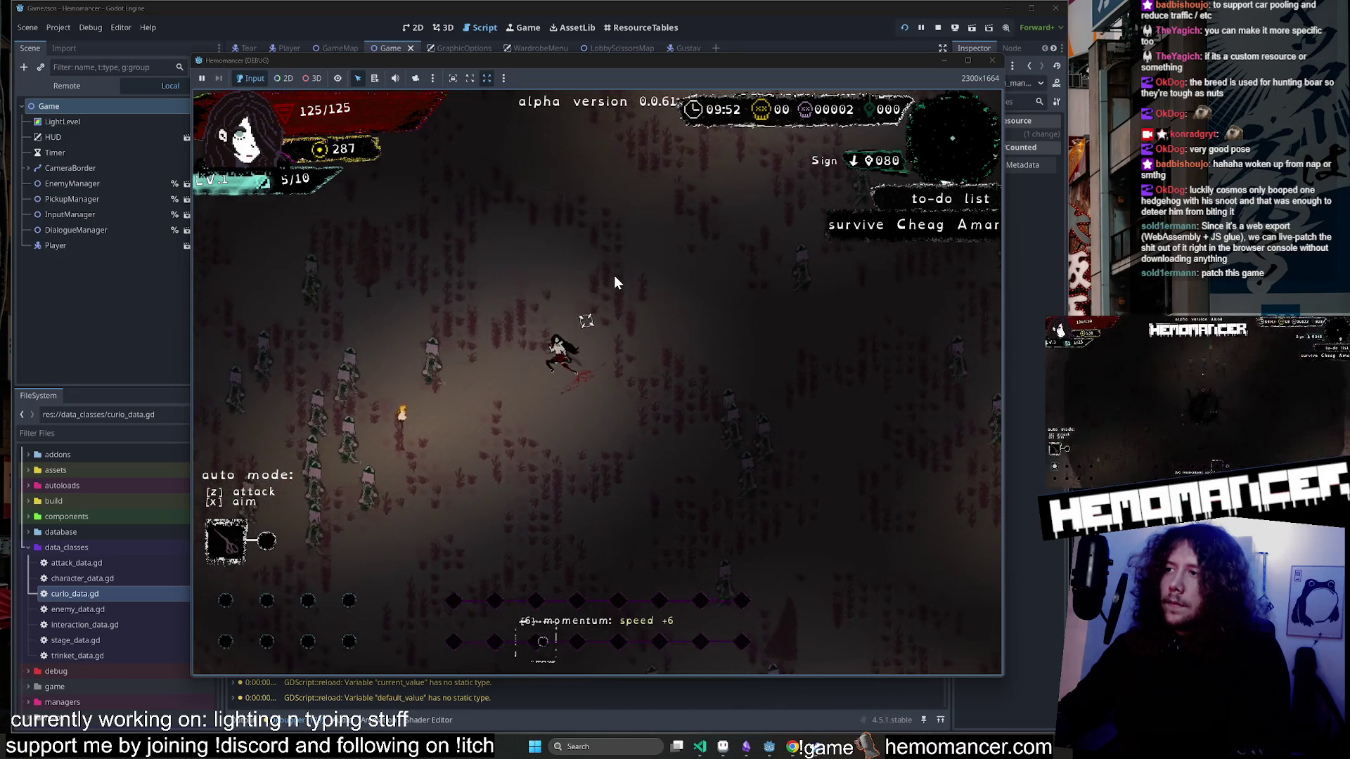
{"action": "key", "text": "s"}
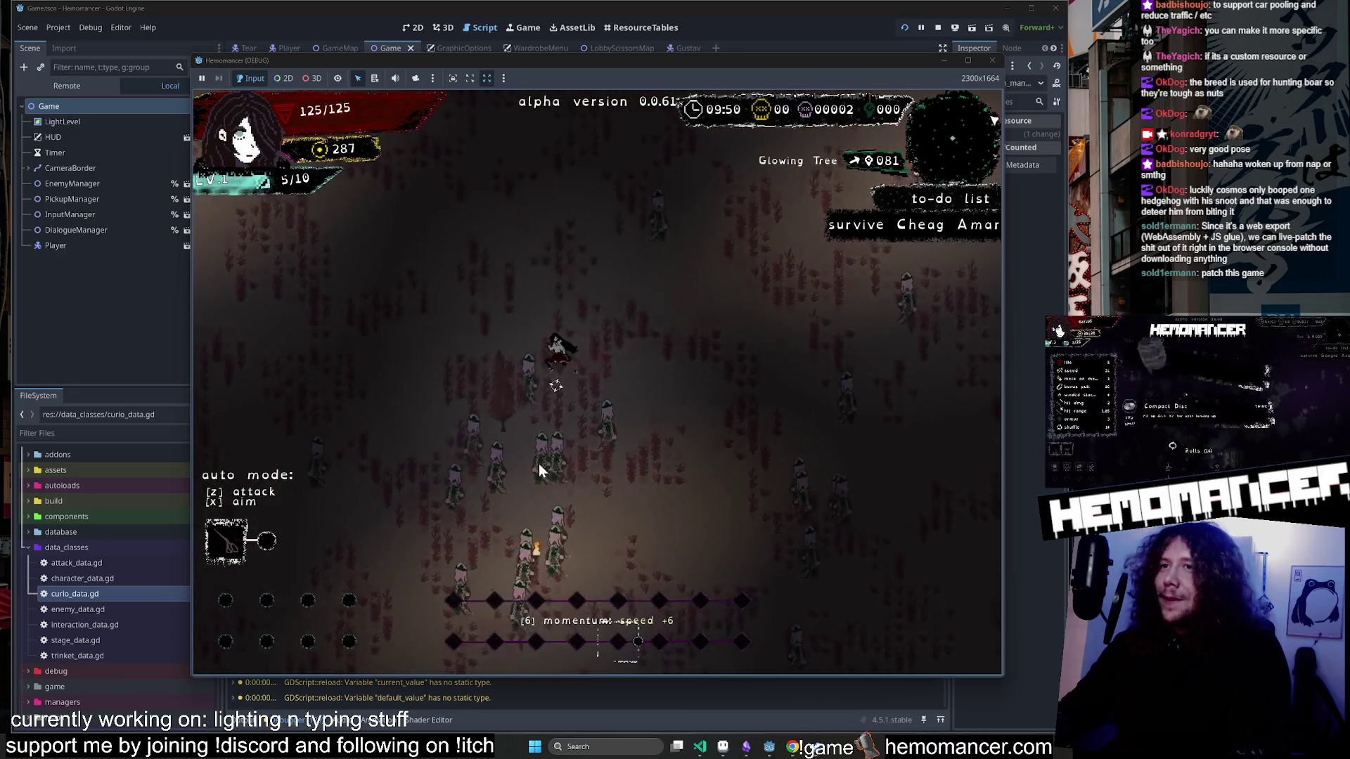
{"action": "key", "text": "s"}
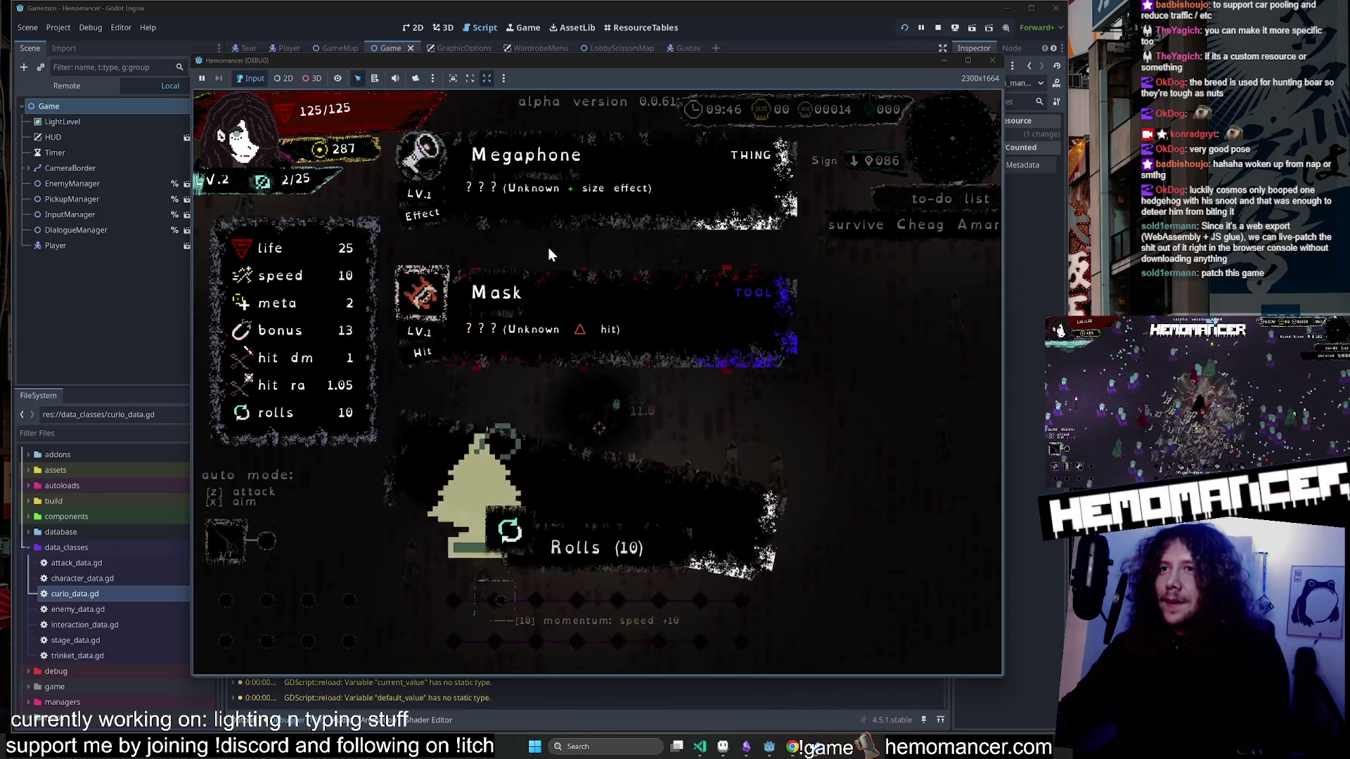
{"action": "left_click", "coordinate": [534, 293]}
Keep fighting toward the Glowing Tree, taking the Compact Disc and Model train upgrades.
{"action": "key", "text": "w"}
{"action": "key", "text": "d"}
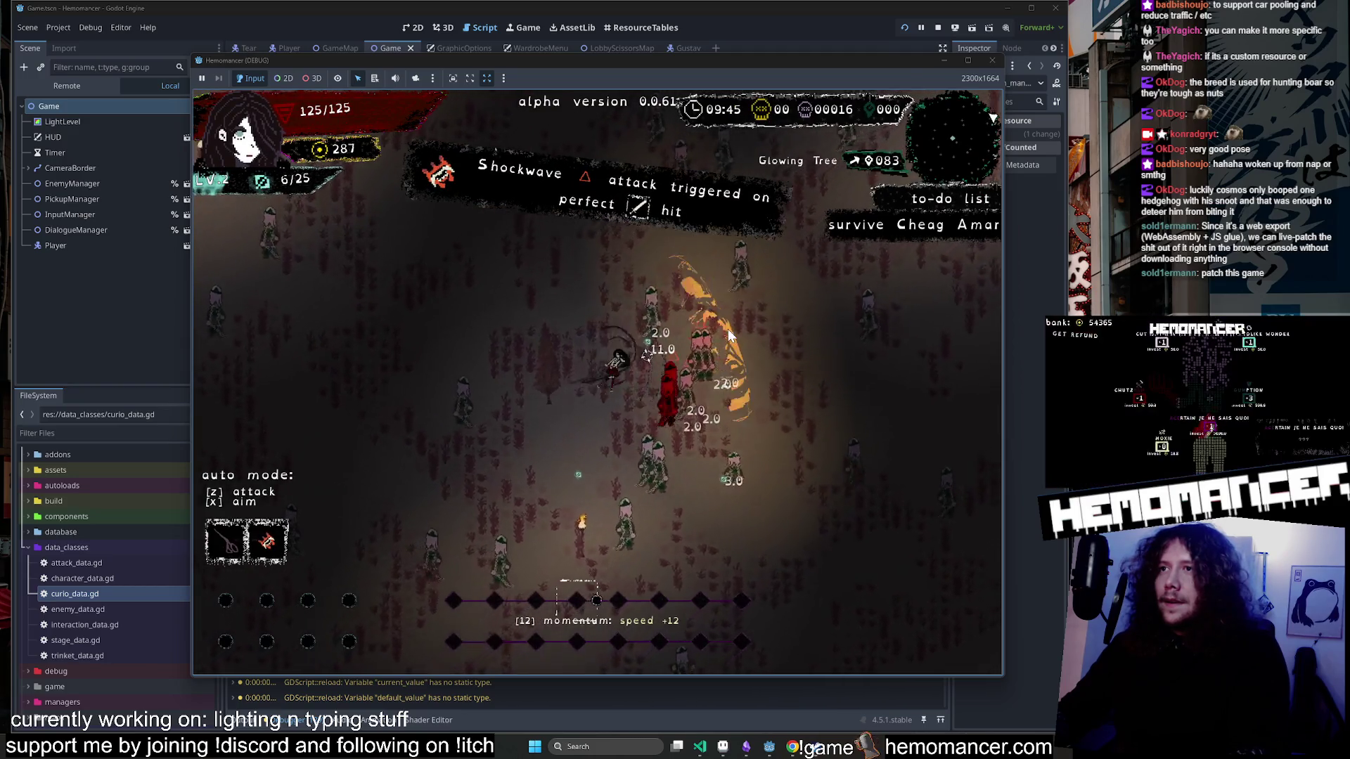
{"action": "key", "text": "w"}
{"action": "key", "text": "d"}
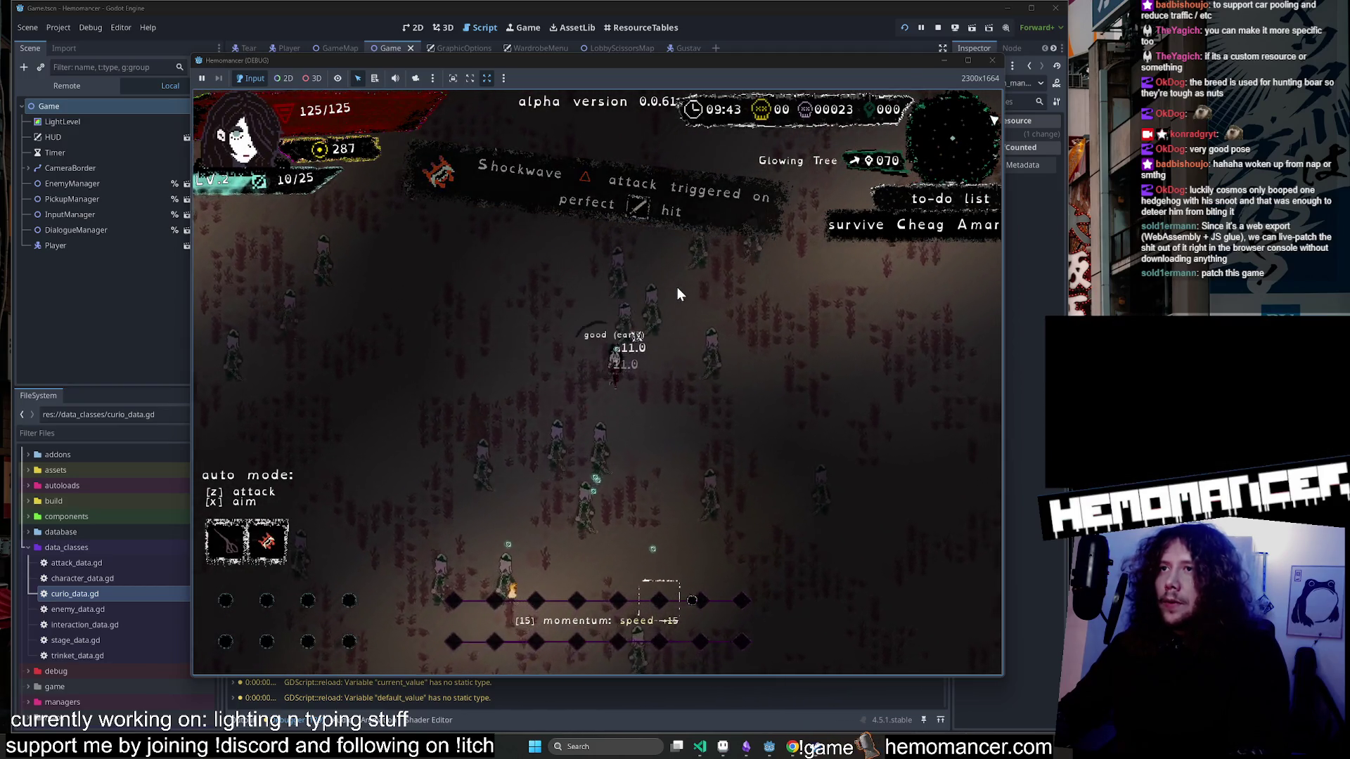
{"action": "key", "text": "w"}
{"action": "key", "text": "d"}
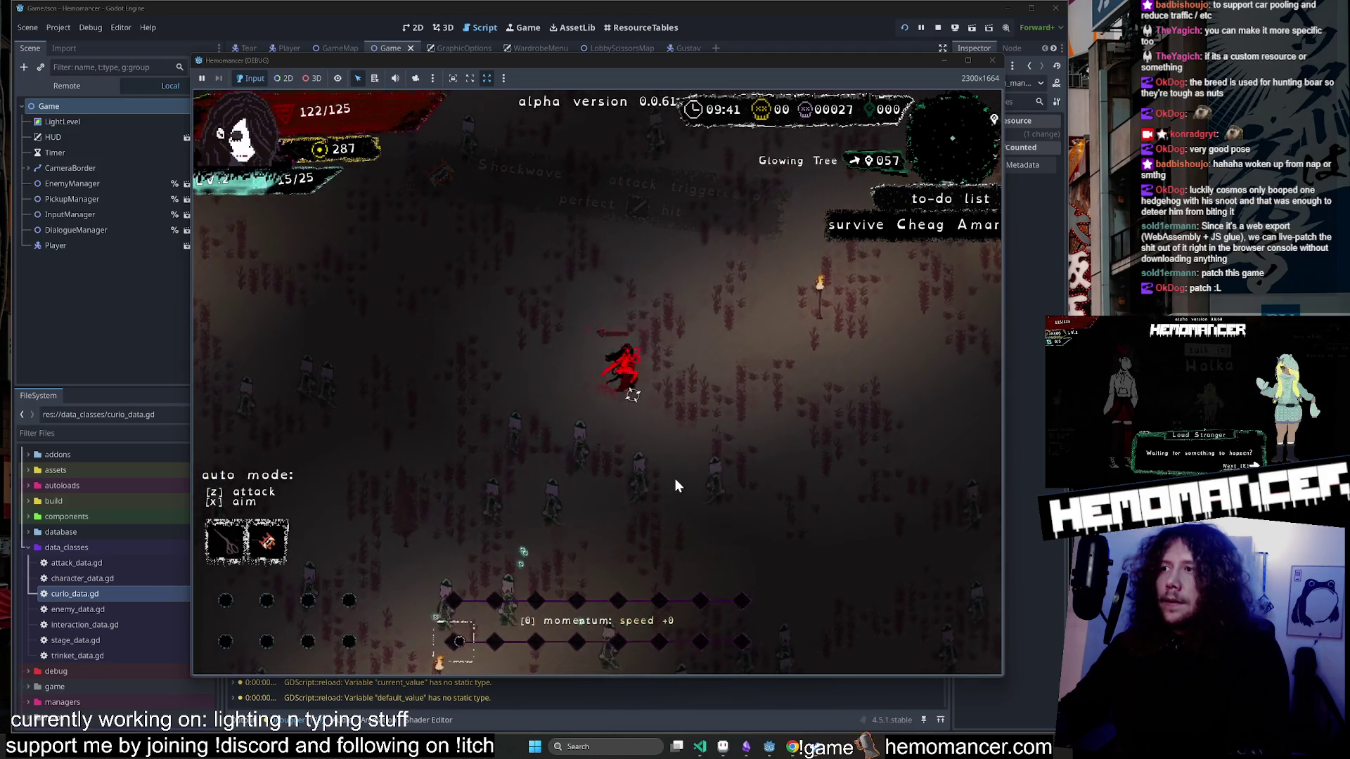
{"action": "key", "text": "s"}
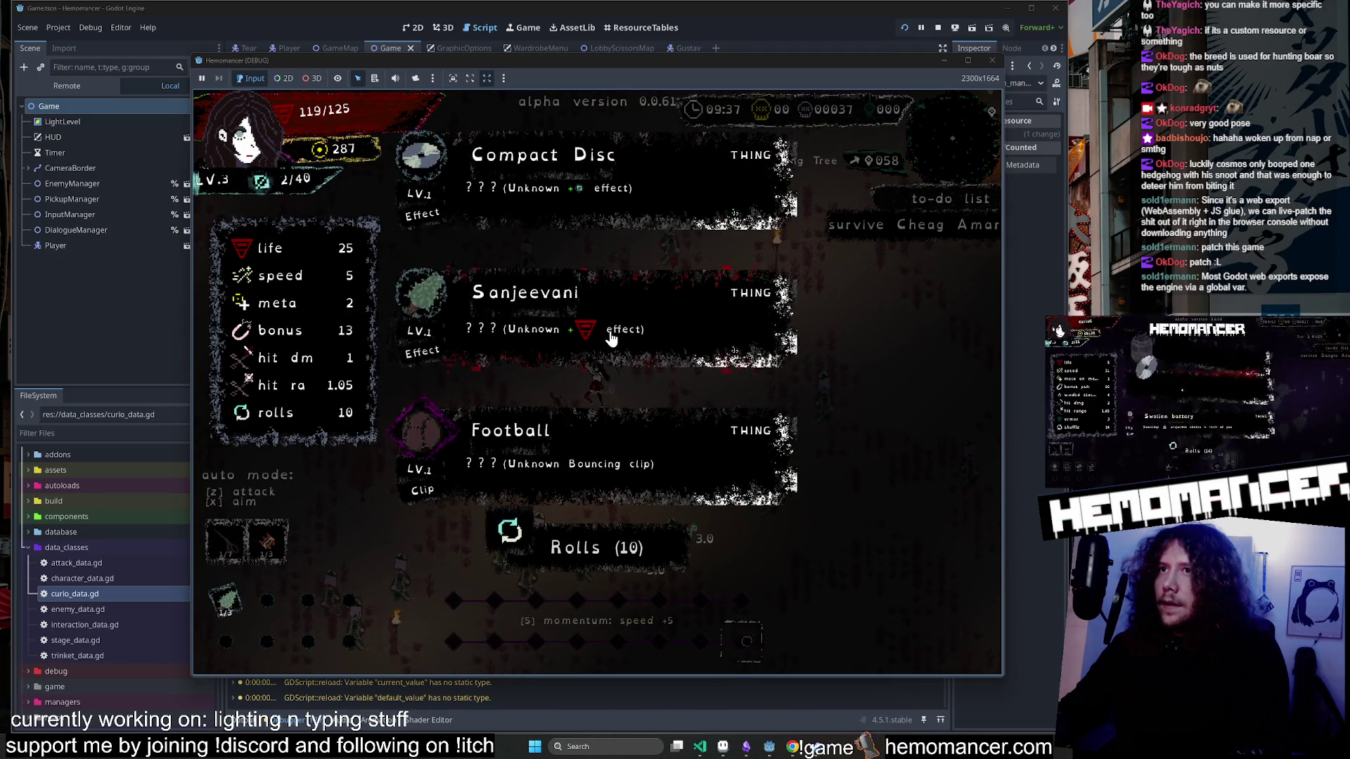
{"action": "left_click", "coordinate": [644, 171]}
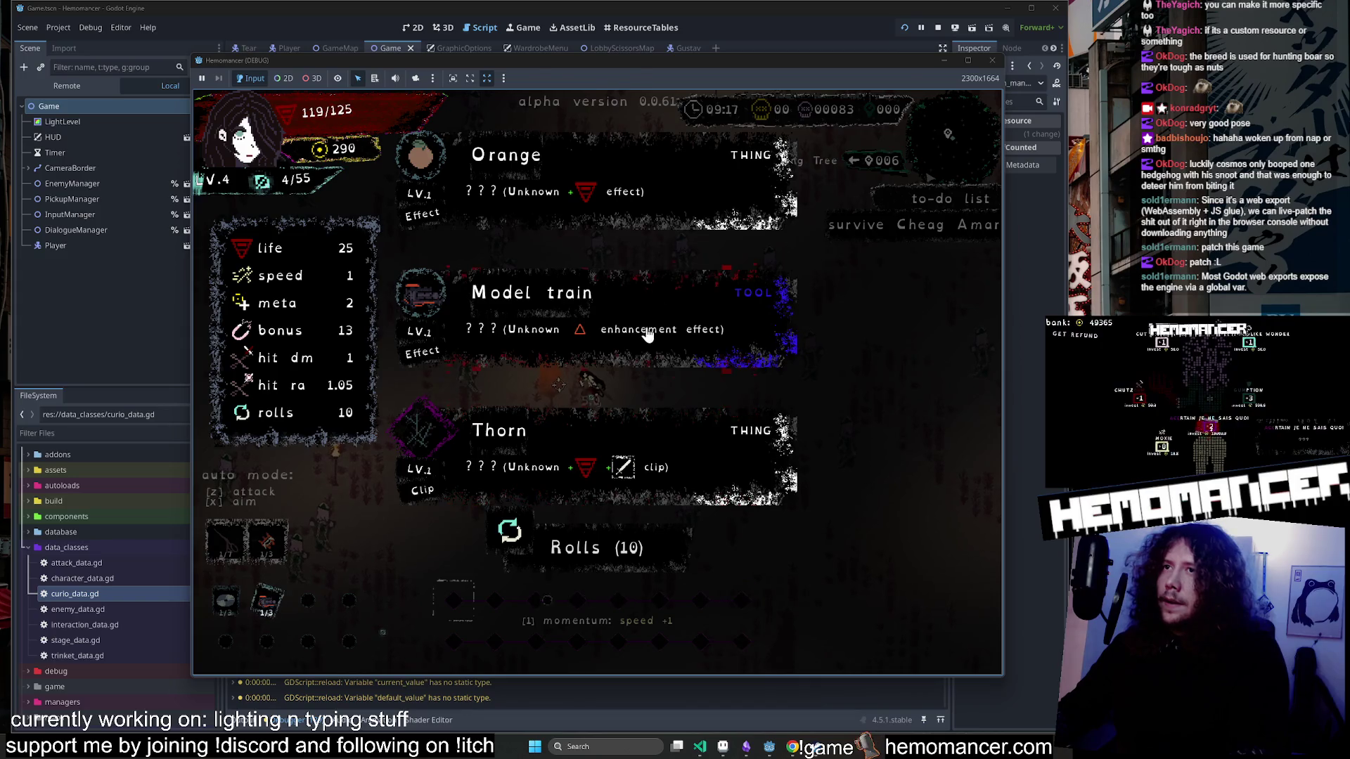
{"action": "left_click", "coordinate": [647, 335]}
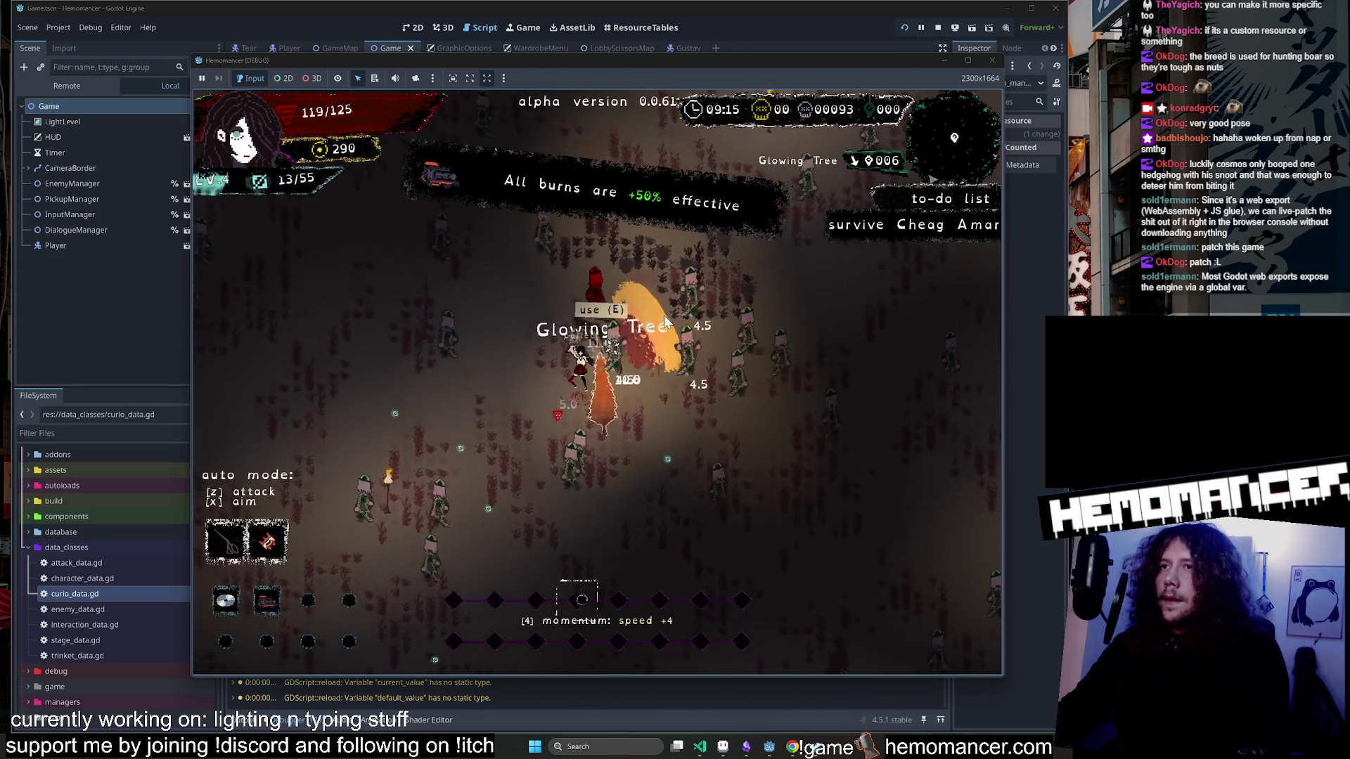
Claim the Glowing Tree's max health reward, then pause with Esc back to the title menu.
{"action": "key", "text": "e"}
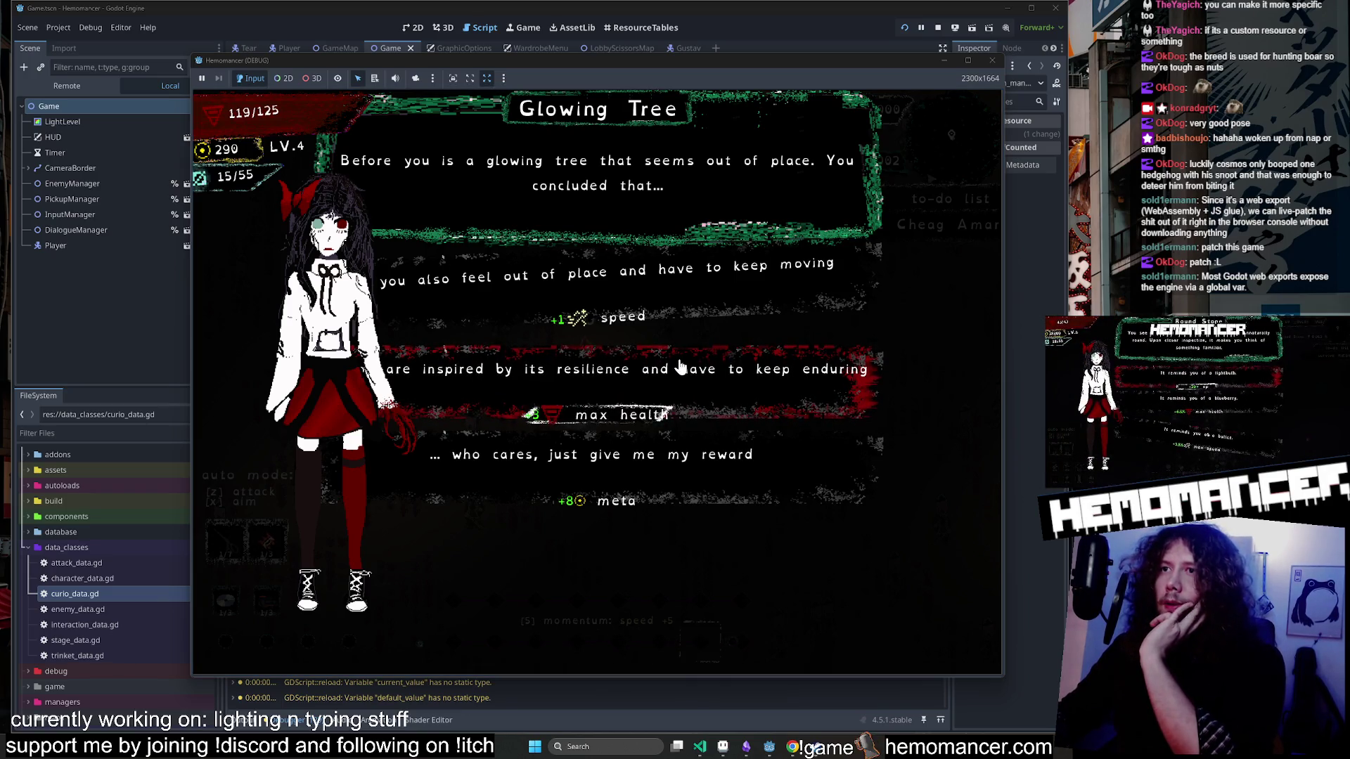
{"action": "left_click", "coordinate": [719, 380]}
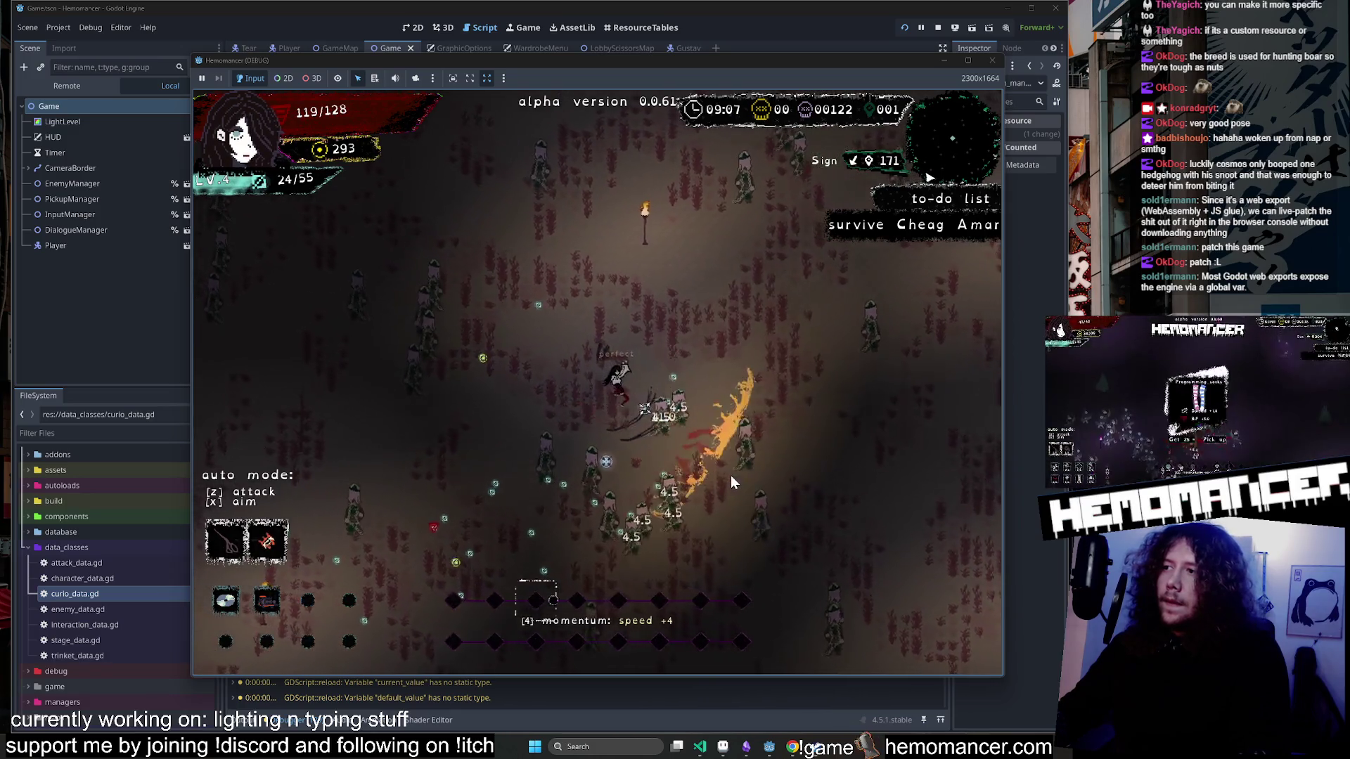
{"action": "key", "text": "Escape"}
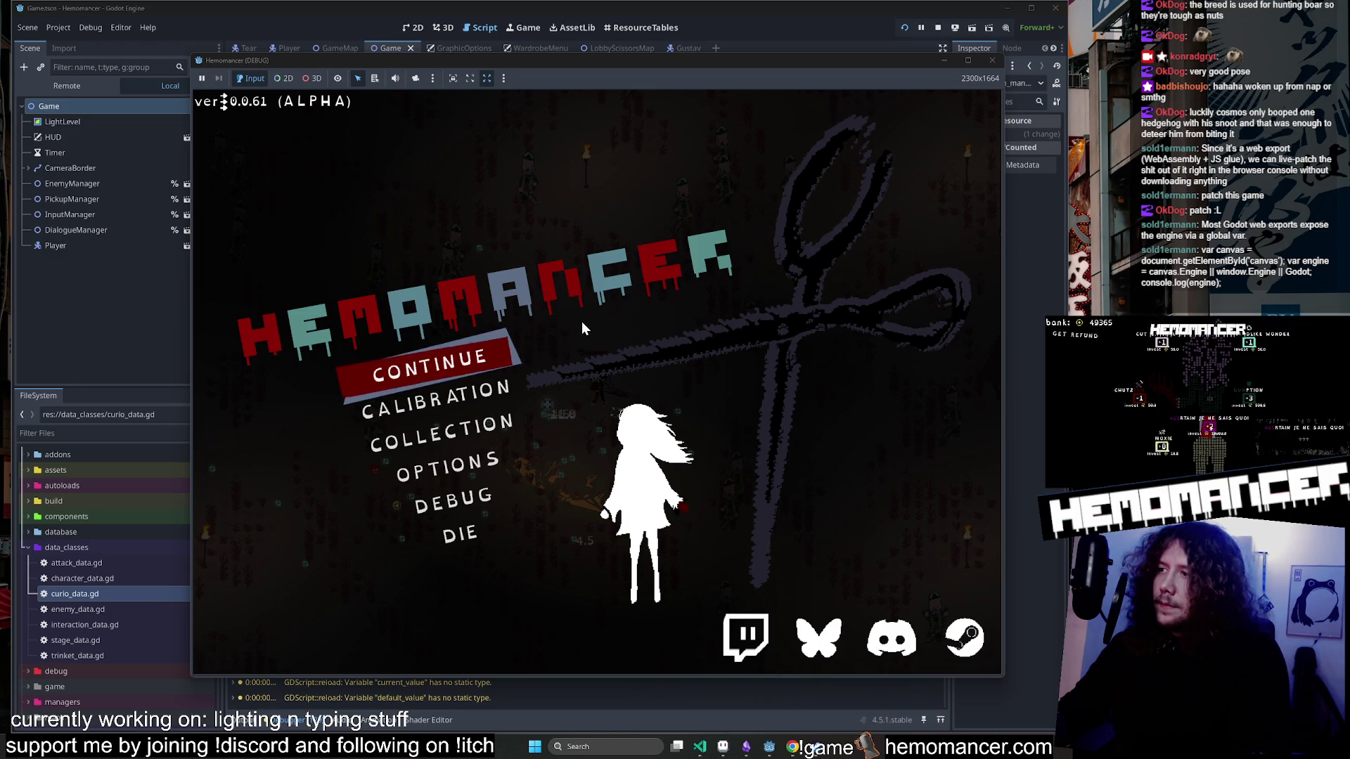
Continue the run and choose Orange, Cake, then Heal 15 on successive level-ups.
{"action": "key", "text": "Return"}
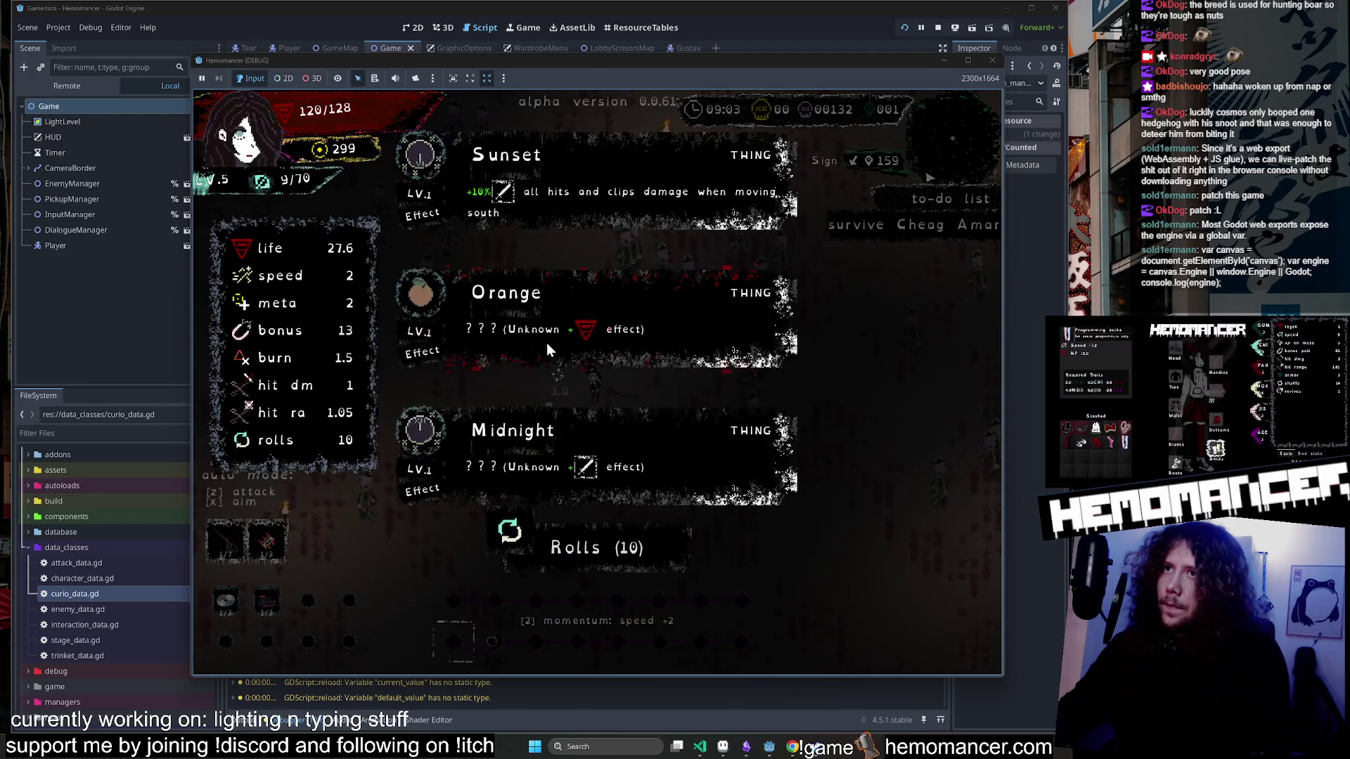
{"action": "left_click", "coordinate": [547, 343]}
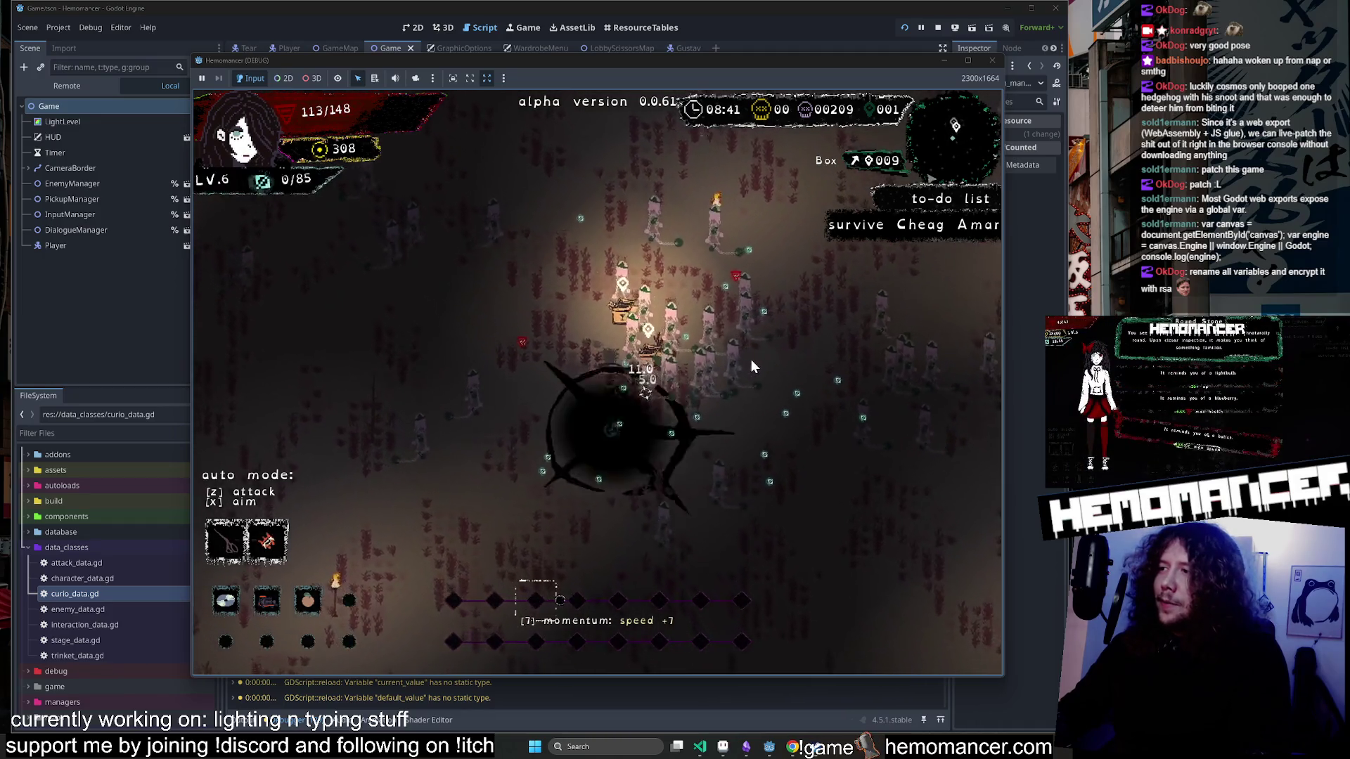
{"action": "left_click", "coordinate": [613, 355]}
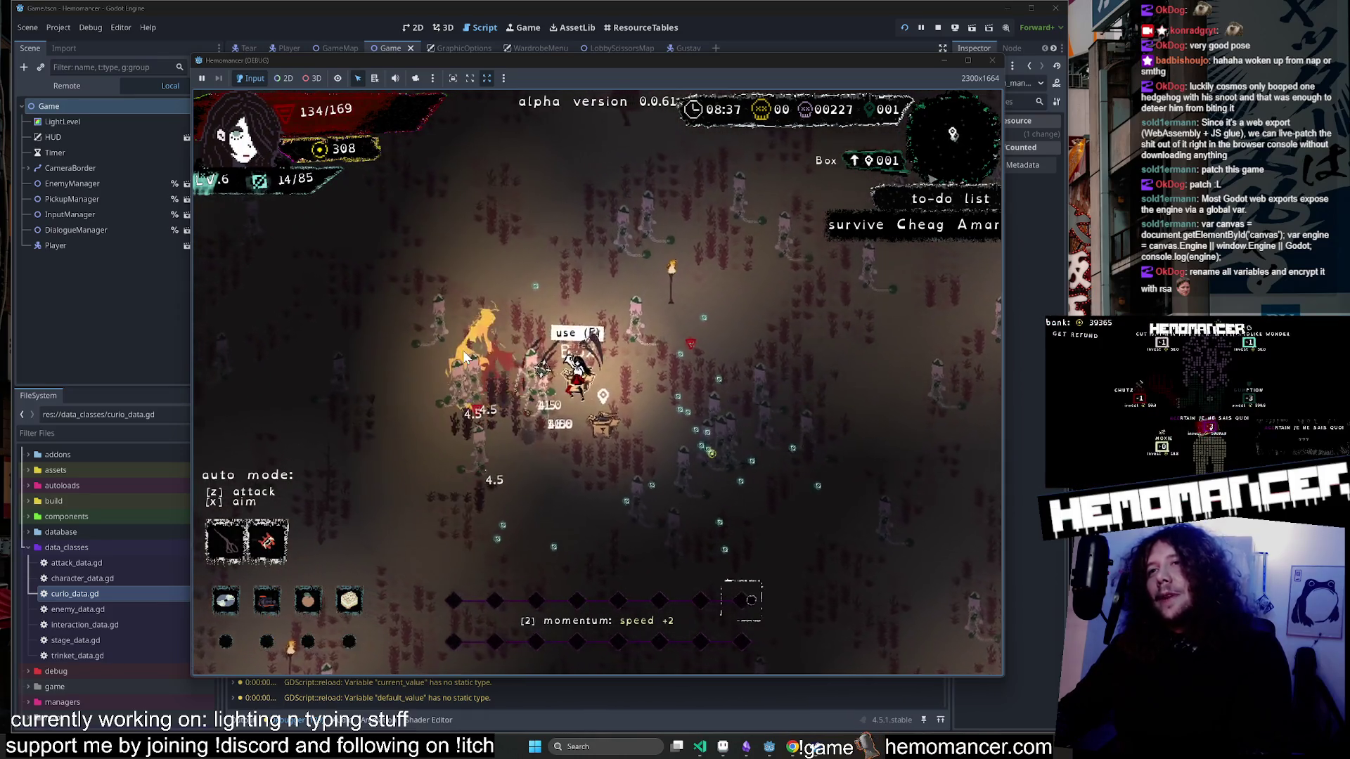
{"action": "left_click", "coordinate": [566, 445]}
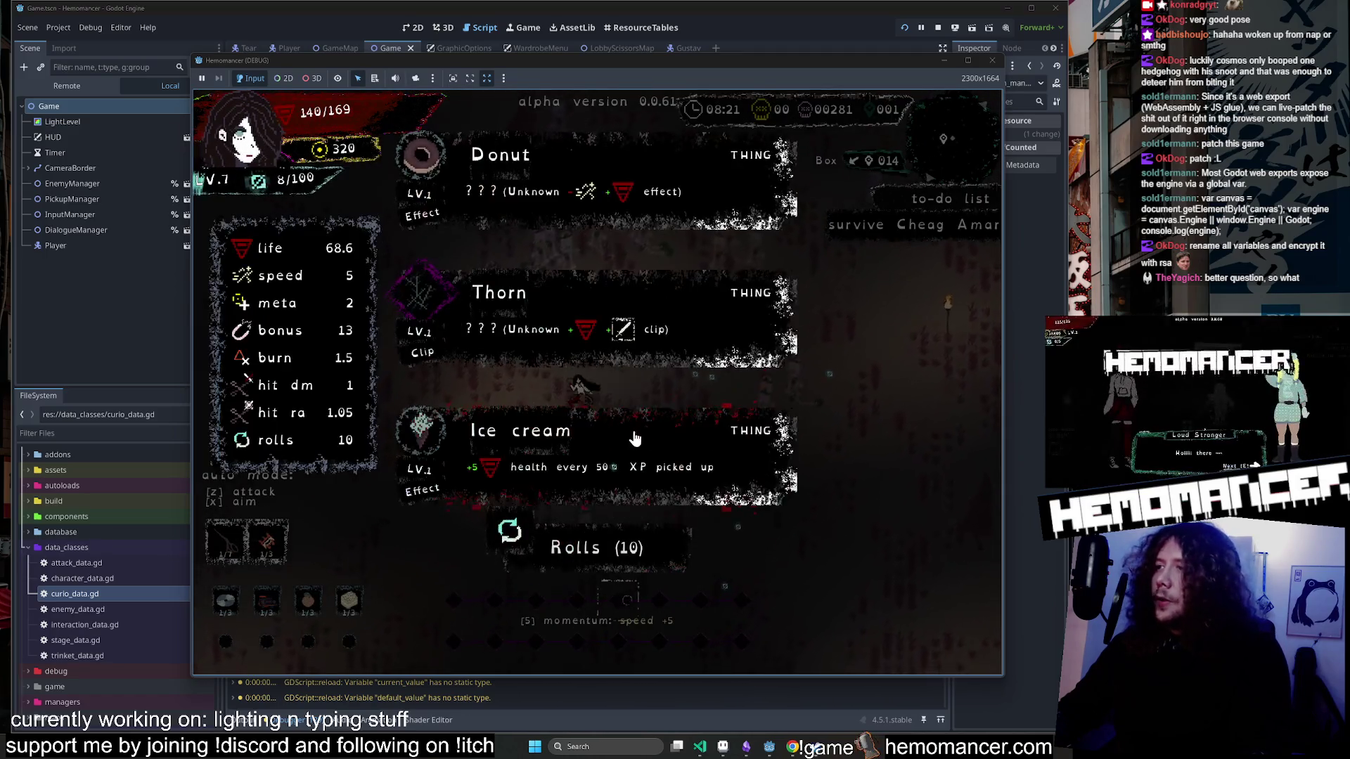
Pick an upgrade card, open the nearby box, and take the heal over Steel blades.
{"action": "left_click", "coordinate": [559, 464]}
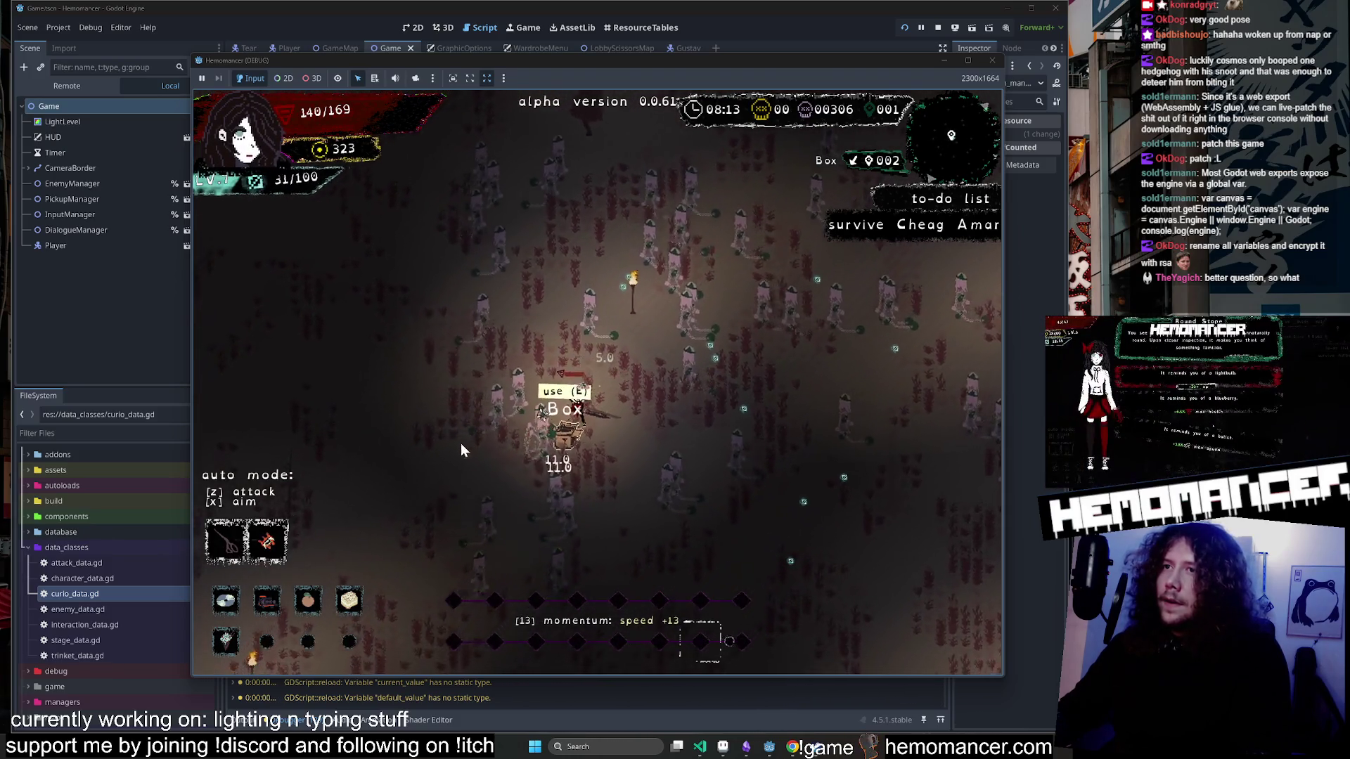
{"action": "key", "text": "e"}
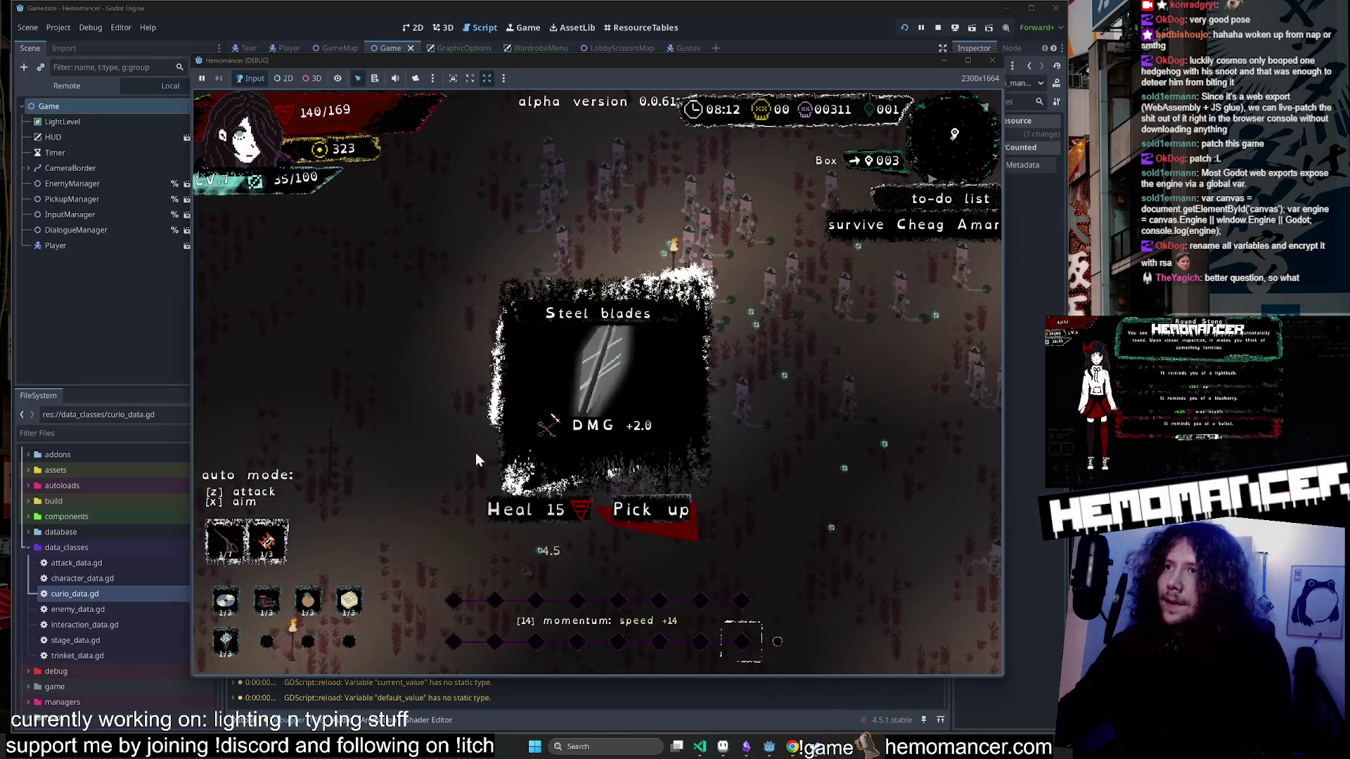
{"action": "left_click", "coordinate": [572, 511]}
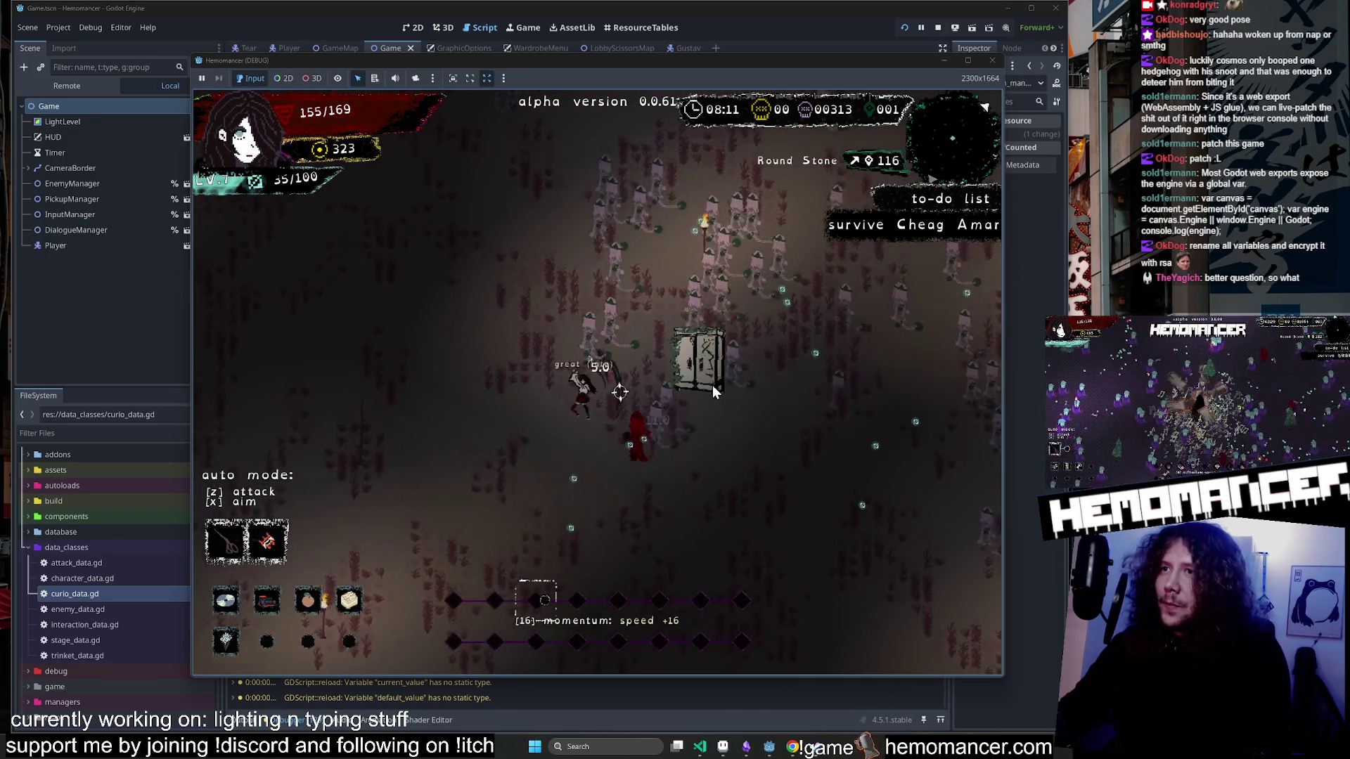
Fight through the horde with the movement keys until level 8, then pick an upgrade.
{"action": "key", "text": "w"}
{"action": "key", "text": "d"}
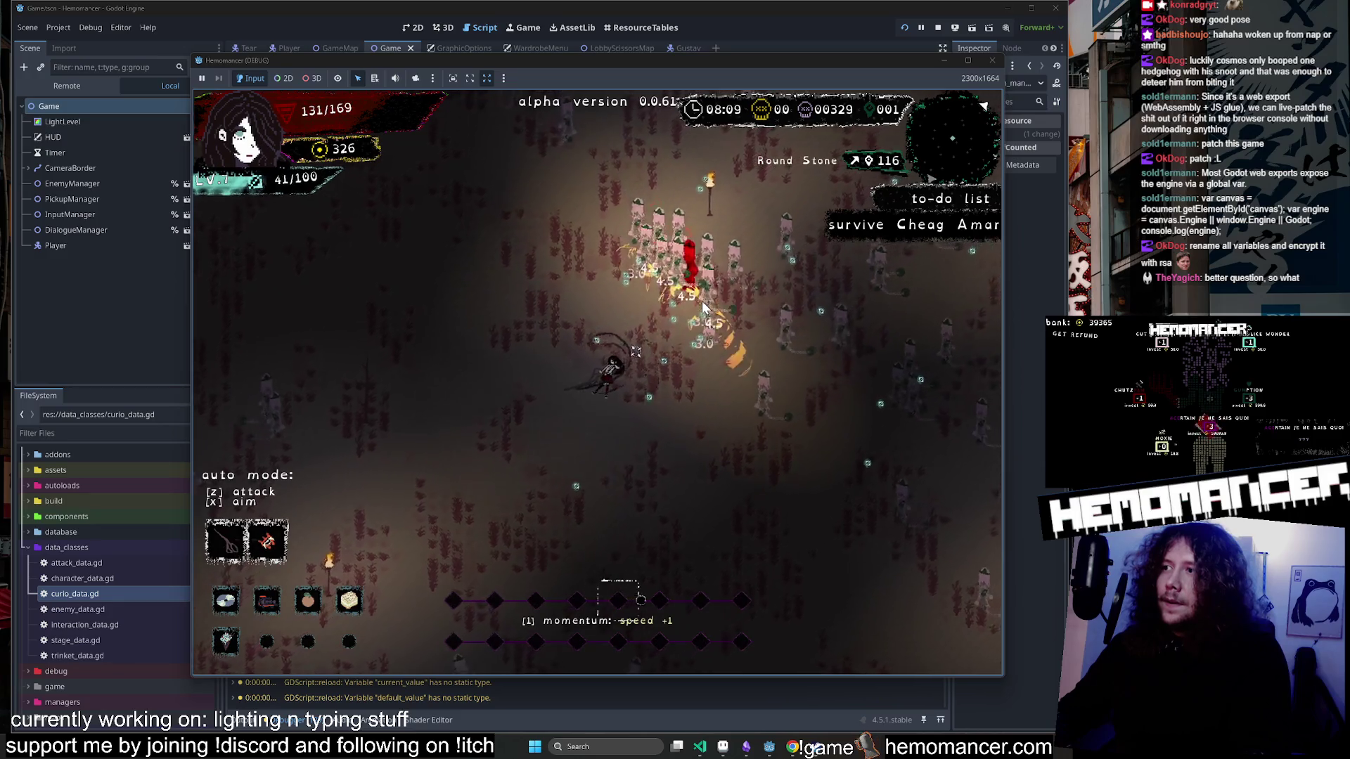
{"action": "key", "text": "w"}
{"action": "key", "text": "d"}
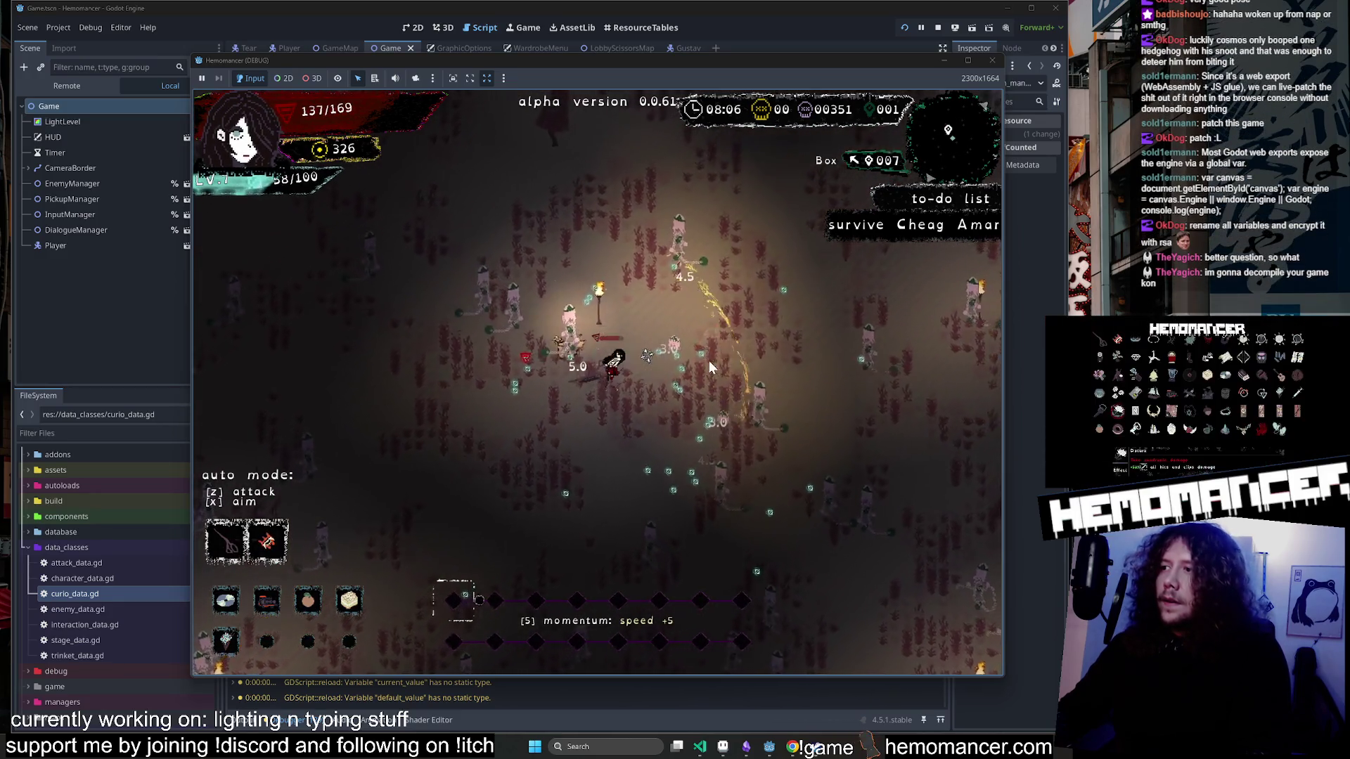
{"action": "key", "text": "w"}
{"action": "key", "text": "d"}
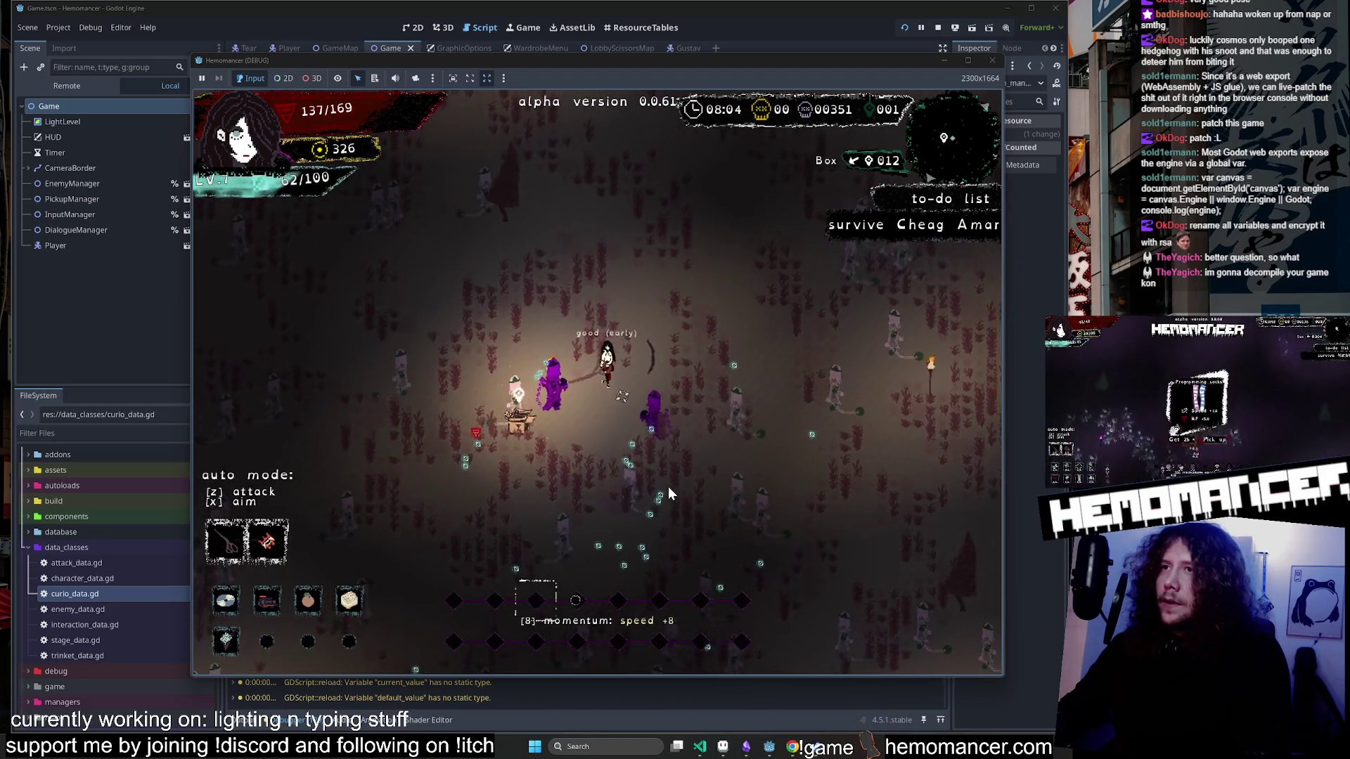
{"action": "key", "text": "w"}
{"action": "key", "text": "d"}
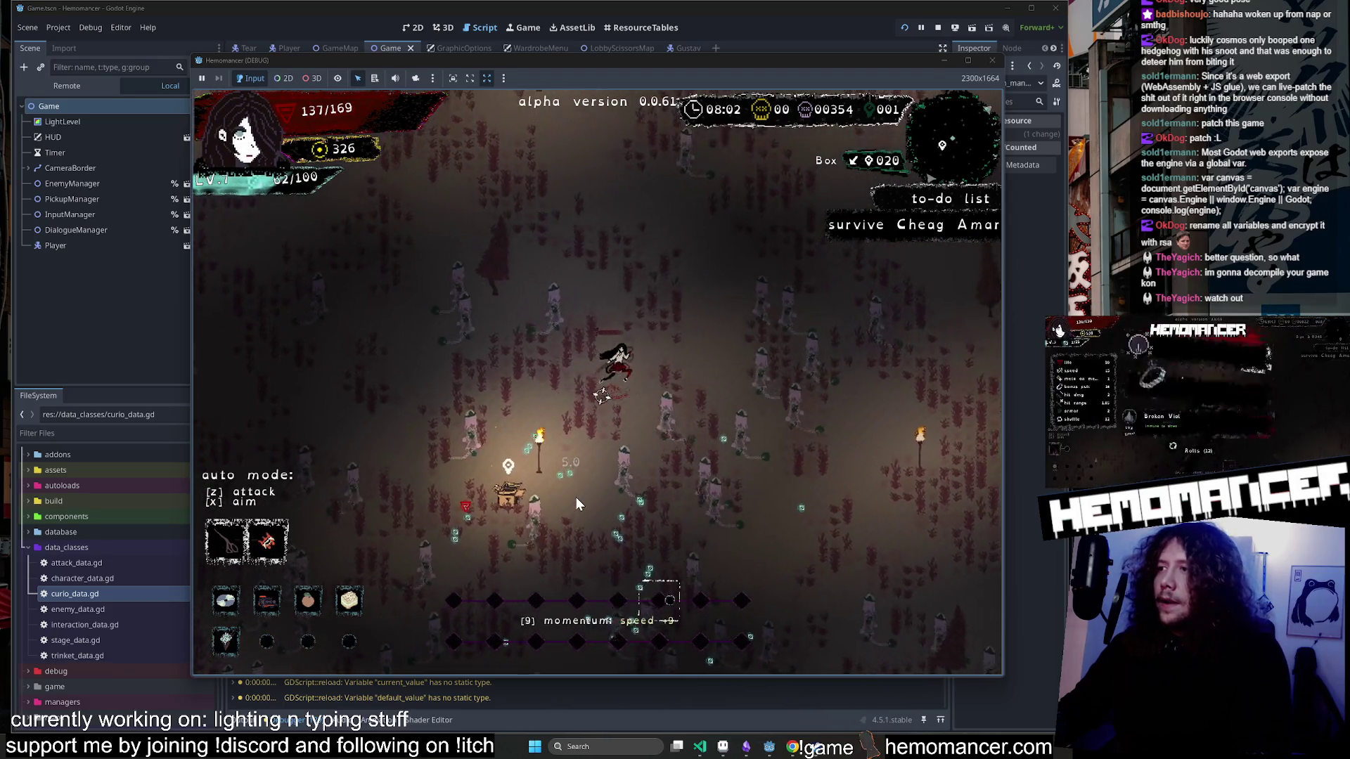
{"action": "key", "text": "w"}
{"action": "key", "text": "d"}
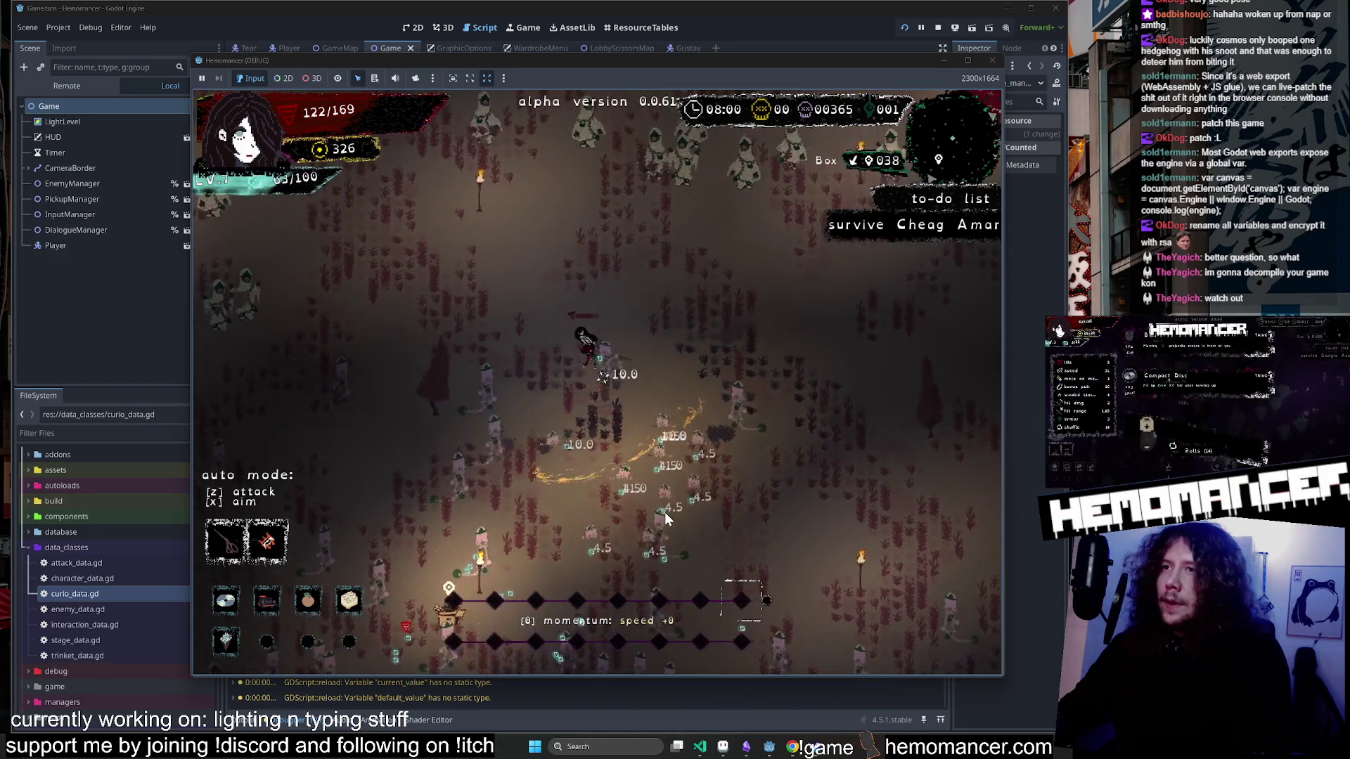
{"action": "key", "text": "w"}
{"action": "key", "text": "d"}
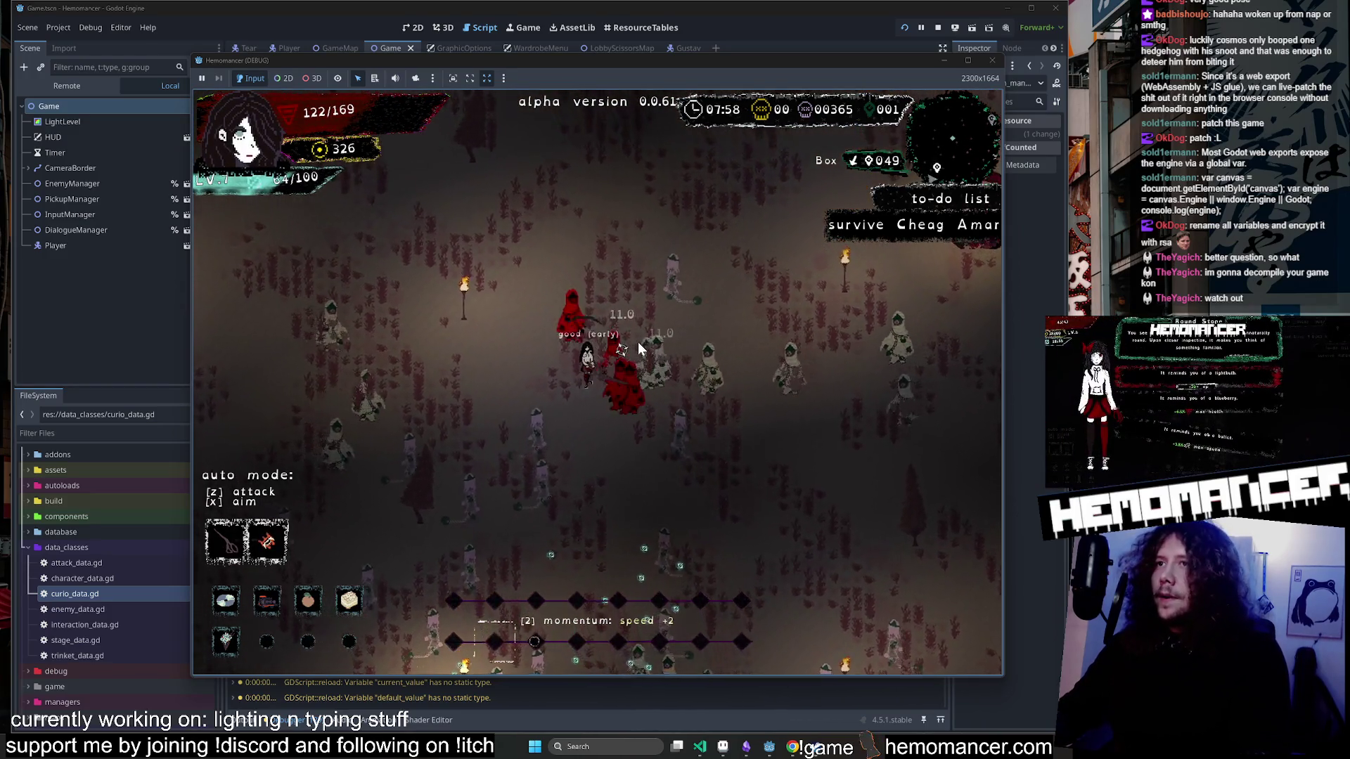
{"action": "key", "text": "w"}
{"action": "key", "text": "a"}
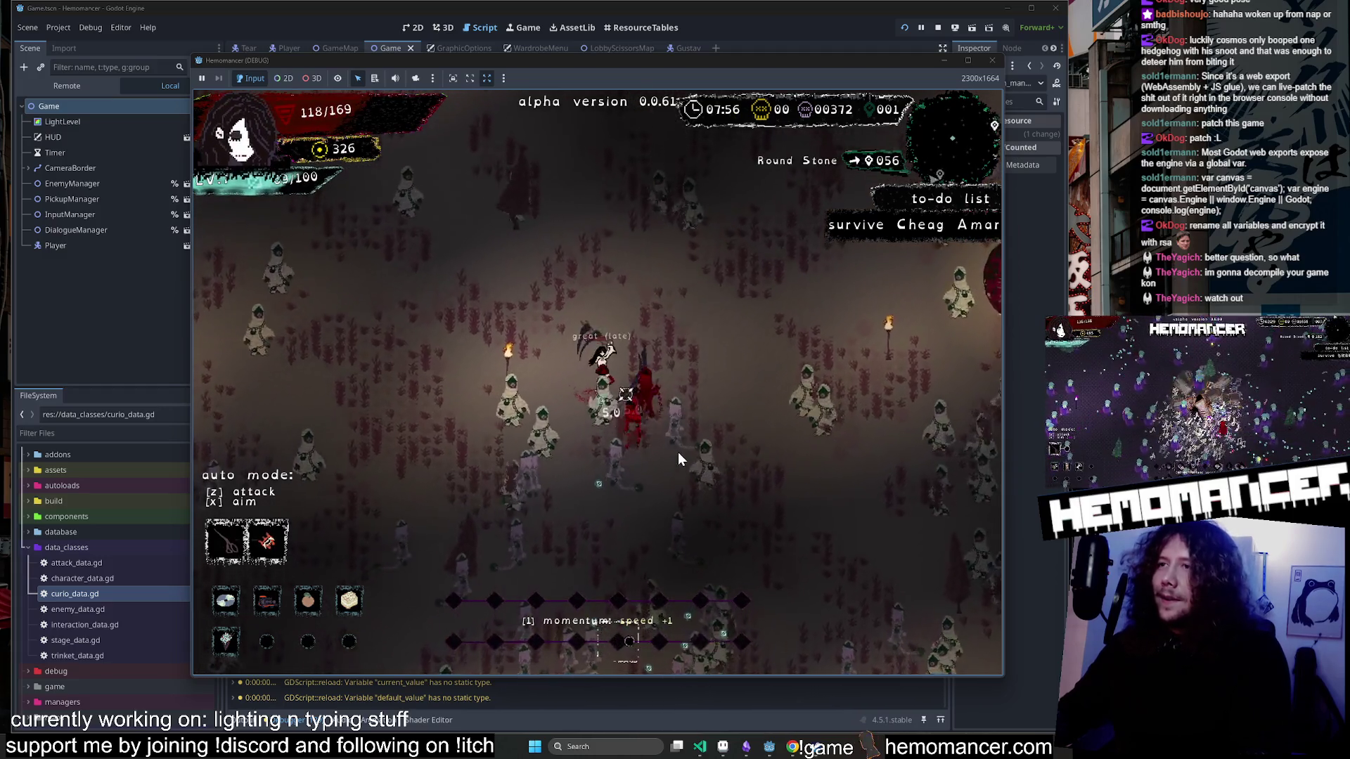
{"action": "key", "text": "w"}
{"action": "key", "text": "d"}
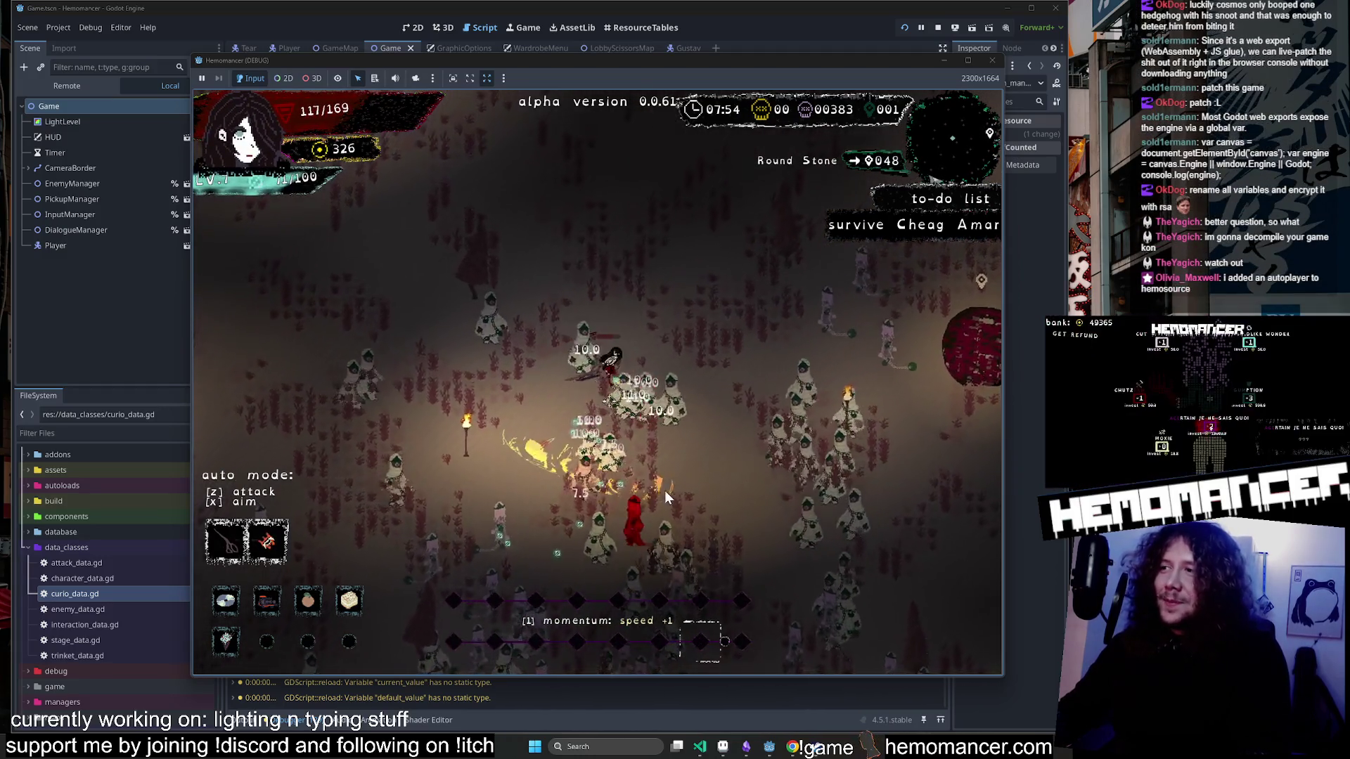
{"action": "key", "text": "w"}
{"action": "key", "text": "d"}
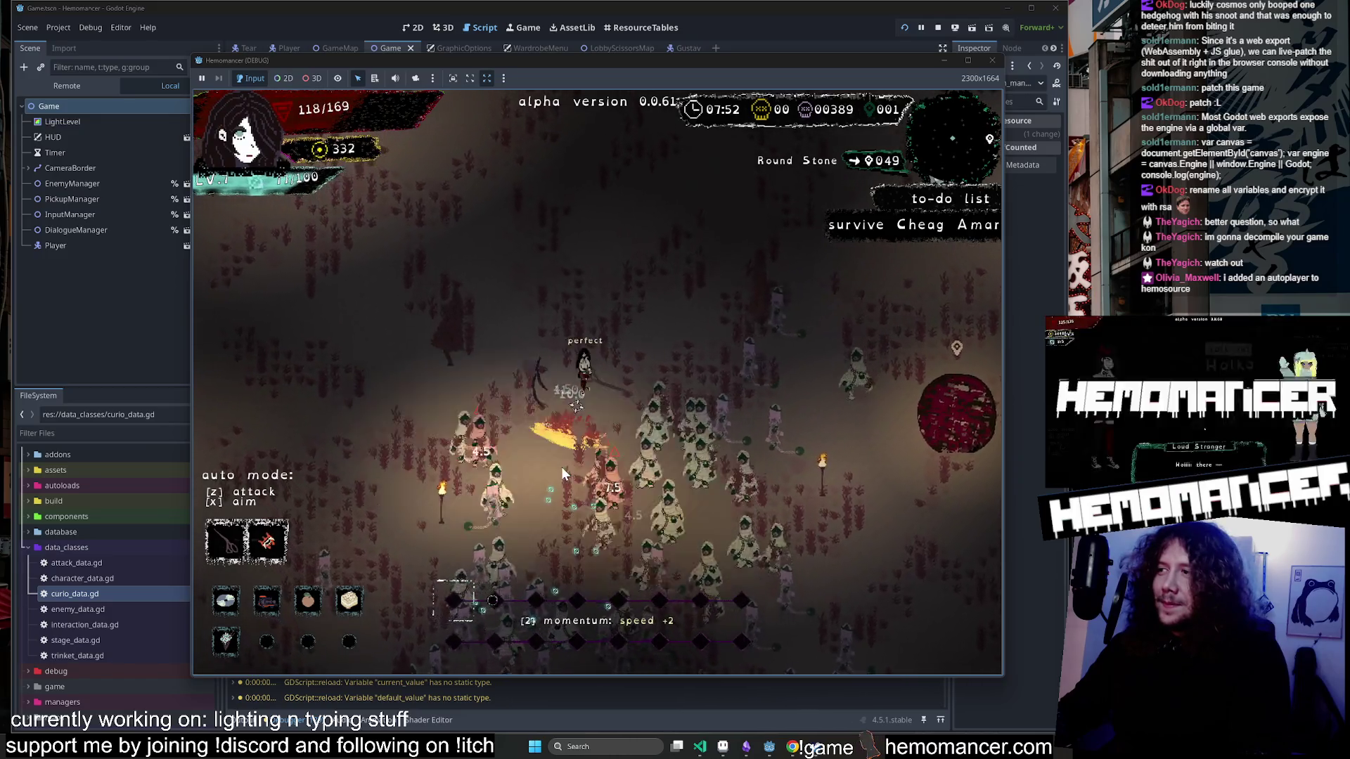
{"action": "key", "text": "s"}
{"action": "key", "text": "a"}
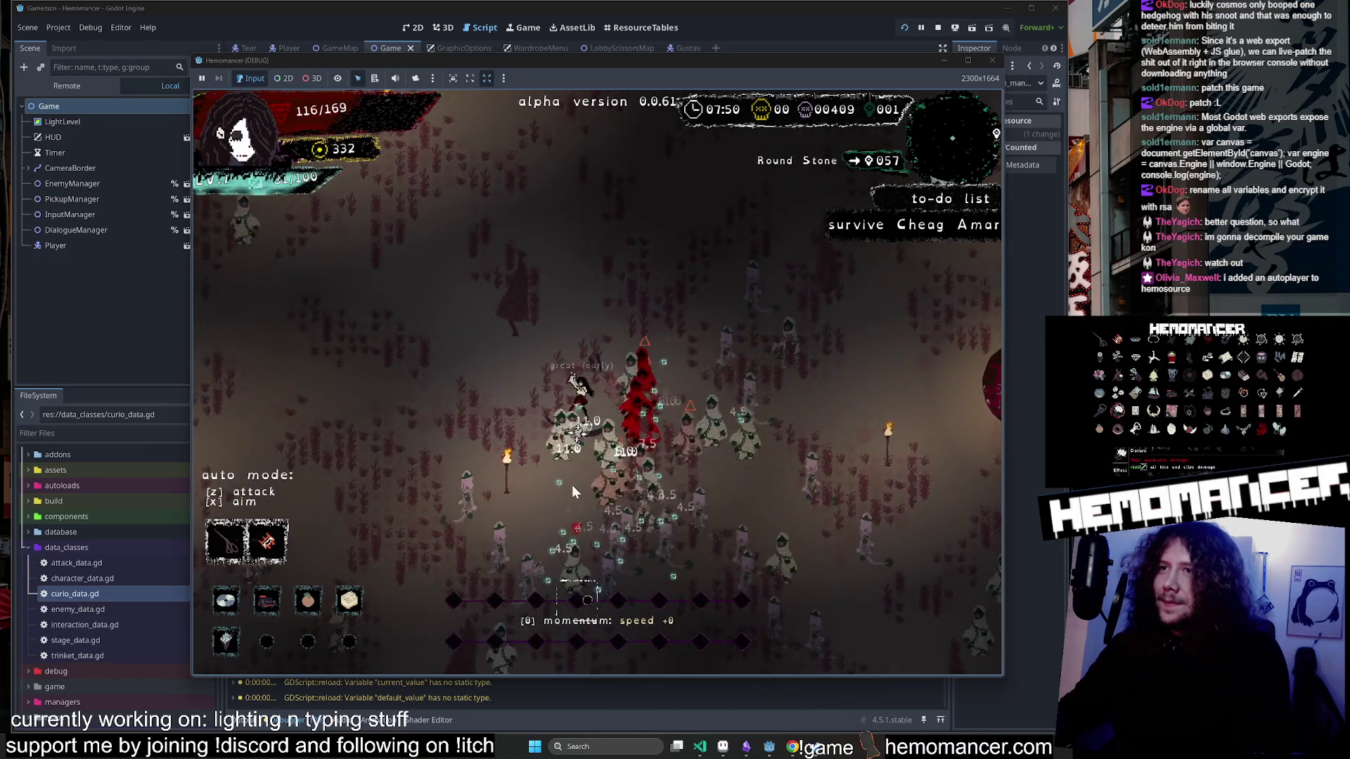
{"action": "key", "text": "s"}
{"action": "key", "text": "a"}
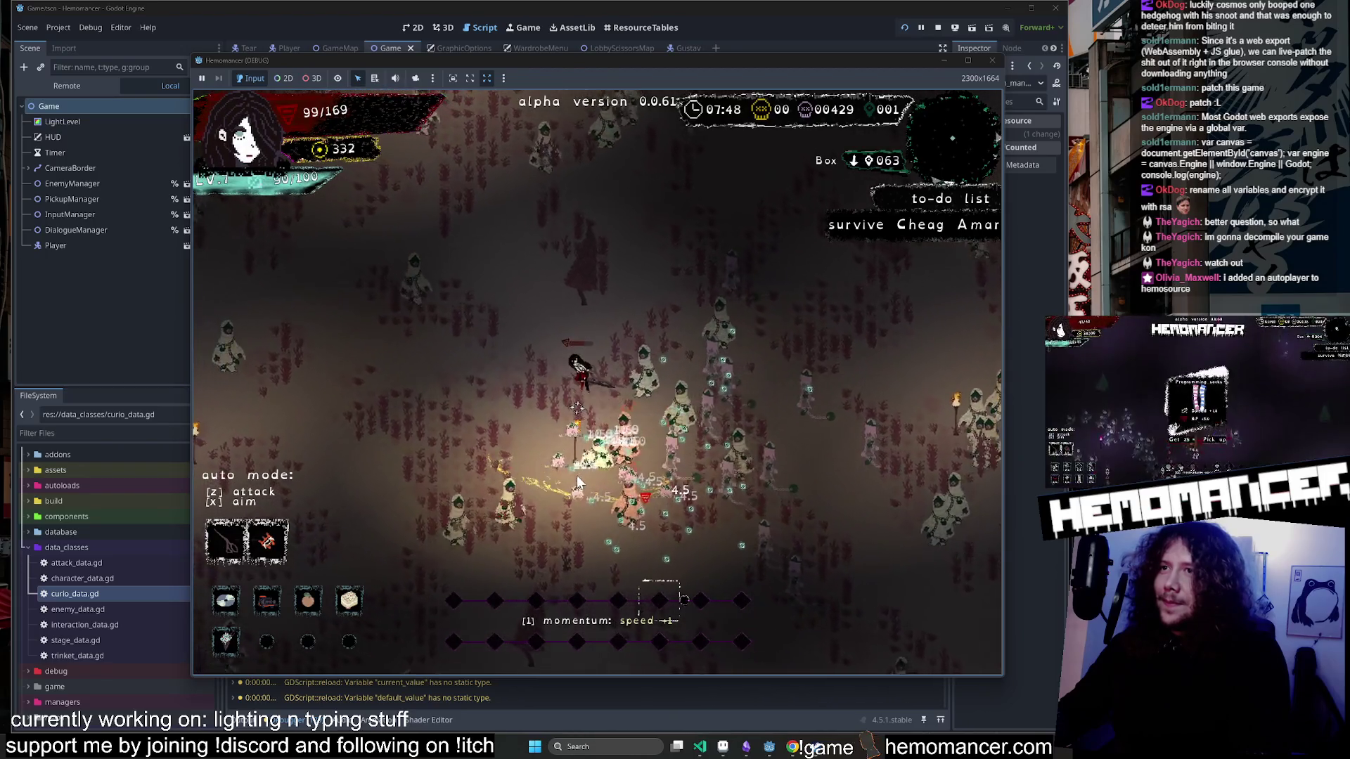
{"action": "key", "text": "d"}
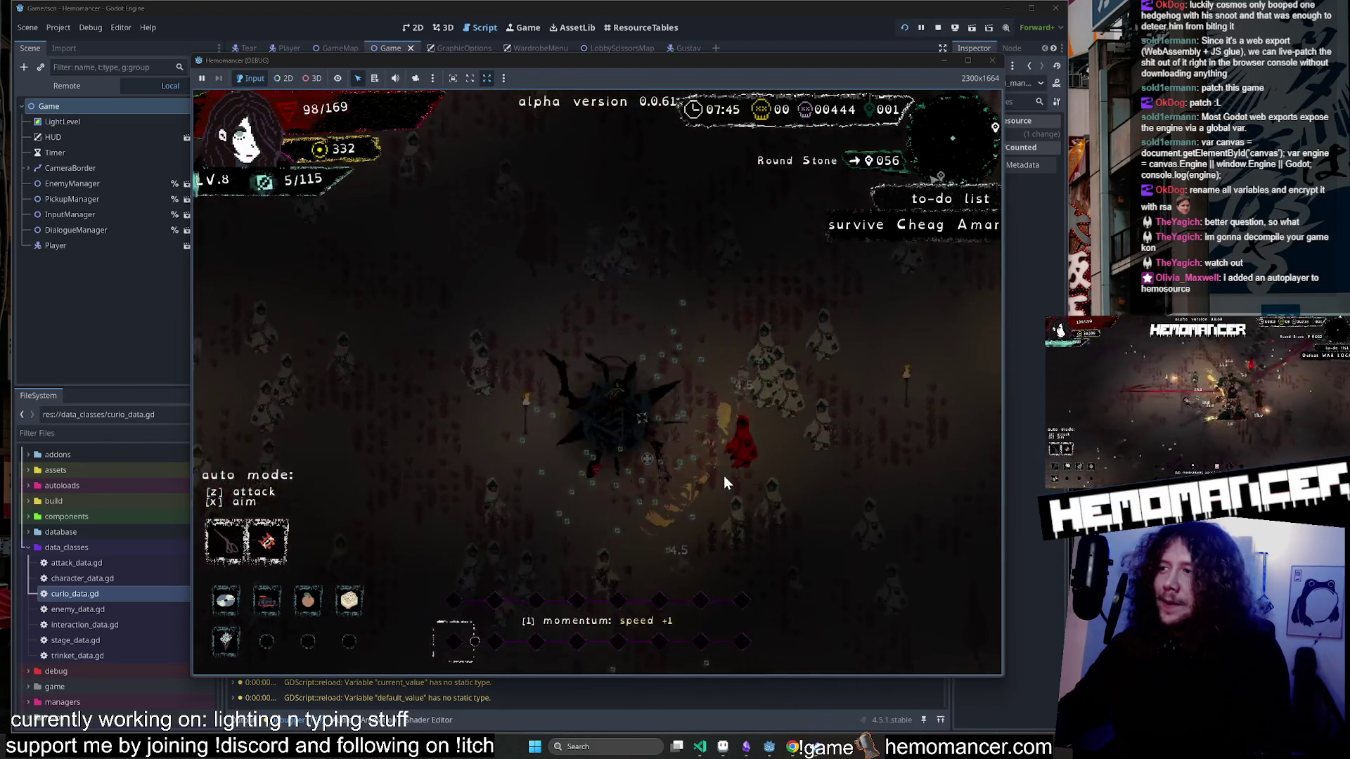
{"action": "left_click", "coordinate": [728, 420]}
Collect experience and take the Lotus Jujube upgrade for +50 max health.
{"action": "key", "text": "s"}
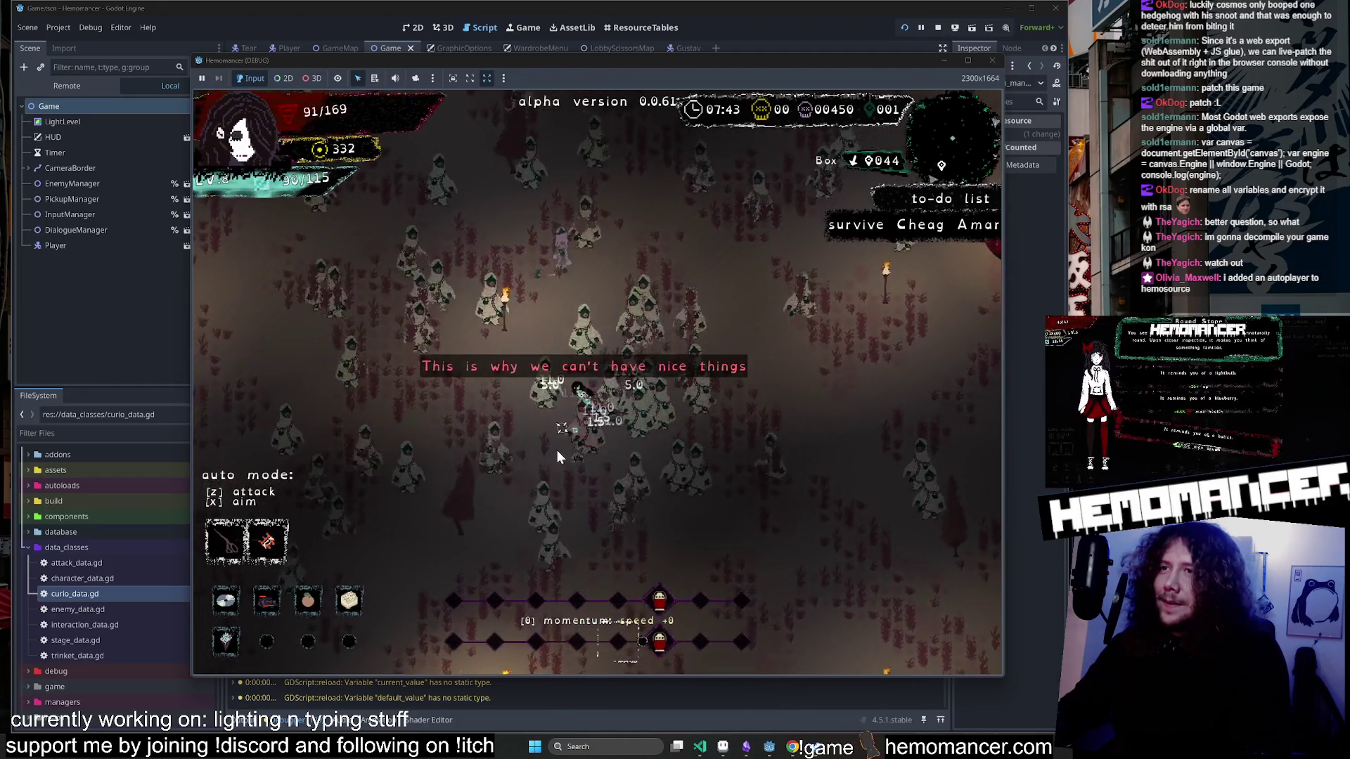
{"action": "key", "text": "a"}
{"action": "key", "text": "s"}
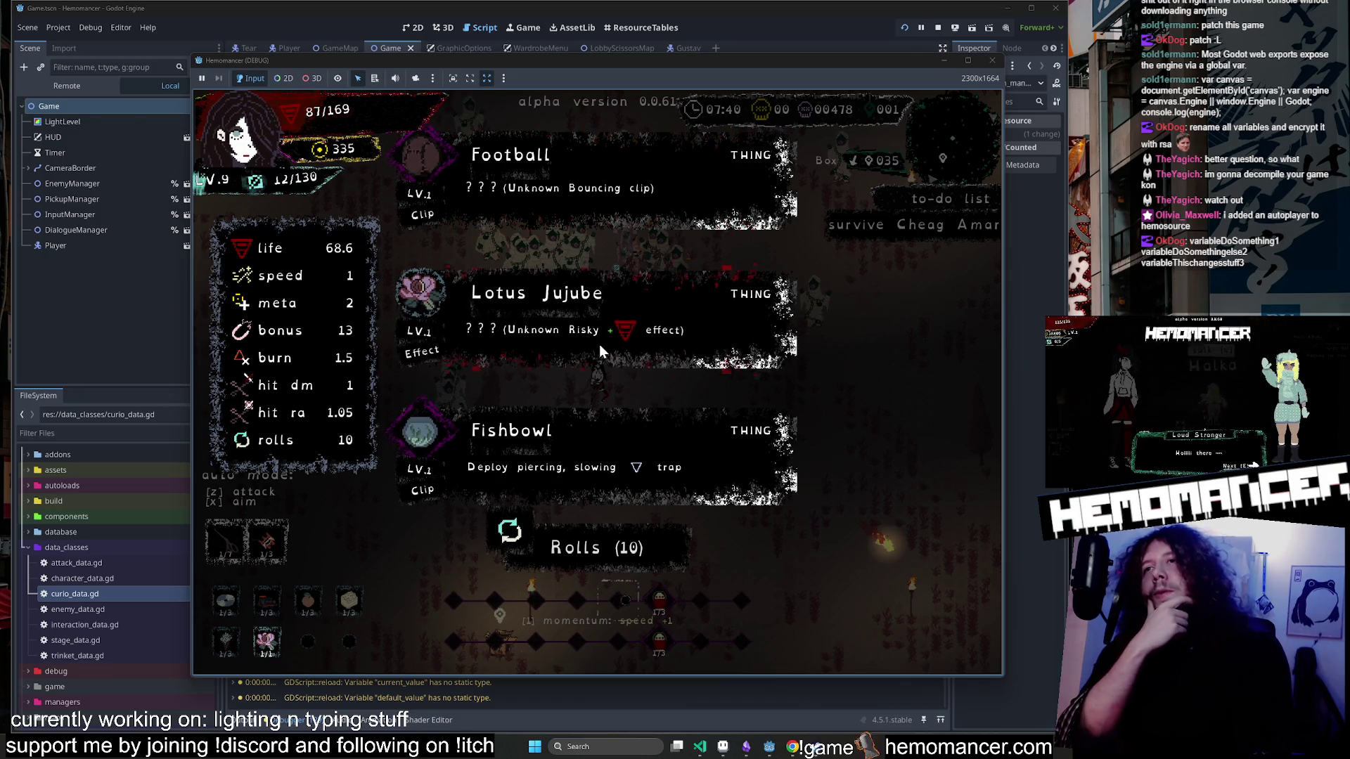
{"action": "left_click", "coordinate": [599, 352]}
Walk south, then north past the box, pause the game, and drag Discord onto the screen.
{"action": "key", "text": "s"}
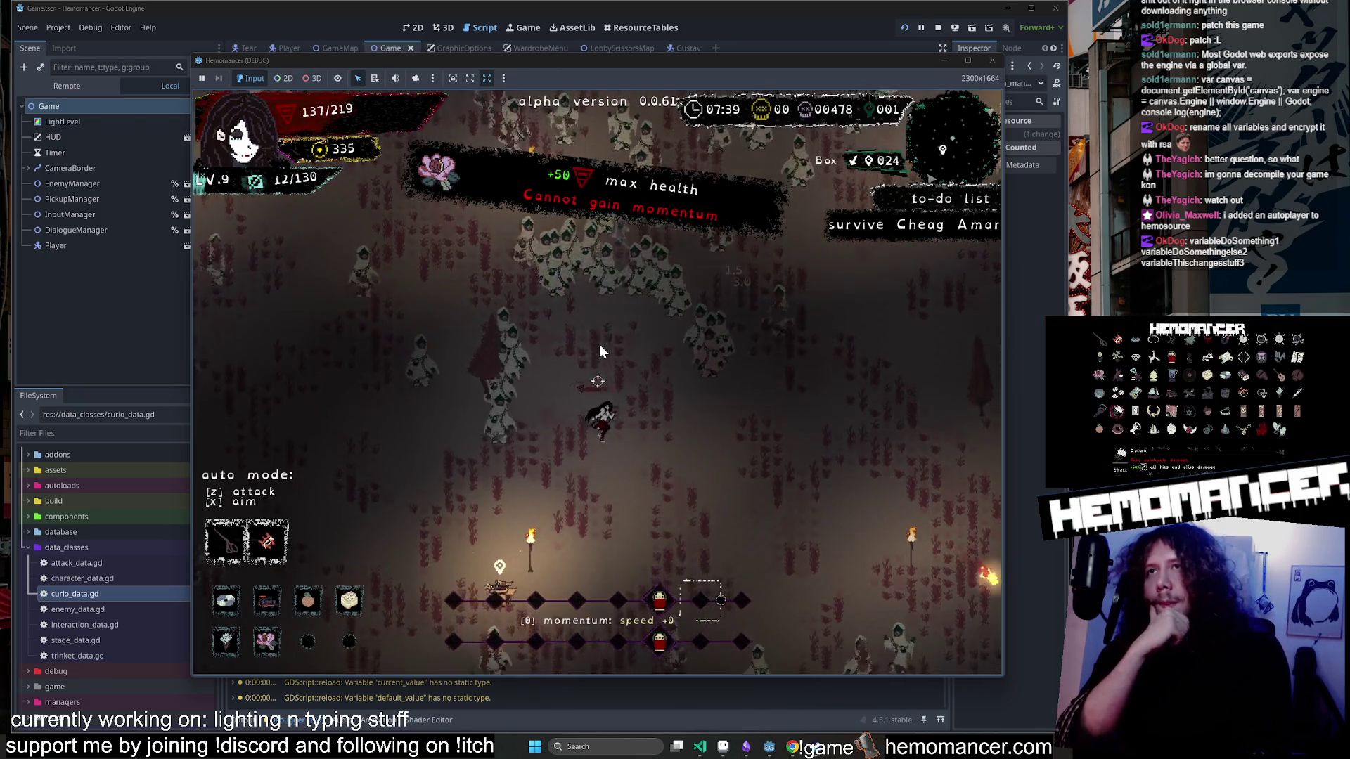
{"action": "key", "text": "a"}
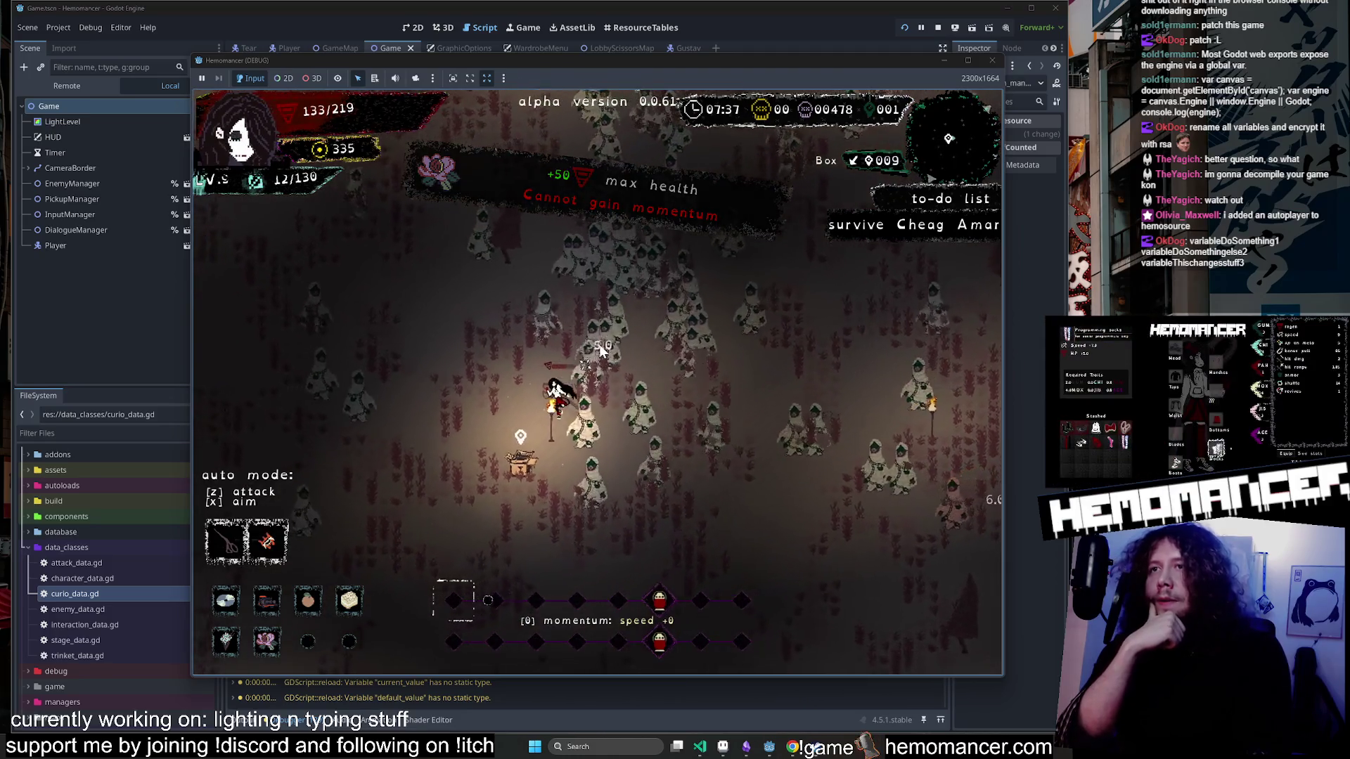
{"action": "key", "text": "s"}
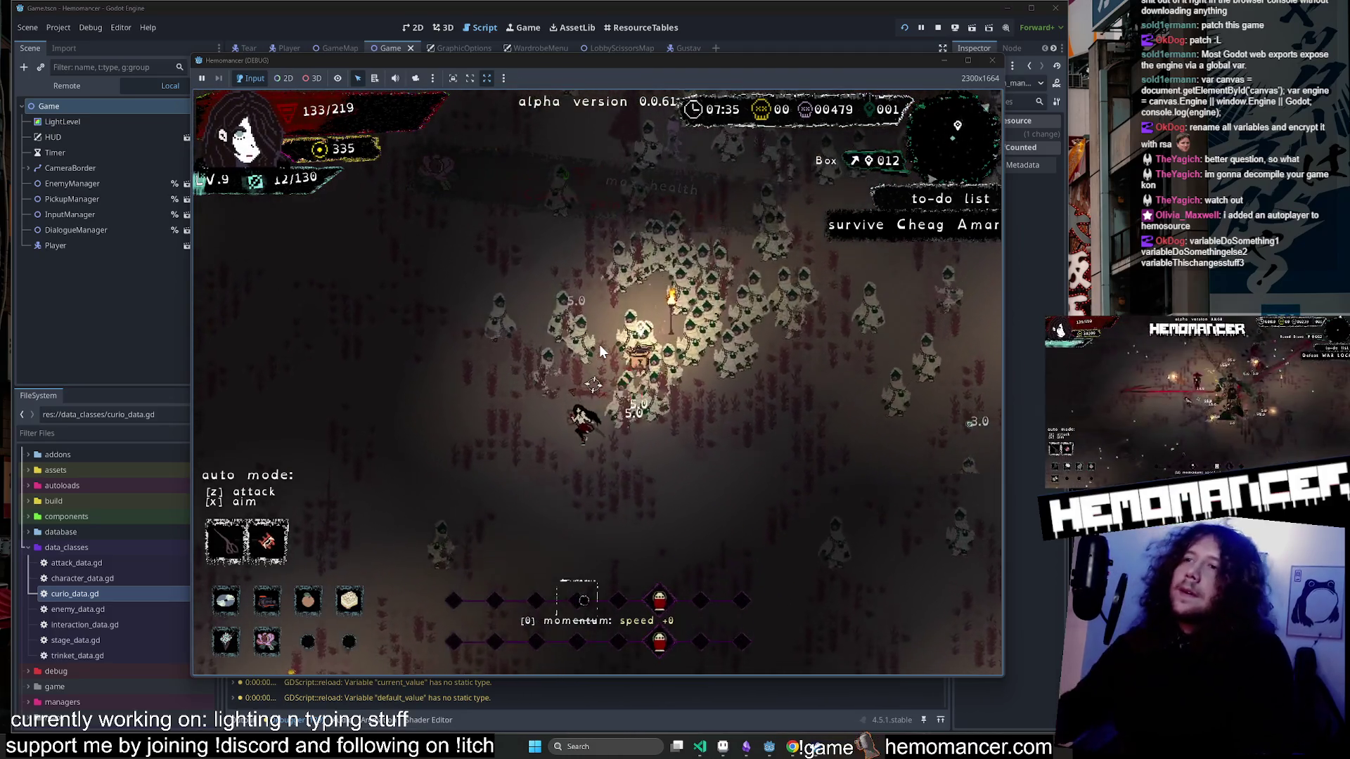
{"action": "key", "text": "s"}
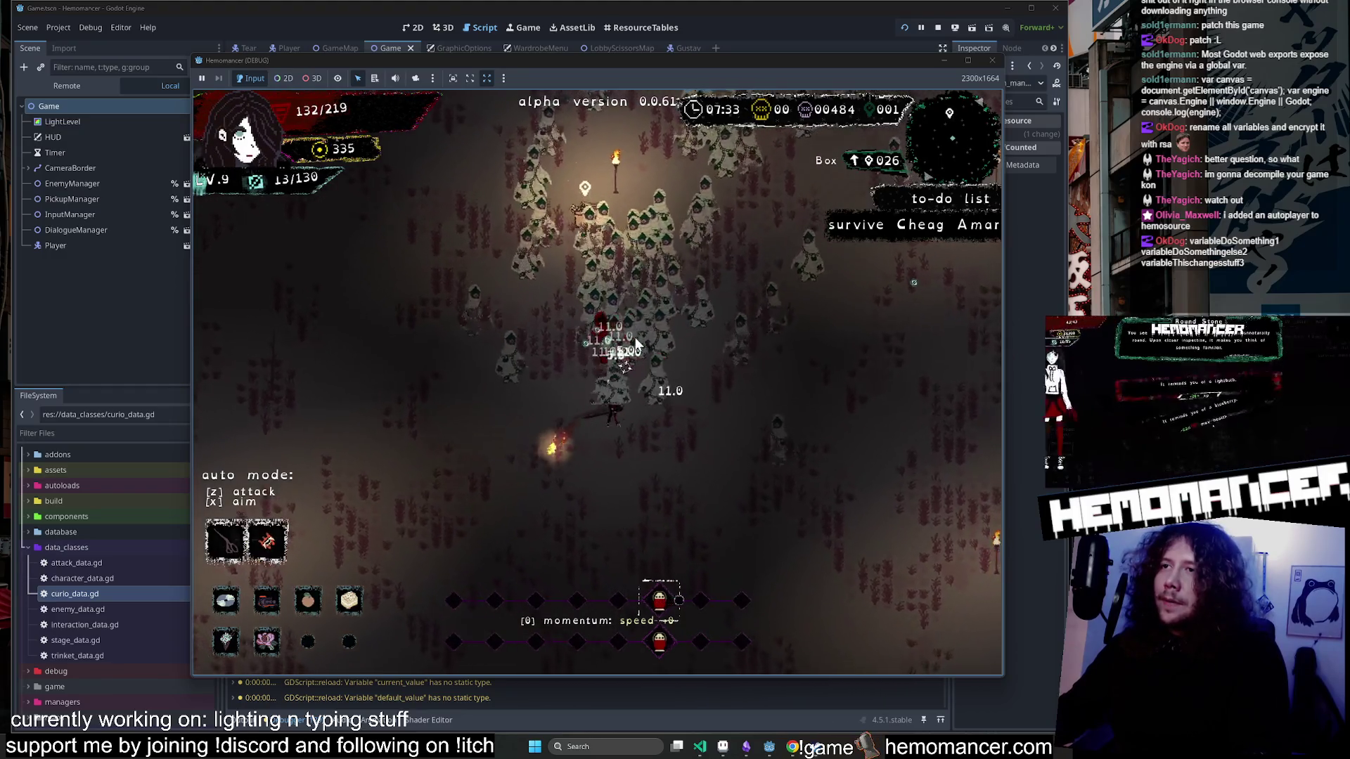
{"action": "key", "text": "s"}
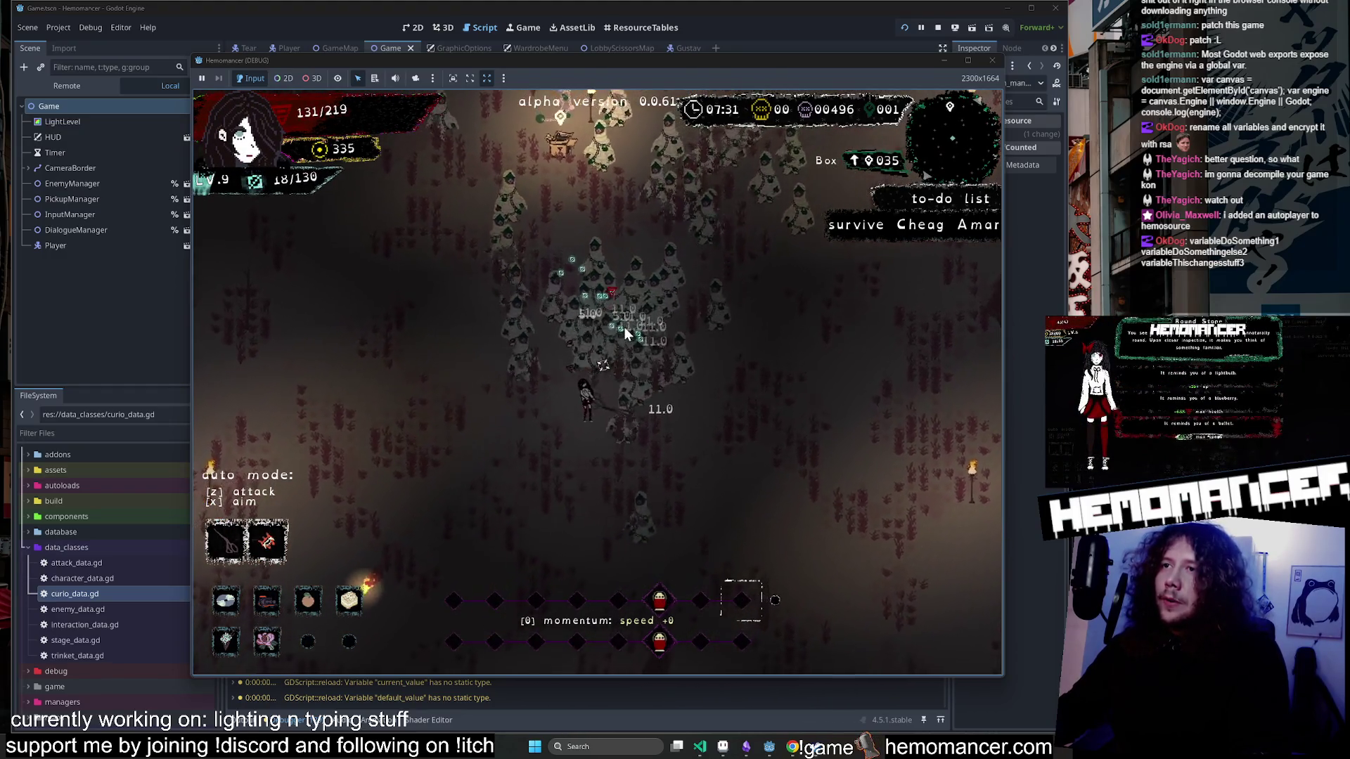
{"action": "key", "text": "w"}
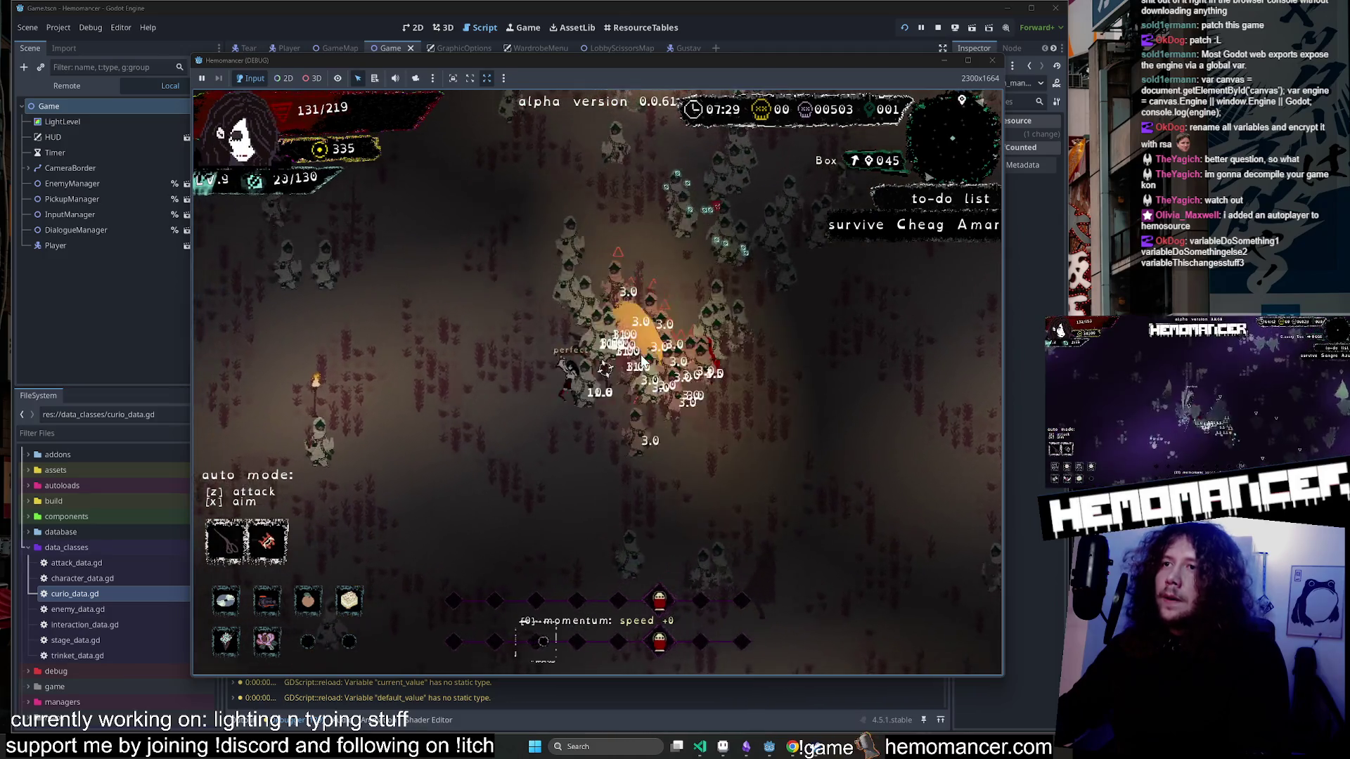
{"action": "key", "text": "w"}
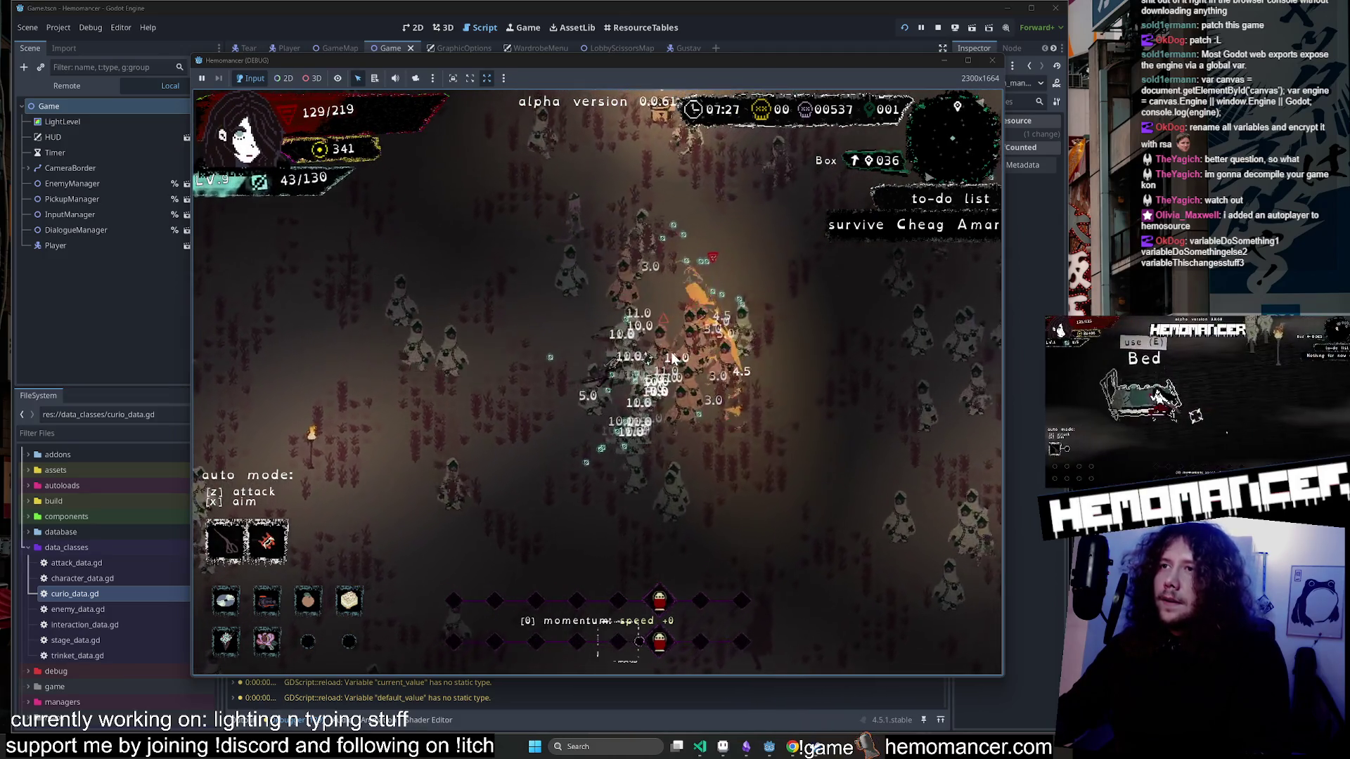
{"action": "key", "text": "w"}
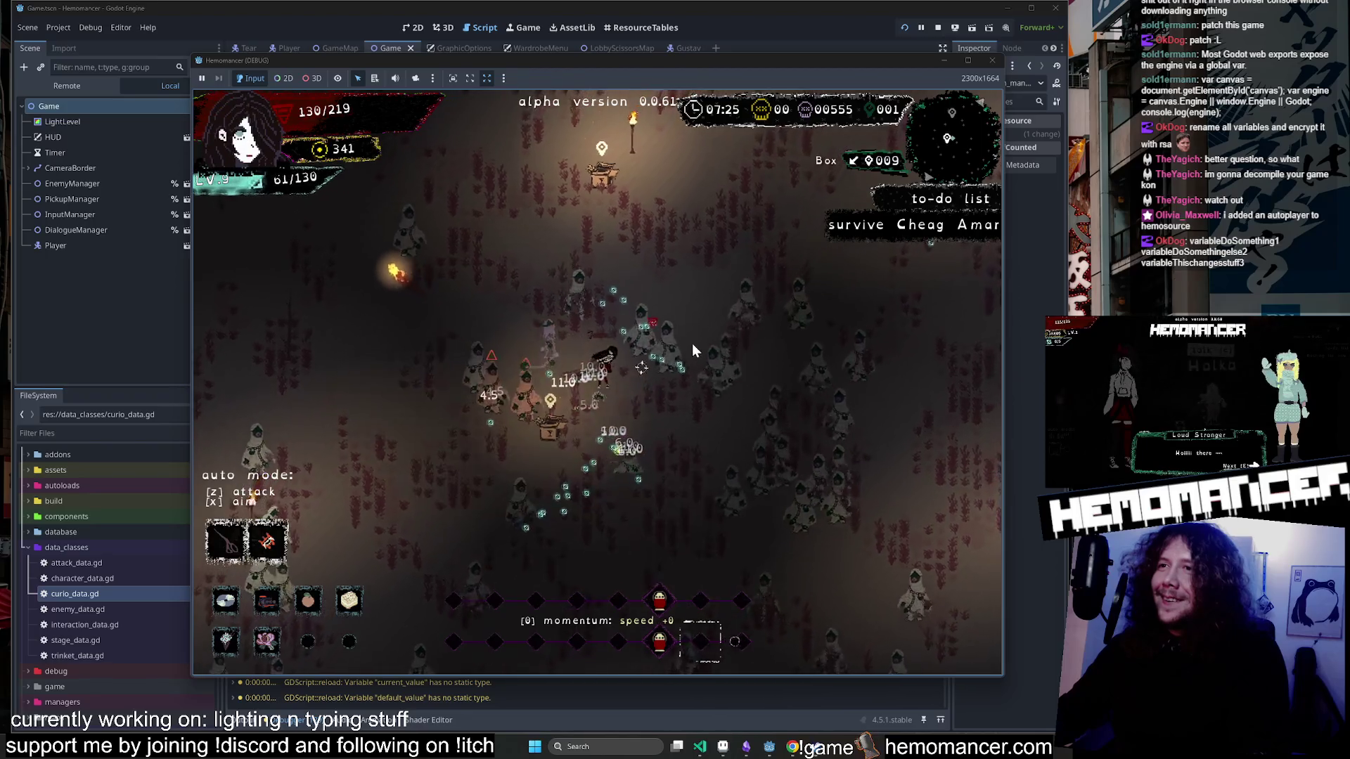
{"action": "key", "text": "Escape"}
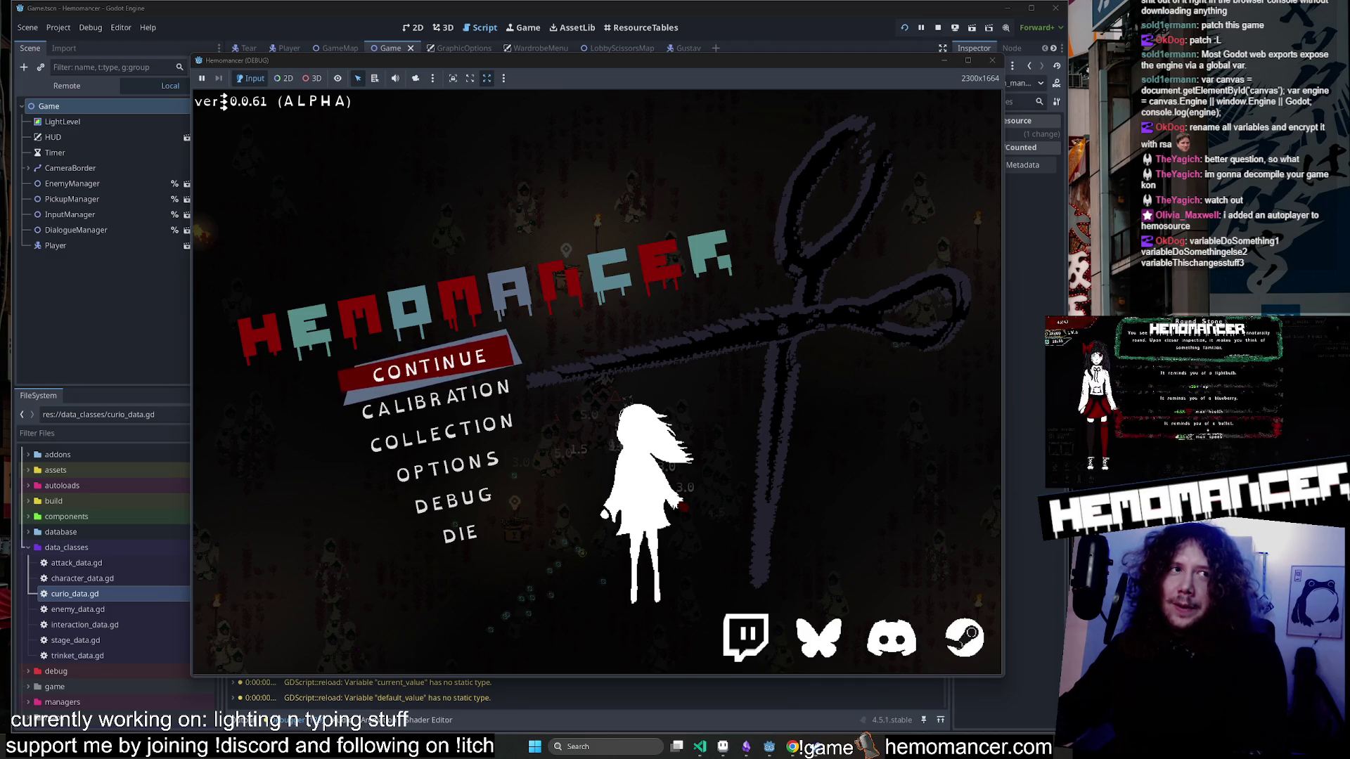
{"action": "mouse_move", "coordinate": [0, 492]}
{"action": "left_mouse_down"}
{"action": "mouse_move", "coordinate": [2, 373]}
{"action": "mouse_move", "coordinate": [226, 441]}
{"action": "mouse_move", "coordinate": [552, 235]}
{"action": "mouse_move", "coordinate": [664, 95]}
{"action": "mouse_move", "coordinate": [676, 99]}
{"action": "mouse_move", "coordinate": [661, 88]}
{"action": "left_mouse_up"}
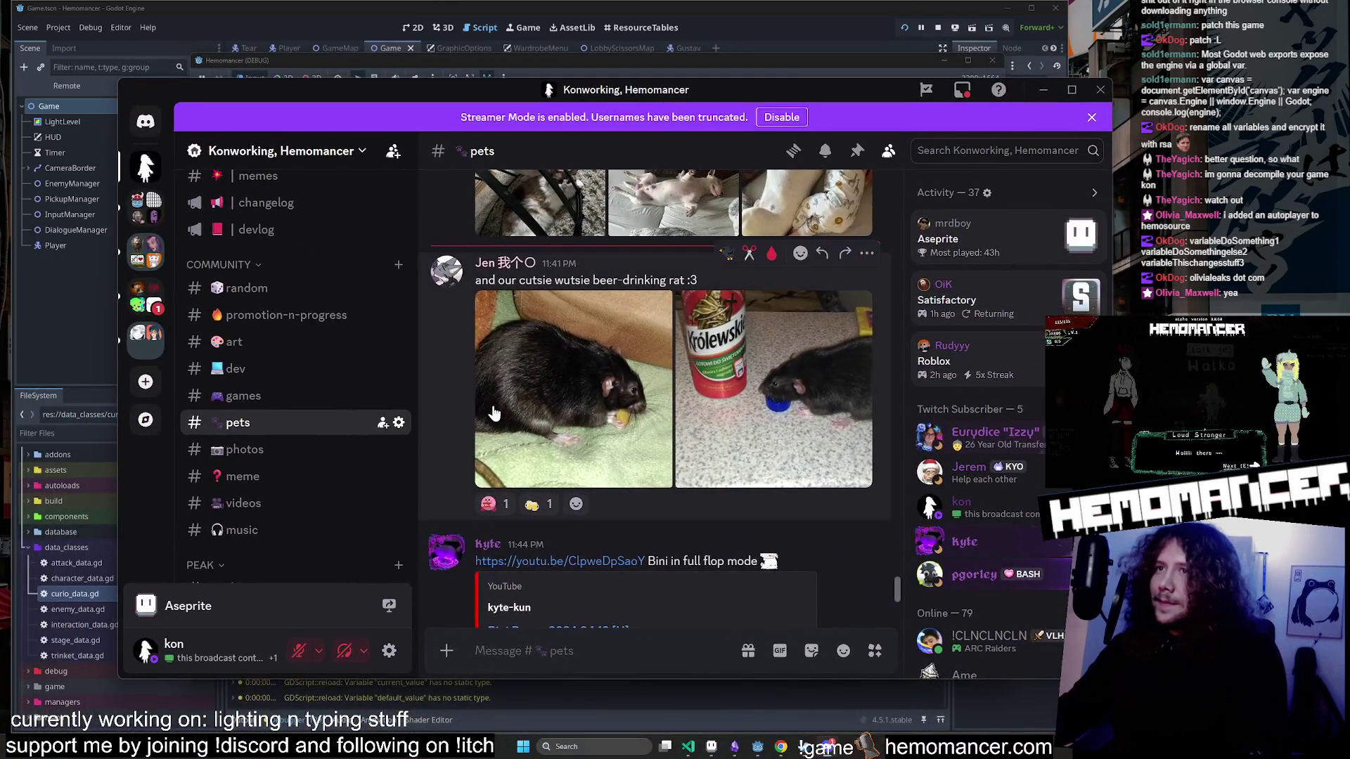
Open the rat photo full size, view the next photo, zoom in, and close the viewer.
{"action": "left_click", "coordinate": [583, 384]}
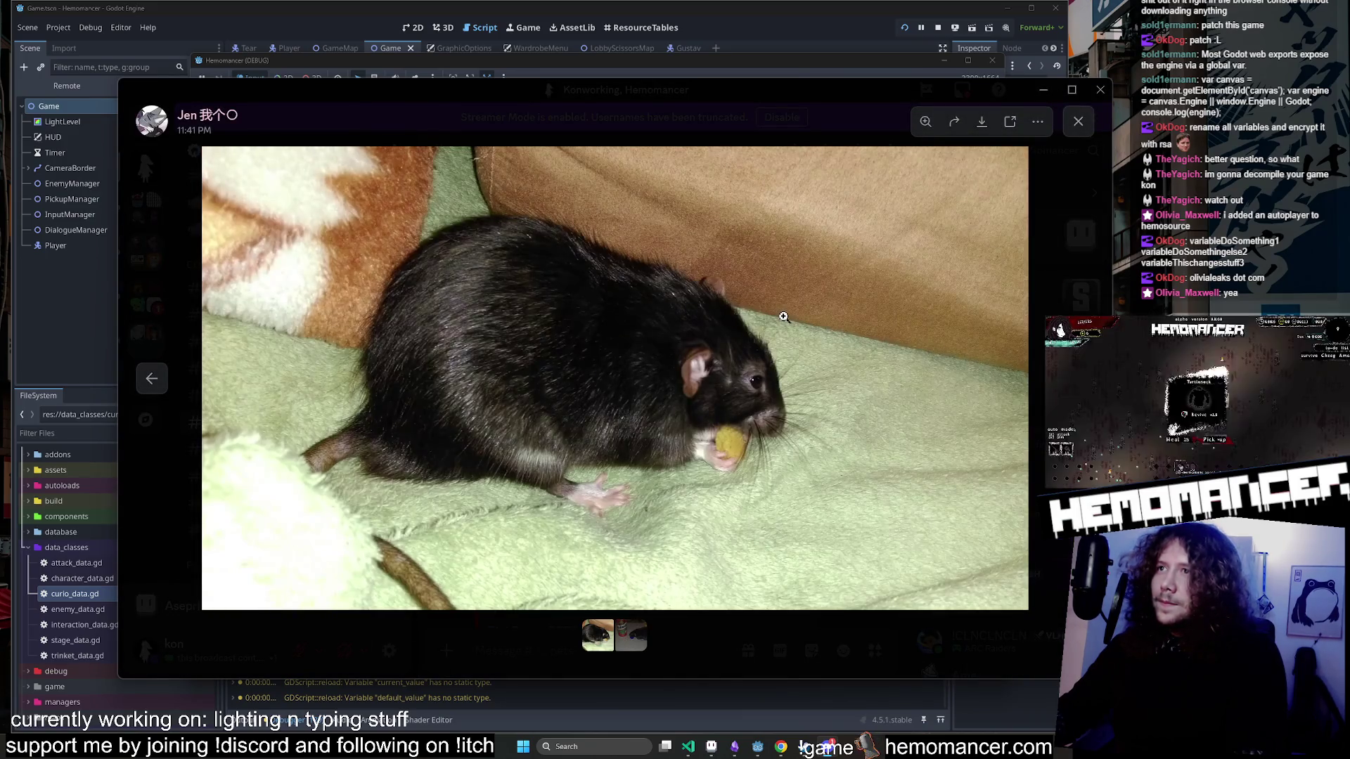
{"action": "key", "text": "Right"}
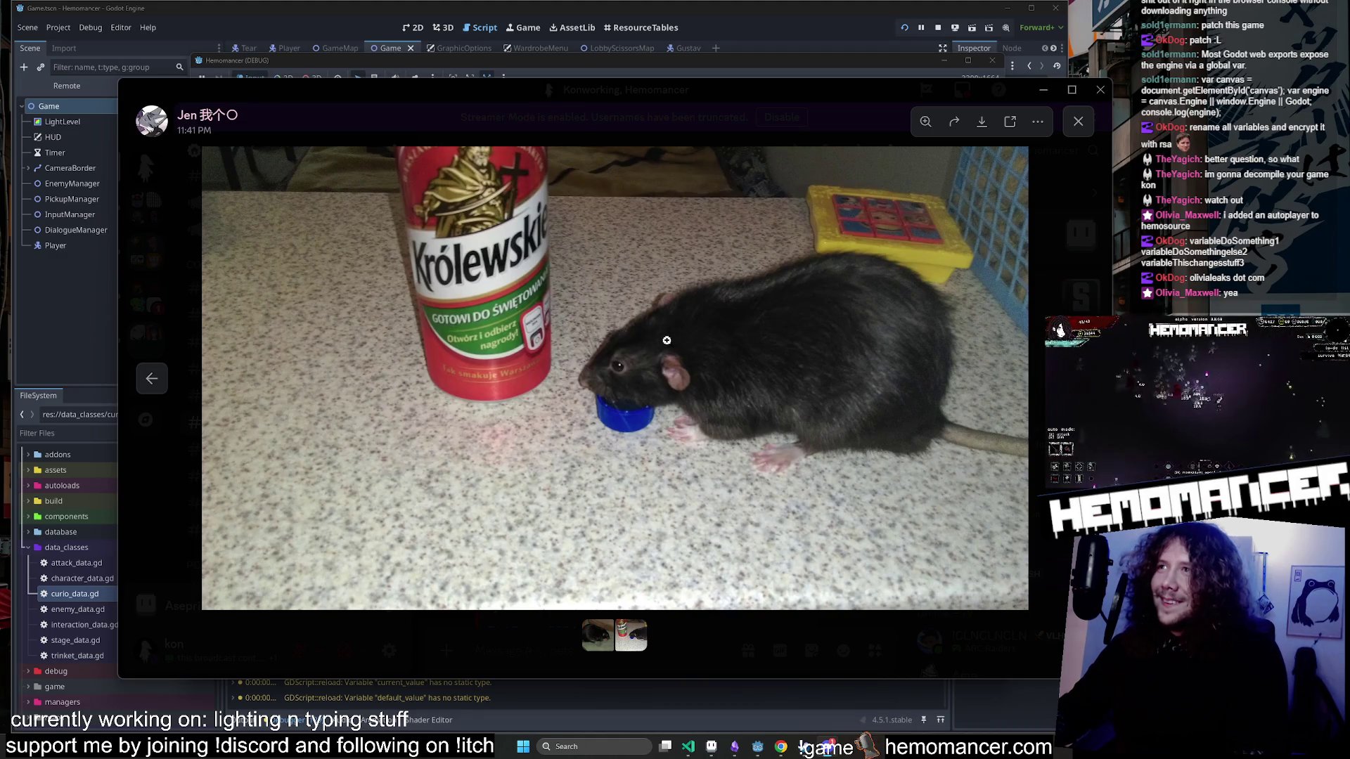
{"action": "mouse_move", "coordinate": [656, 88]}
{"action": "left_mouse_down"}
{"action": "mouse_move", "coordinate": [610, 79]}
{"action": "mouse_move", "coordinate": [621, 83]}
{"action": "left_mouse_up"}
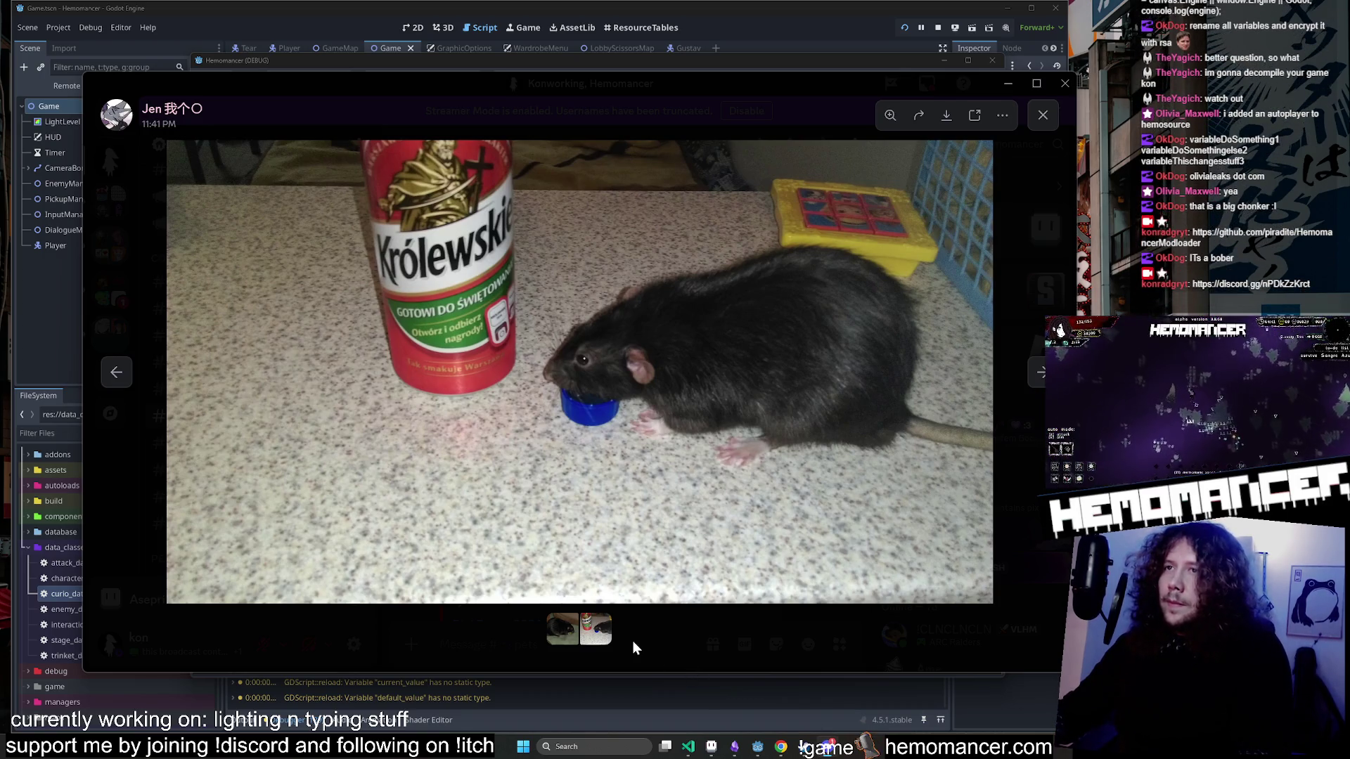
{"action": "left_click_drag", "start_coordinate": [661, 85], "coordinate": [671, 78]}
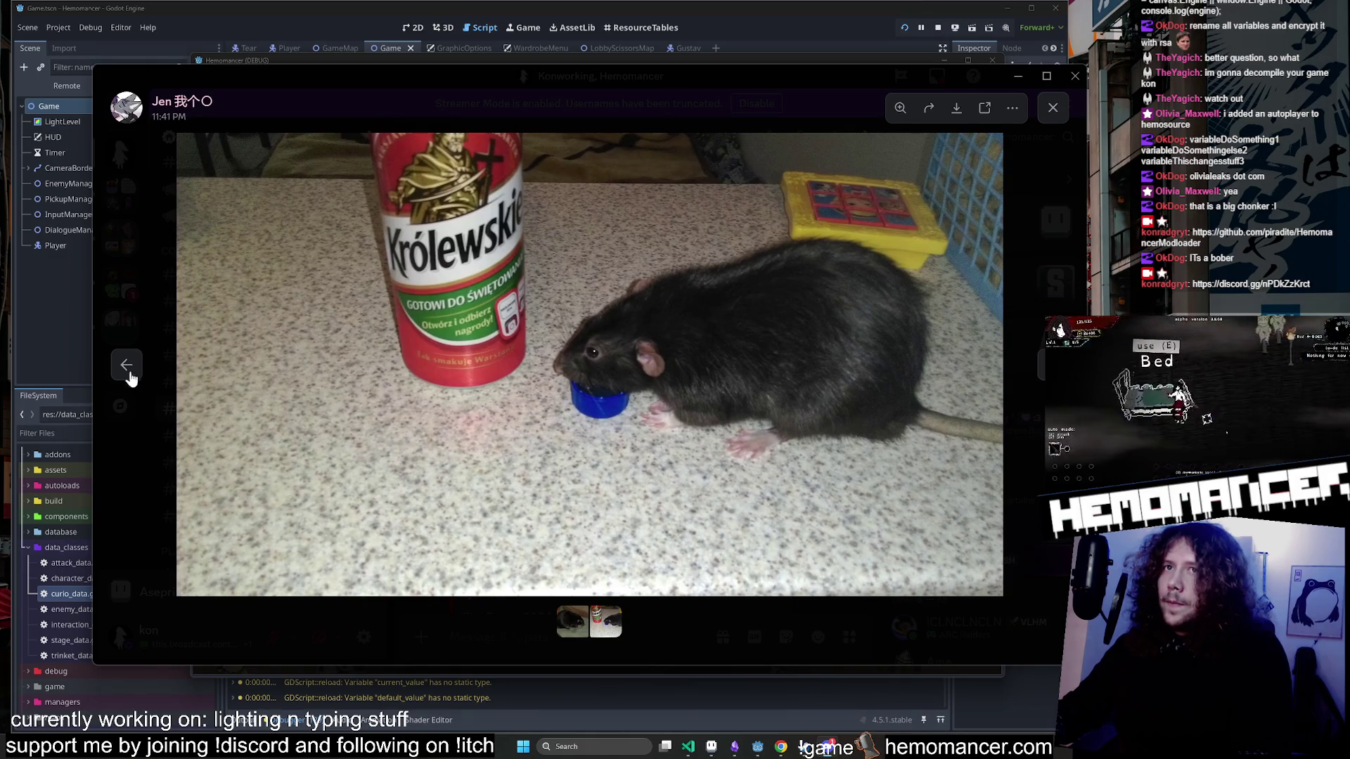
{"action": "scroll", "coordinate": [738, 358], "scroll_direction": "up", "scroll_amount": 4}
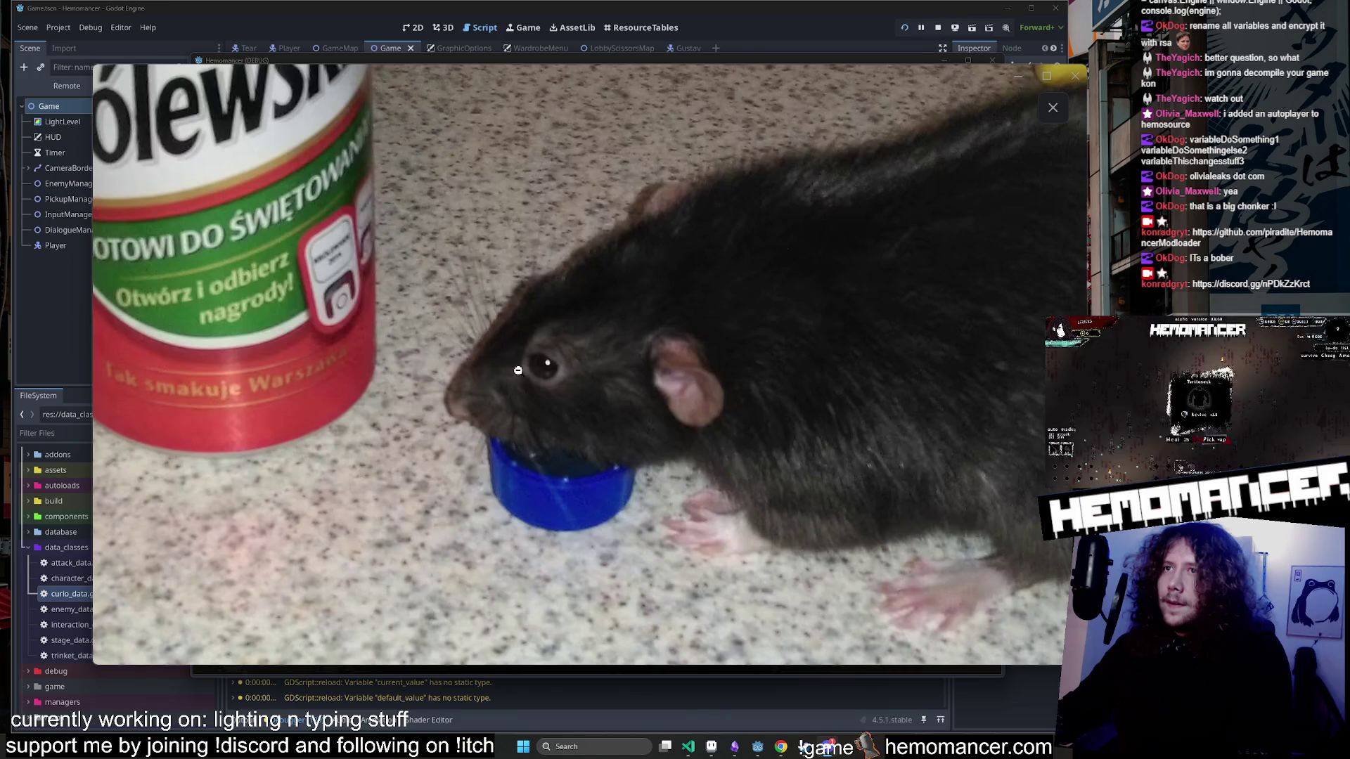
{"action": "left_click", "coordinate": [519, 370]}
{"action": "left_click", "coordinate": [1052, 107]}
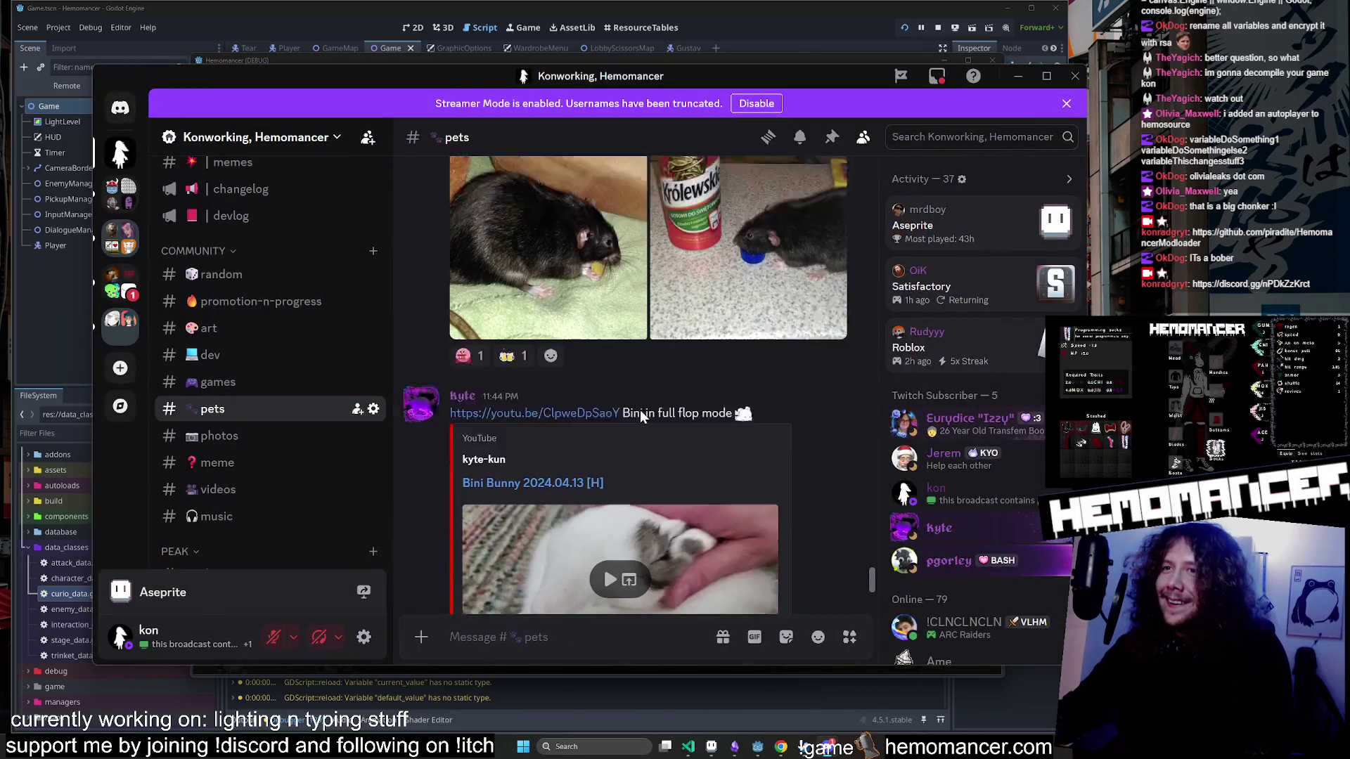
Play the Bini Bunny YouTube embed, scroll through the nearby pet posts, then open #modding.
{"action": "scroll", "coordinate": [640, 411], "scroll_direction": "down", "scroll_amount": 1}
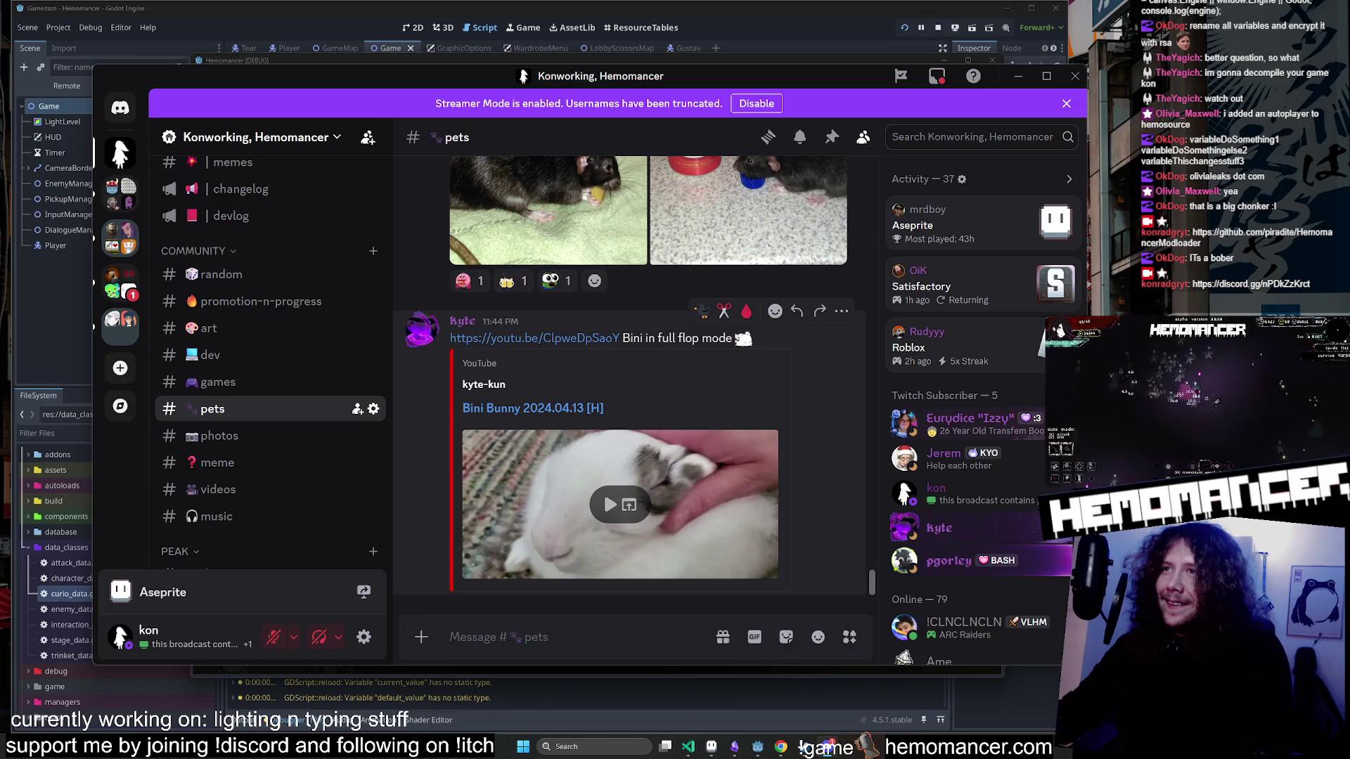
{"action": "left_click", "coordinate": [609, 502]}
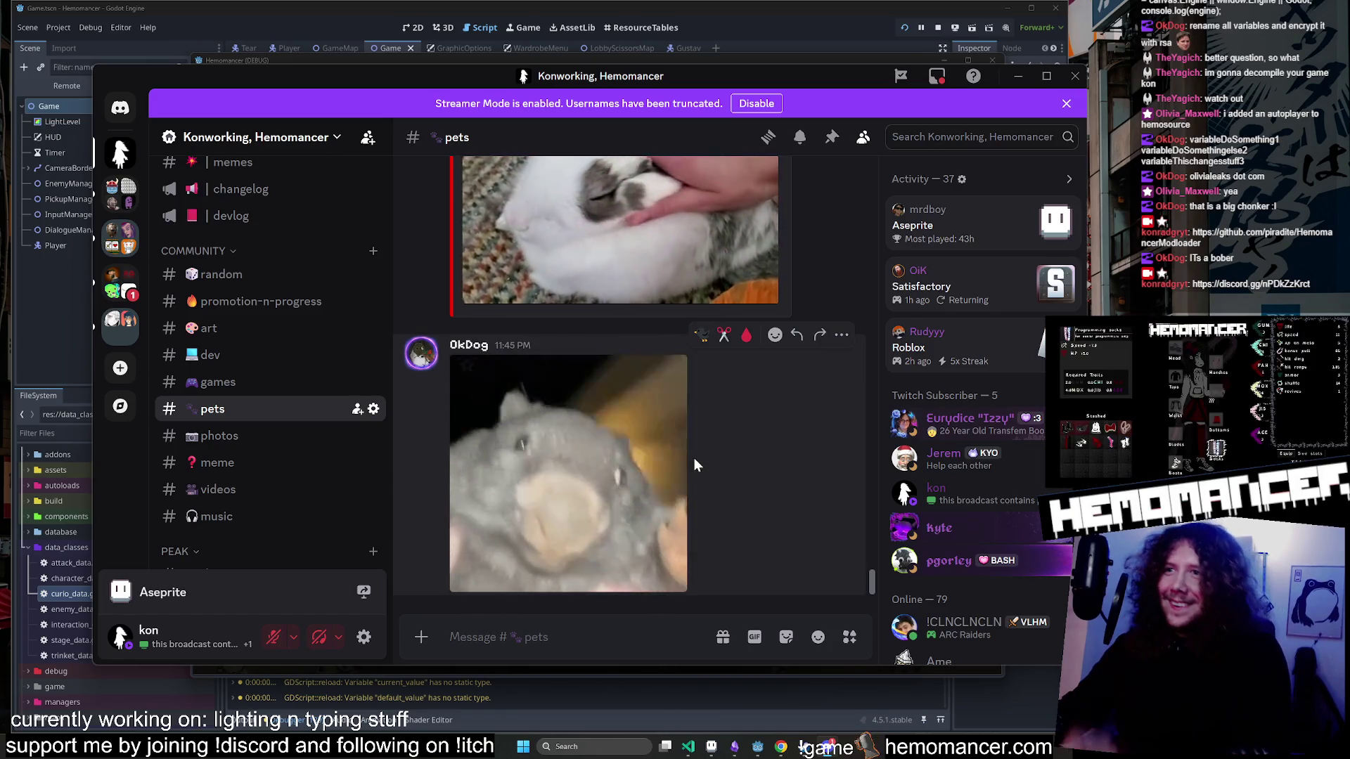
{"action": "scroll", "coordinate": [750, 517], "scroll_direction": "up", "scroll_amount": 1}
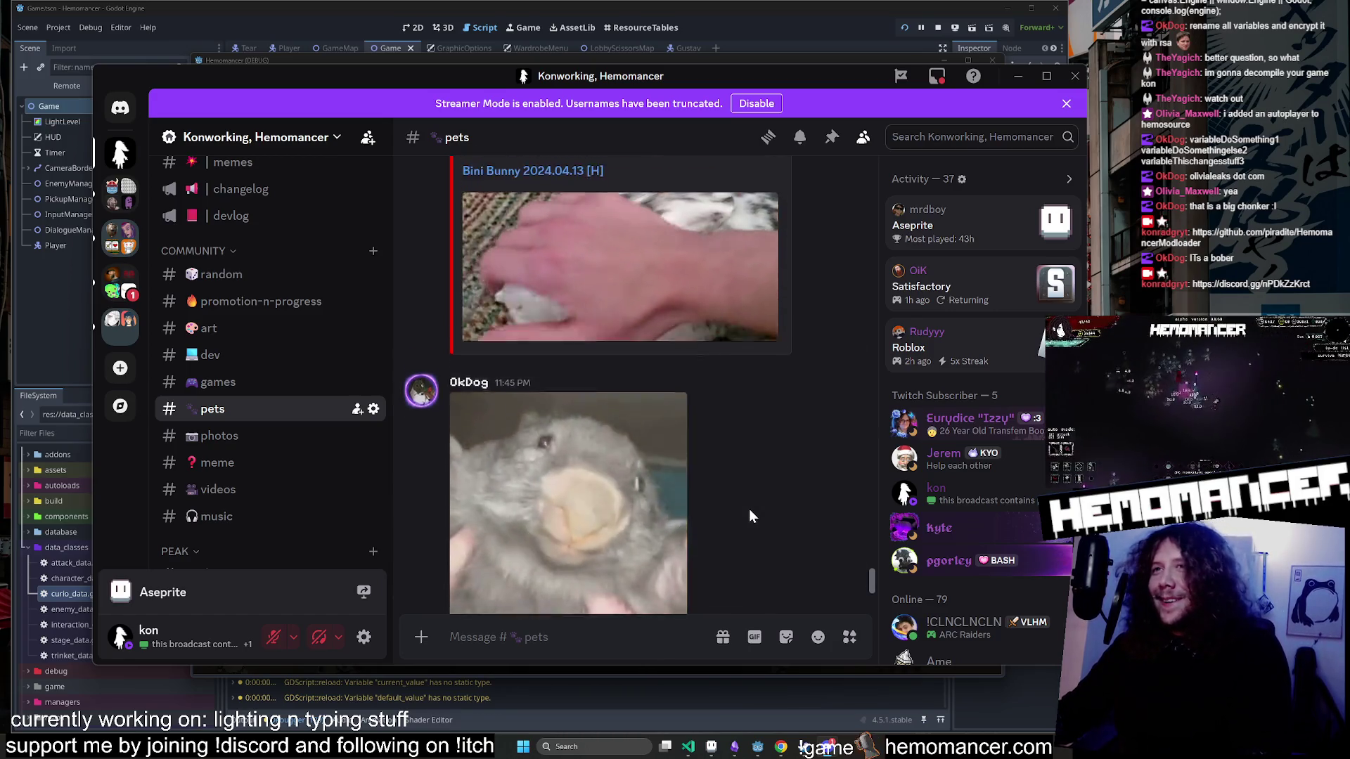
{"action": "scroll", "coordinate": [749, 517], "scroll_direction": "up", "scroll_amount": 3}
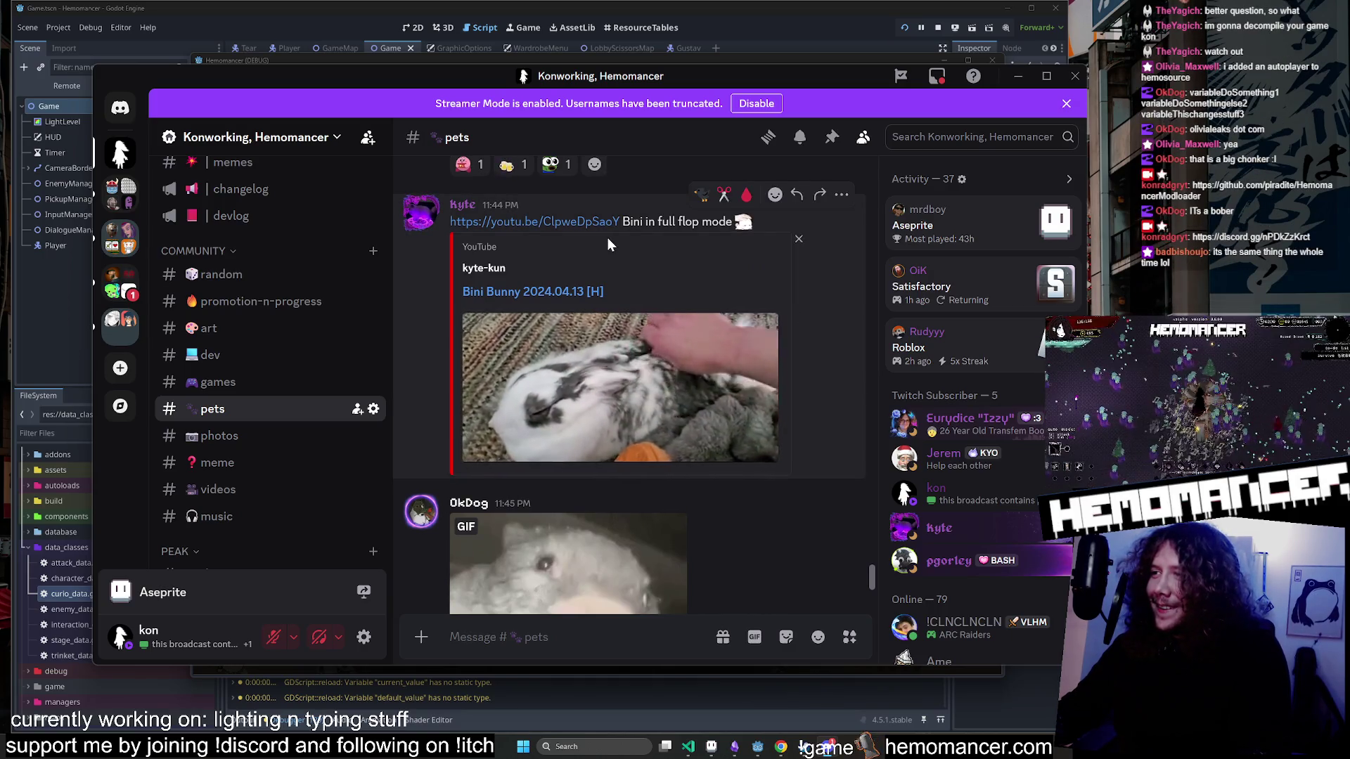
{"action": "scroll", "coordinate": [607, 237], "scroll_direction": "down", "scroll_amount": 3}
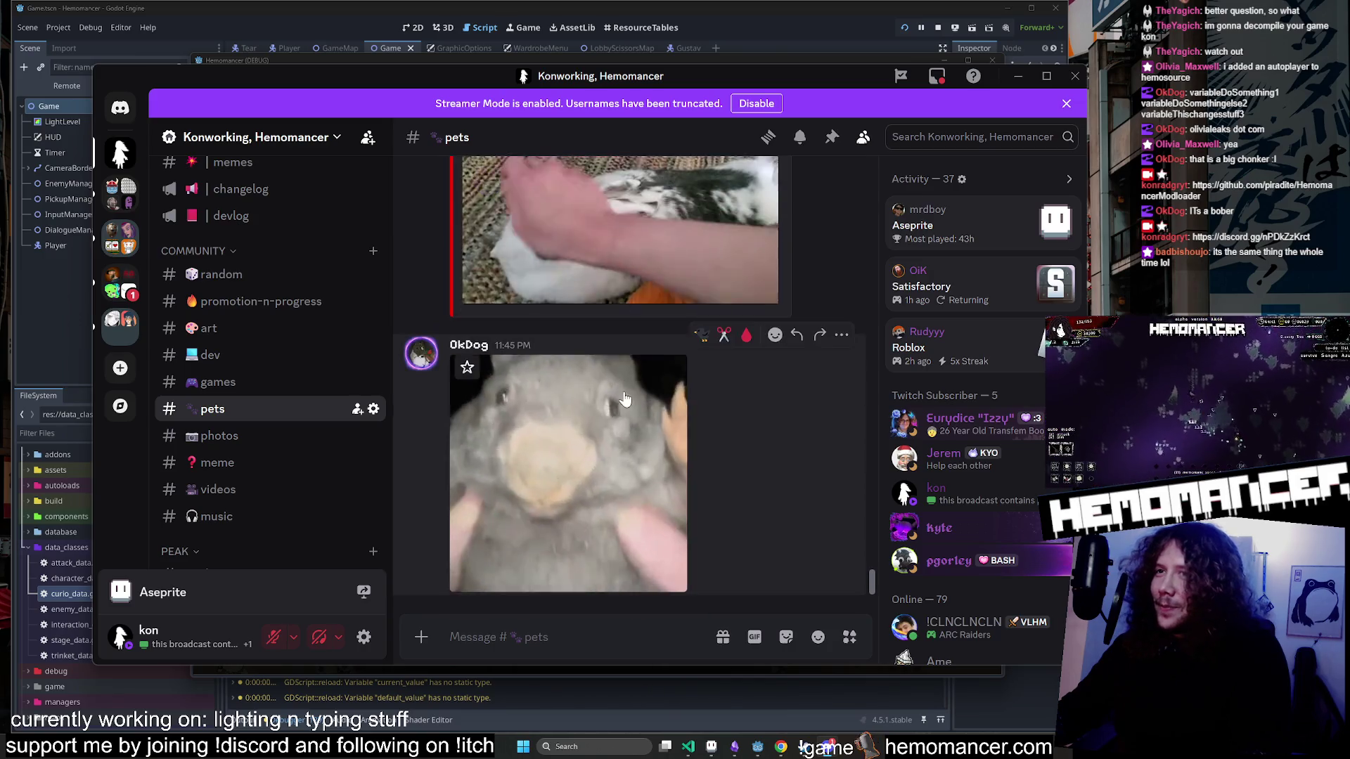
{"action": "scroll", "coordinate": [624, 422], "scroll_direction": "up", "scroll_amount": 1}
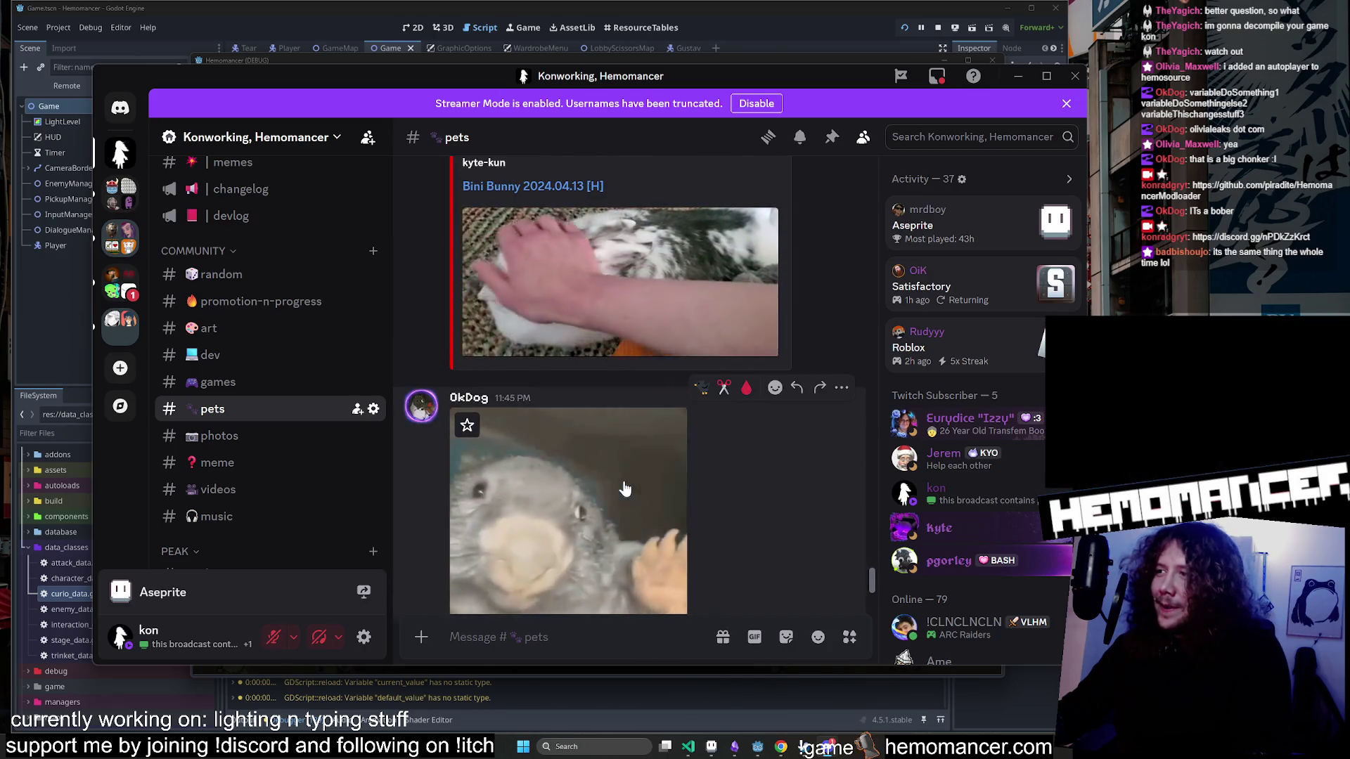
{"action": "scroll", "coordinate": [619, 457], "scroll_direction": "up", "scroll_amount": 3}
{"action": "scroll", "coordinate": [267, 351], "scroll_direction": "up", "scroll_amount": 4}
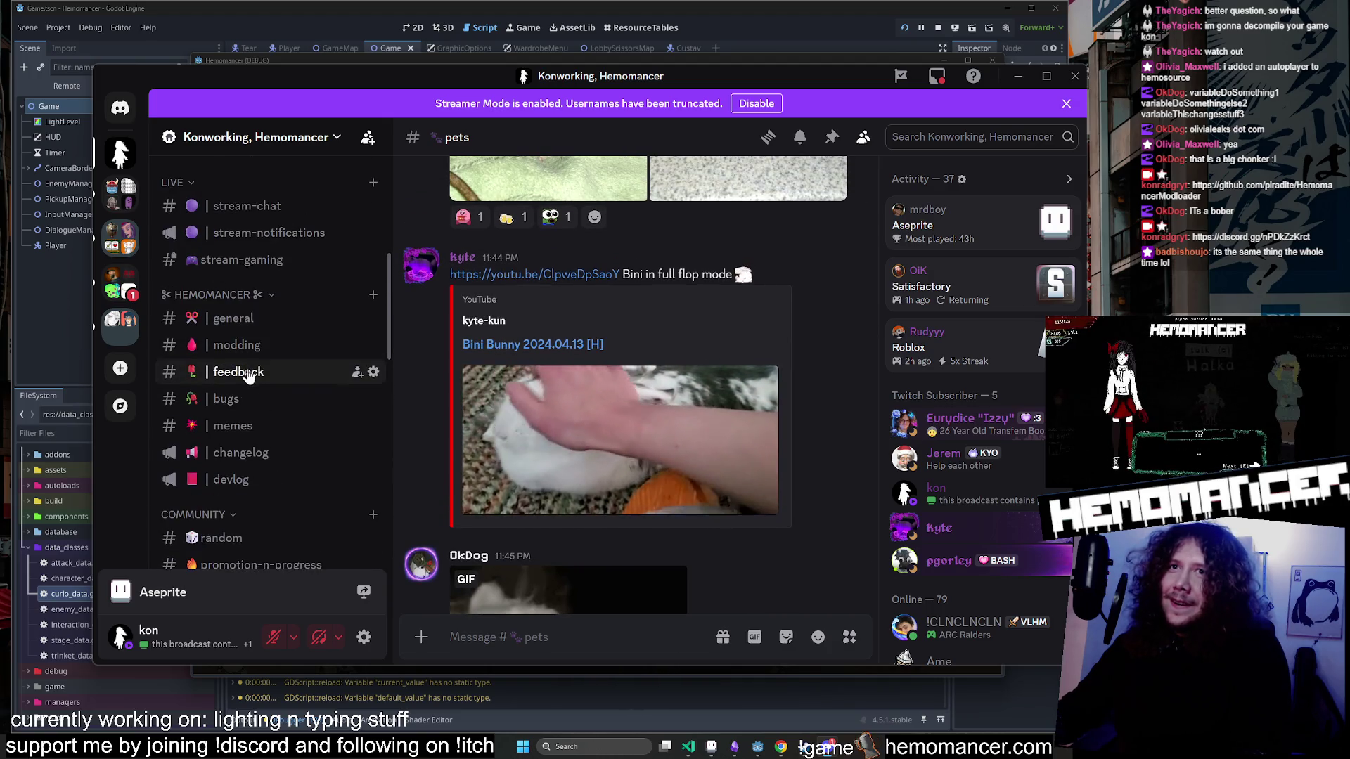
{"action": "left_click", "coordinate": [239, 345]}
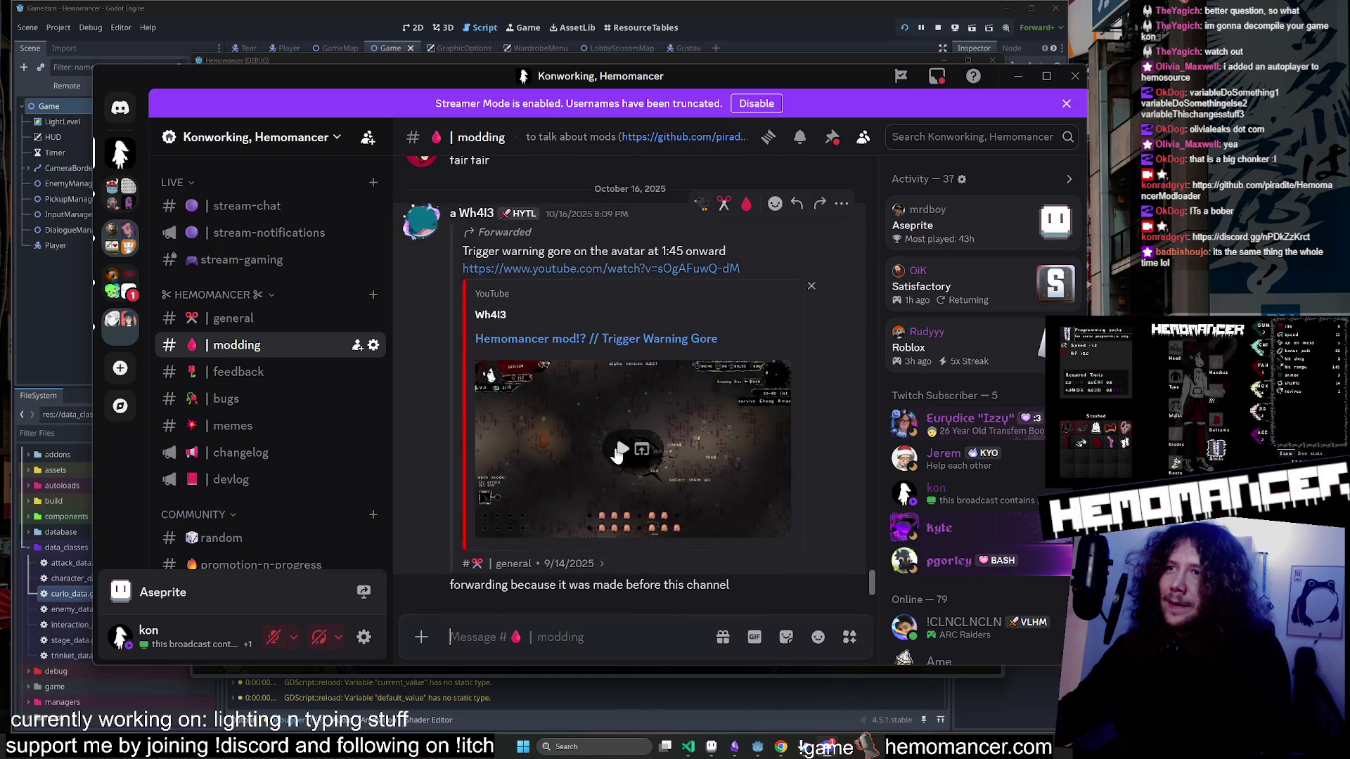
Play the Hemomancer mod video fullscreen in maximized Discord, skipping to the Chicken Nugget level-up.
{"action": "left_click", "coordinate": [617, 451]}
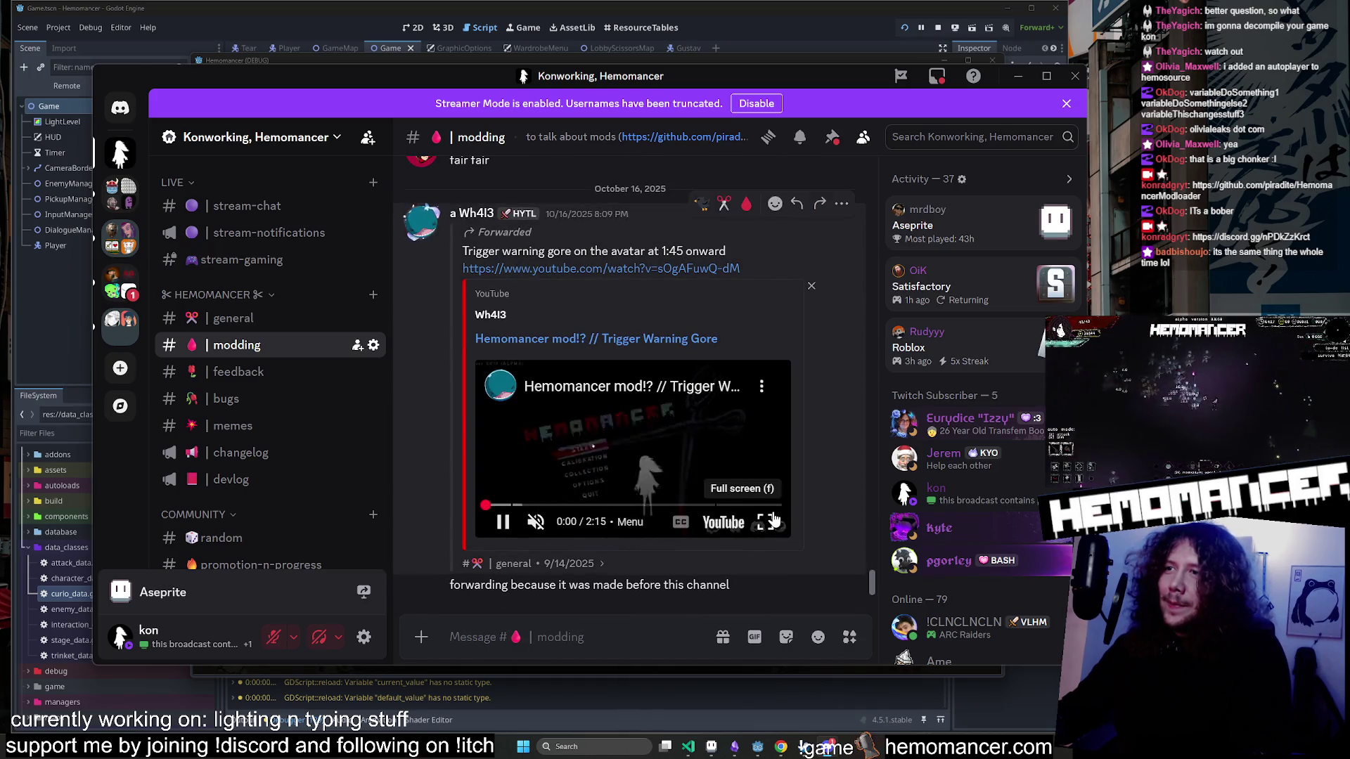
{"action": "left_click", "coordinate": [1046, 76]}
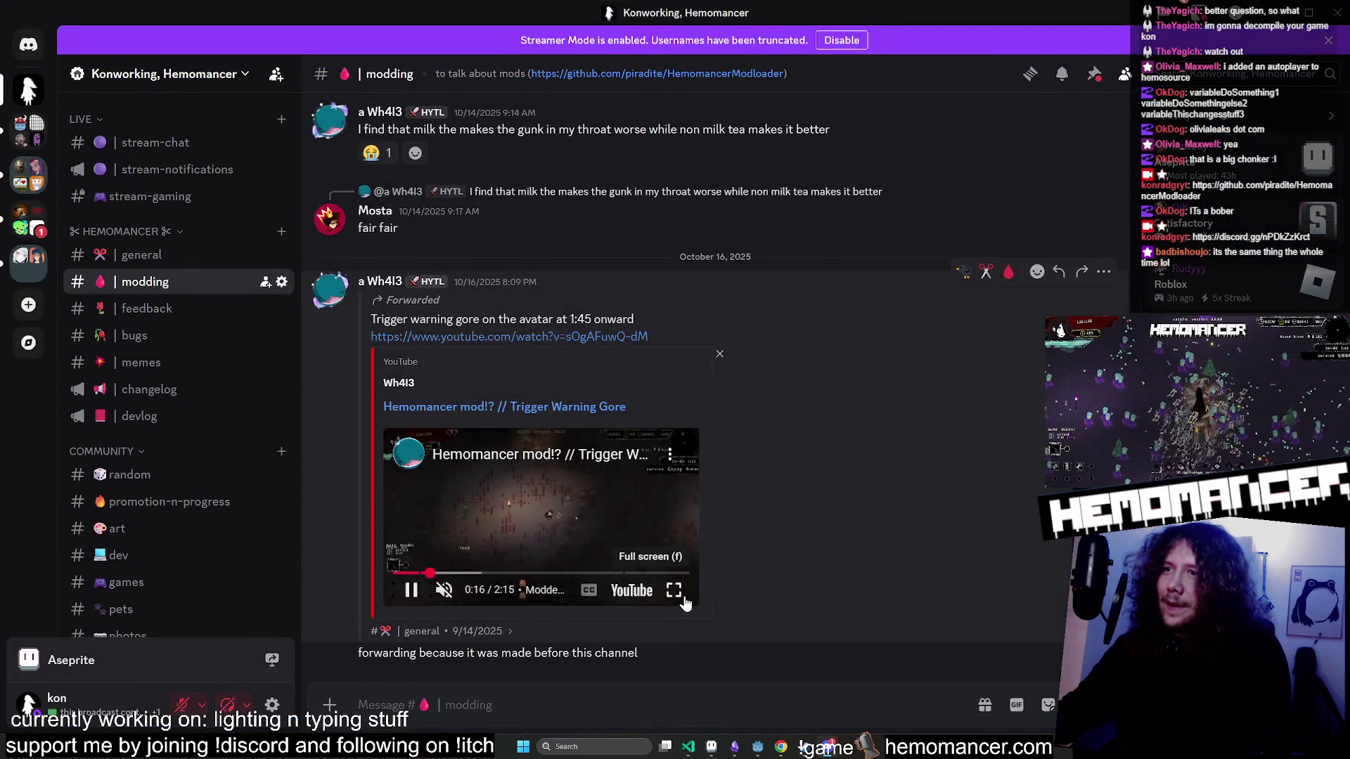
{"action": "left_click", "coordinate": [686, 604]}
{"action": "left_click_drag", "start_coordinate": [239, 728], "coordinate": [338, 727]}
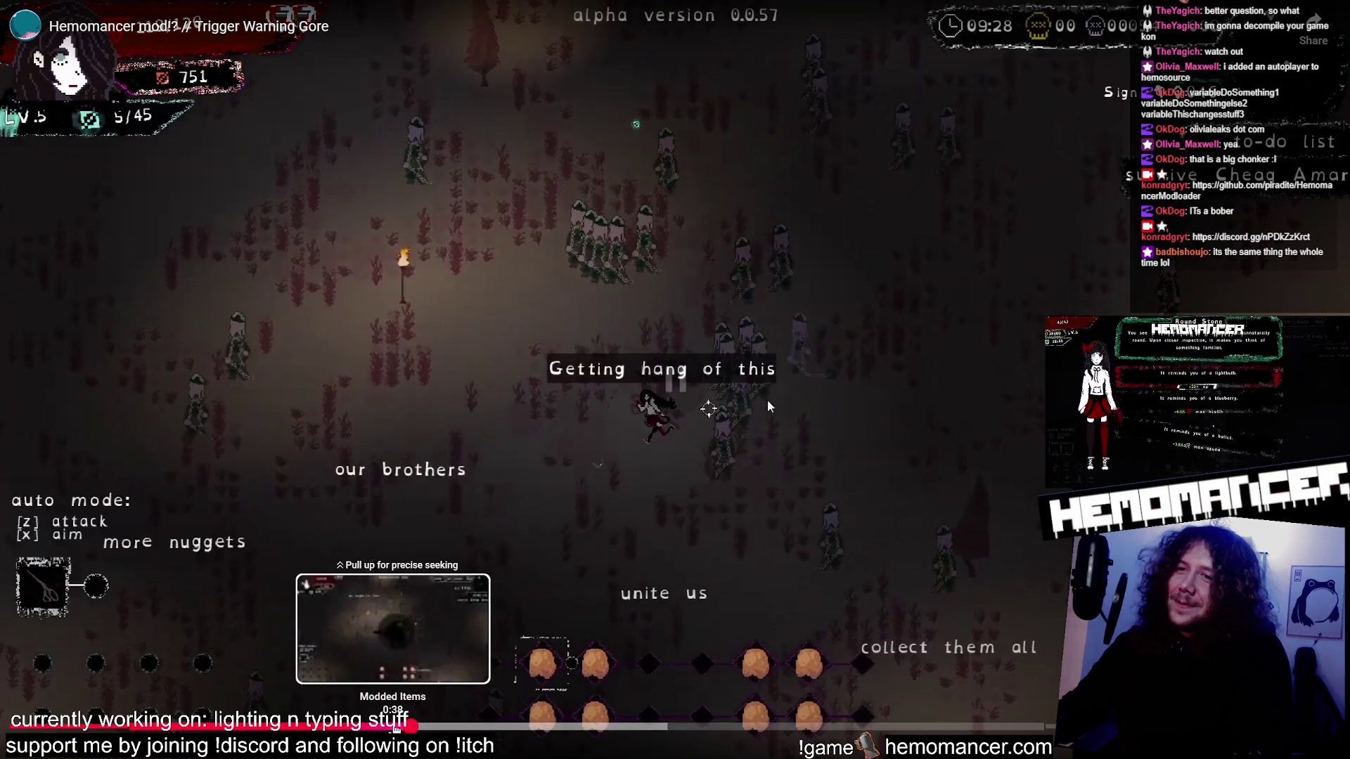
{"action": "left_click_drag", "start_coordinate": [396, 729], "coordinate": [396, 729]}
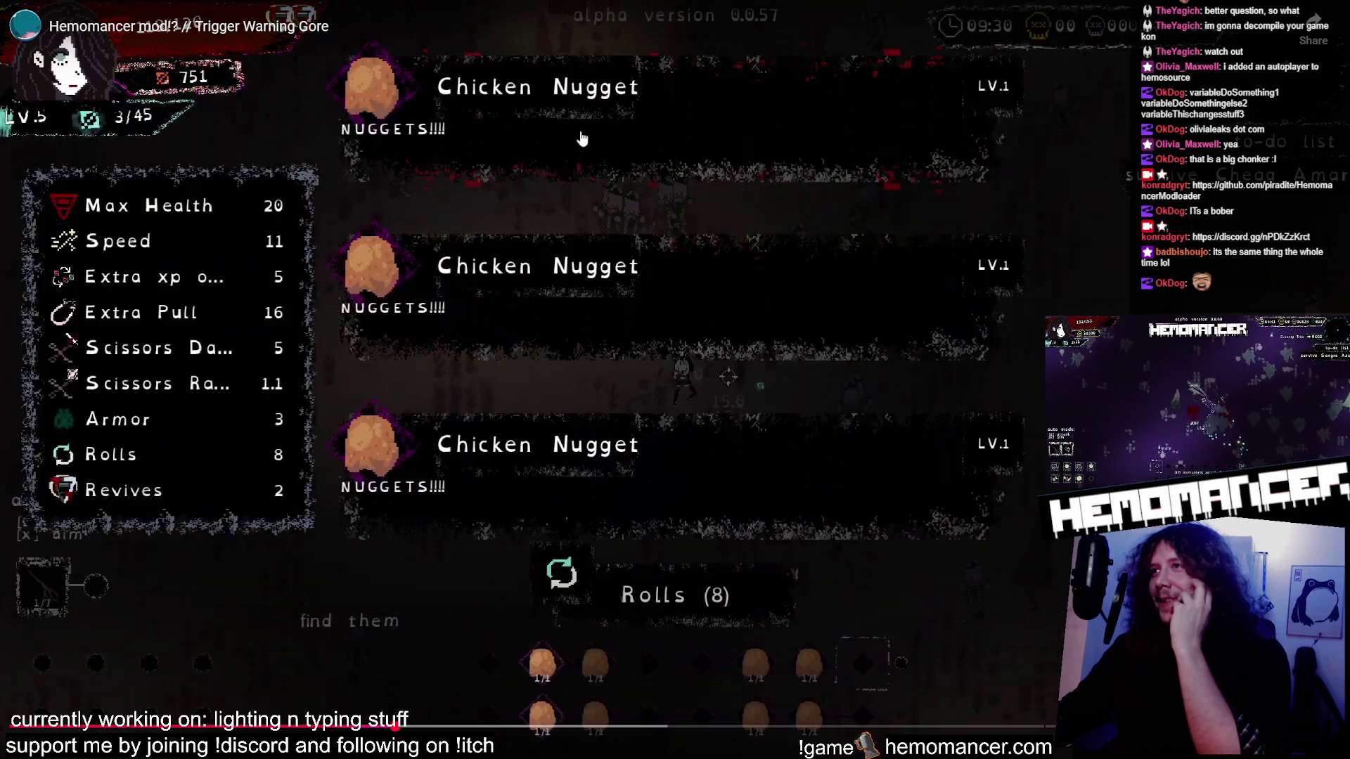
Exit fullscreen, minimize Discord, and continue the saved run from the game's main menu.
{"action": "key", "text": "Escape"}
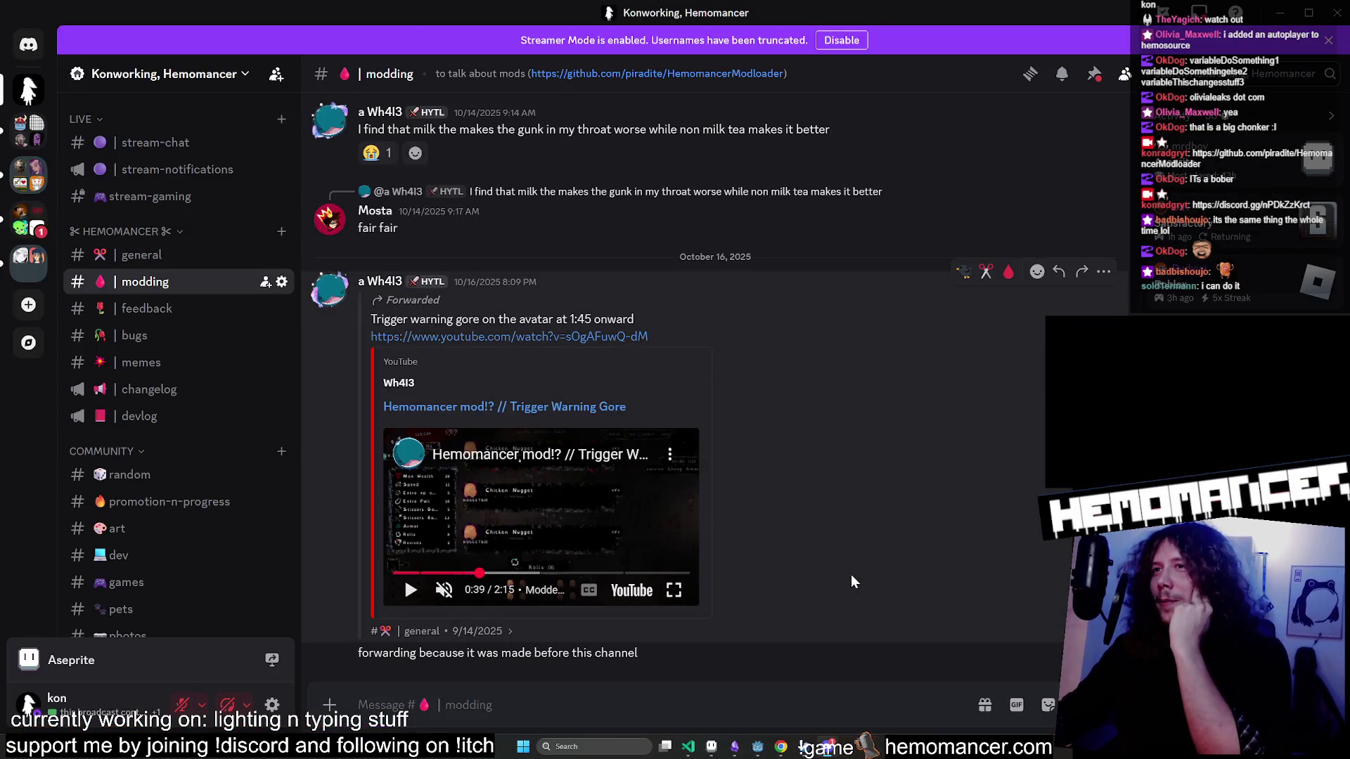
{"action": "left_click", "coordinate": [1283, 14]}
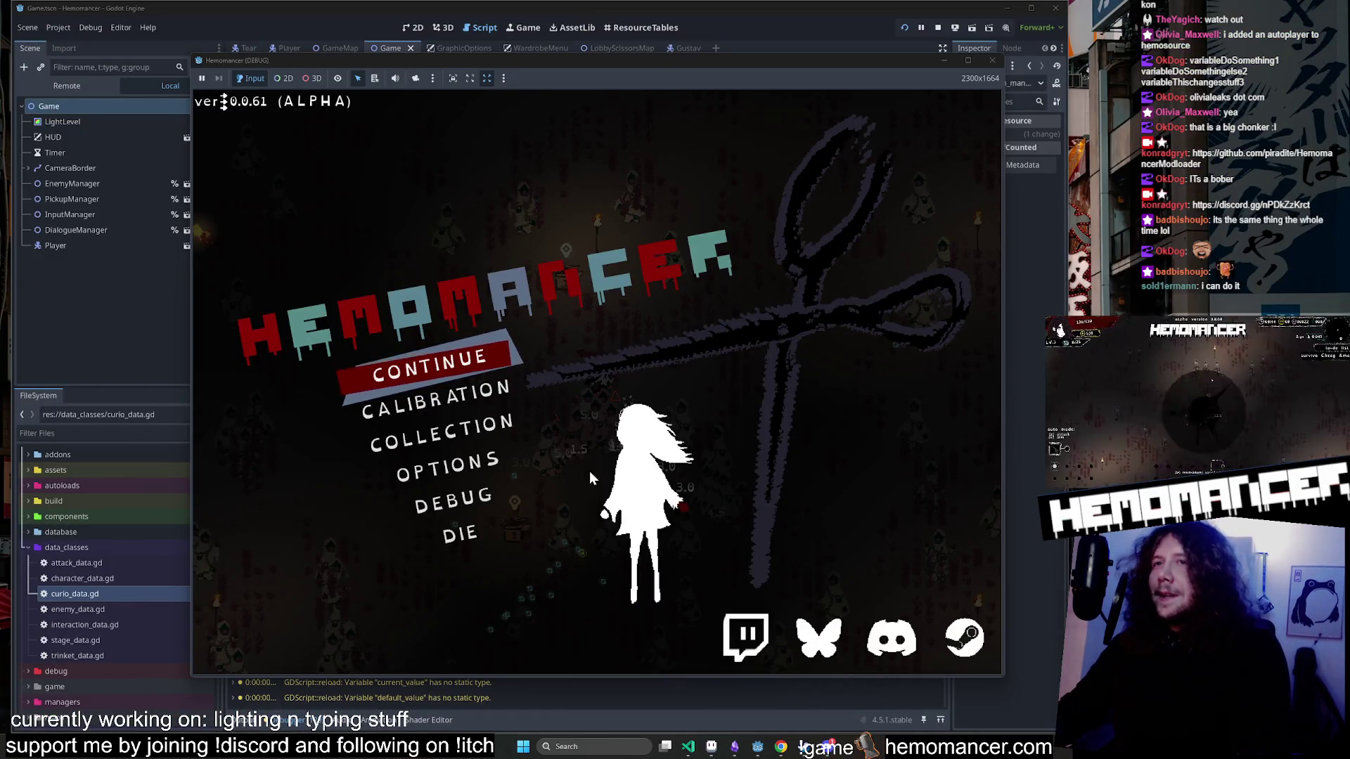
{"action": "left_click", "coordinate": [436, 359]}
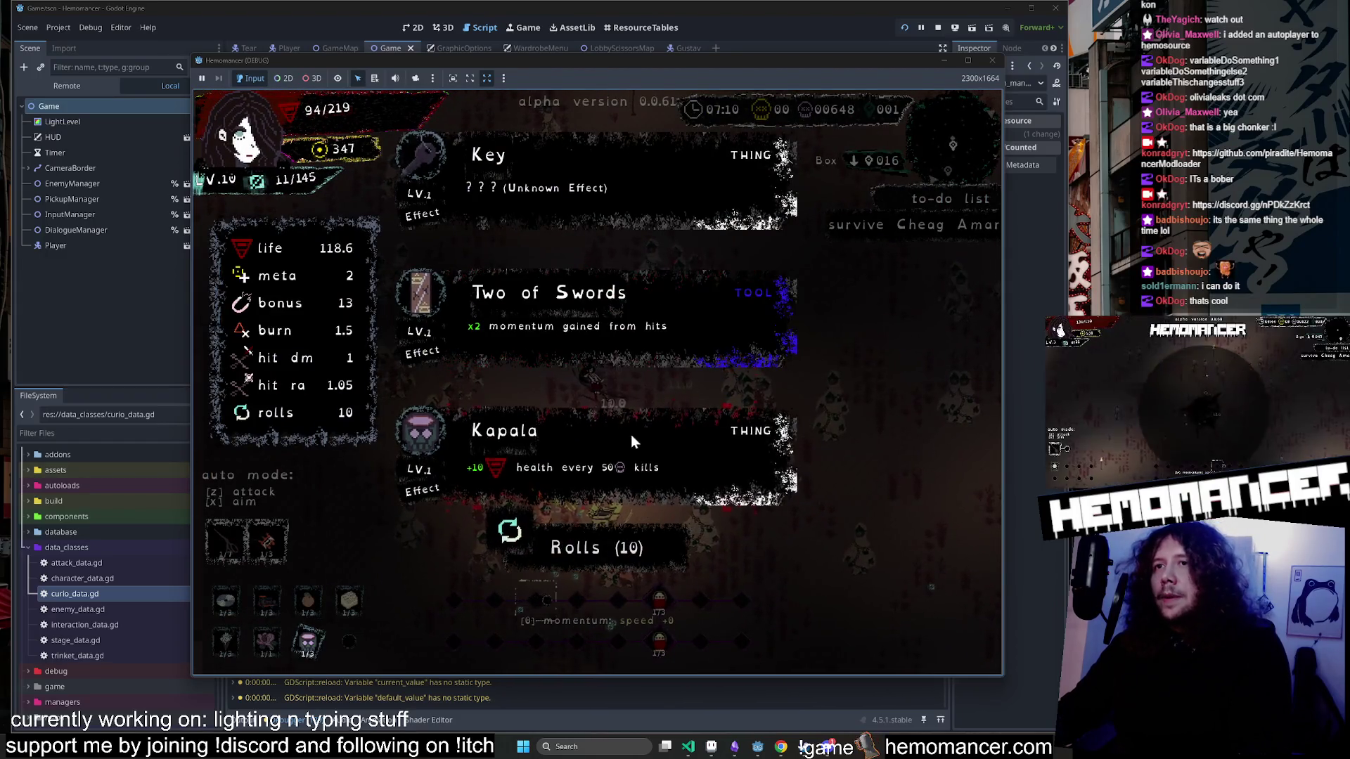
Choose the Kapala upgrade at level-up, then open the curio boxes, including the Countess Necklace box.
{"action": "left_click", "coordinate": [631, 436]}
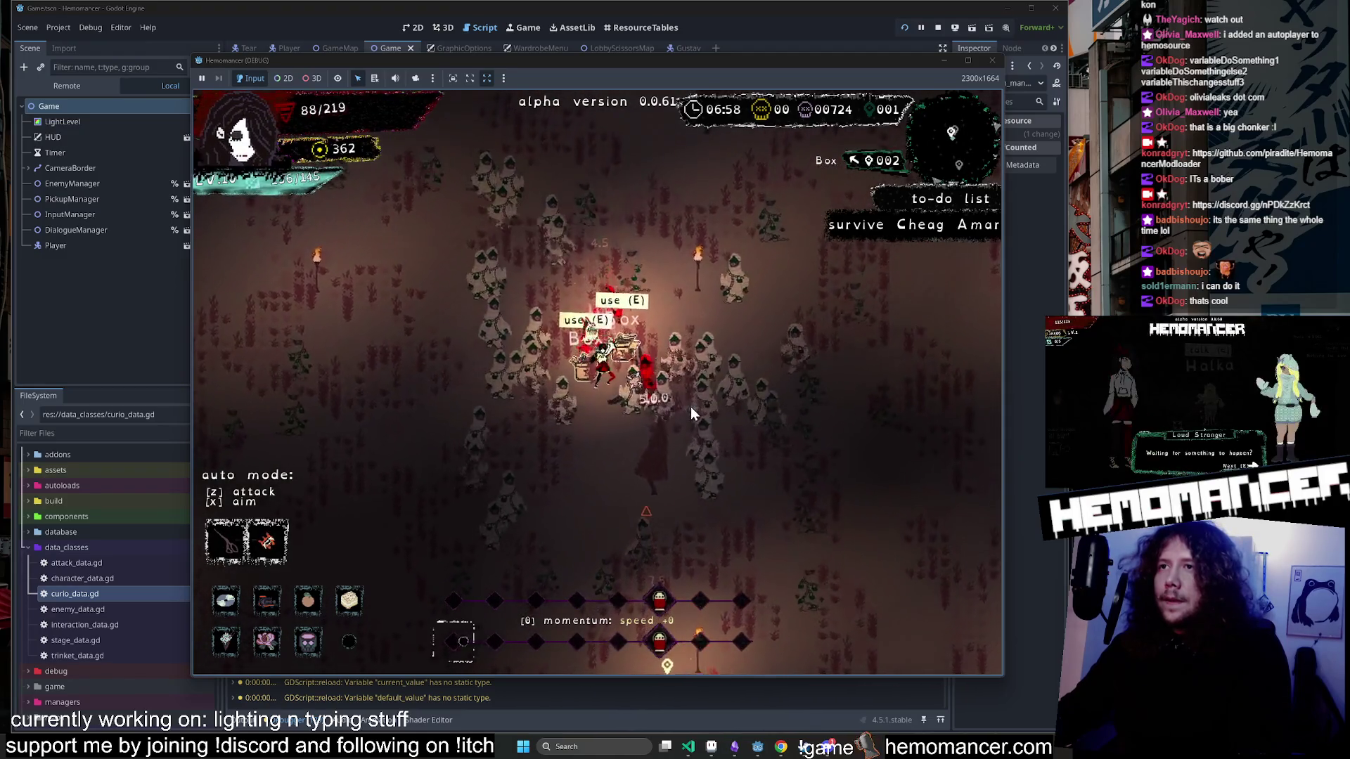
{"action": "key", "text": "e"}
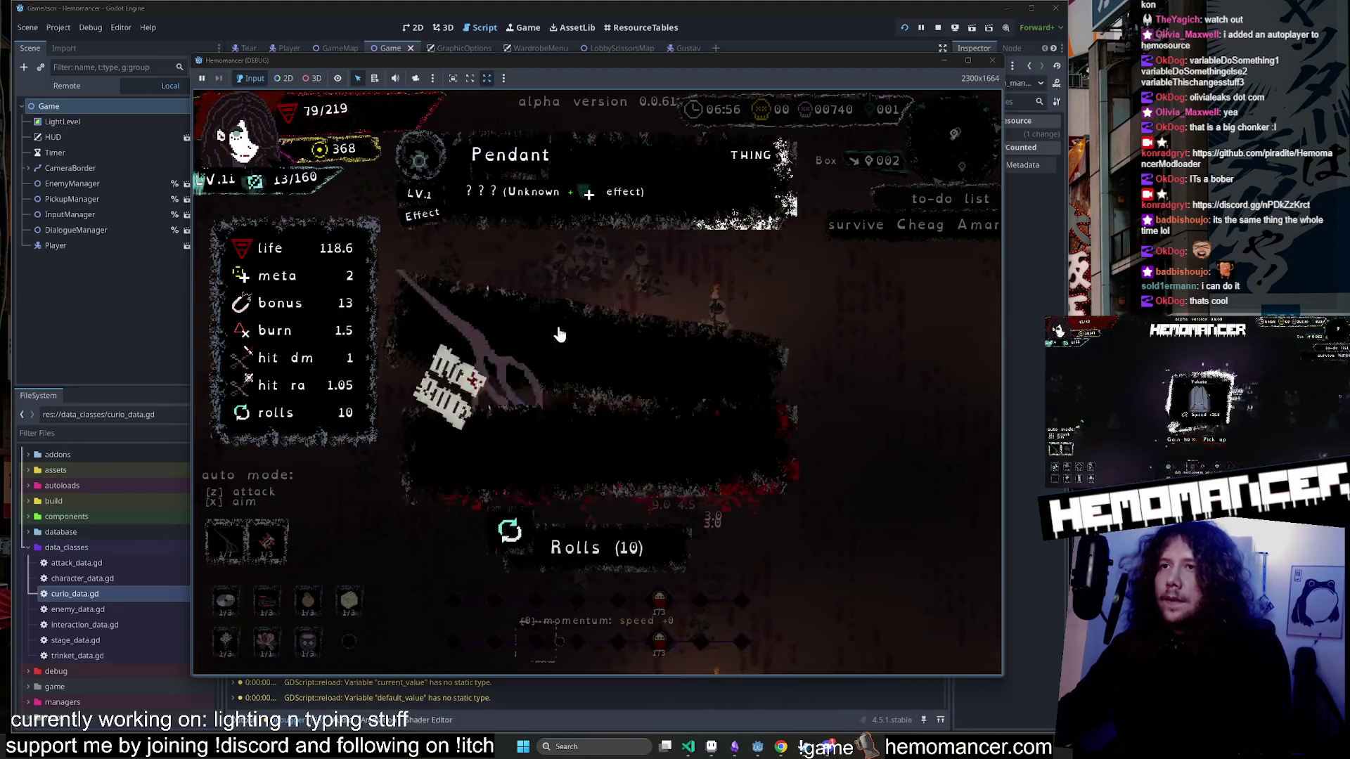
{"action": "key", "text": "e"}
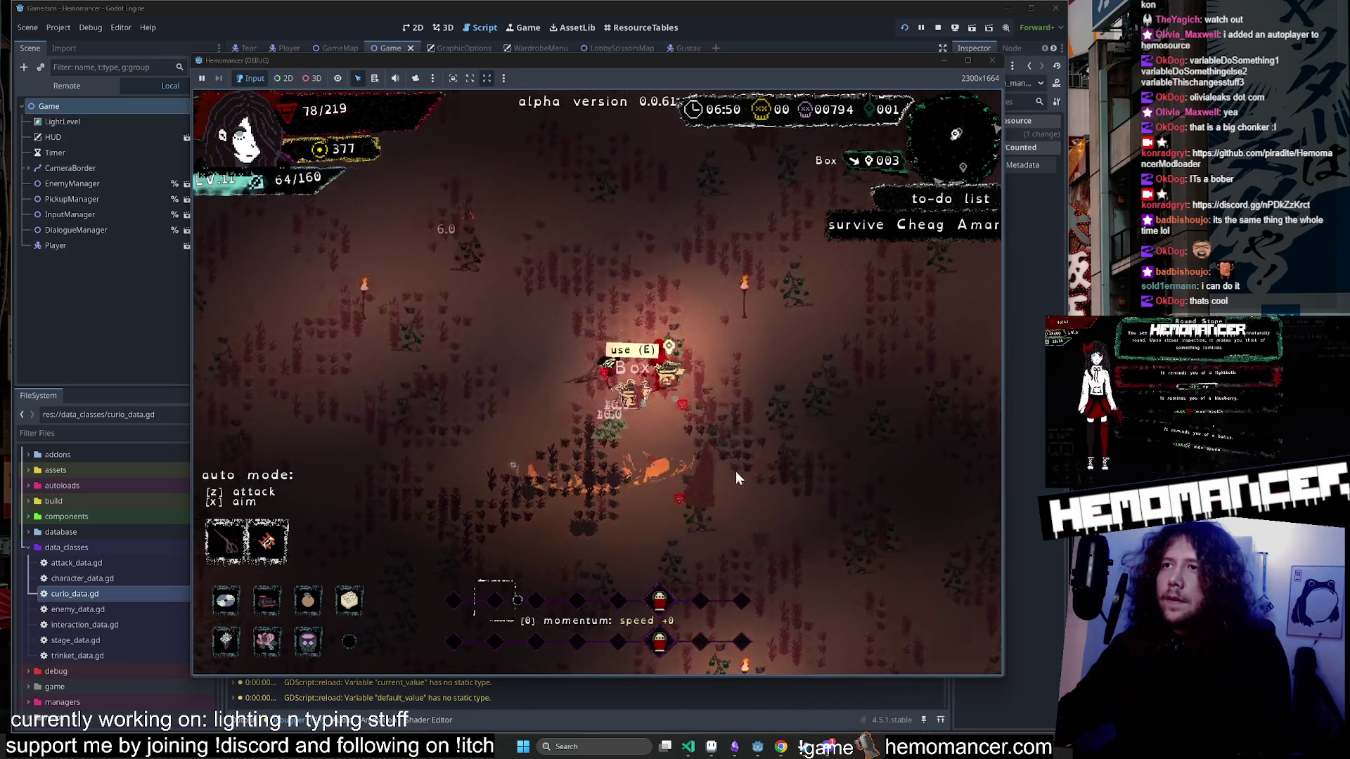
{"action": "key", "text": "e"}
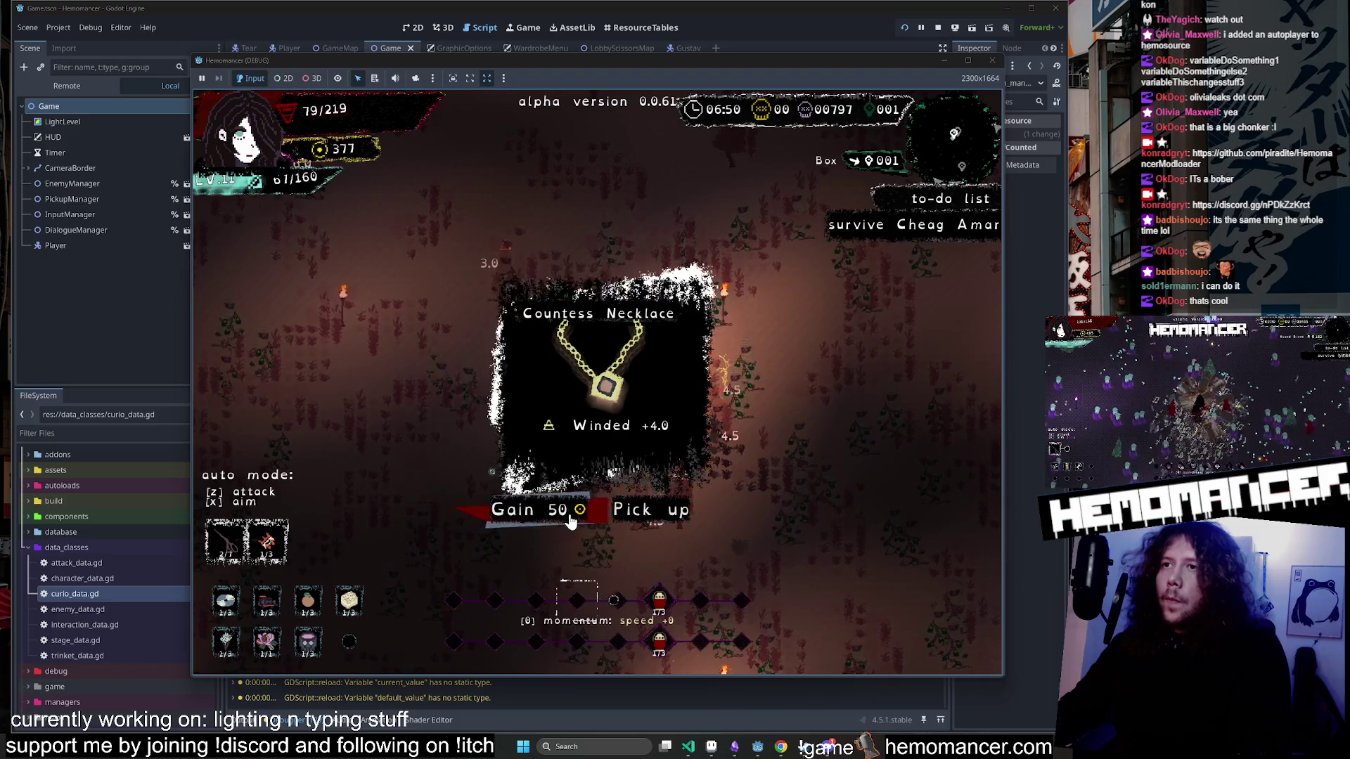
Take 50 gold instead of the Countess Necklace twice, then pick one of the three offered curios.
{"action": "left_click", "coordinate": [555, 508]}
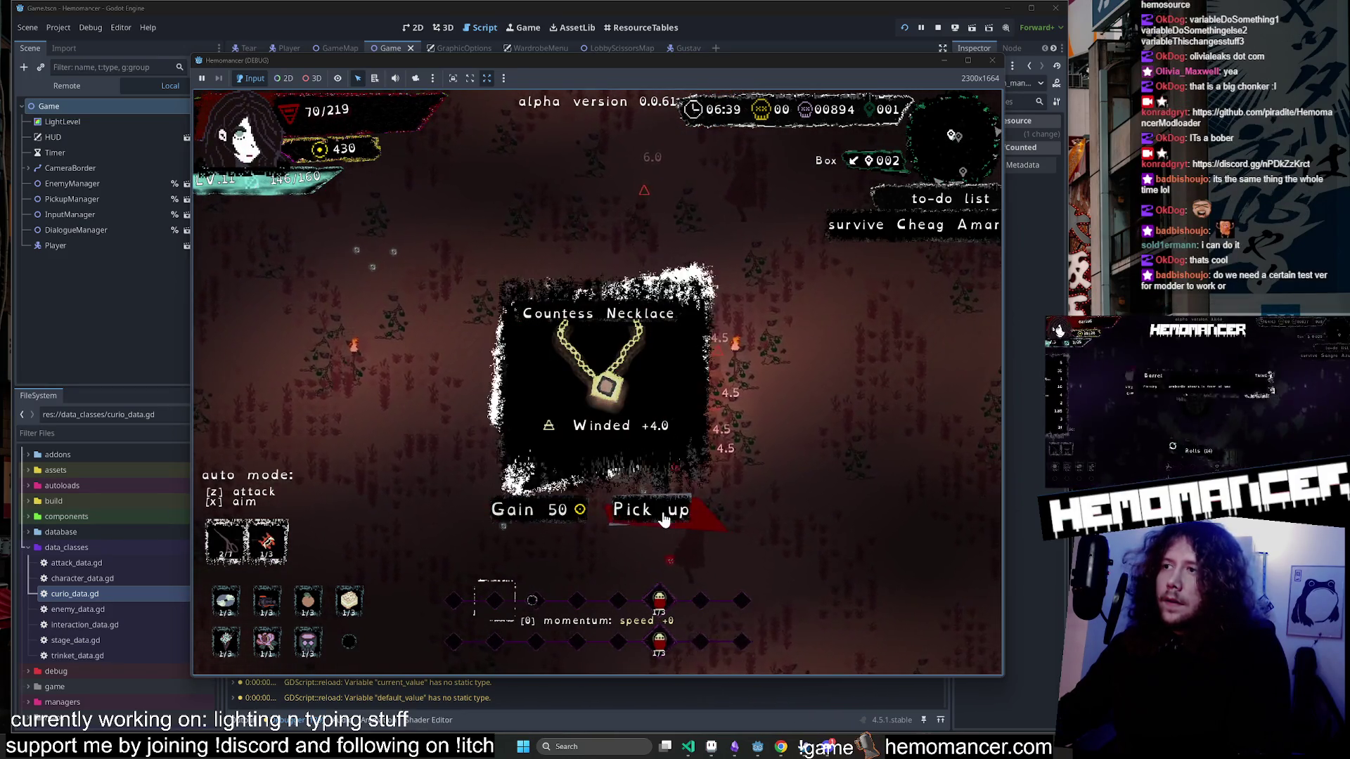
{"action": "left_click", "coordinate": [562, 508]}
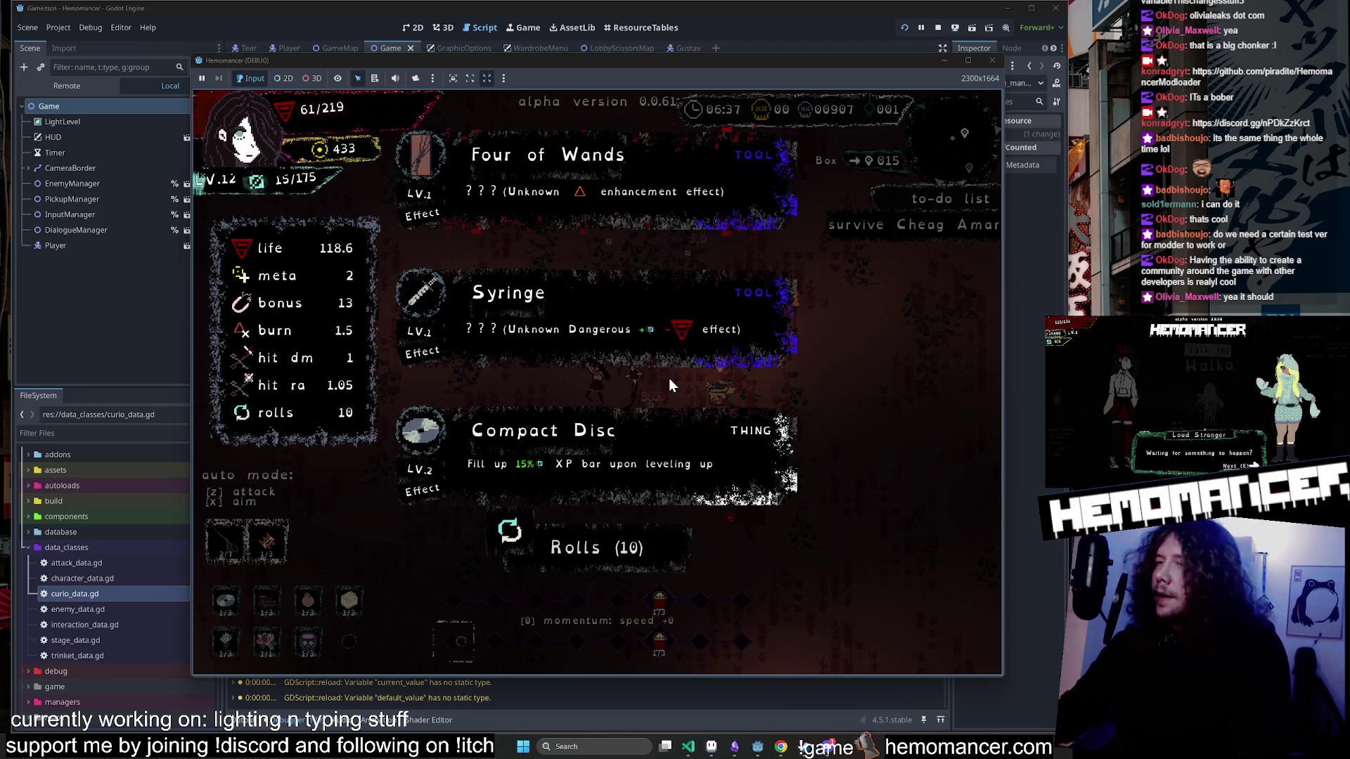
{"action": "left_click", "coordinate": [548, 439]}
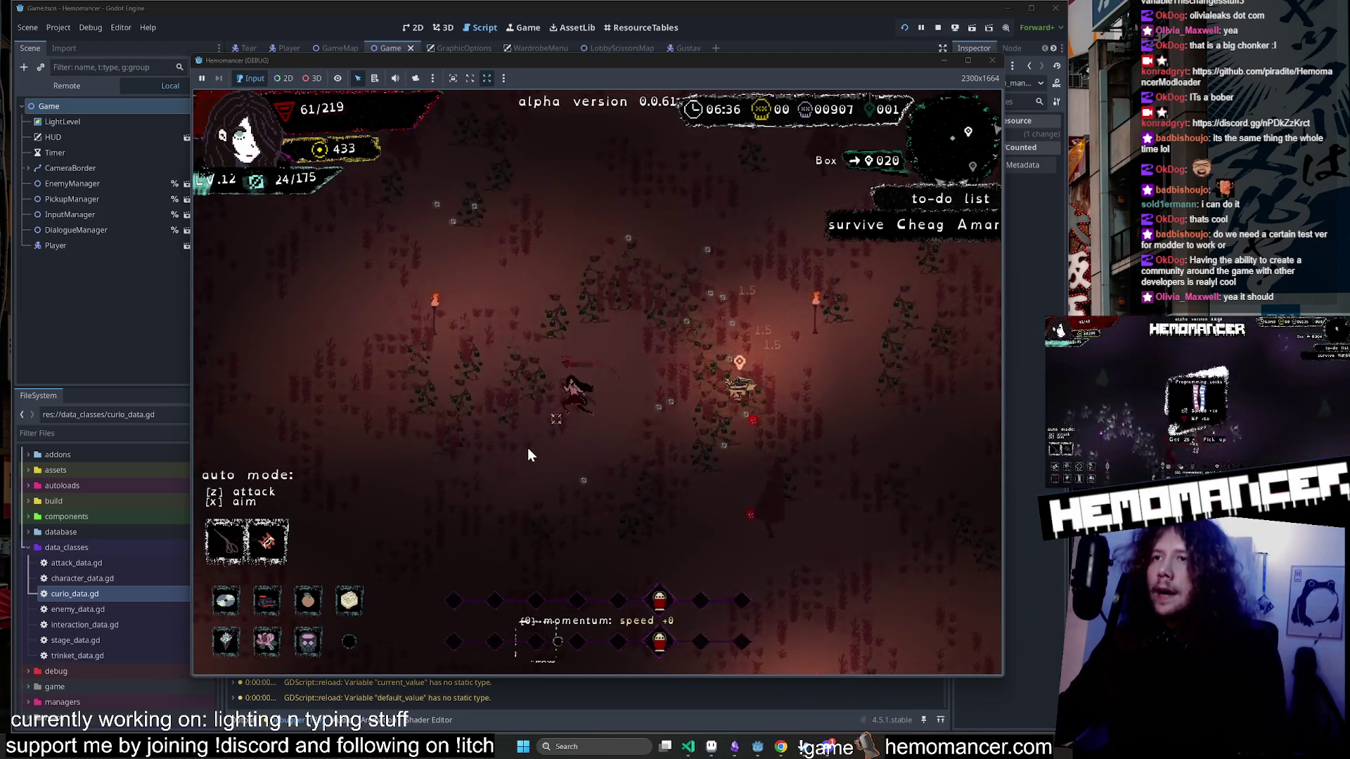
Walk on until the Donut, Kautschuk and Berry level-up appears, then close the debug game window.
{"action": "key", "text": "Down+Left"}
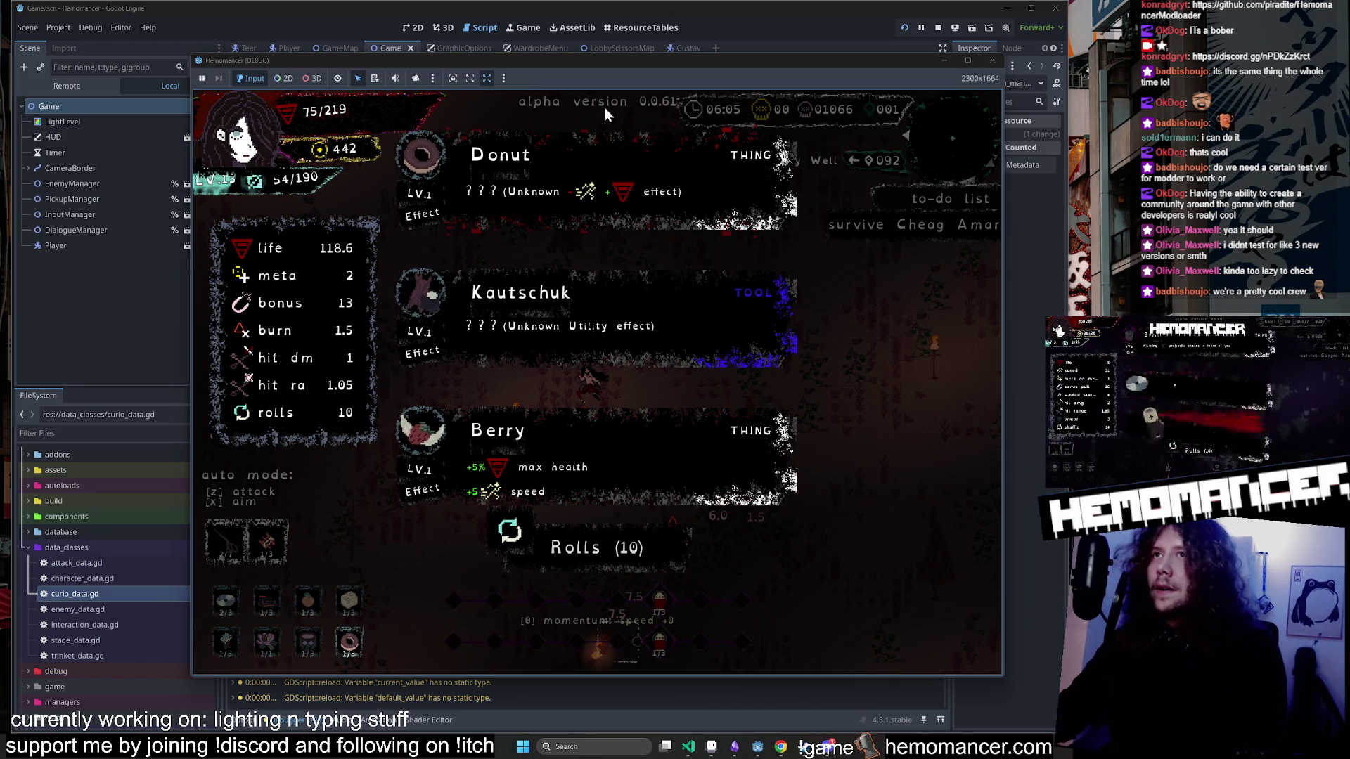
{"action": "mouse_move", "coordinate": [630, 63]}
{"action": "left_mouse_down"}
{"action": "mouse_move", "coordinate": [654, 71]}
{"action": "mouse_move", "coordinate": [641, 59]}
{"action": "left_mouse_up"}
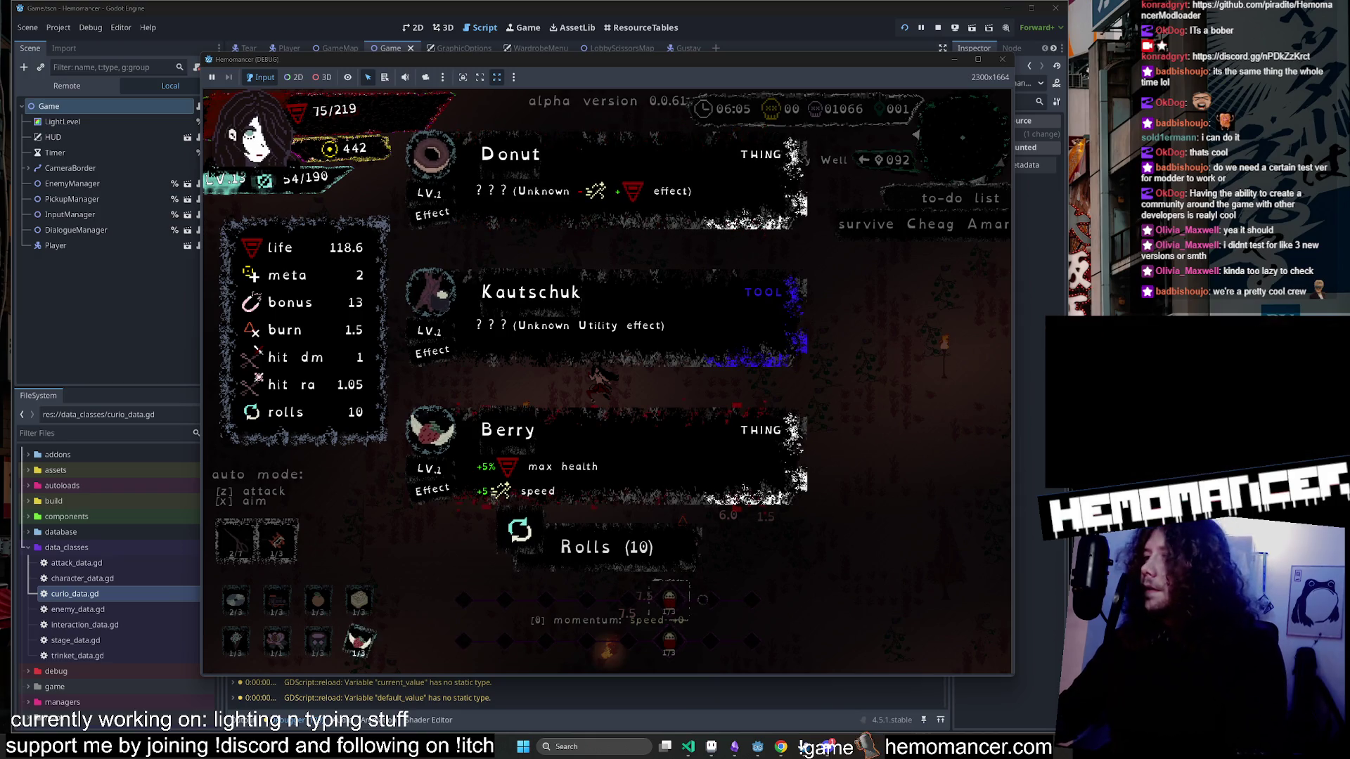
{"action": "left_click", "coordinate": [1002, 59]}
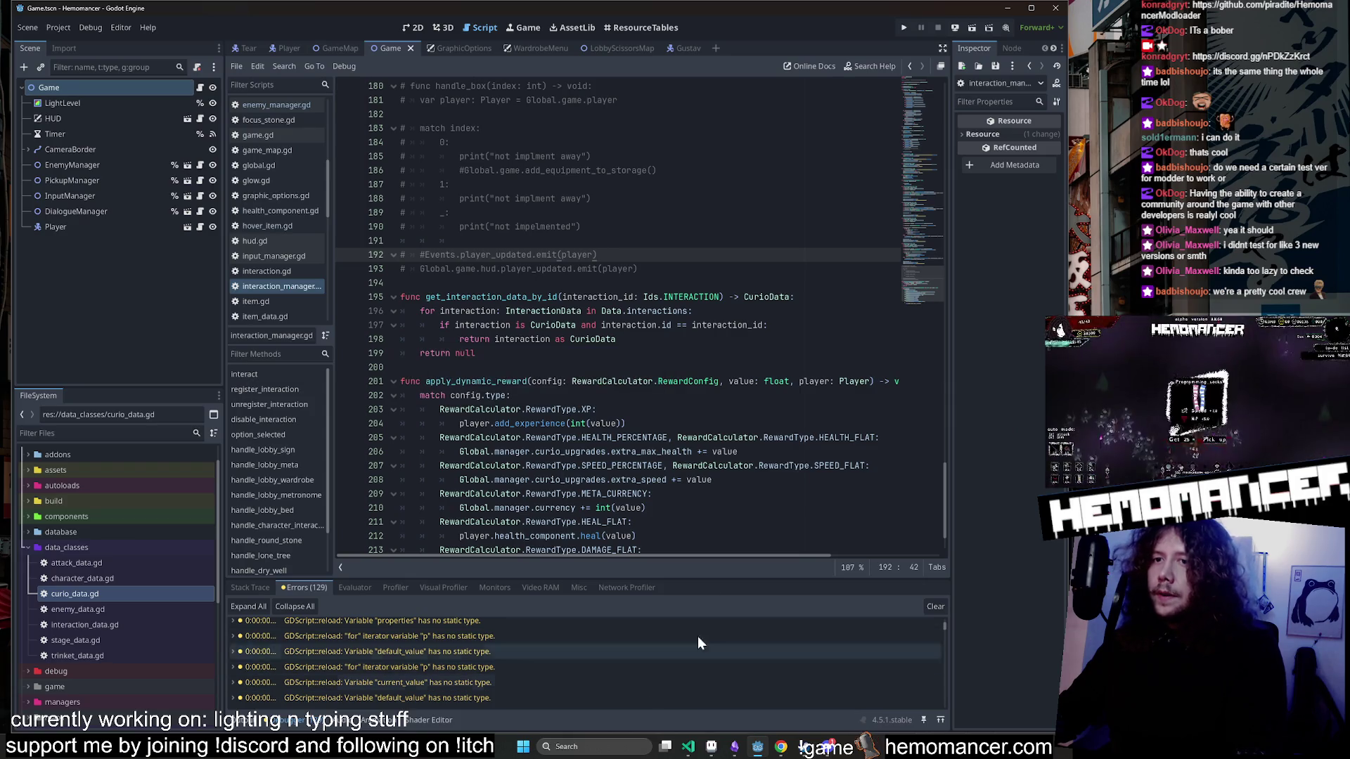
Jump through the untyped-variable warnings in upgrades.gd, database.gd and level_up.gd's ex_id.
{"action": "left_click", "coordinate": [658, 381]}
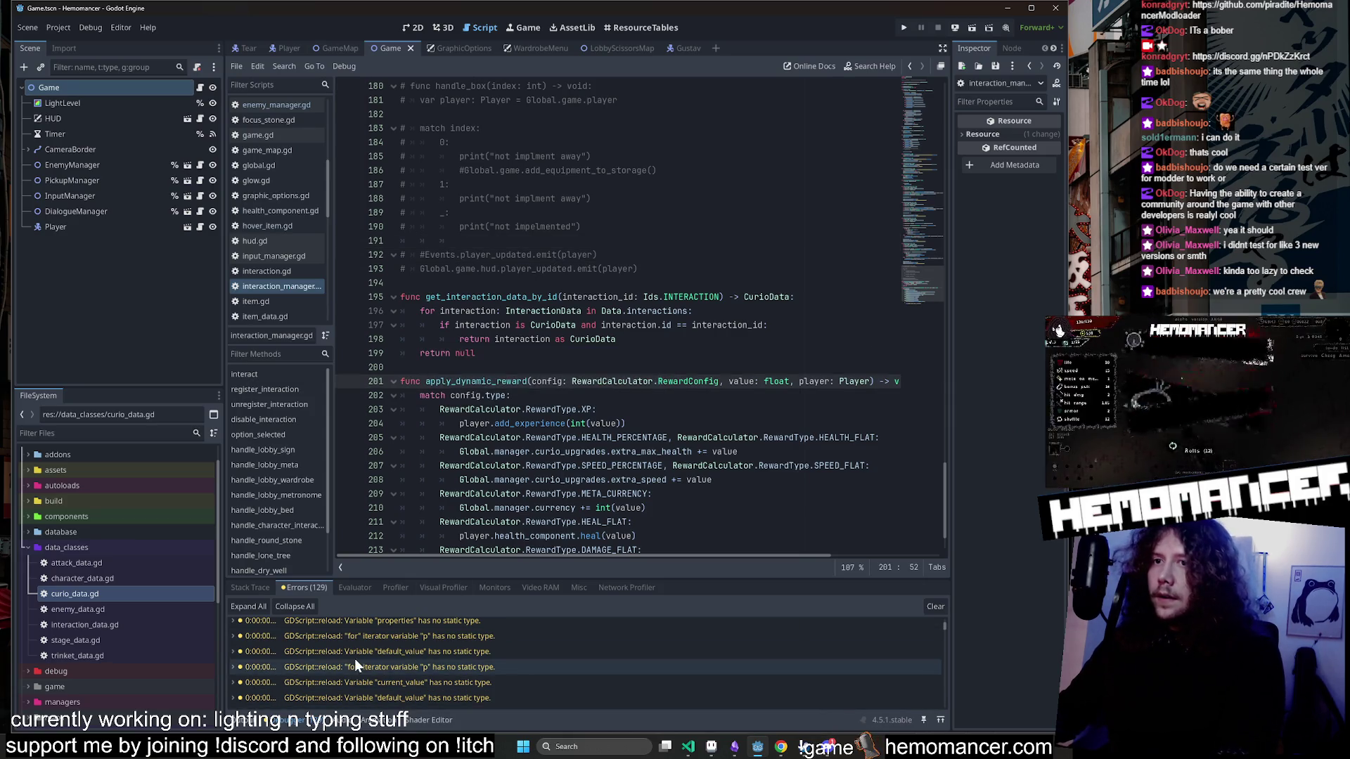
{"action": "left_click", "coordinate": [355, 654]}
{"action": "left_click", "coordinate": [373, 638]}
{"action": "left_click", "coordinate": [390, 644]}
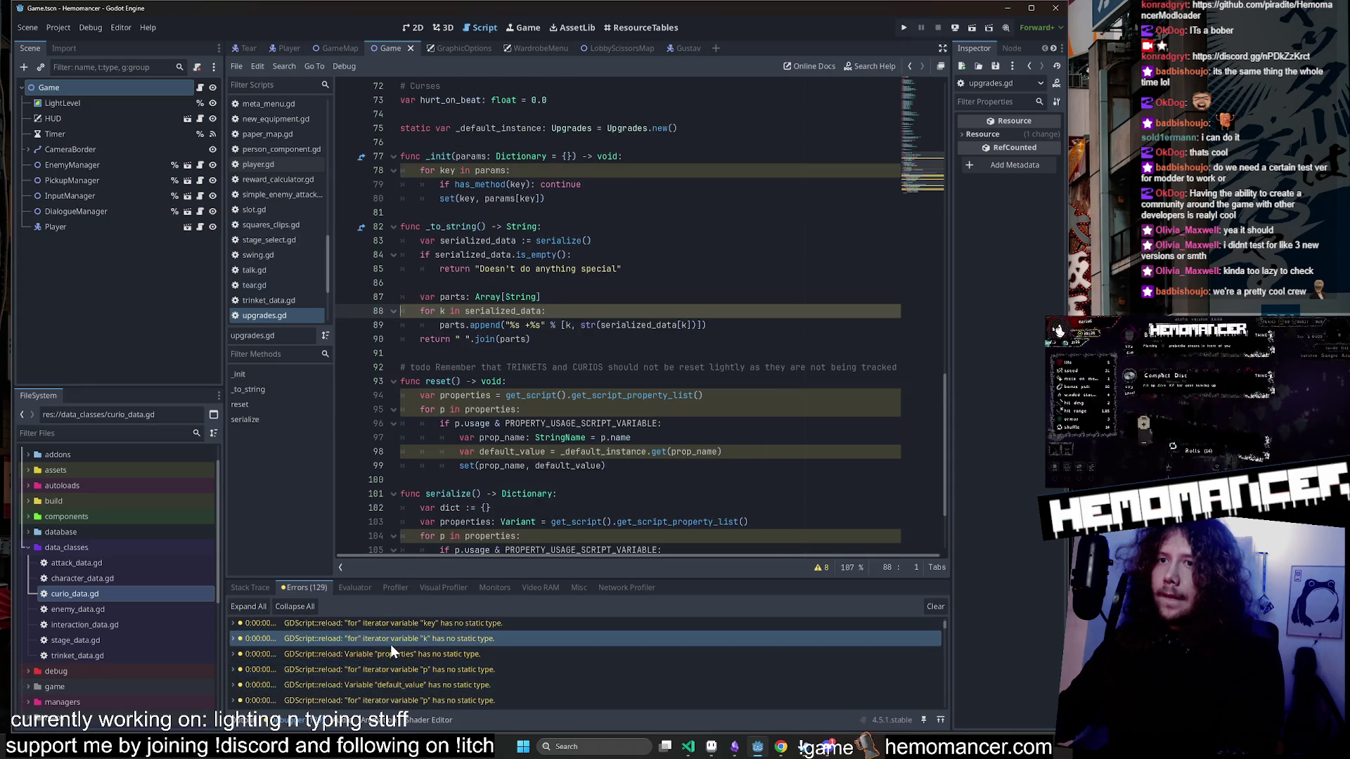
{"action": "scroll", "coordinate": [390, 644], "scroll_direction": "up", "scroll_amount": 2}
{"action": "left_click", "coordinate": [387, 646]}
{"action": "scroll", "coordinate": [389, 647], "scroll_direction": "down", "scroll_amount": 3}
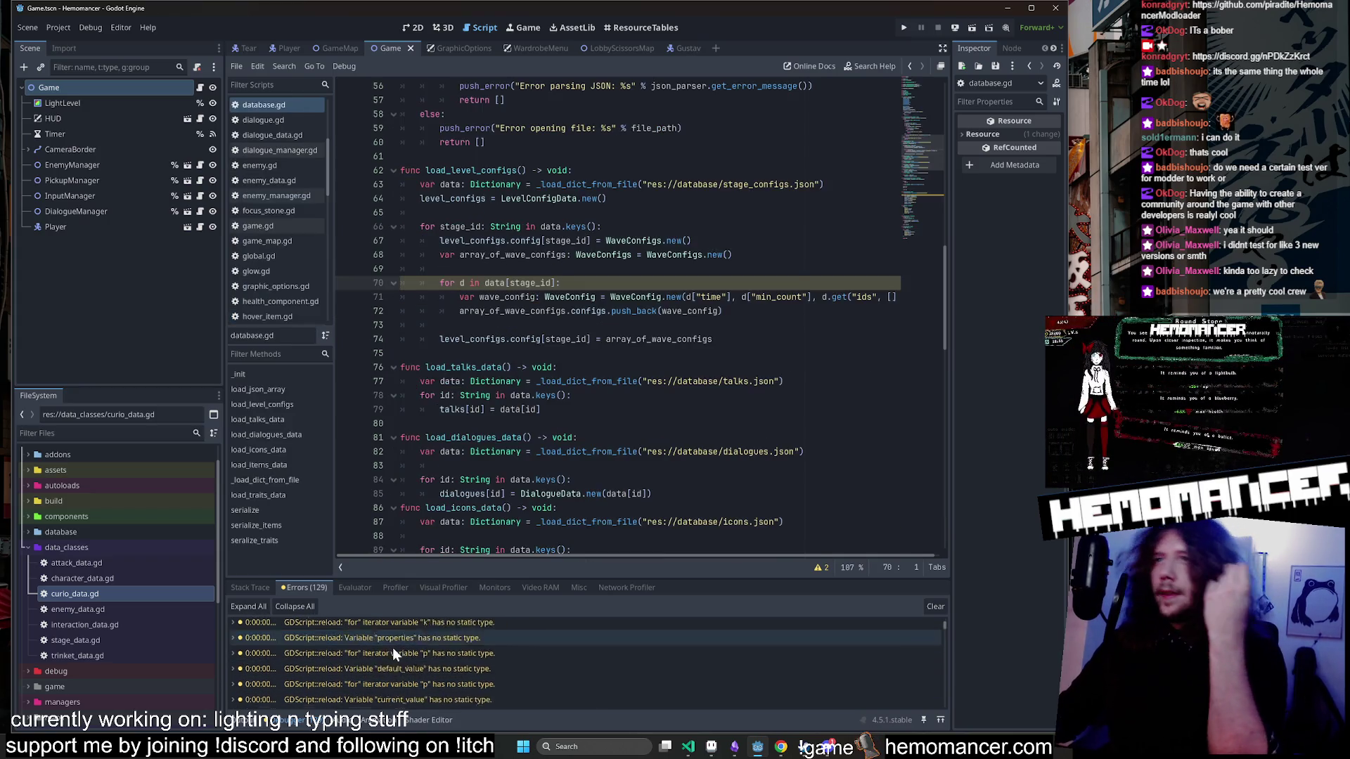
{"action": "left_click", "coordinate": [398, 643]}
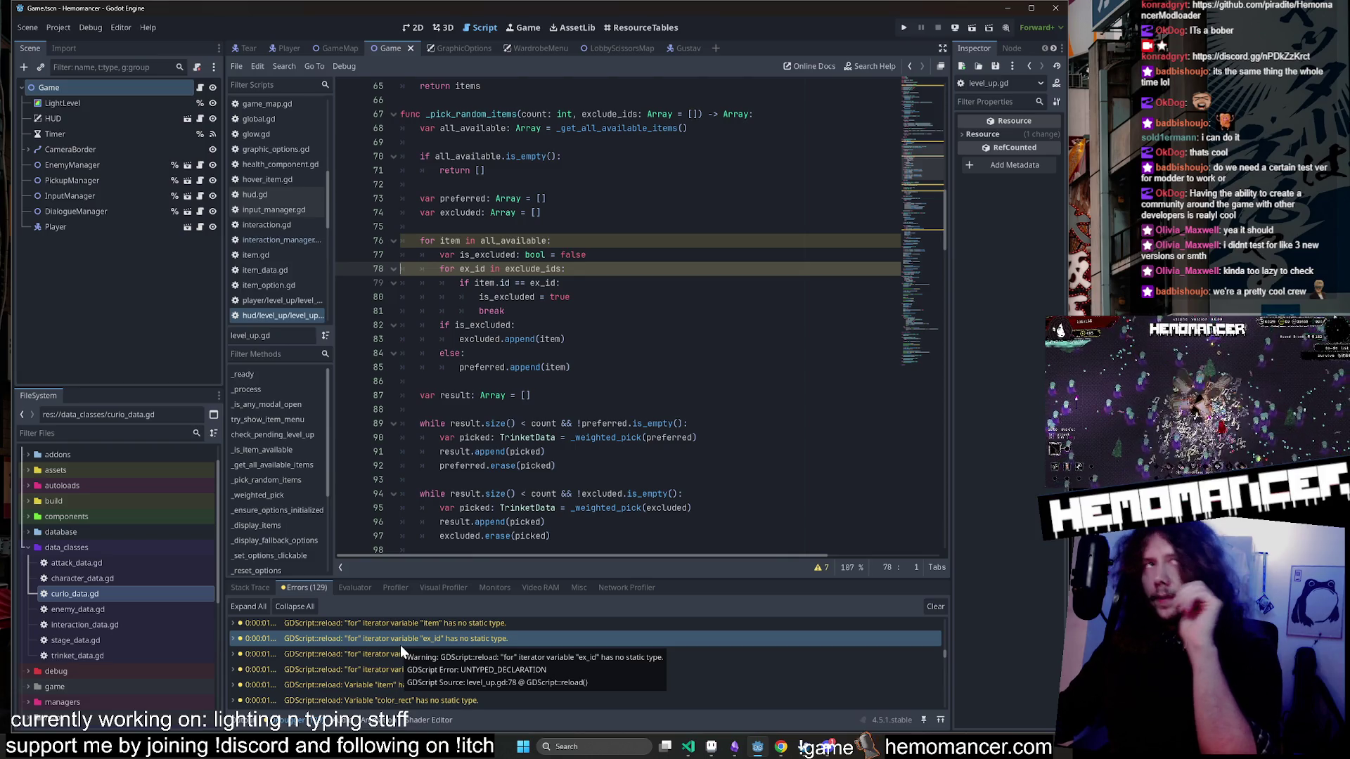
Go to the player level-up script's point_shadow and line 53 color_rect lookup, then switch to VS Code.
{"action": "scroll", "coordinate": [419, 644], "scroll_direction": "down", "scroll_amount": 3}
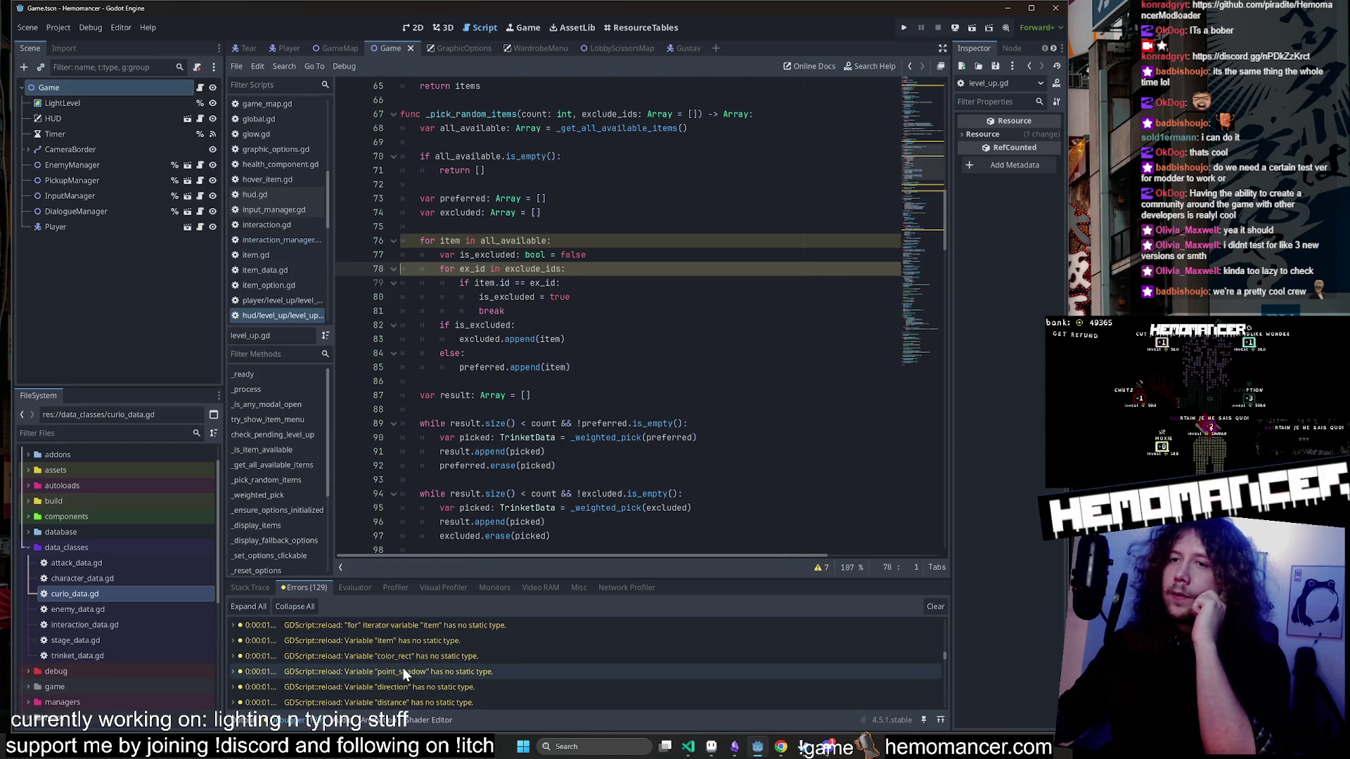
{"action": "left_click", "coordinate": [403, 669]}
{"action": "scroll", "coordinate": [403, 685], "scroll_direction": "down", "scroll_amount": 1}
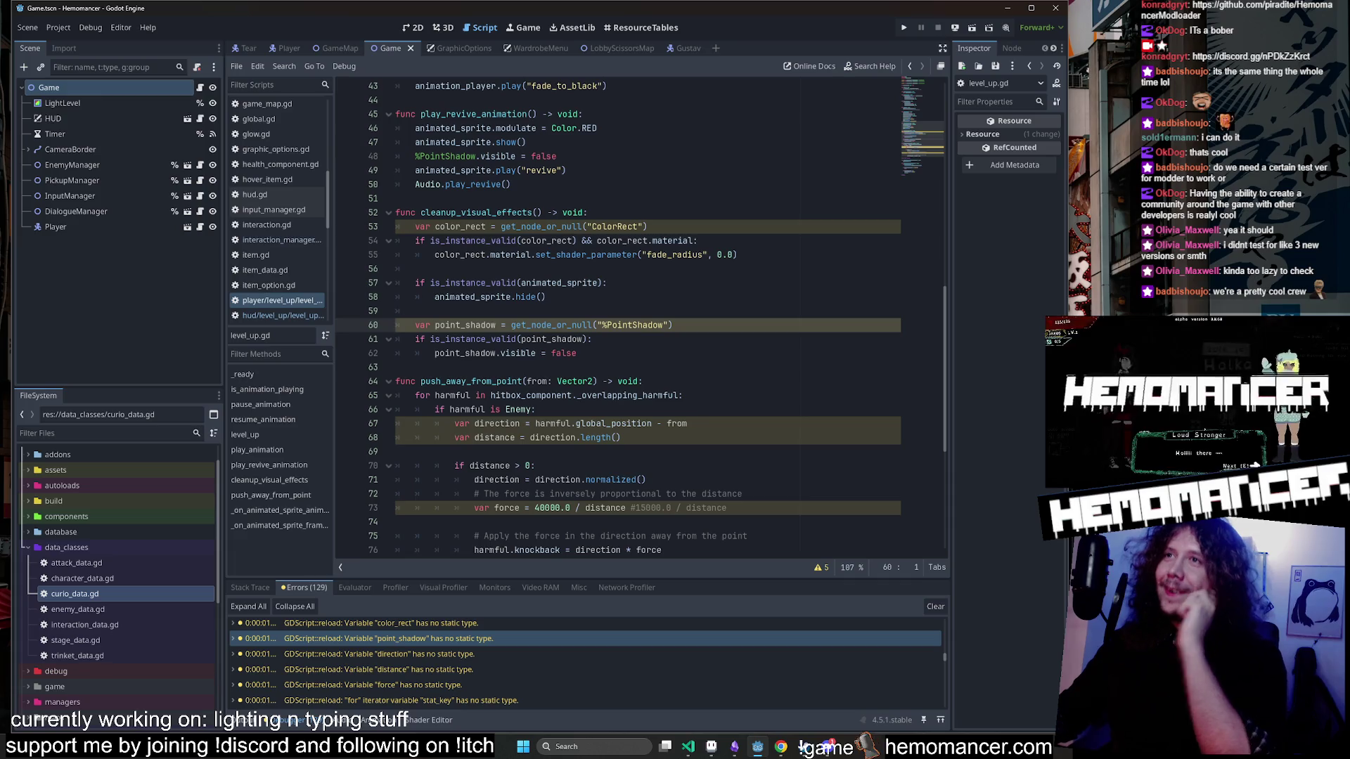
{"action": "scroll", "coordinate": [563, 337], "scroll_direction": "up", "scroll_amount": 6}
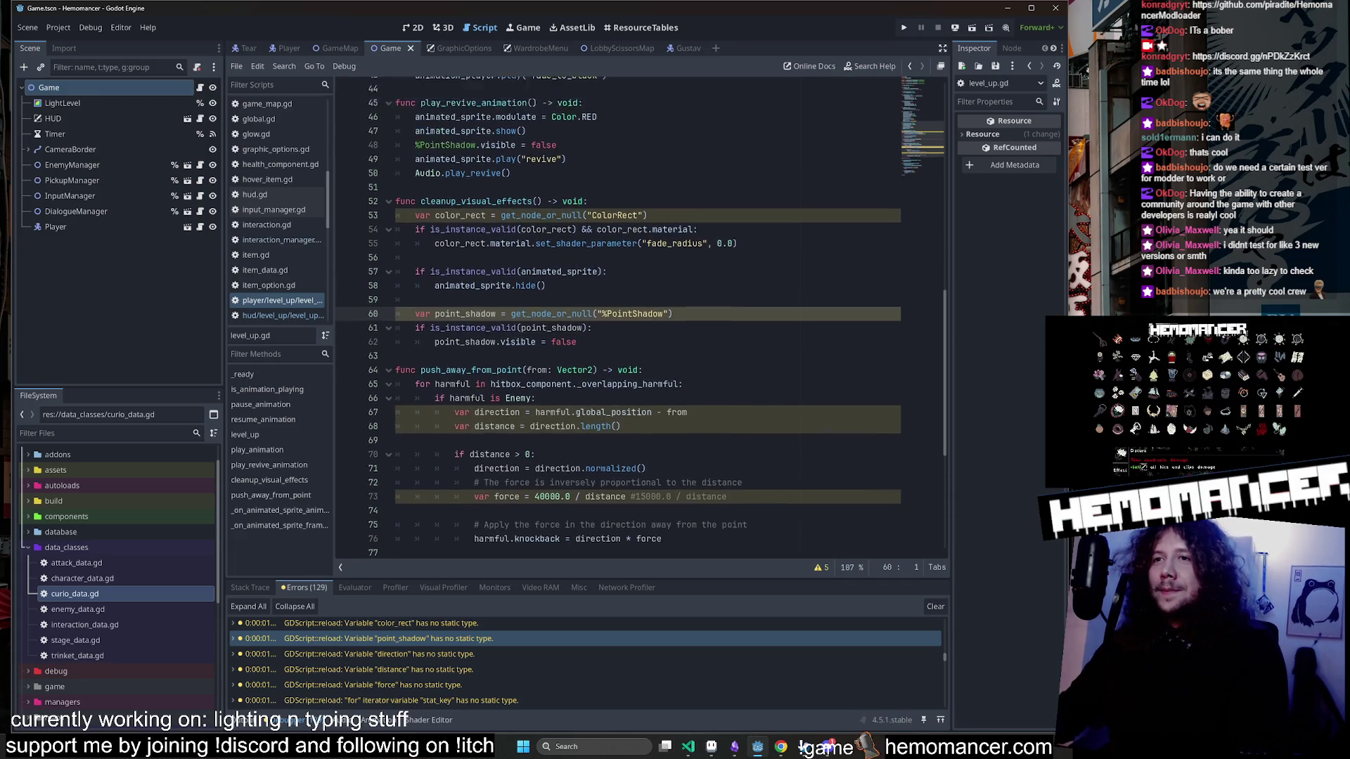
{"action": "left_click", "coordinate": [501, 437]}
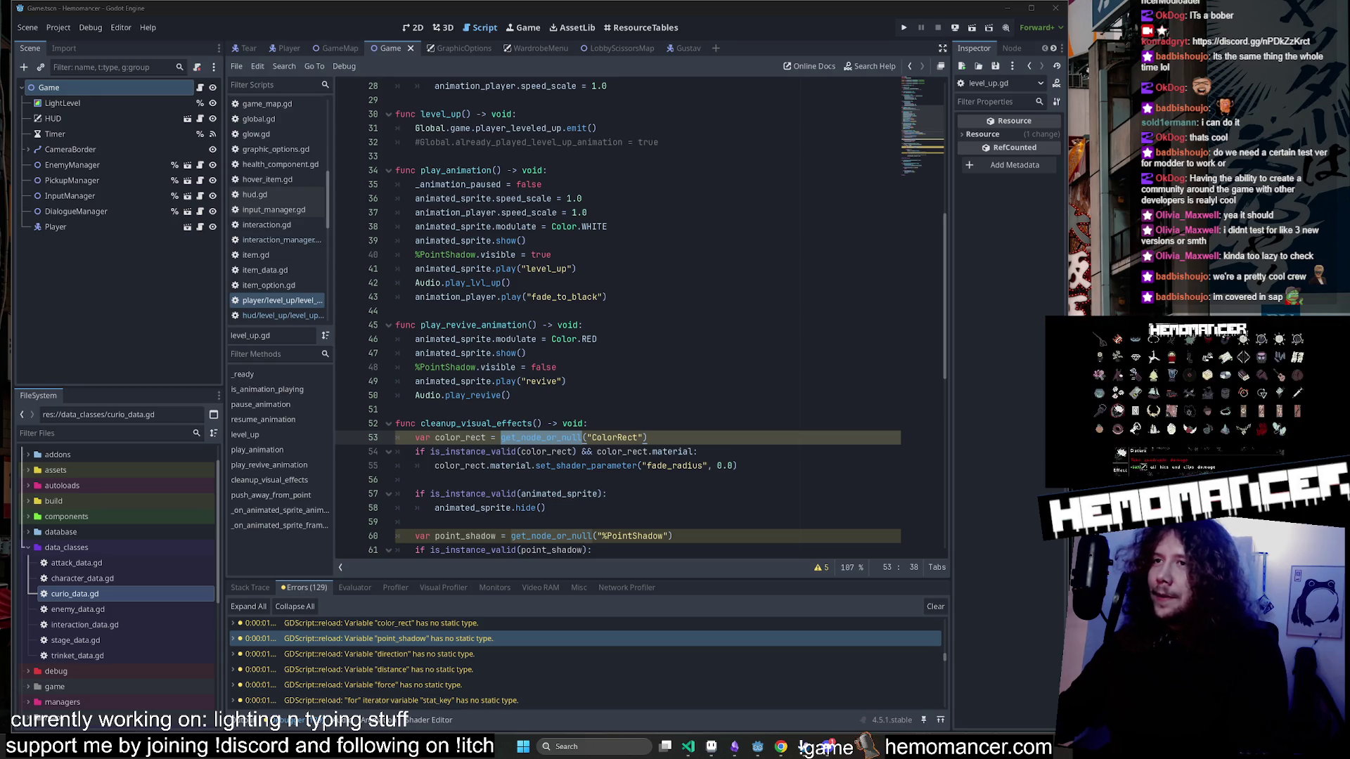
{"action": "left_click", "coordinate": [614, 437]}
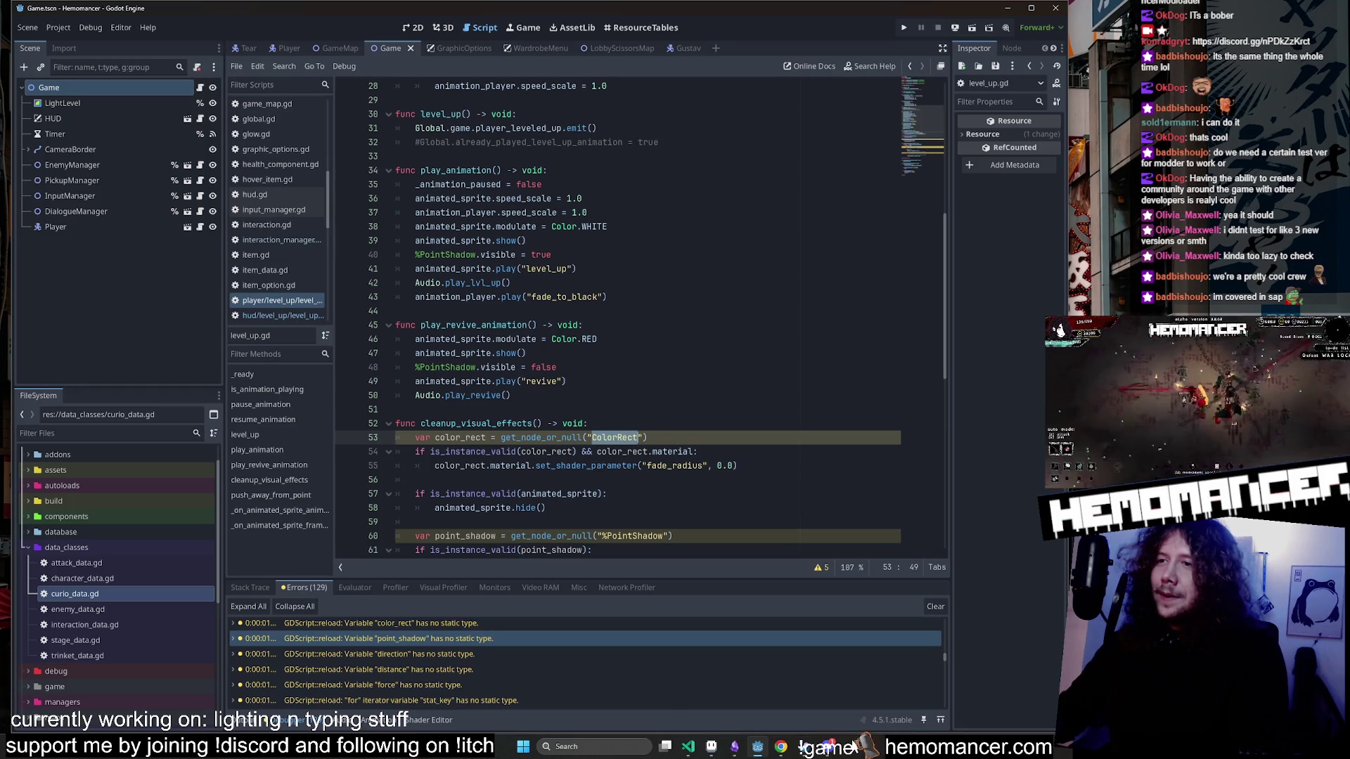
{"action": "left_click", "coordinate": [690, 748]}
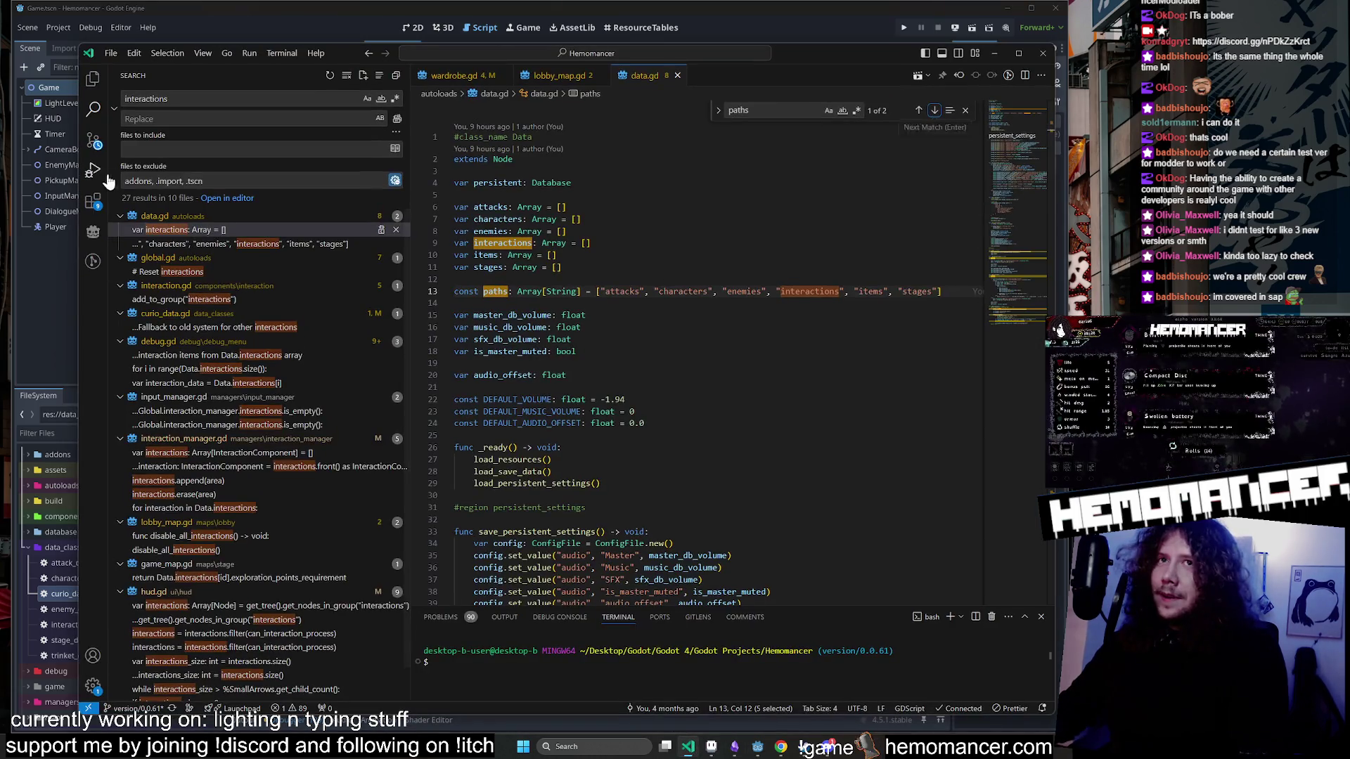
Replace the project-wide search query with 'ColorRect'.
{"action": "left_click", "coordinate": [93, 139]}
{"action": "left_click", "coordinate": [93, 108]}
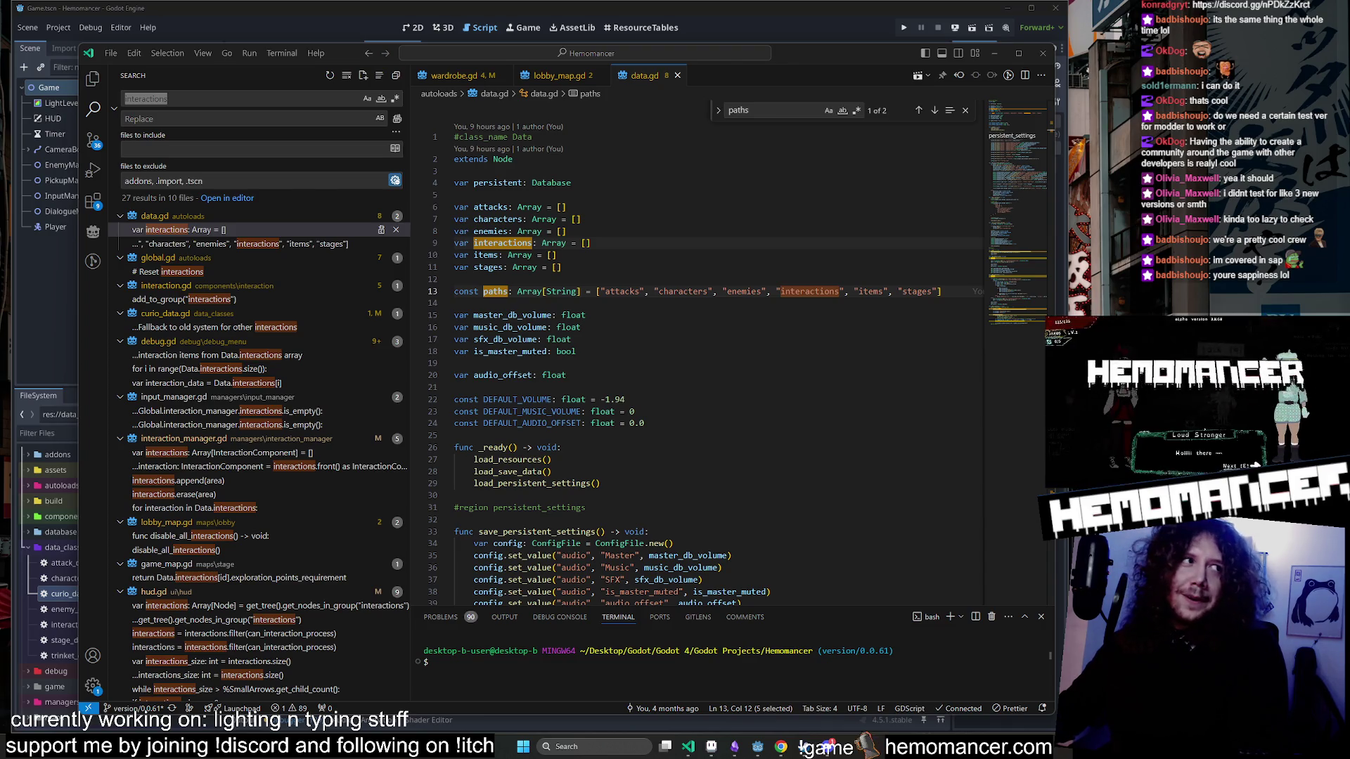
{"action": "key", "text": "ctrl+shift+f"}
{"action": "type", "text": "ColorRect"}
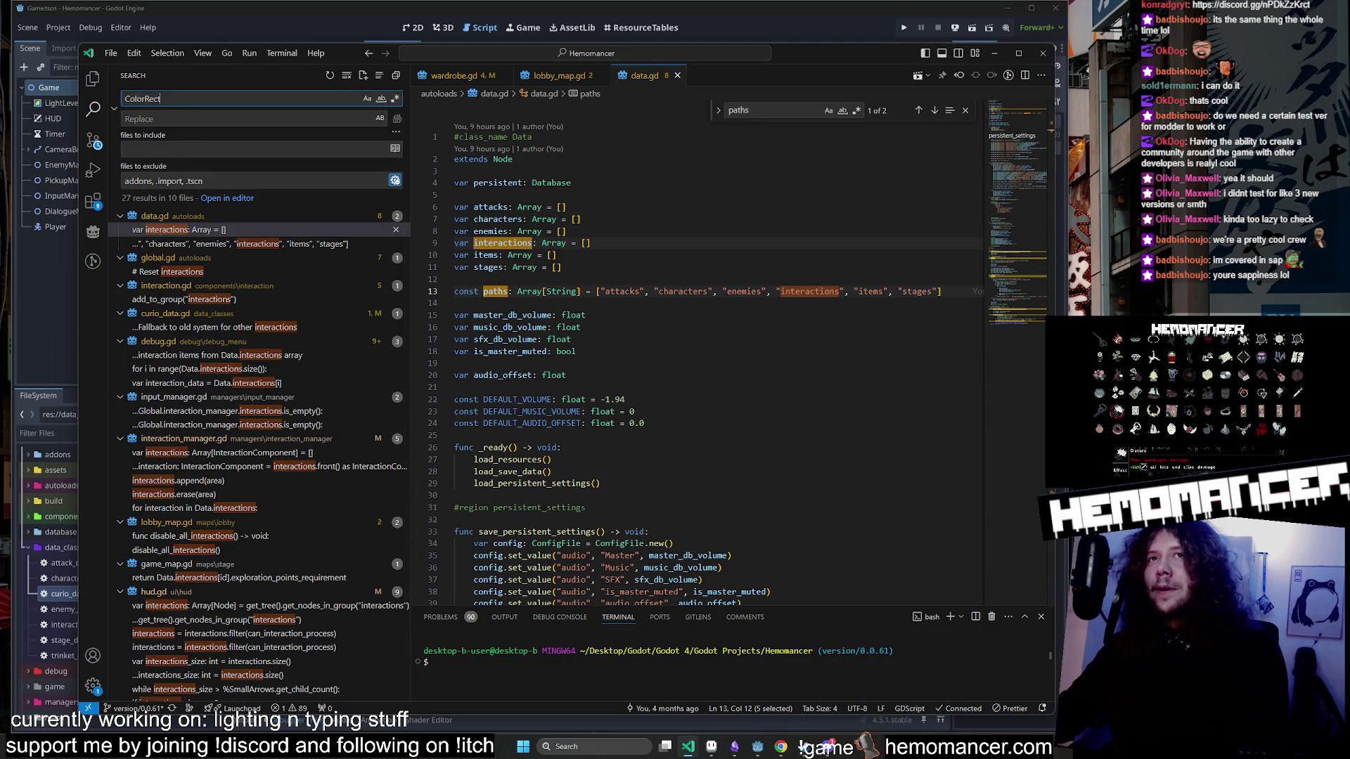
Open the level_up.gd ColorRect match at the color_rect declaration.
{"action": "mouse_move", "coordinate": [808, 54]}
{"action": "left_mouse_down"}
{"action": "mouse_move", "coordinate": [666, 559]}
{"action": "mouse_move", "coordinate": [823, 643]}
{"action": "mouse_move", "coordinate": [853, 598]}
{"action": "mouse_move", "coordinate": [859, 543]}
{"action": "mouse_move", "coordinate": [817, 580]}
{"action": "left_mouse_up"}
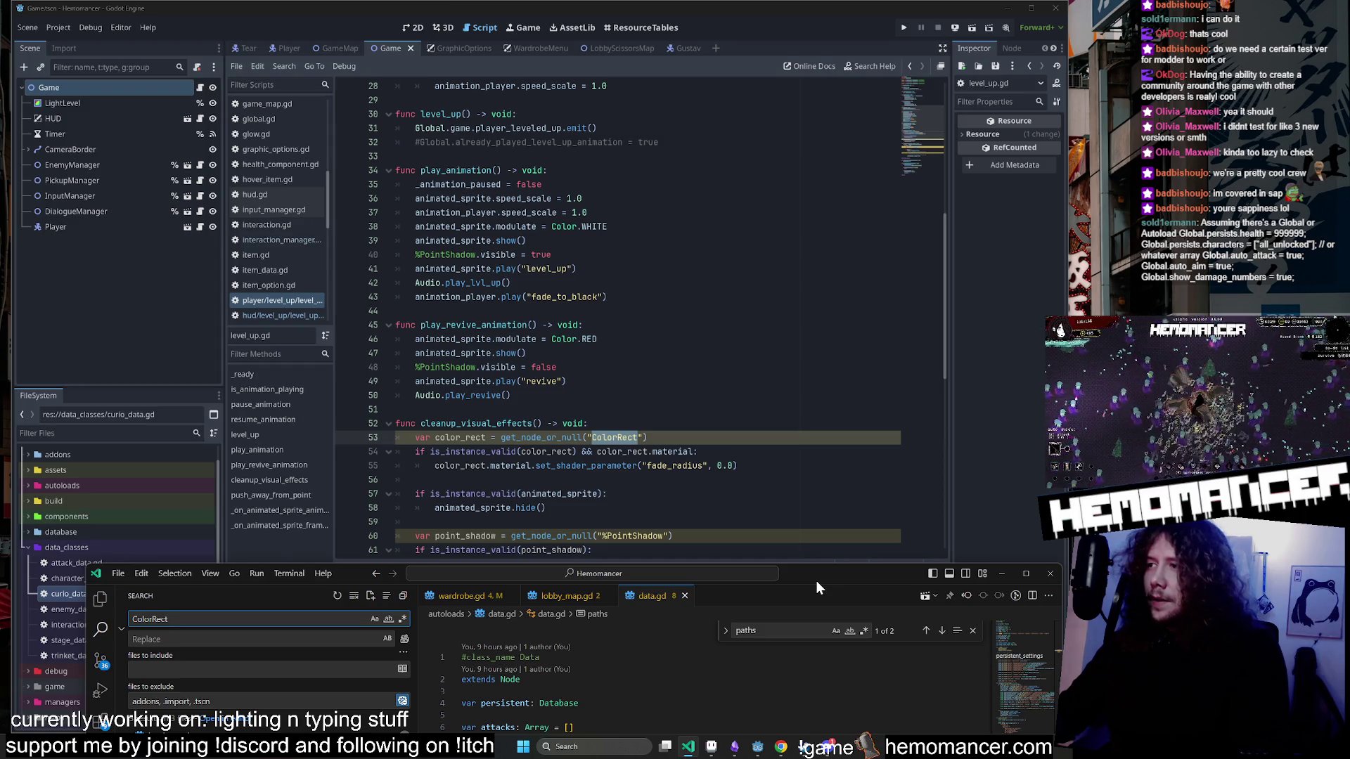
{"action": "mouse_move", "coordinate": [816, 581]}
{"action": "left_mouse_down"}
{"action": "mouse_move", "coordinate": [821, 538]}
{"action": "mouse_move", "coordinate": [840, 542]}
{"action": "mouse_move", "coordinate": [805, 504]}
{"action": "mouse_move", "coordinate": [821, 391]}
{"action": "mouse_move", "coordinate": [811, 91]}
{"action": "mouse_move", "coordinate": [828, 123]}
{"action": "mouse_move", "coordinate": [833, 107]}
{"action": "mouse_move", "coordinate": [801, 54]}
{"action": "mouse_move", "coordinate": [846, 65]}
{"action": "mouse_move", "coordinate": [834, 65]}
{"action": "left_mouse_up"}
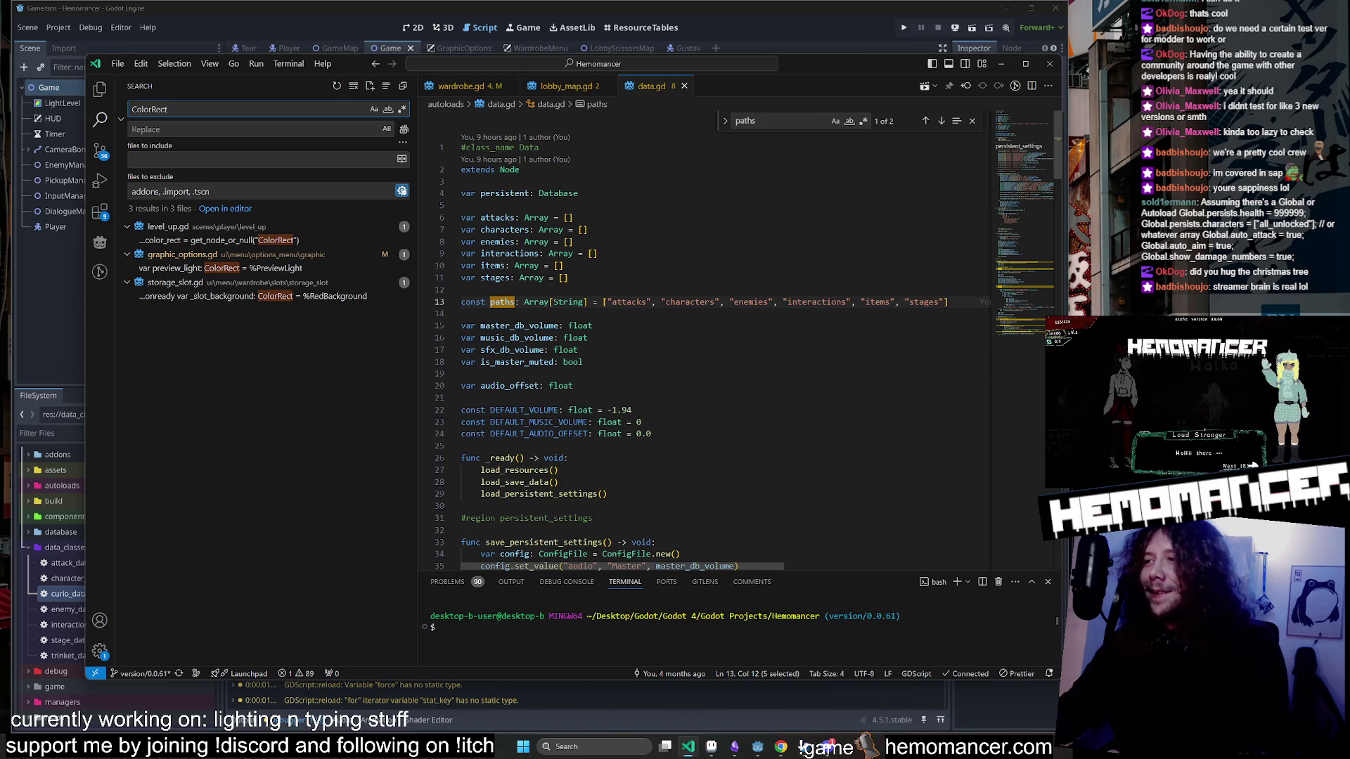
{"action": "mouse_move", "coordinate": [575, 338]}
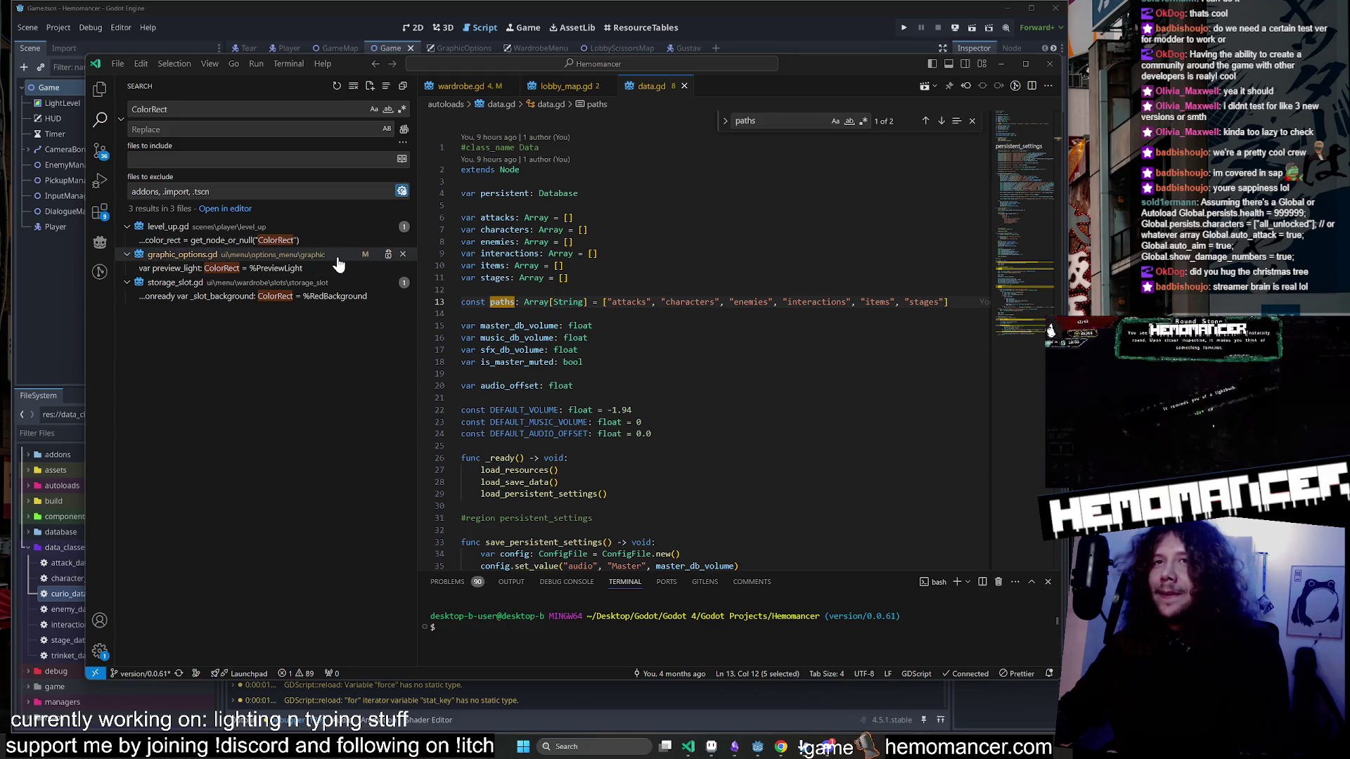
{"action": "left_click", "coordinate": [309, 240]}
{"action": "left_click", "coordinate": [310, 268]}
{"action": "left_click", "coordinate": [311, 241]}
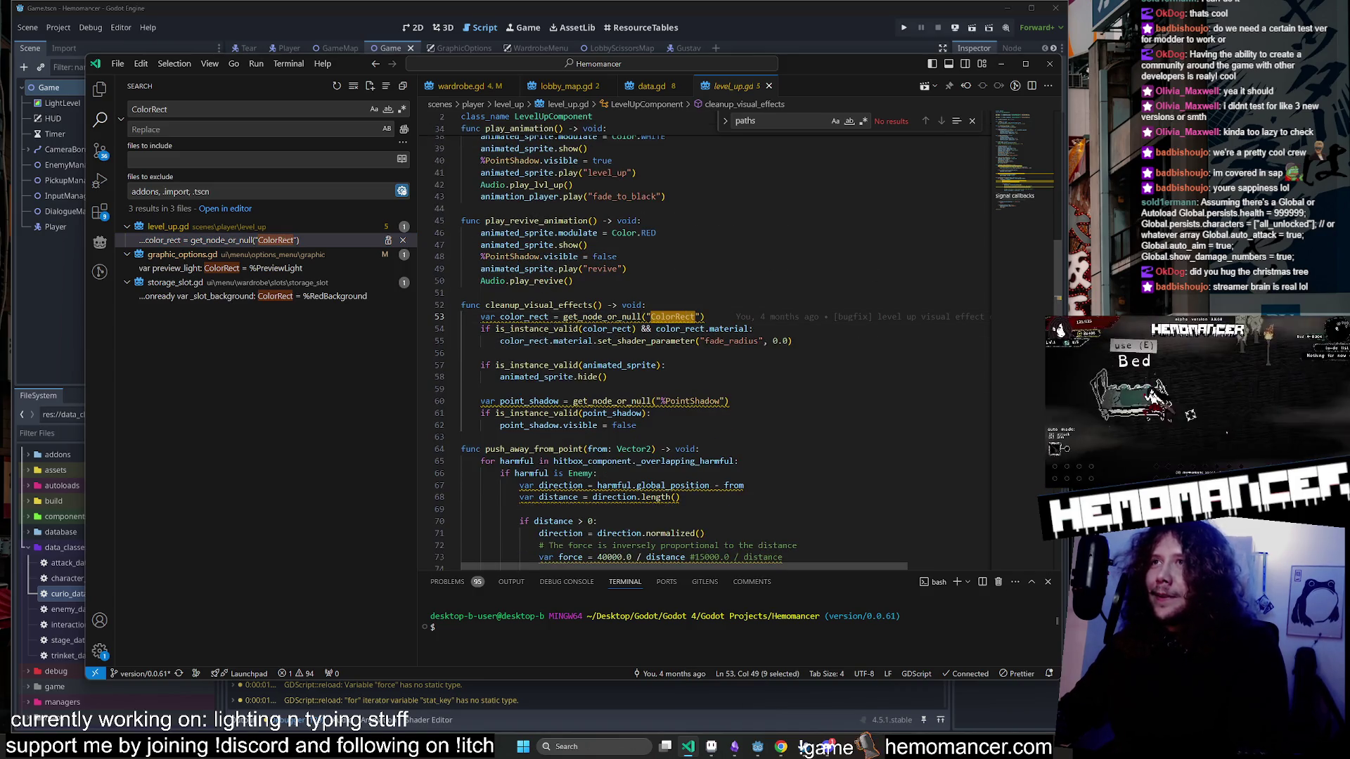
Inspect the color_rect get_node_or_null lookup of ColorRect on line 53 of level_up.gd.
{"action": "left_click_drag", "start_coordinate": [1060, 681], "coordinate": [1035, 707]}
{"action": "key", "text": "Down"}
{"action": "key", "text": "Down"}
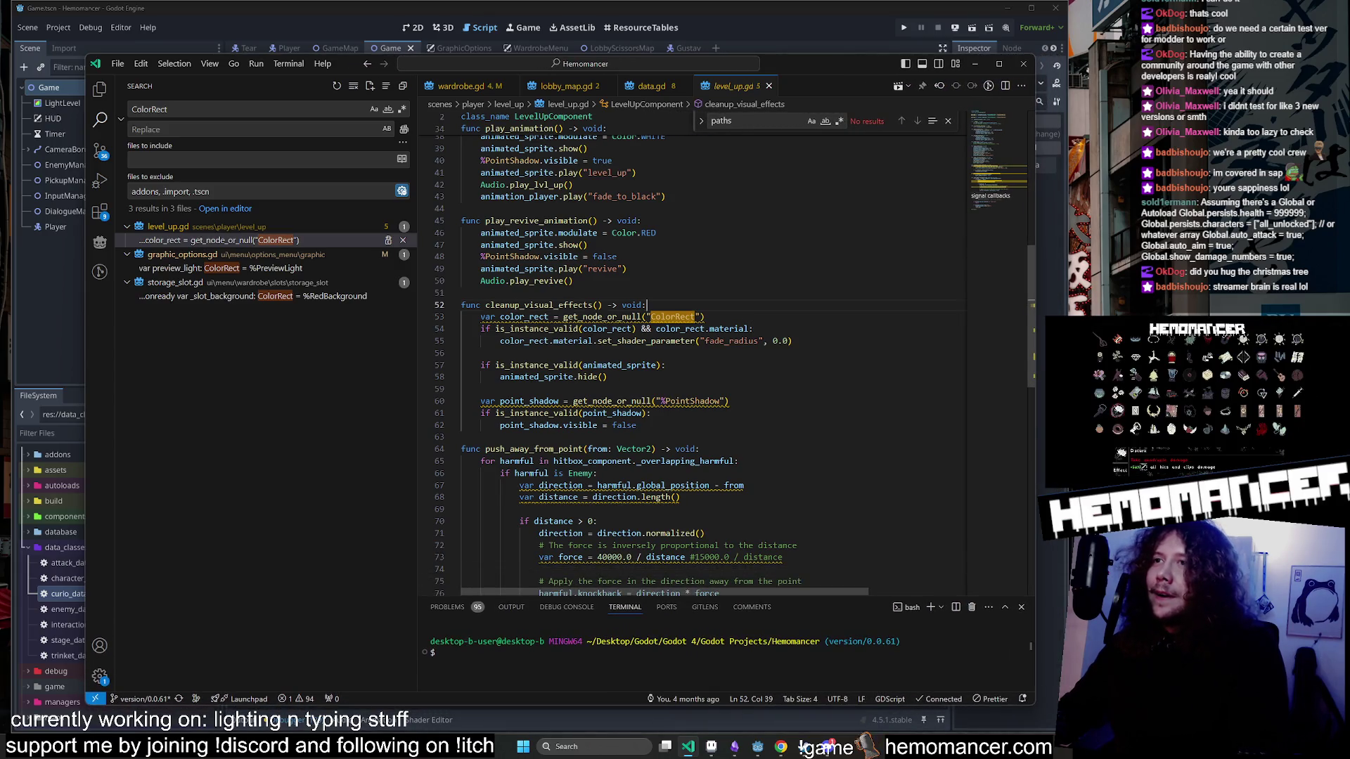
{"action": "key", "text": "Left"}
{"action": "left_click", "coordinate": [652, 328]}
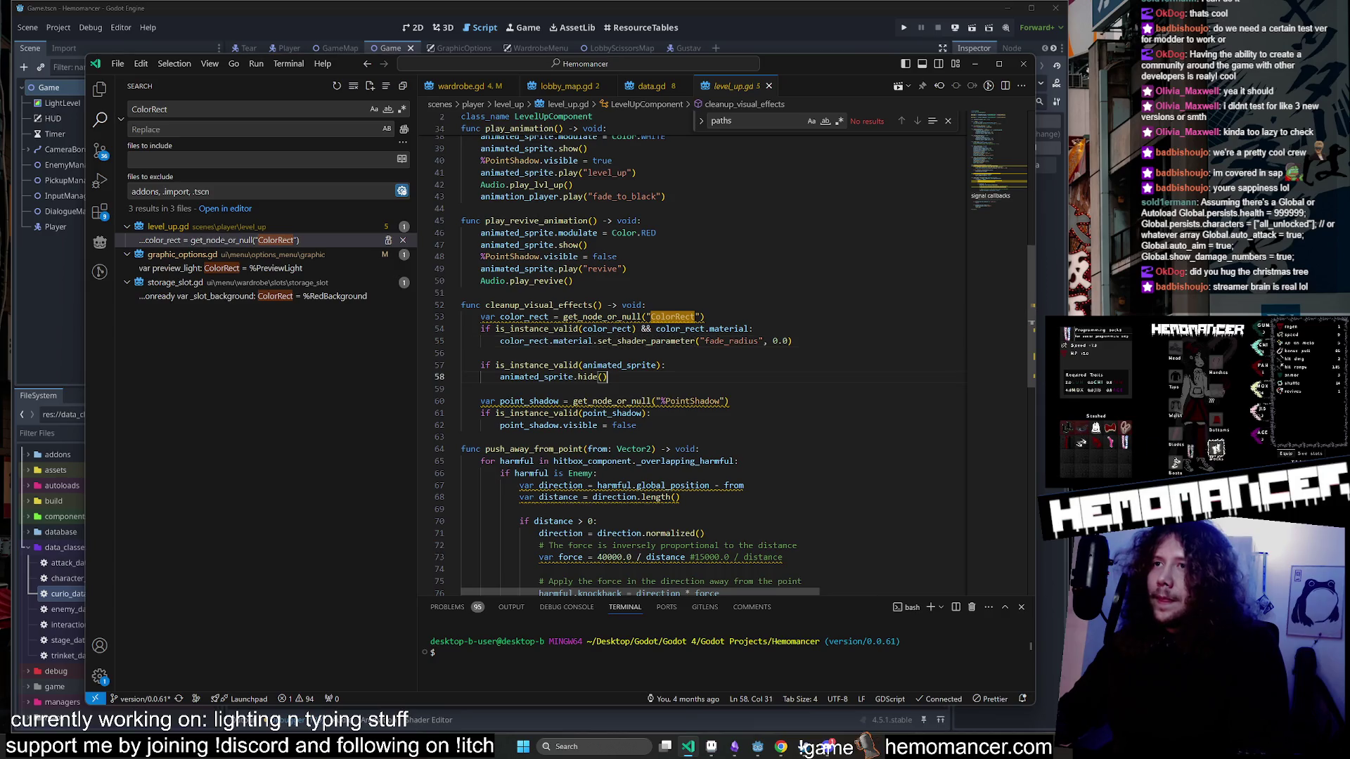
{"action": "key", "text": "Up"}
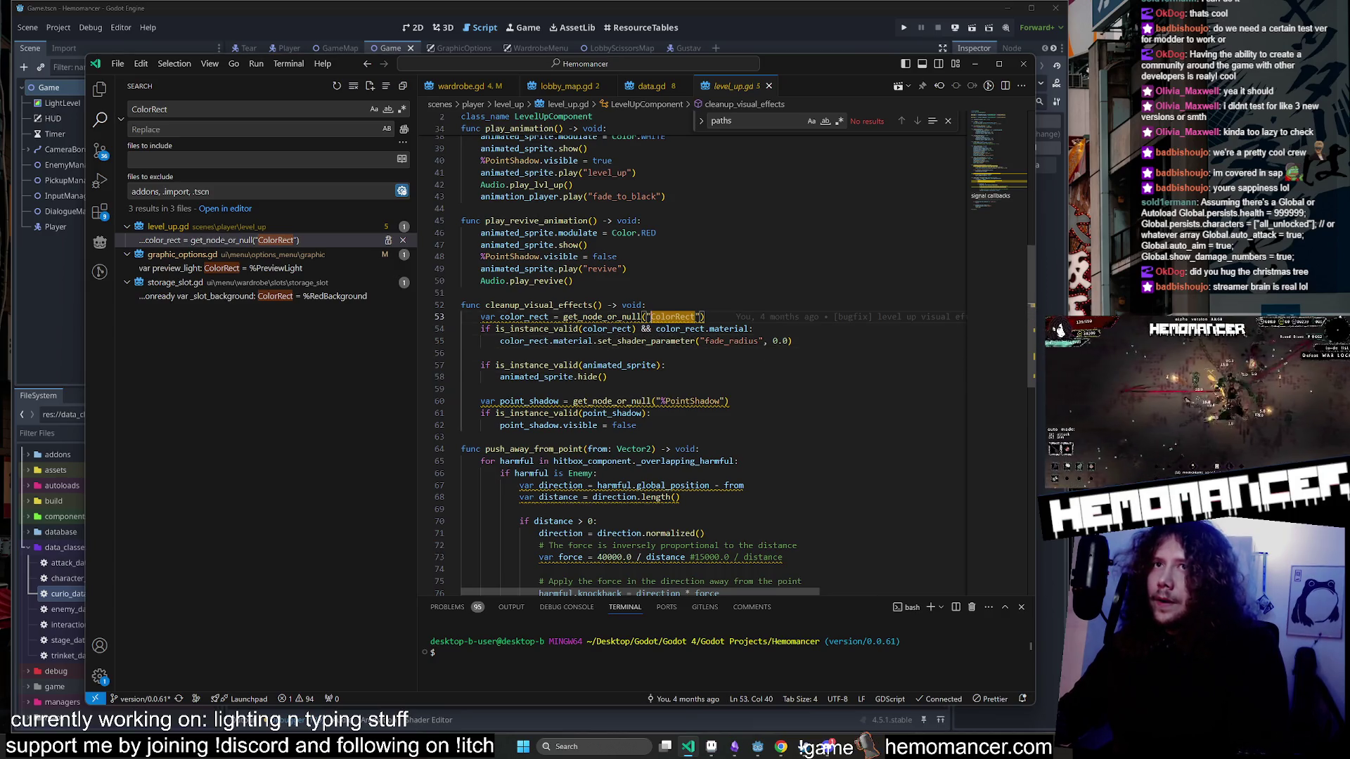
{"action": "key", "text": "Up"}
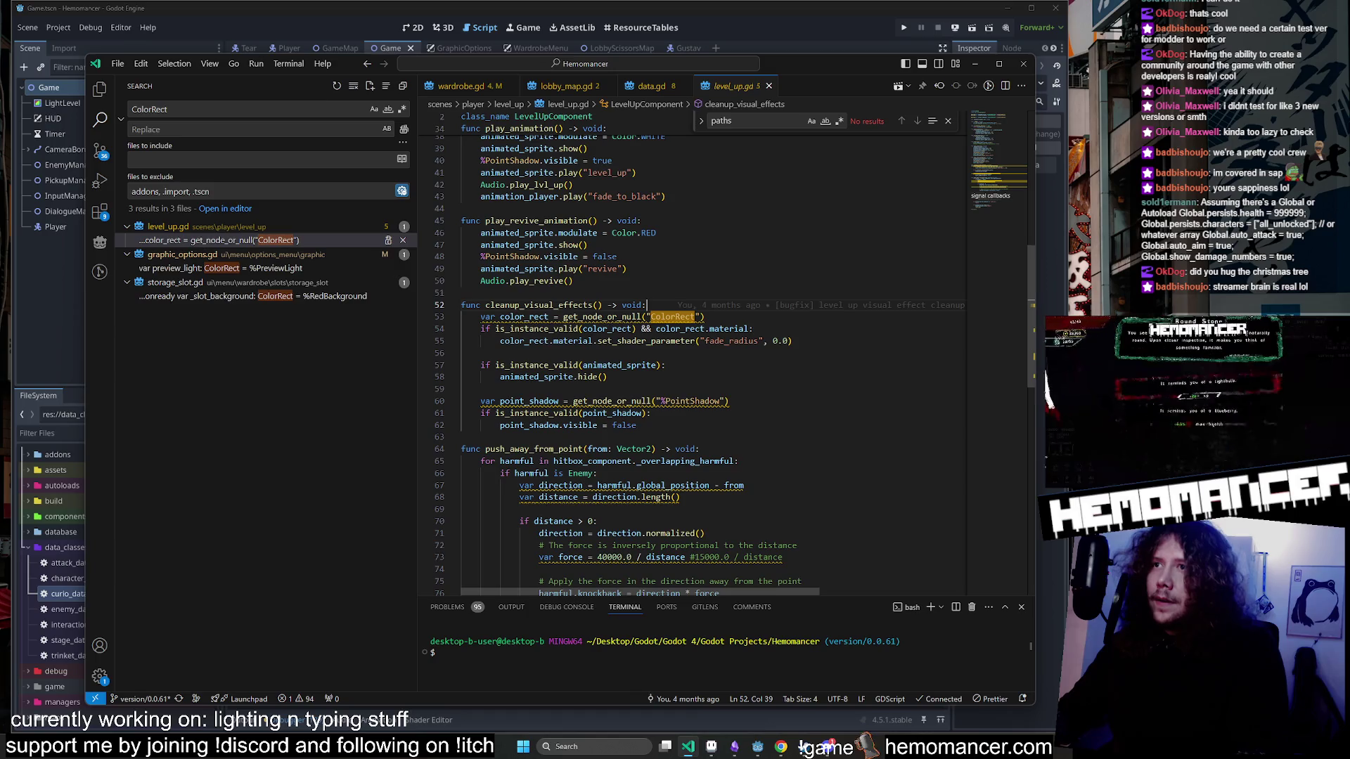
{"action": "mouse_move", "coordinate": [526, 317]}
{"action": "double_click", "coordinate": [674, 317]}
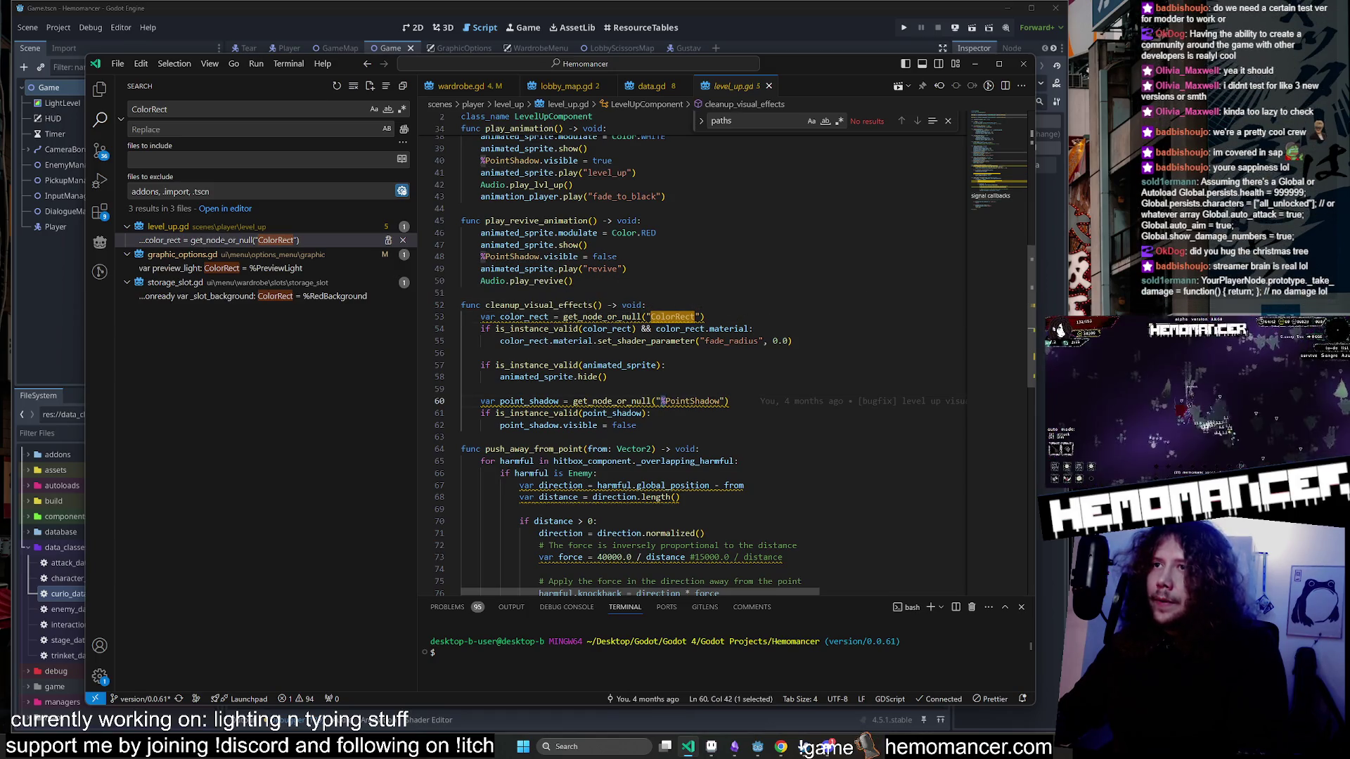
{"action": "left_click", "coordinate": [641, 317]}
{"action": "left_click", "coordinate": [588, 245]}
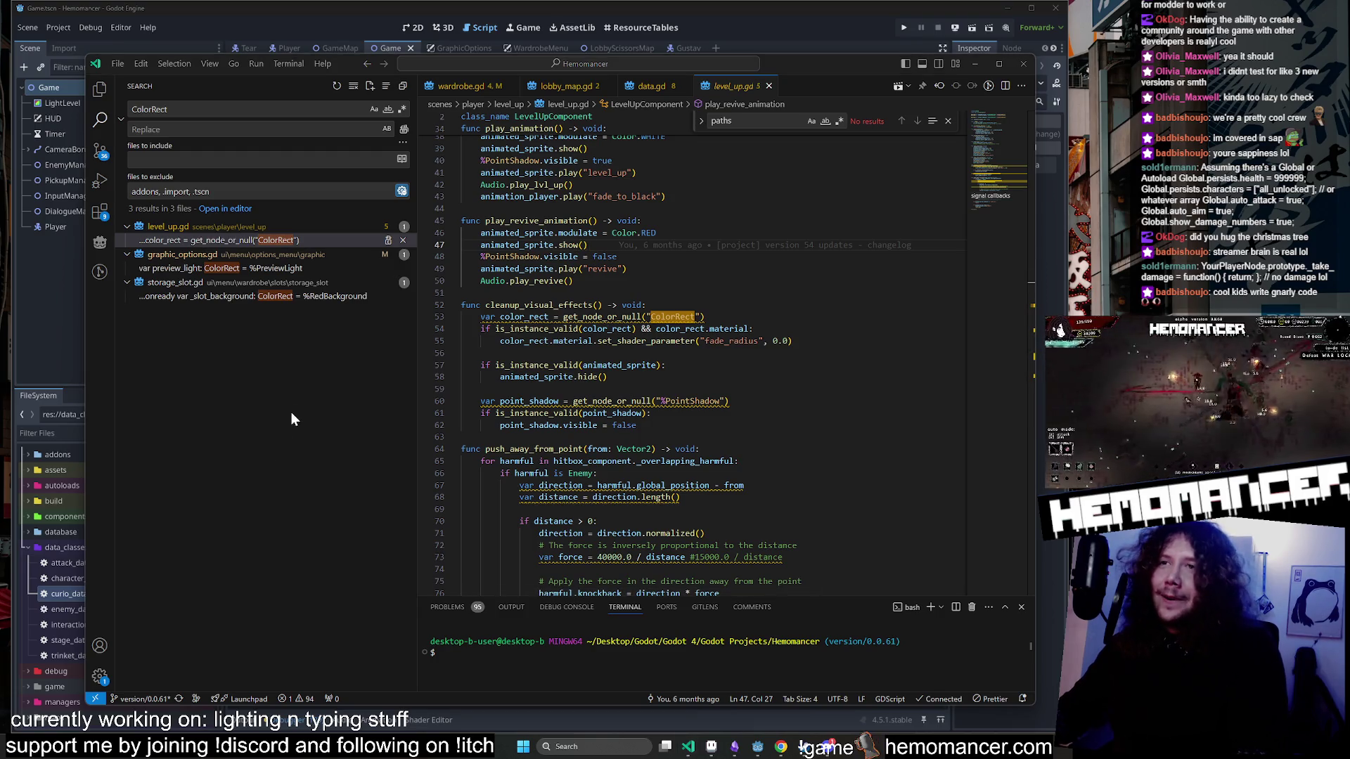
Select the PointShadow node name in the point_shadow lookup on line 60.
{"action": "mouse_move", "coordinate": [604, 402]}
{"action": "double_click", "coordinate": [693, 401]}
{"action": "scroll", "coordinate": [693, 402], "scroll_direction": "up", "scroll_amount": 3}
{"action": "scroll", "coordinate": [693, 402], "scroll_direction": "down", "scroll_amount": 3}
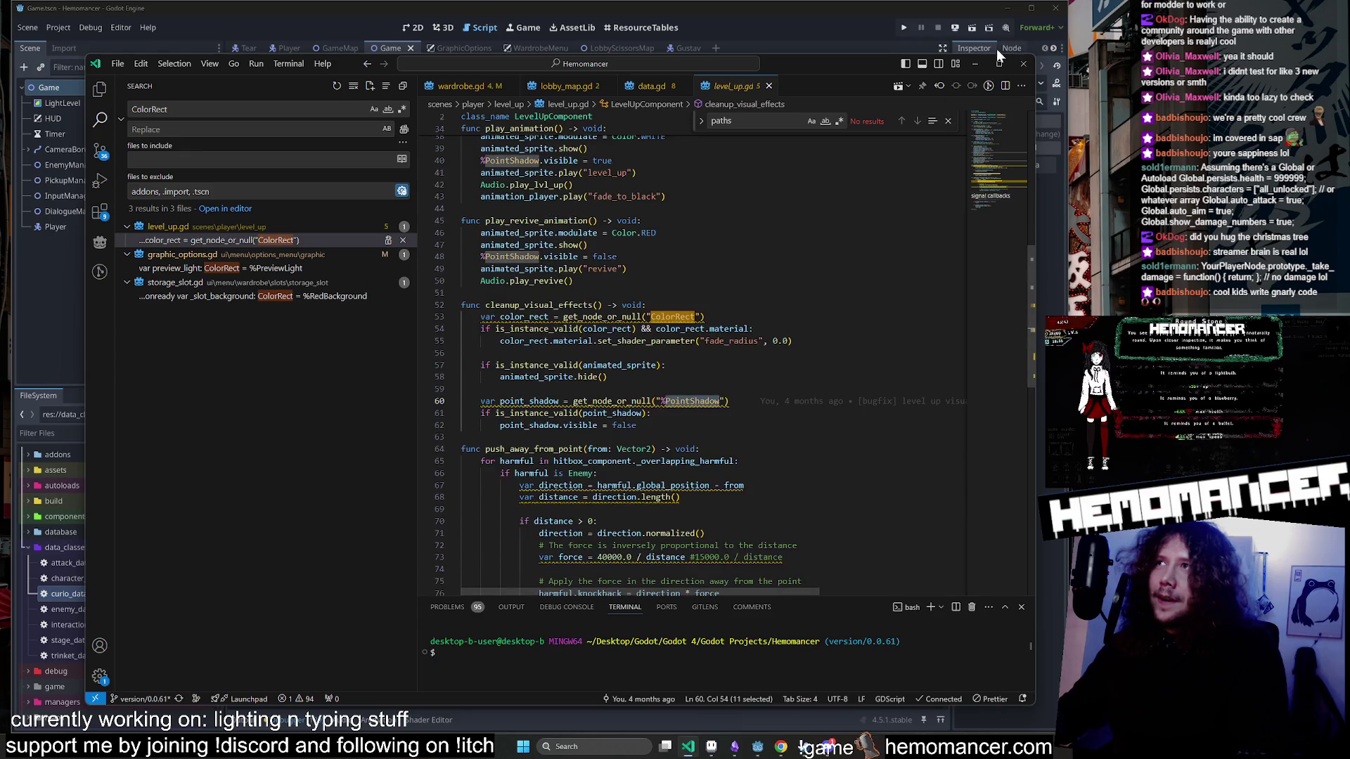
Minimize VS Code and open the LevelUp scene in Godot via Quick Open with 'levelup'.
{"action": "left_click", "coordinate": [973, 63]}
{"action": "key", "text": "shift+alt+o"}
{"action": "type", "text": "levelup"}
{"action": "key", "text": "Return"}
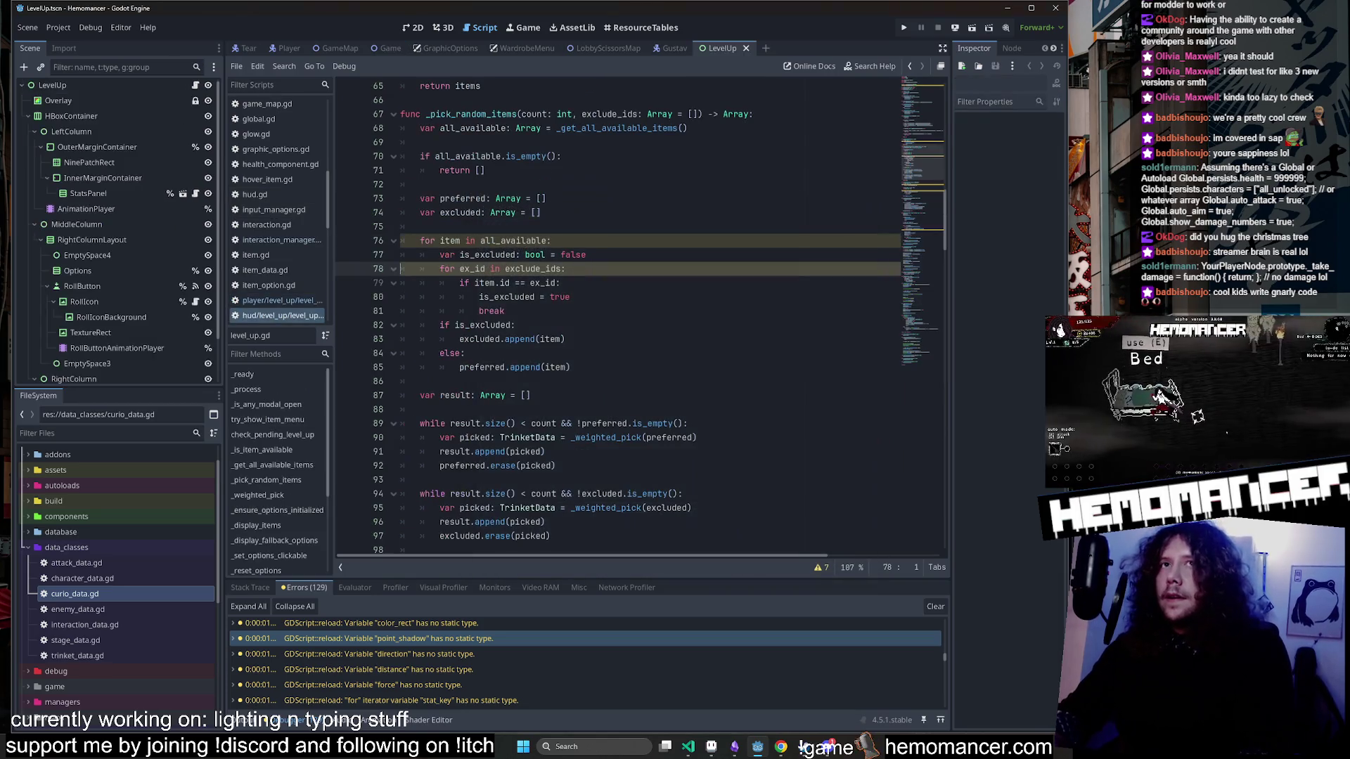
Compare the HUD script's LevelUp class name with the player script's LevelUpComponent class in VS Code.
{"action": "scroll", "coordinate": [633, 316], "scroll_direction": "up", "scroll_amount": 15}
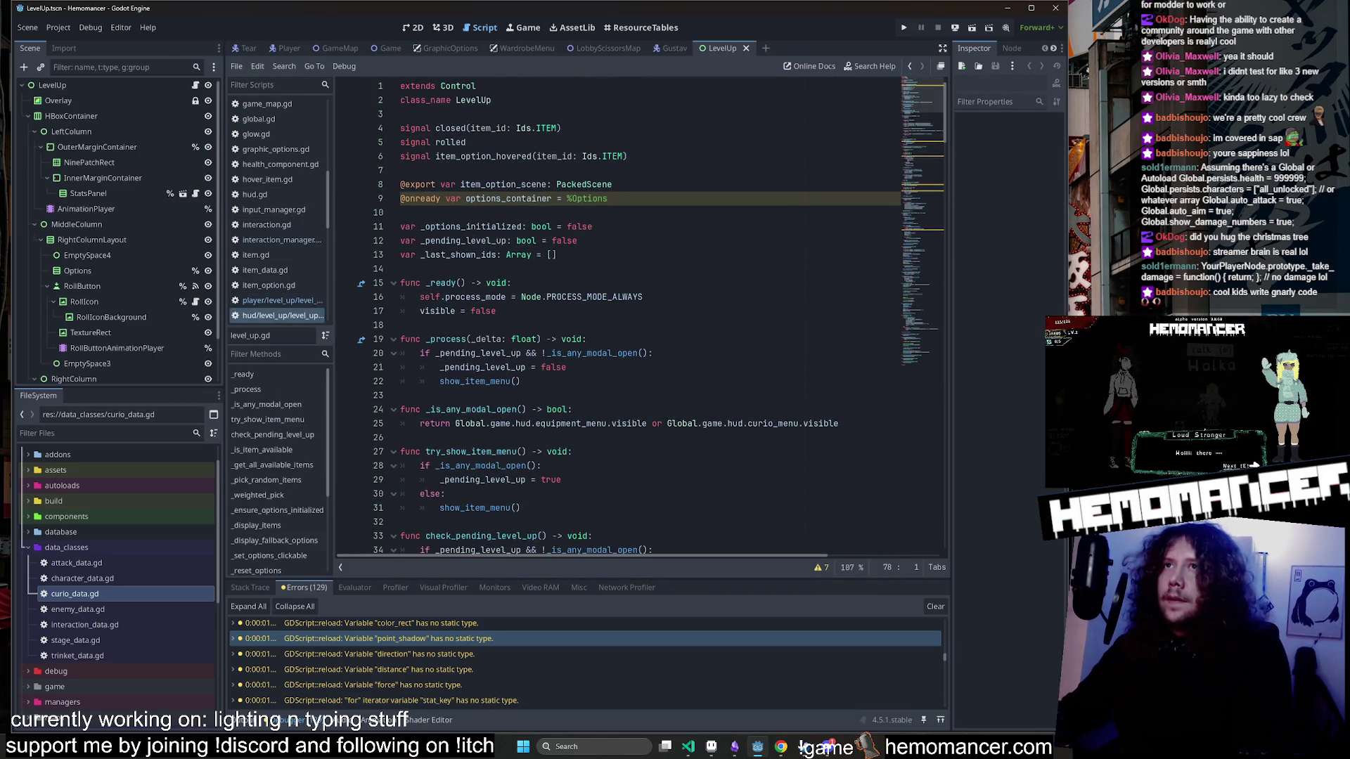
{"action": "double_click", "coordinate": [473, 100]}
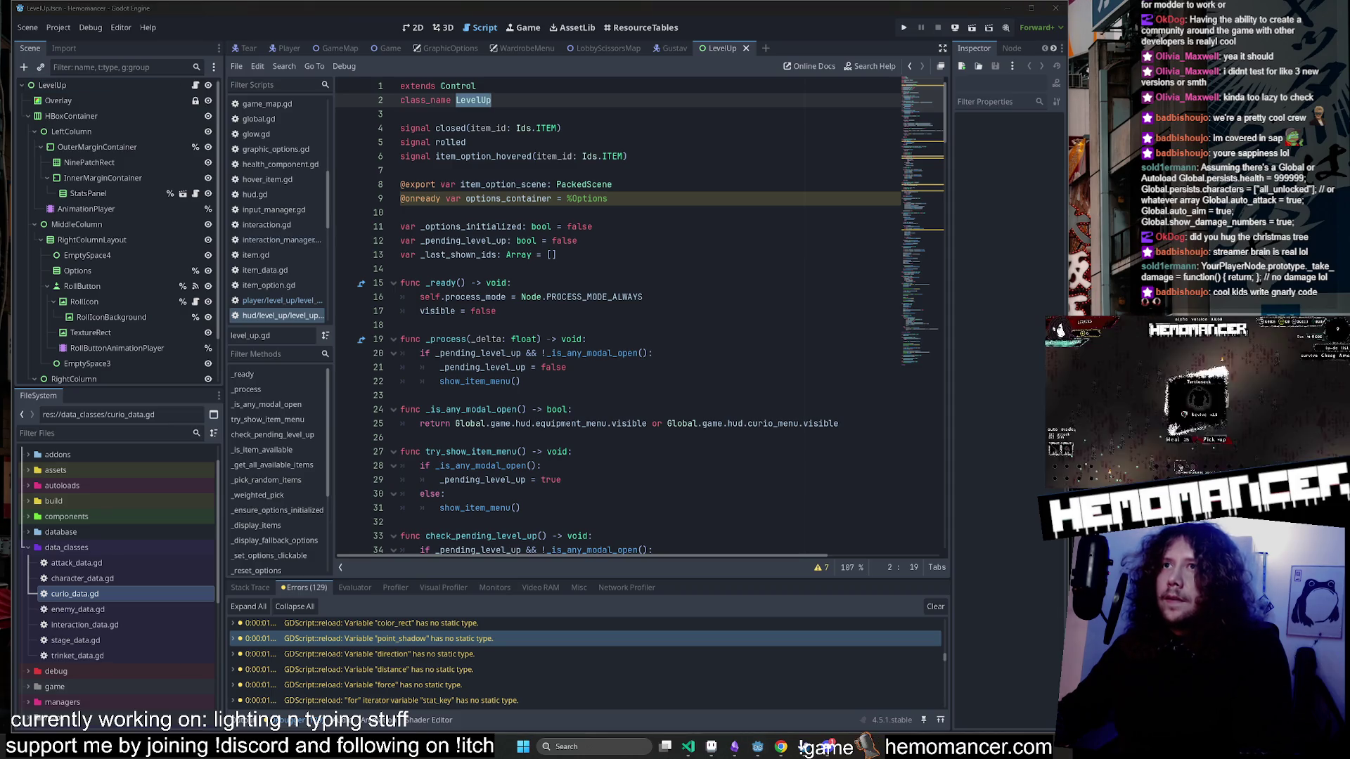
{"action": "left_click", "coordinate": [692, 747]}
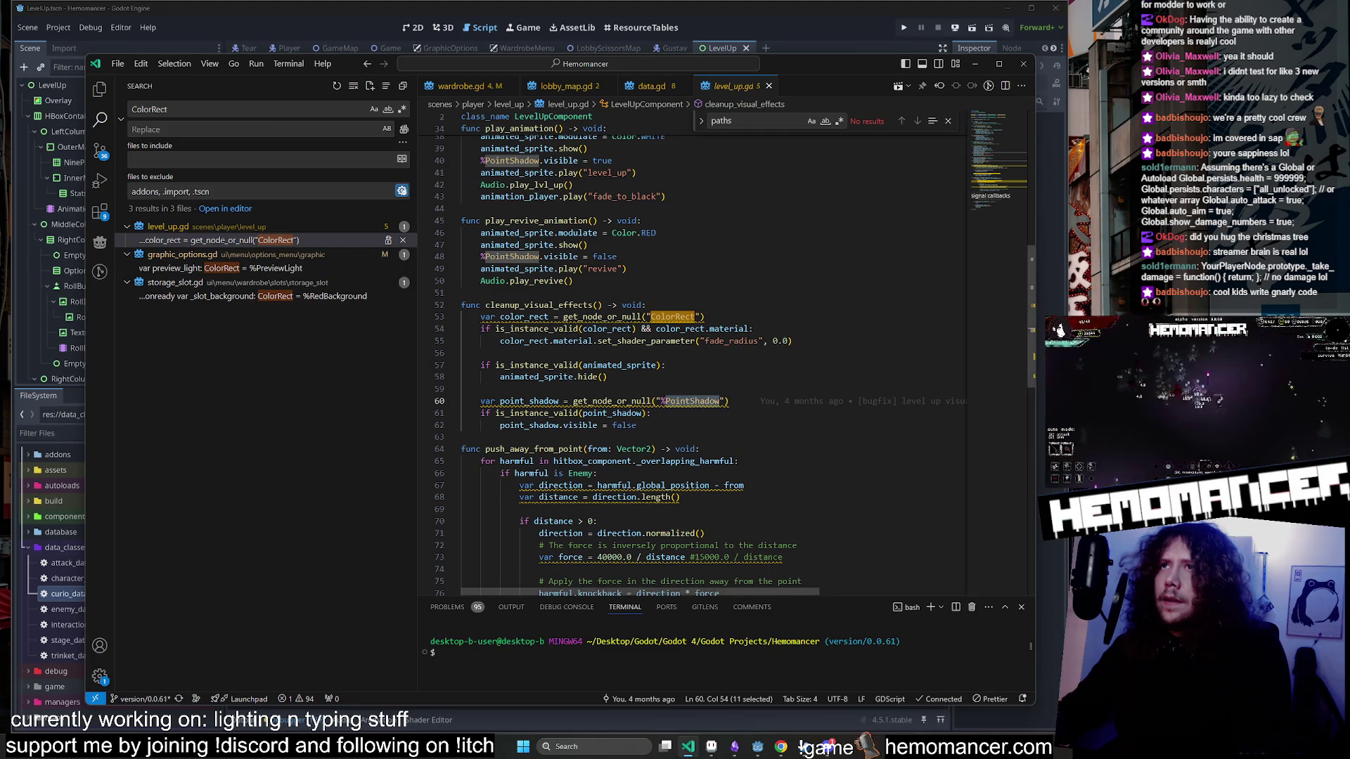
{"action": "scroll", "coordinate": [703, 351], "scroll_direction": "up", "scroll_amount": 12}
{"action": "left_click", "coordinate": [492, 171]}
{"action": "left_click", "coordinate": [564, 159]}
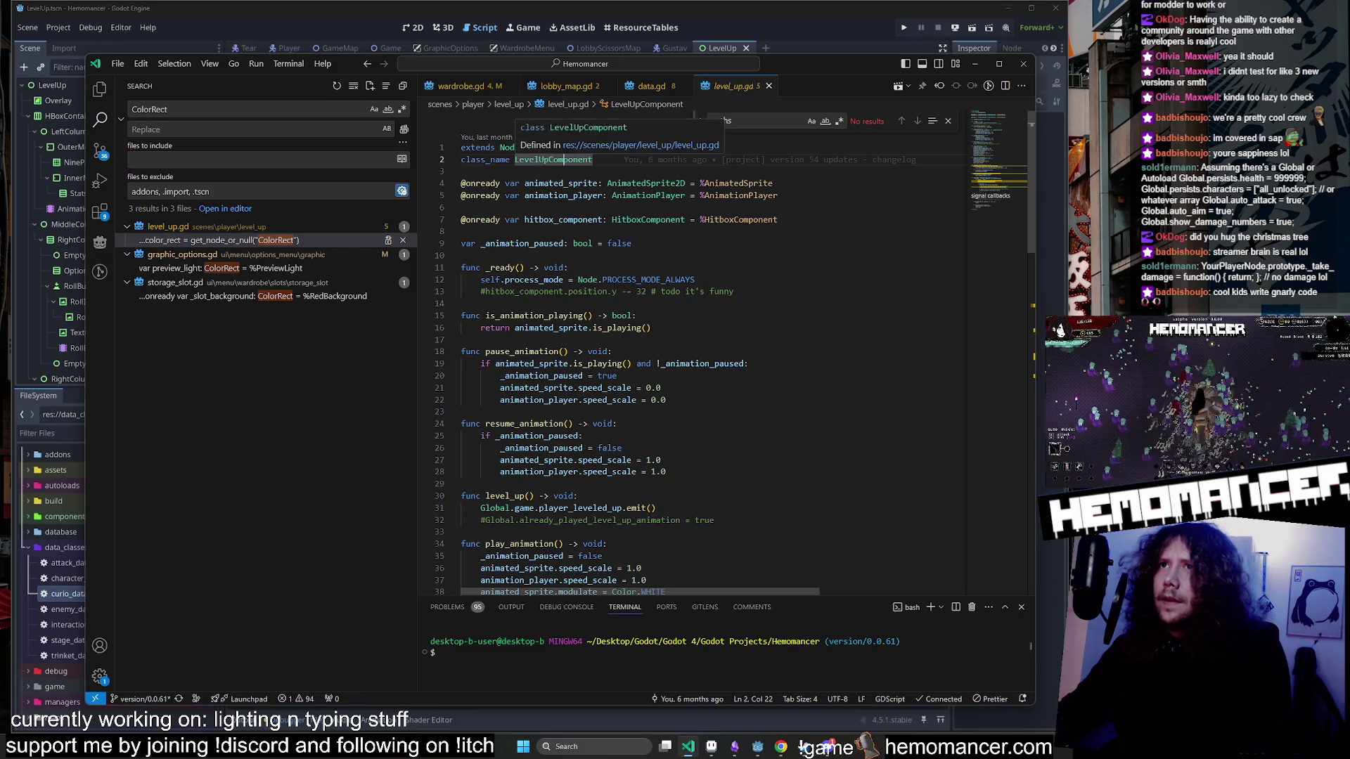
{"action": "mouse_move", "coordinate": [867, 62]}
{"action": "left_mouse_down"}
{"action": "mouse_move", "coordinate": [799, 461]}
{"action": "mouse_move", "coordinate": [913, 187]}
{"action": "mouse_move", "coordinate": [893, 56]}
{"action": "left_mouse_up"}
{"action": "left_click", "coordinate": [65, 434]}
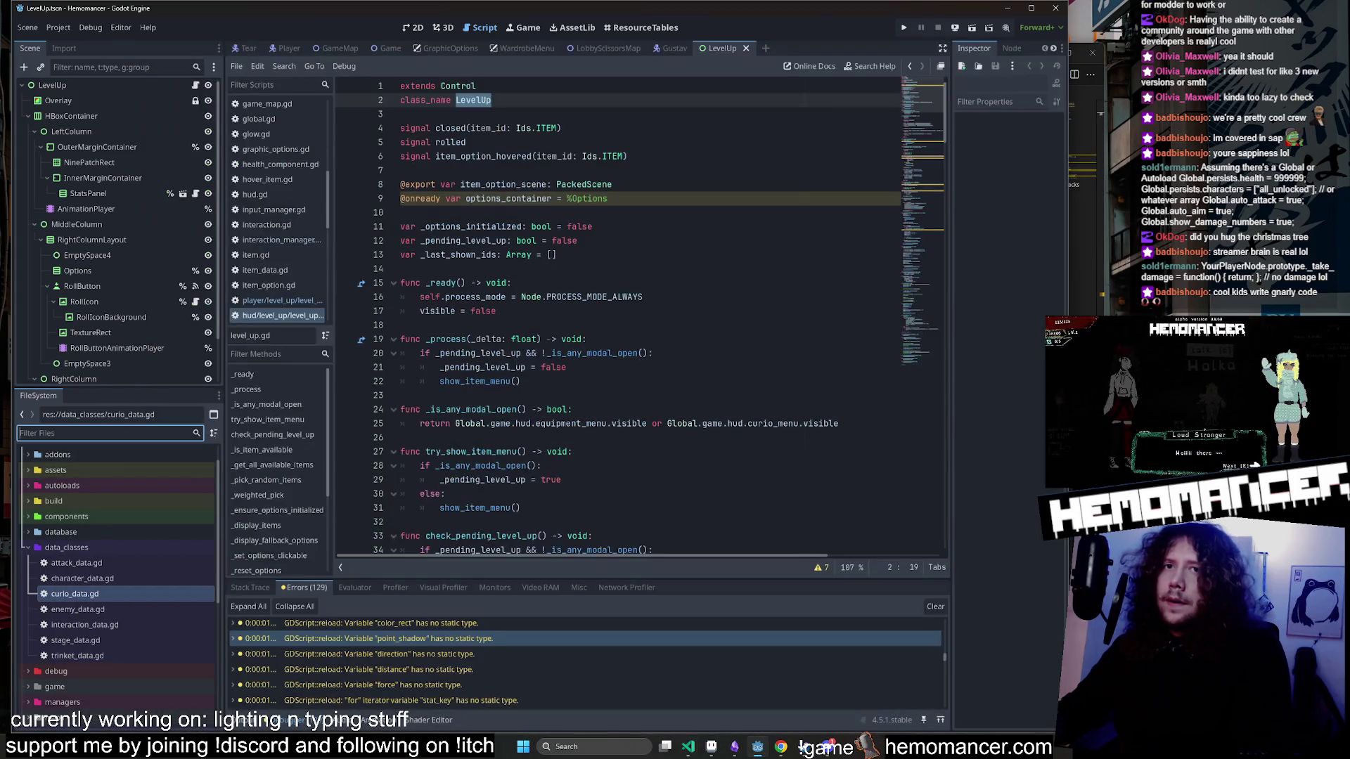
Find and open the player's level_up.gd script from the FileSystem dock.
{"action": "type", "text": "player"}
{"action": "scroll", "coordinate": [112, 582], "scroll_direction": "down", "scroll_amount": 10}
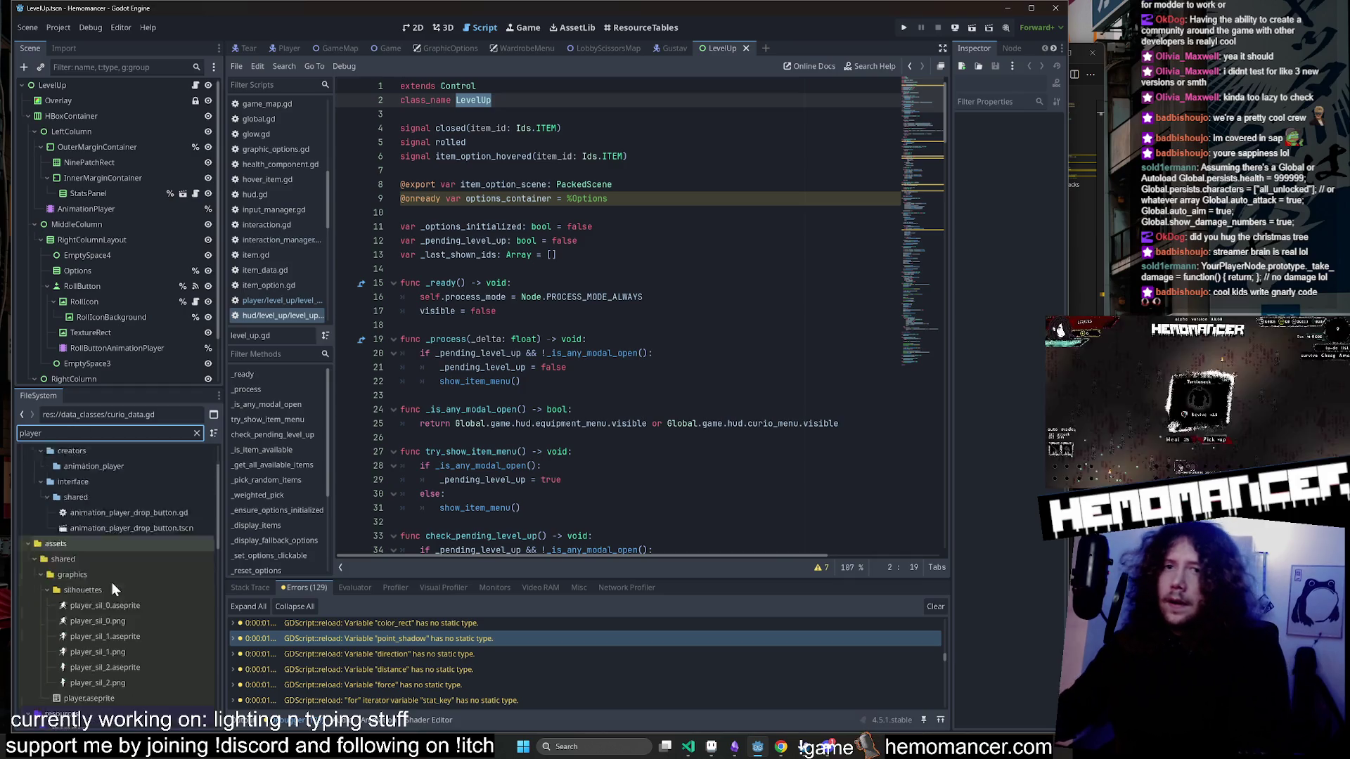
{"action": "left_click", "coordinate": [121, 545]}
{"action": "left_click", "coordinate": [196, 433]}
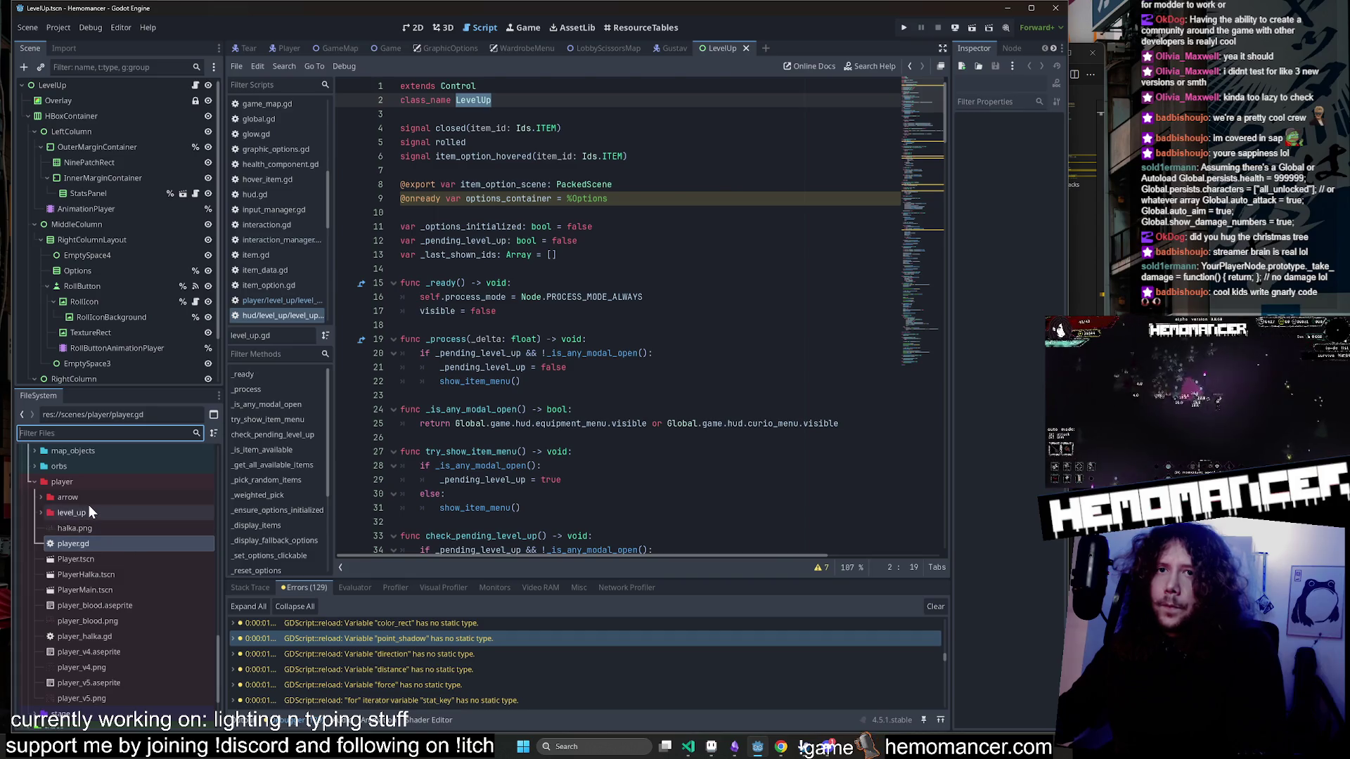
{"action": "double_click", "coordinate": [88, 508]}
{"action": "left_click", "coordinate": [93, 544]}
{"action": "double_click", "coordinate": [93, 544]}
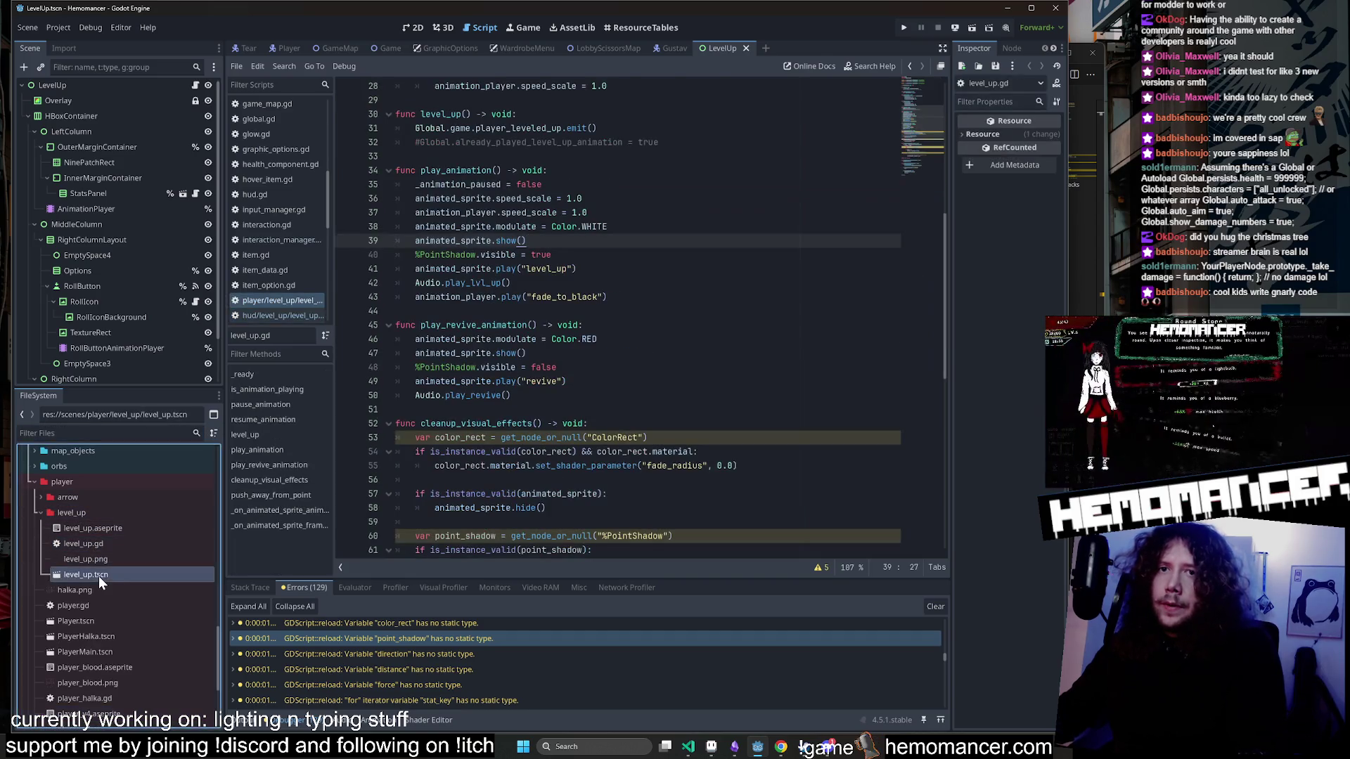
{"action": "double_click", "coordinate": [98, 576]}
{"action": "left_click", "coordinate": [99, 540]}
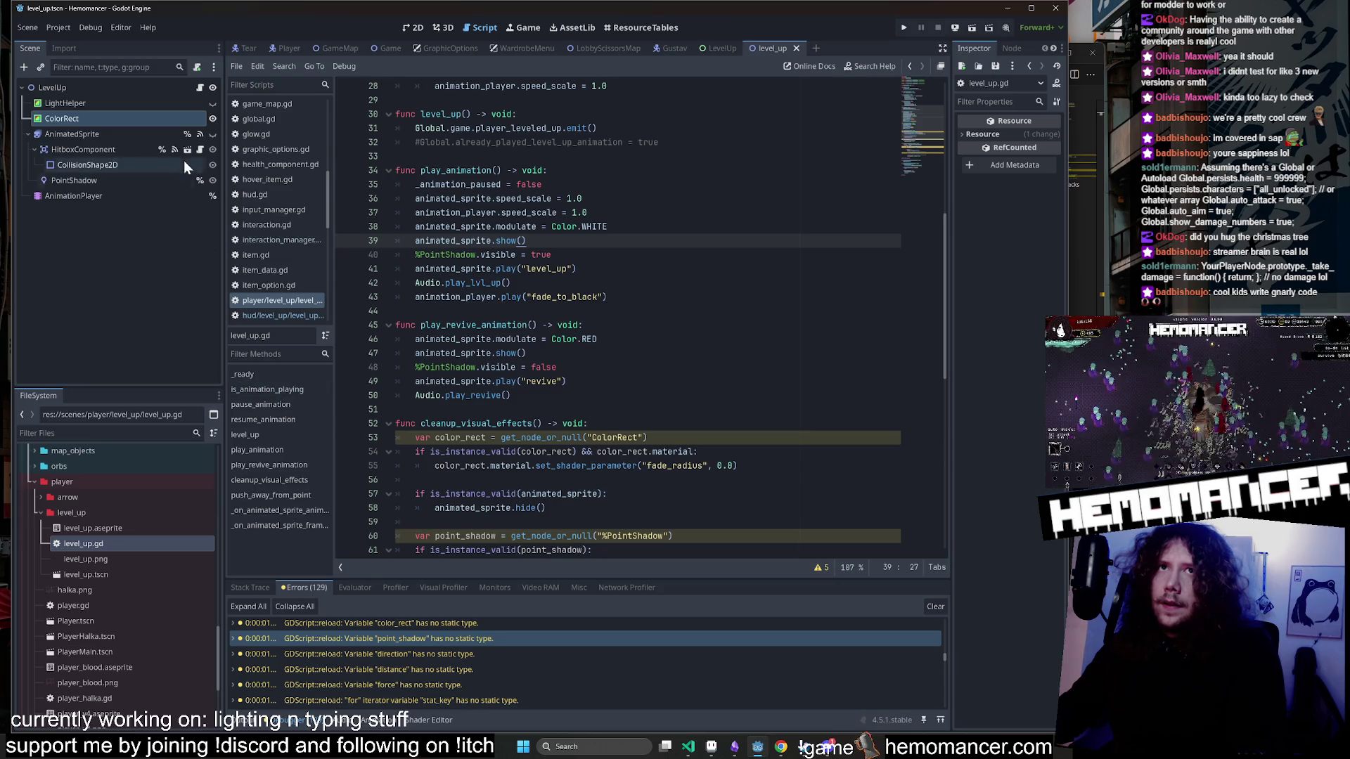
Type color_rect as ColorRect on line 53.
{"action": "left_click", "coordinate": [486, 437]}
{"action": "type", "text": ": ColorR"}
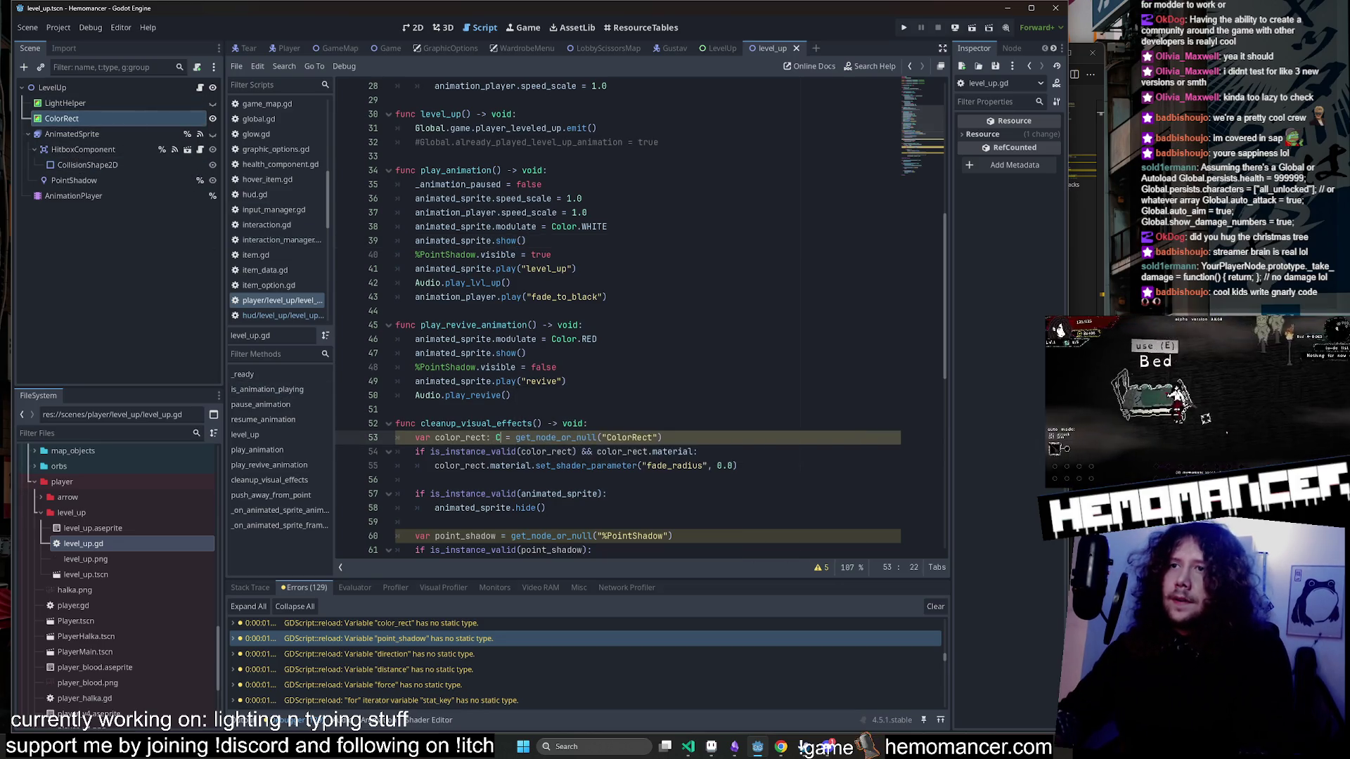
{"action": "key", "text": "Return"}
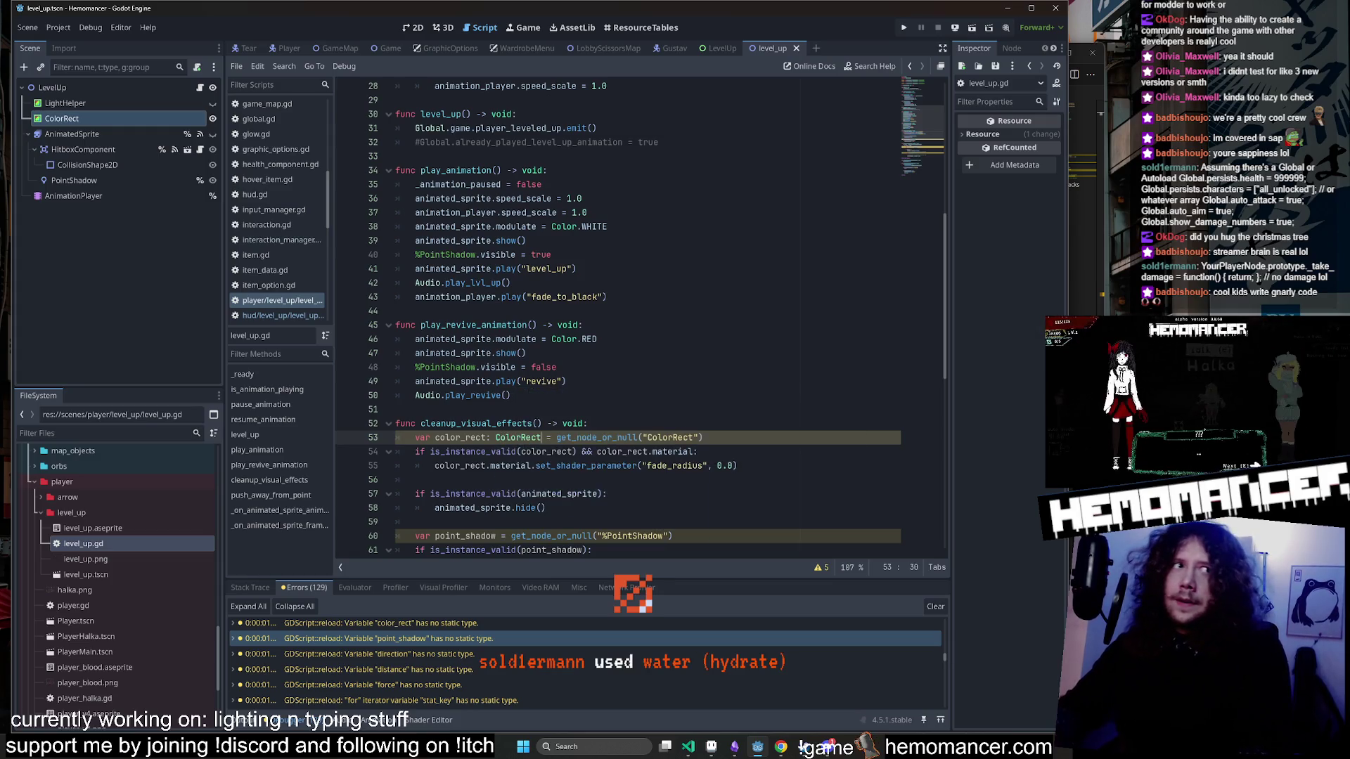
{"action": "left_click", "coordinate": [527, 241]}
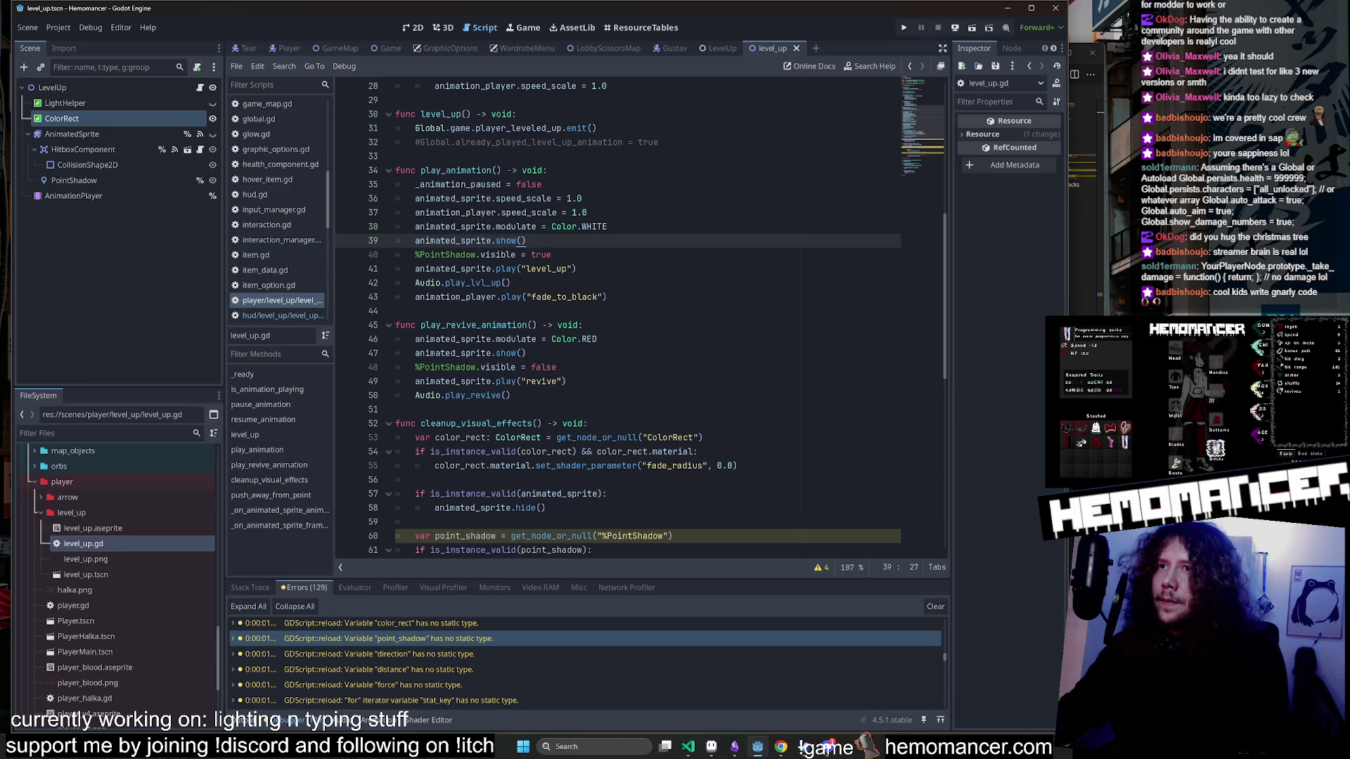
Change the node path to '%ColorRect' and set the ColorRect node to Access as Unique Name.
{"action": "left_click", "coordinate": [542, 437]}
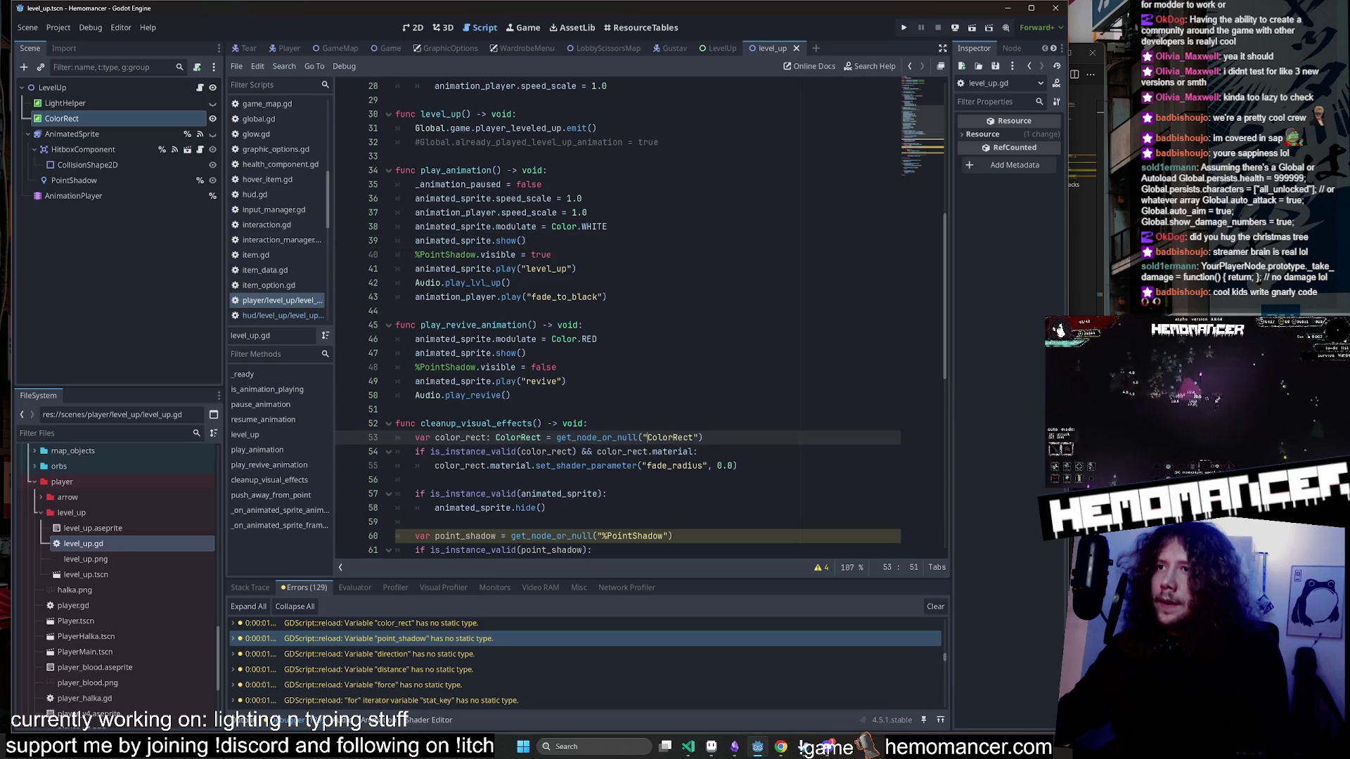
{"action": "type", "text": "%"}
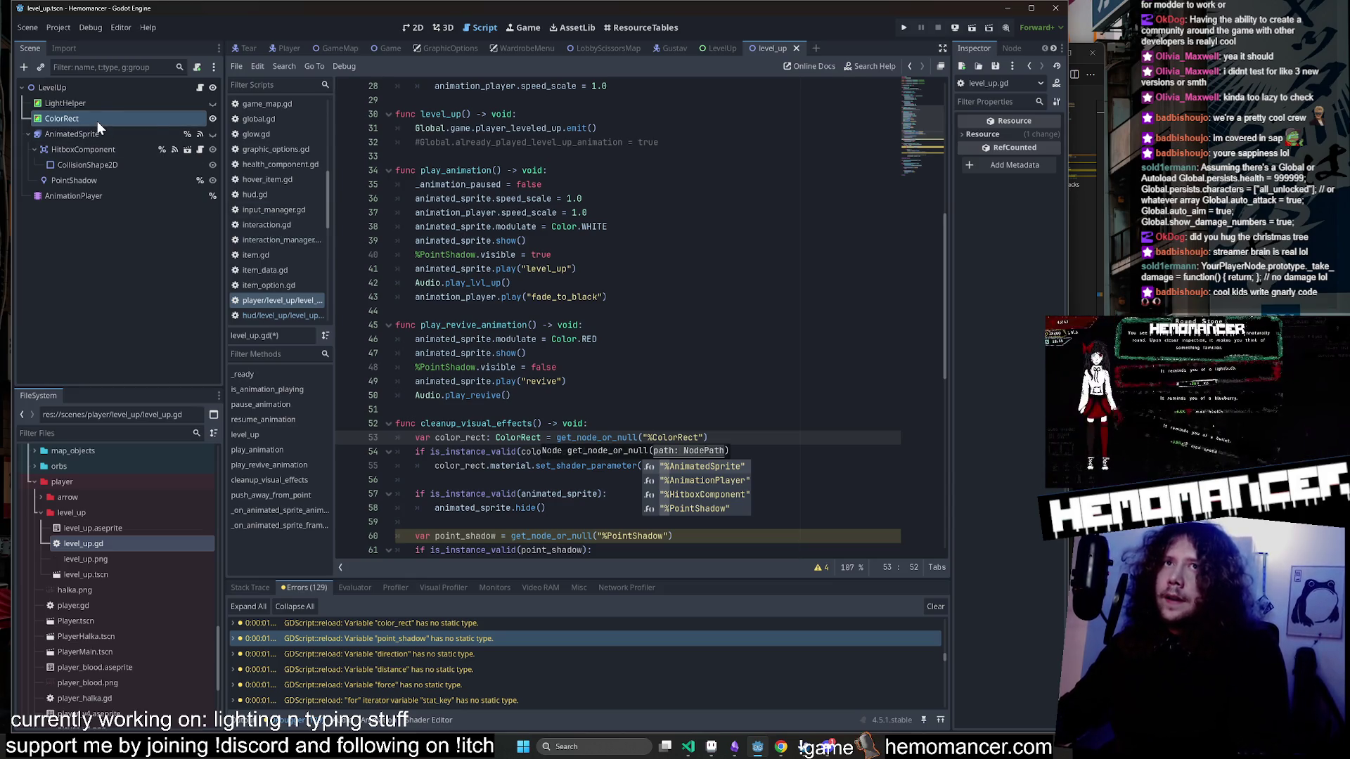
{"action": "right_click", "coordinate": [97, 121]}
{"action": "left_click", "coordinate": [196, 459]}
{"action": "left_click", "coordinate": [534, 297]}
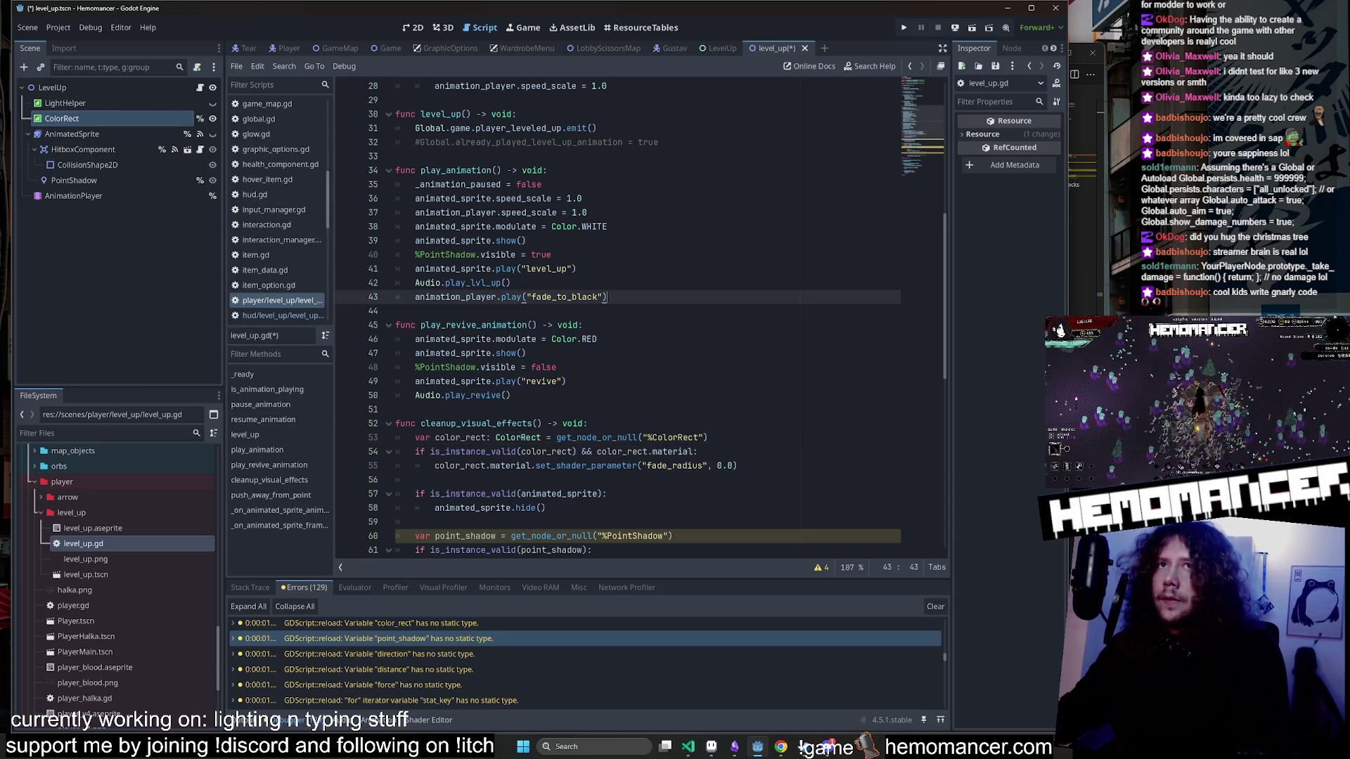
{"action": "left_click", "coordinate": [526, 353]}
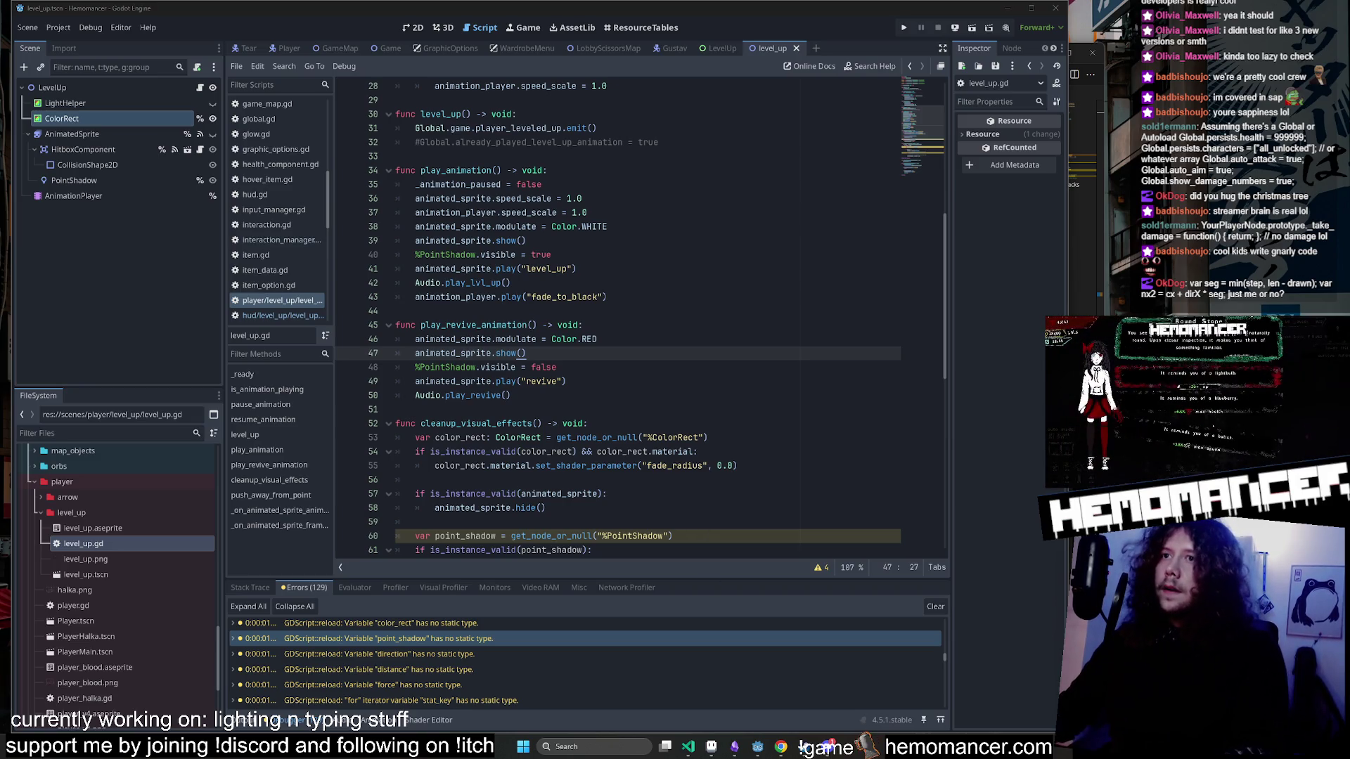
Inspect the PointShadow node name used by point_shadow on line 60.
{"action": "left_click", "coordinate": [583, 325]}
{"action": "scroll", "coordinate": [619, 320], "scroll_direction": "down", "scroll_amount": 5}
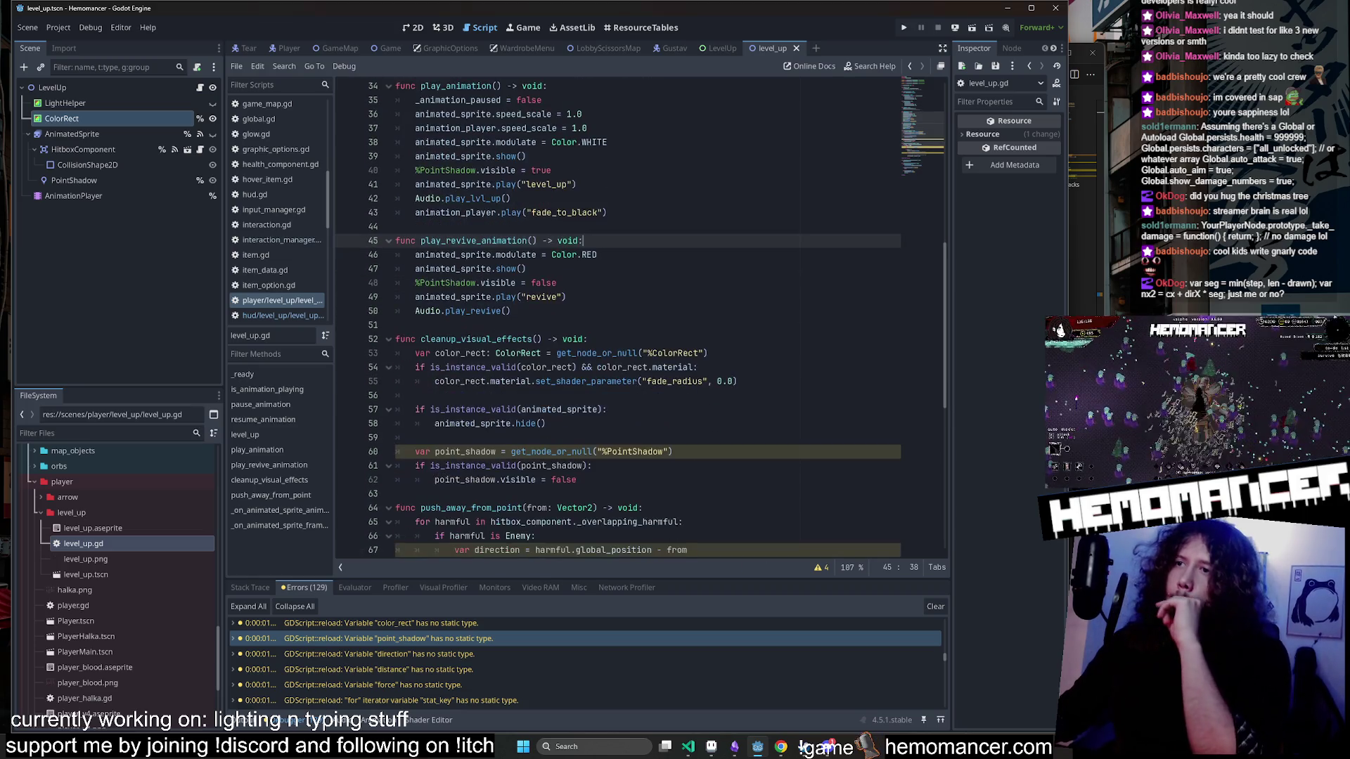
{"action": "double_click", "coordinate": [635, 325]}
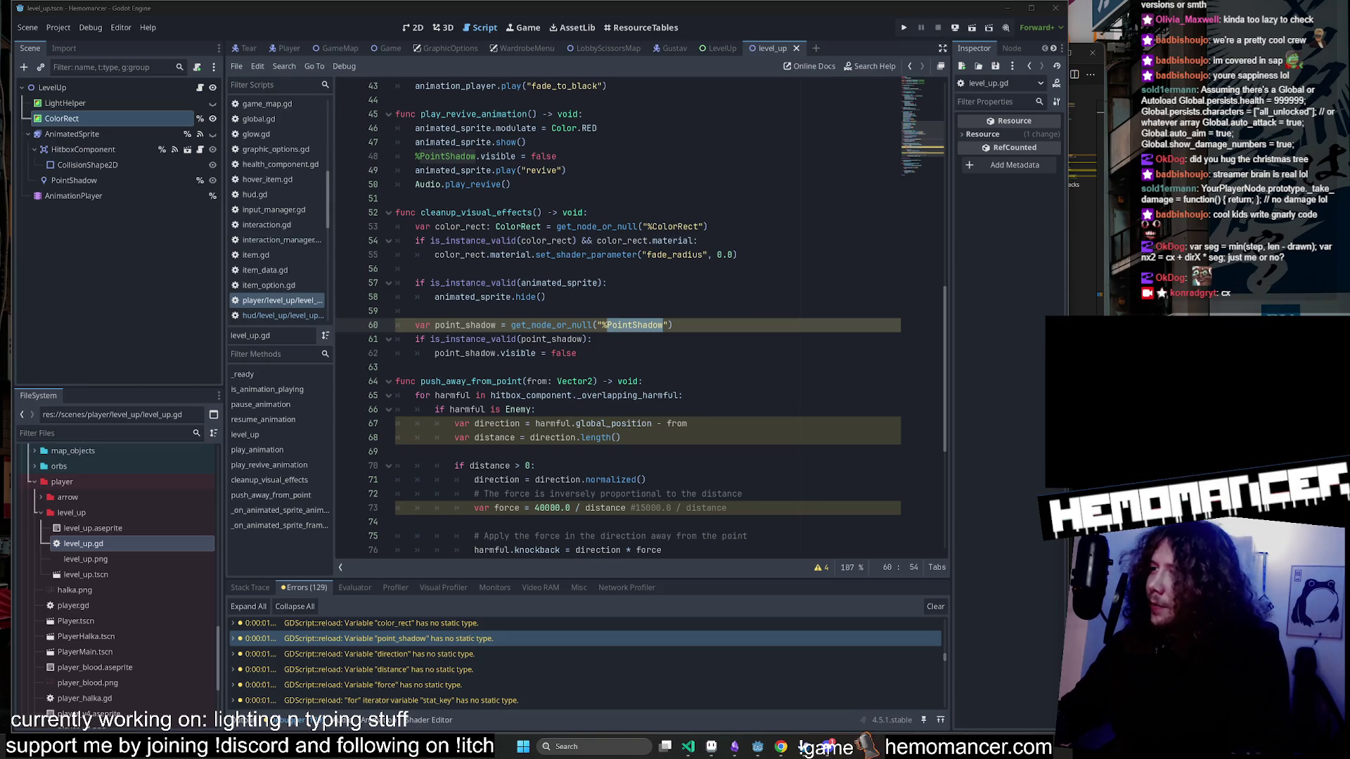
{"action": "left_click", "coordinate": [668, 325]}
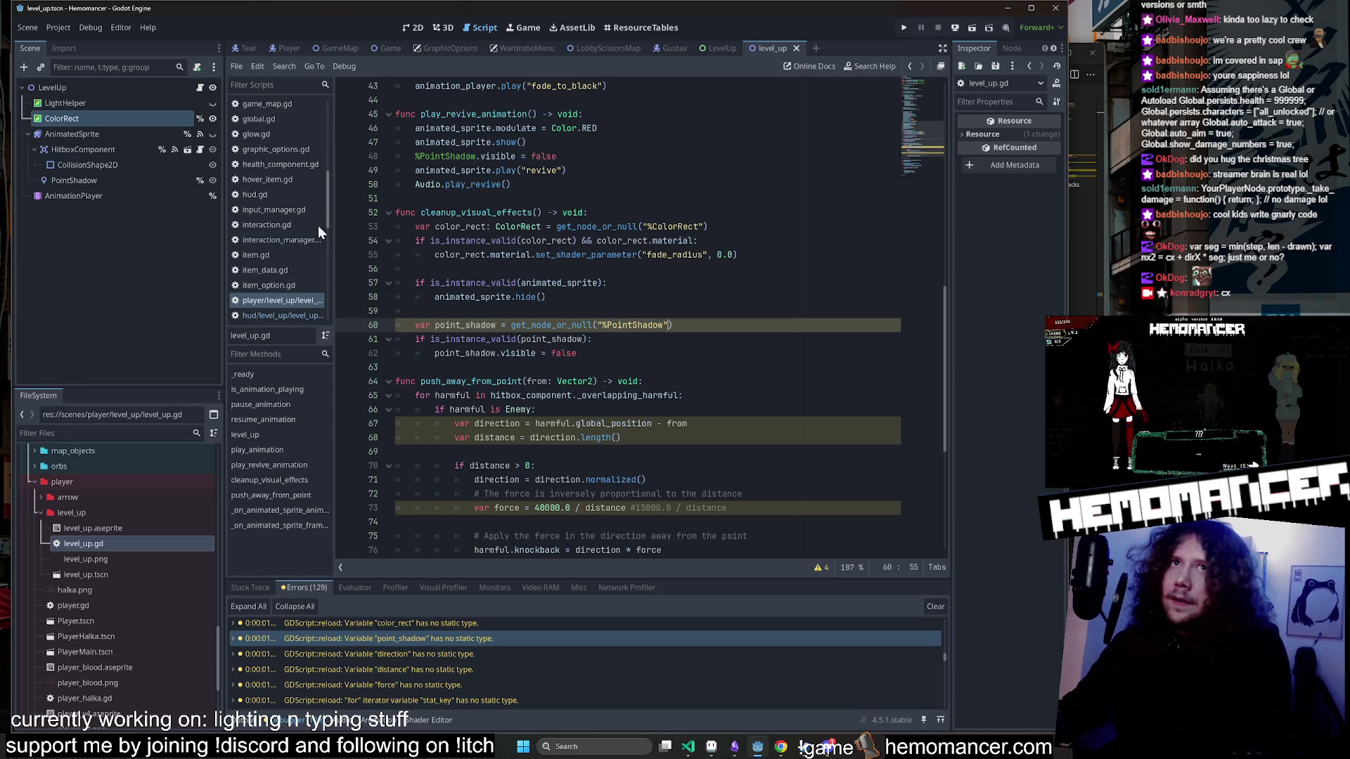
{"action": "double_click", "coordinate": [622, 325]}
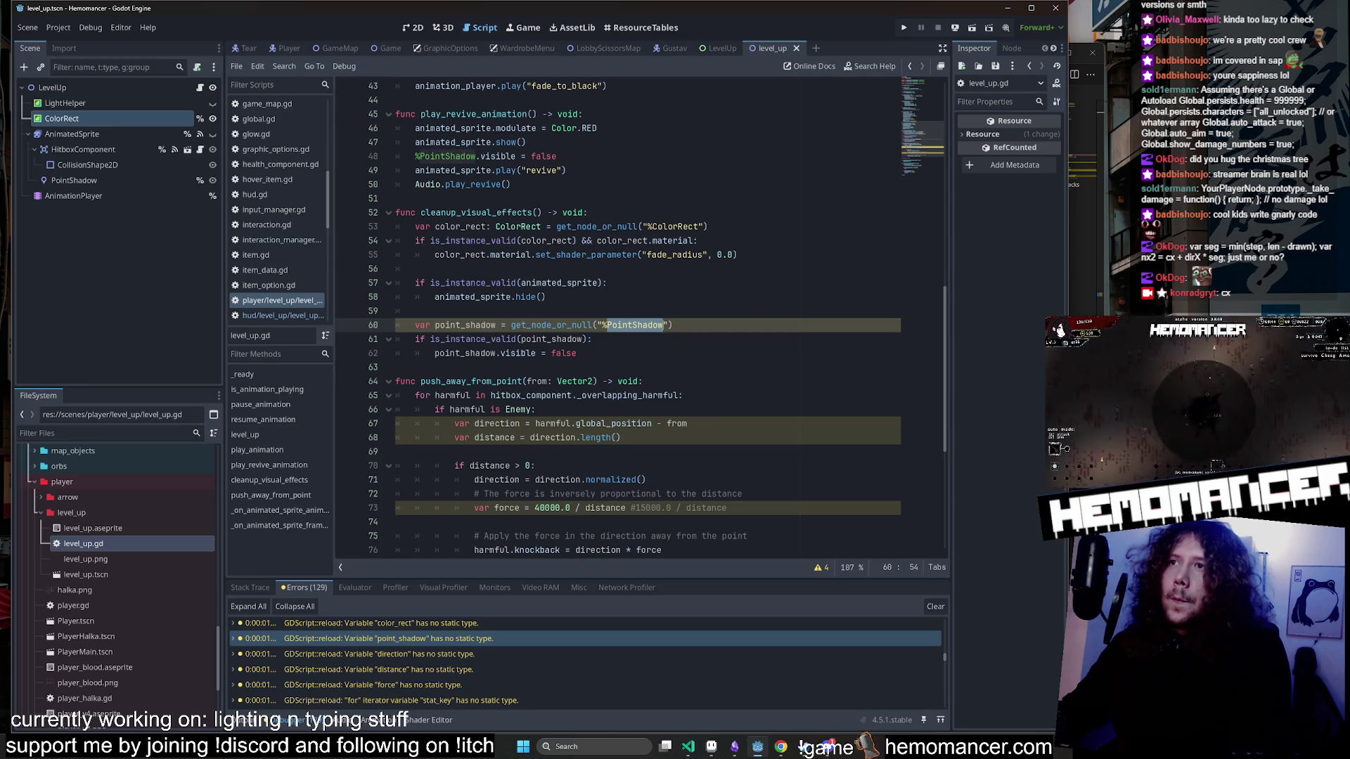
Type point_shadow as PointLight2D, replacing the invalid PointShadow type, and save level_up.gd.
{"action": "left_click", "coordinate": [494, 325]}
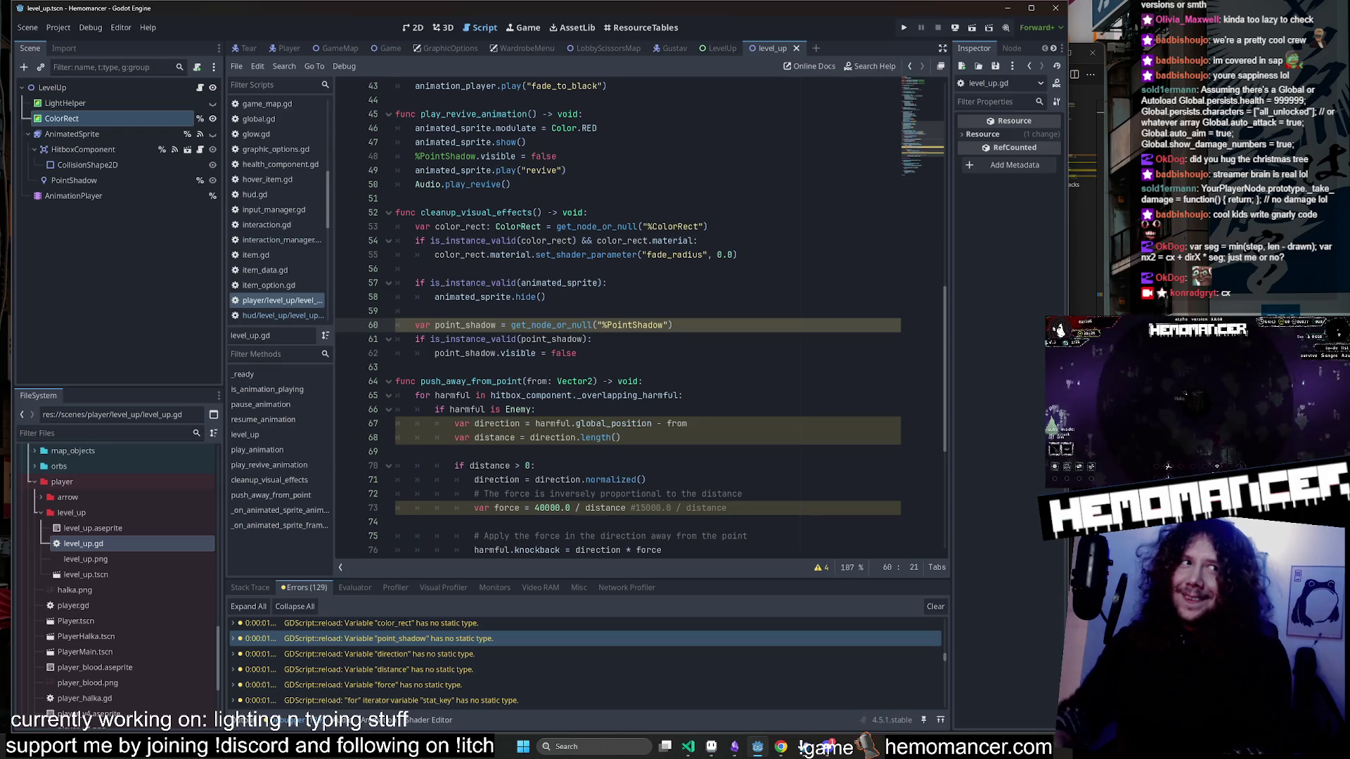
{"action": "type", "text": ": PointShadow"}
{"action": "left_click", "coordinate": [416, 269]}
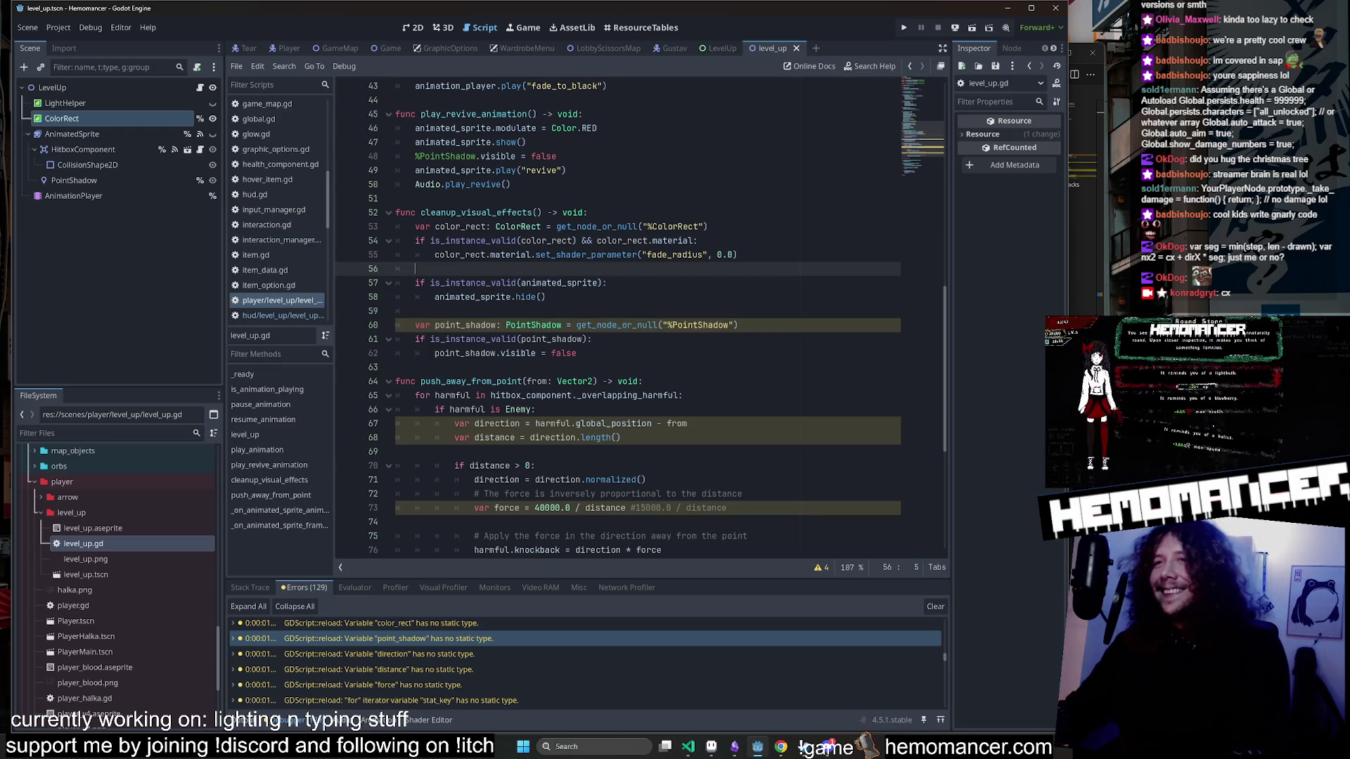
{"action": "scroll", "coordinate": [641, 316], "scroll_direction": "down", "scroll_amount": 1}
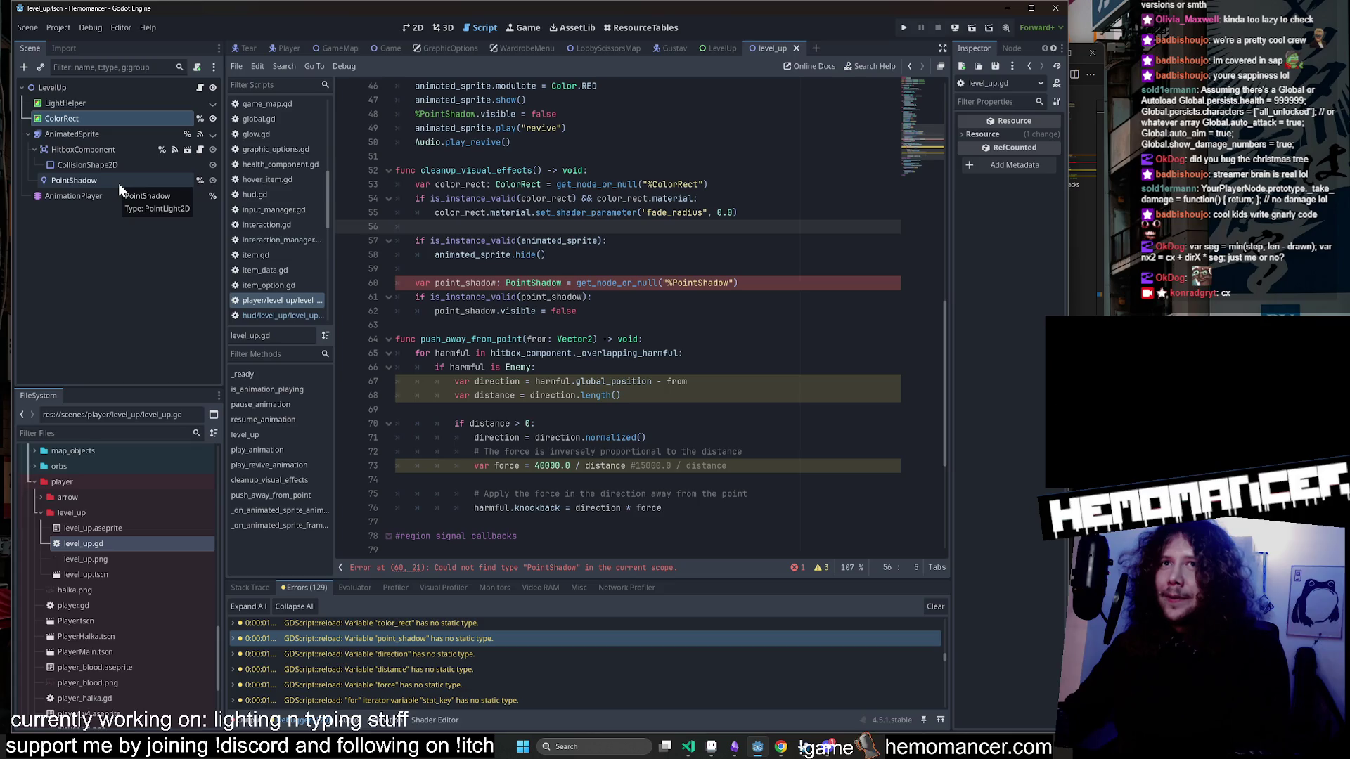
{"action": "double_click", "coordinate": [533, 283]}
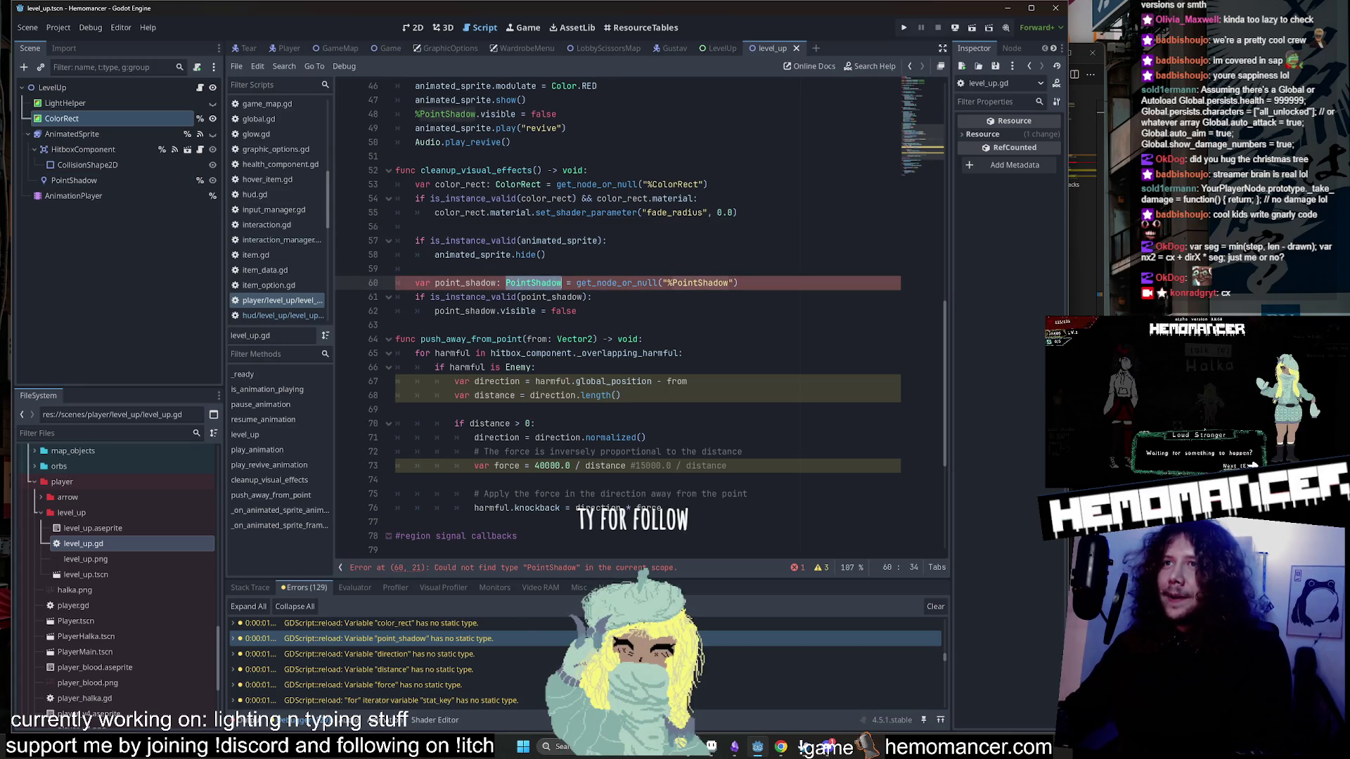
{"action": "type", "text": "PointLi"}
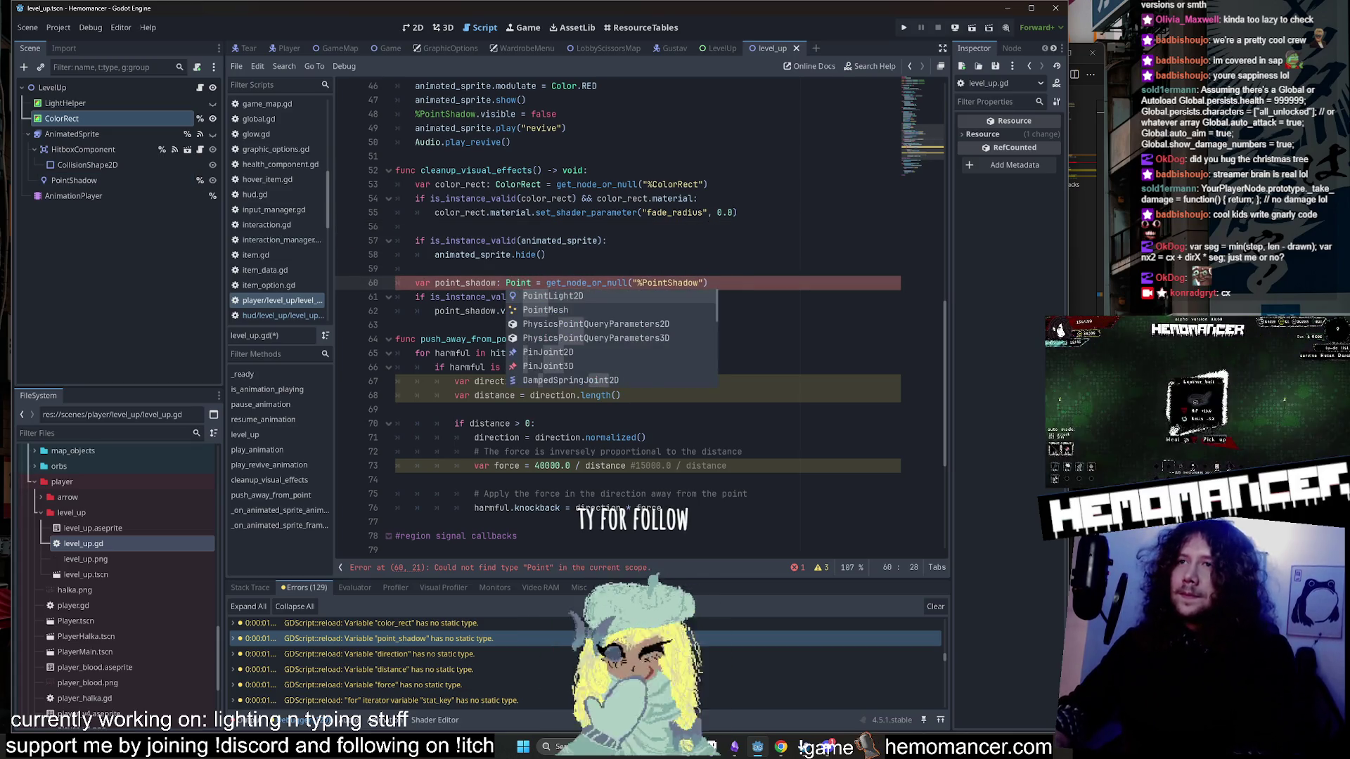
{"action": "key", "text": "Return"}
{"action": "key", "text": "ctrl+s"}
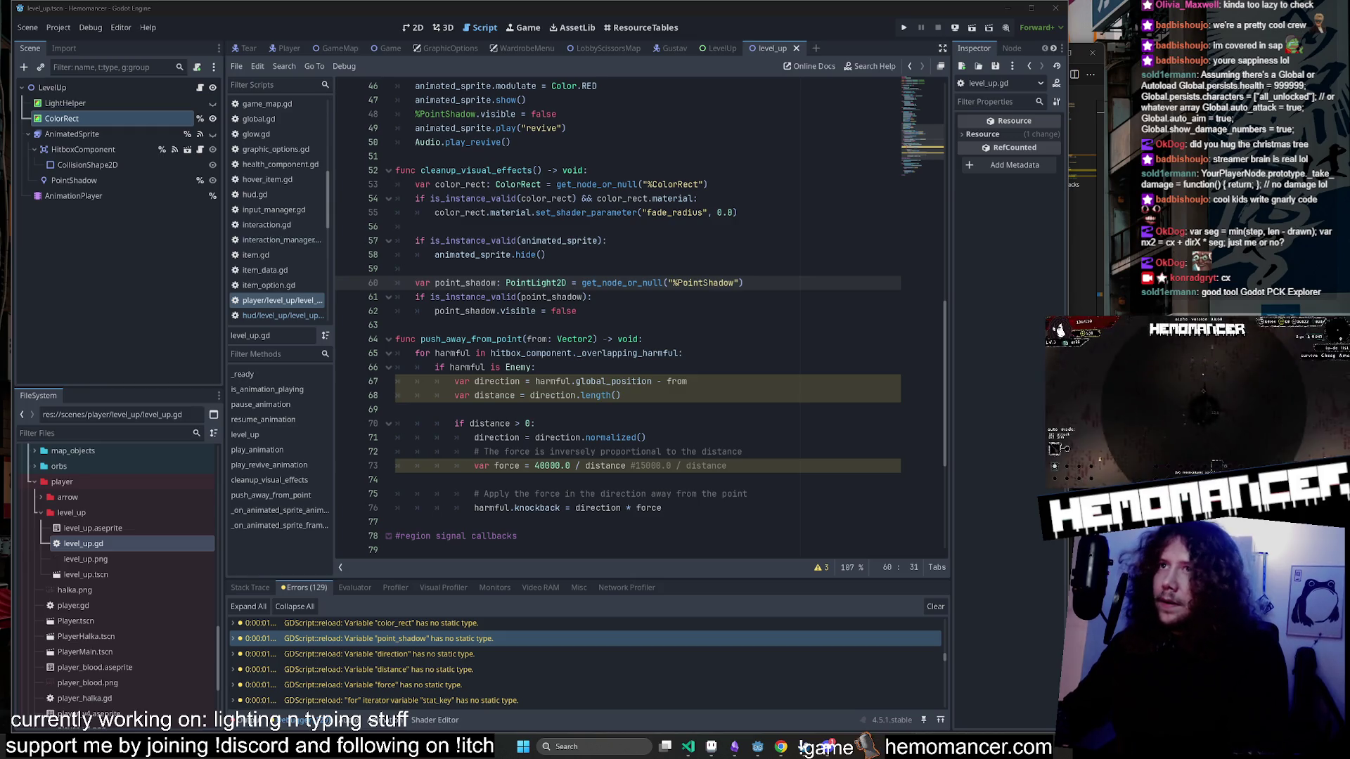
{"action": "left_click", "coordinate": [396, 325]}
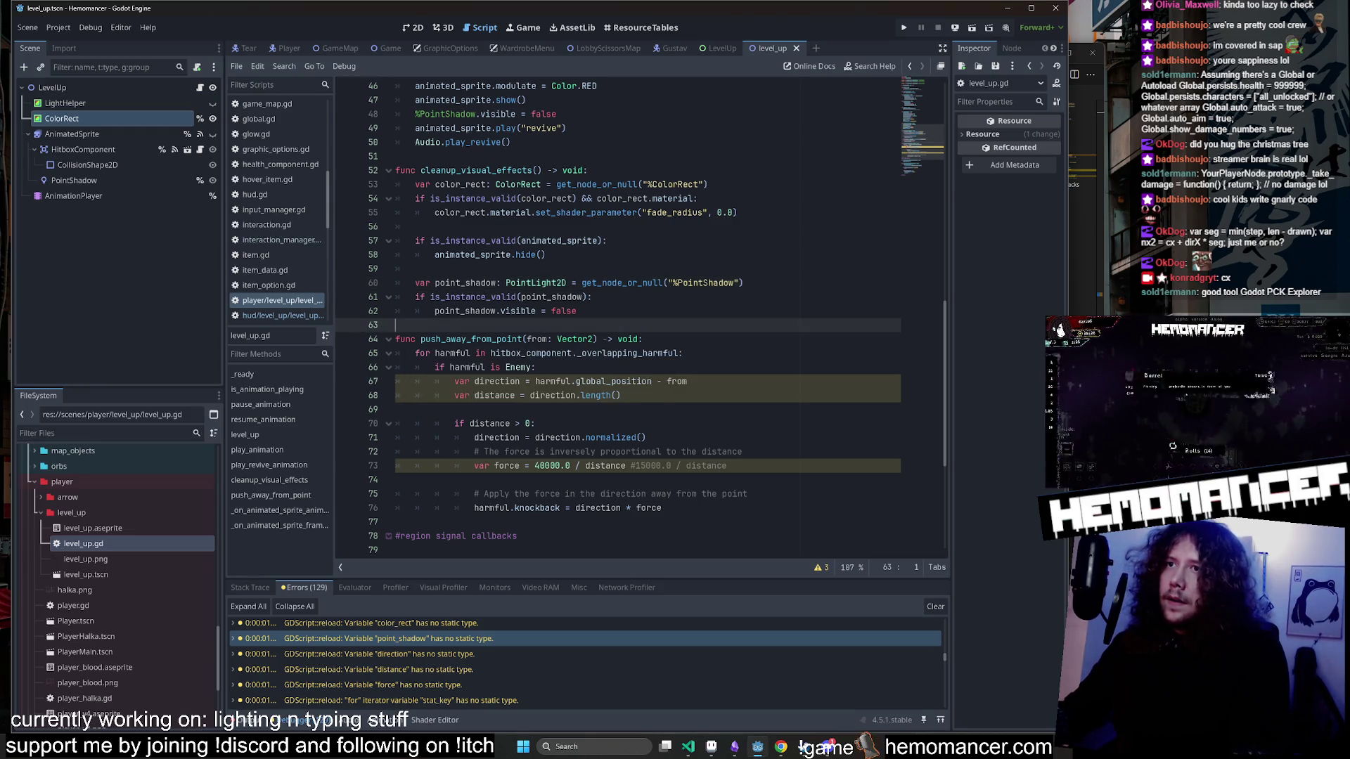
{"action": "double_click", "coordinate": [613, 382]}
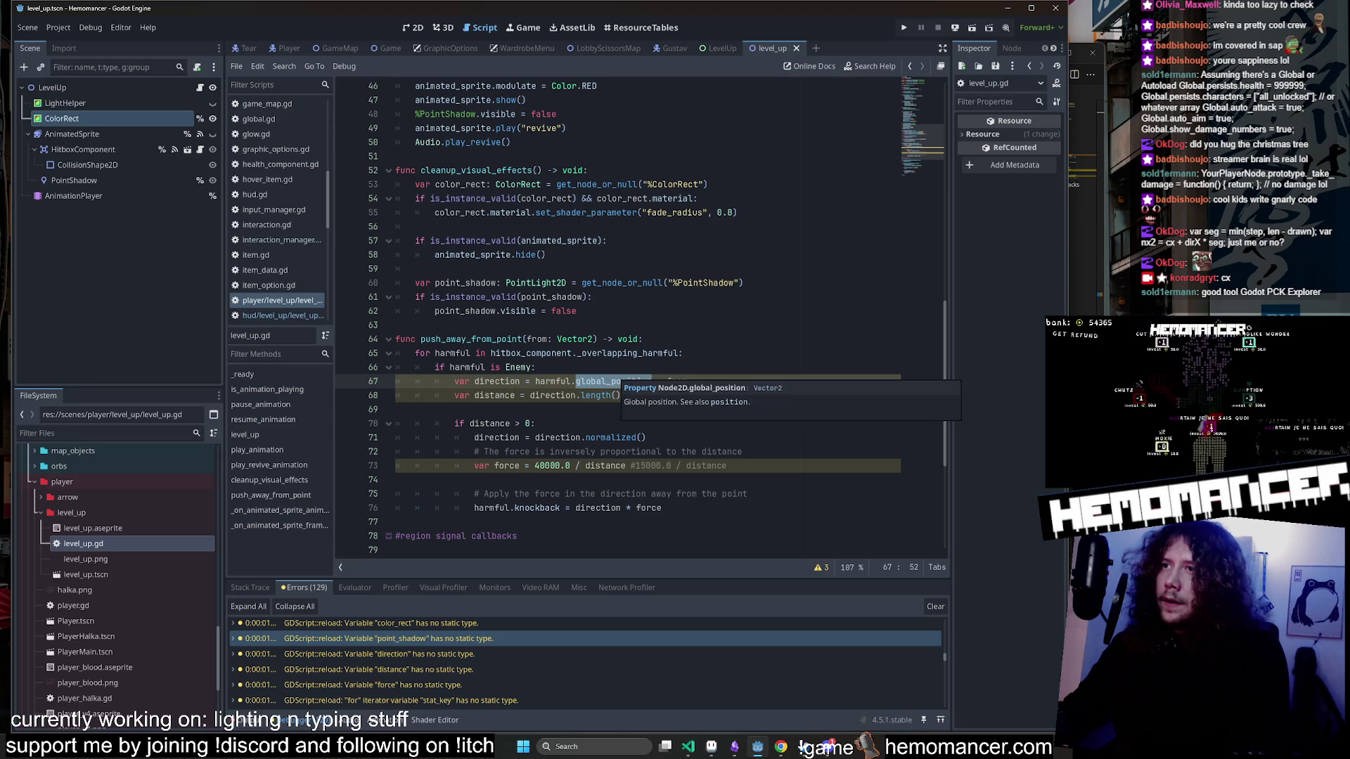
Type direction as Vector2 on line 67 of push_away_from_point.
{"action": "left_click", "coordinate": [623, 339]}
{"action": "left_click", "coordinate": [521, 381]}
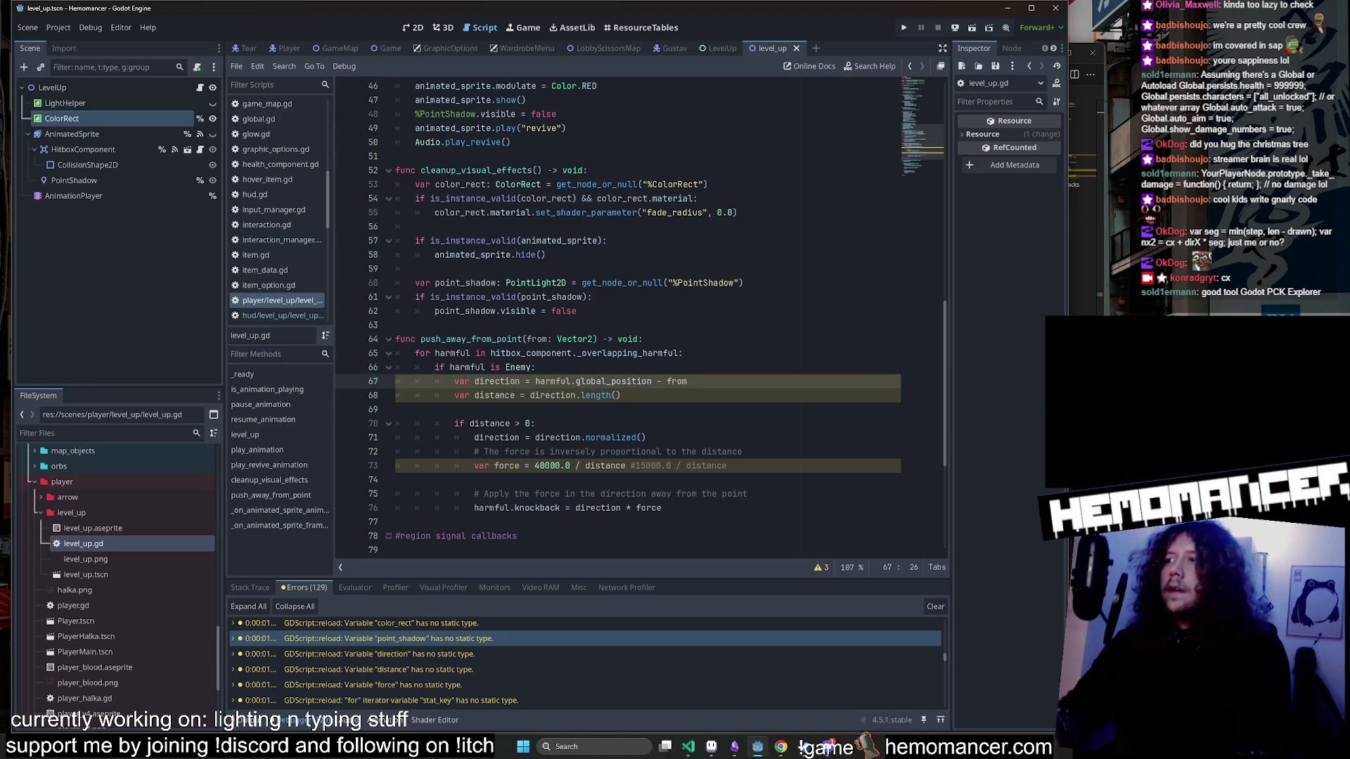
{"action": "type", "text": ": V"}
{"action": "type", "text": "ec"}
{"action": "key", "text": "Return"}
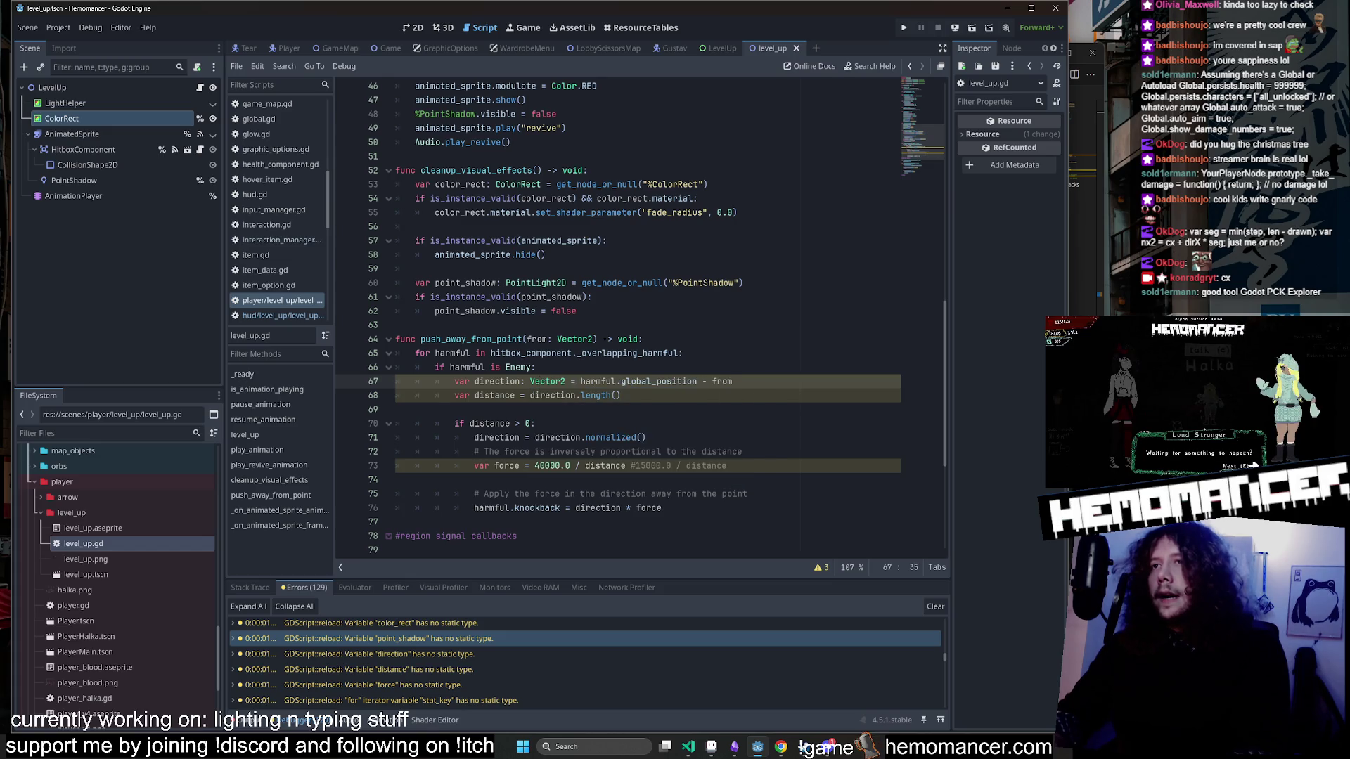
{"action": "left_click", "coordinate": [607, 438]}
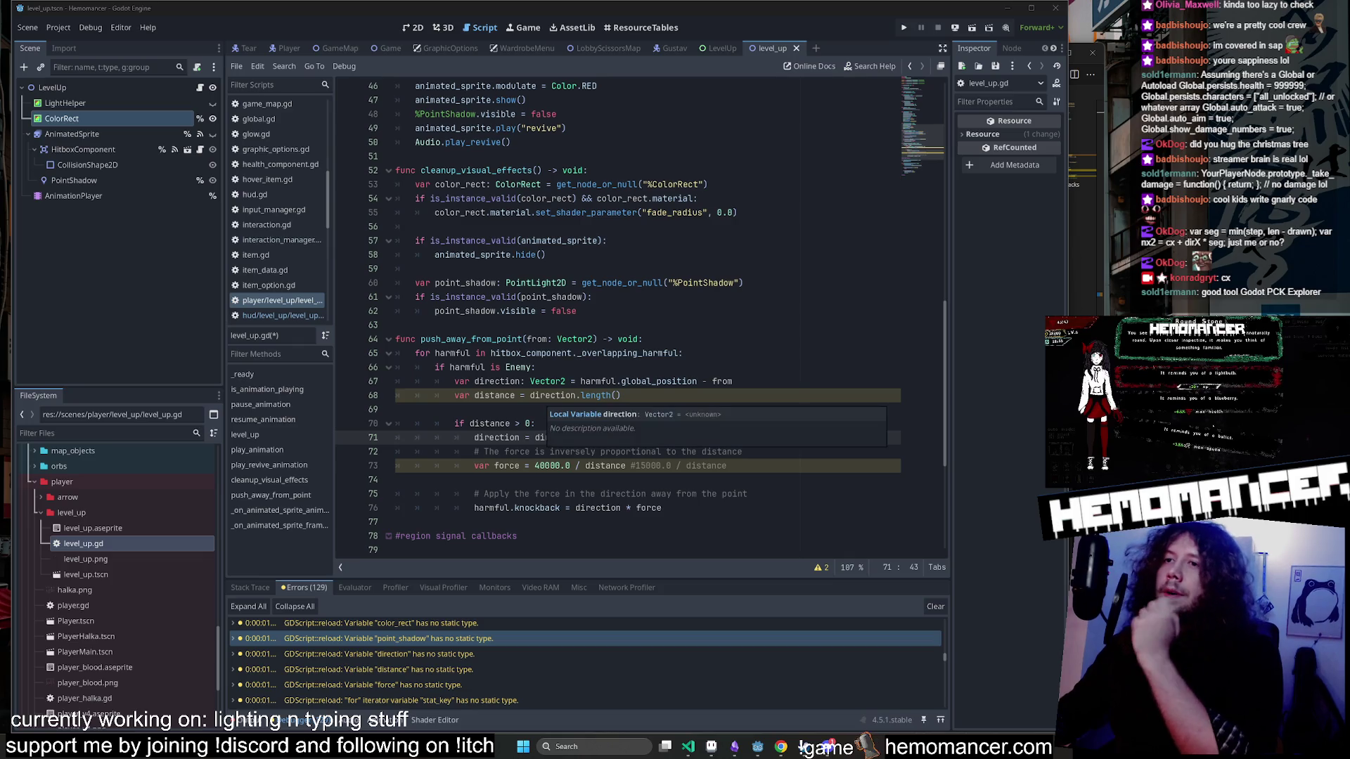
Type distance and force as float, then run the game with F5.
{"action": "left_click", "coordinate": [576, 311]}
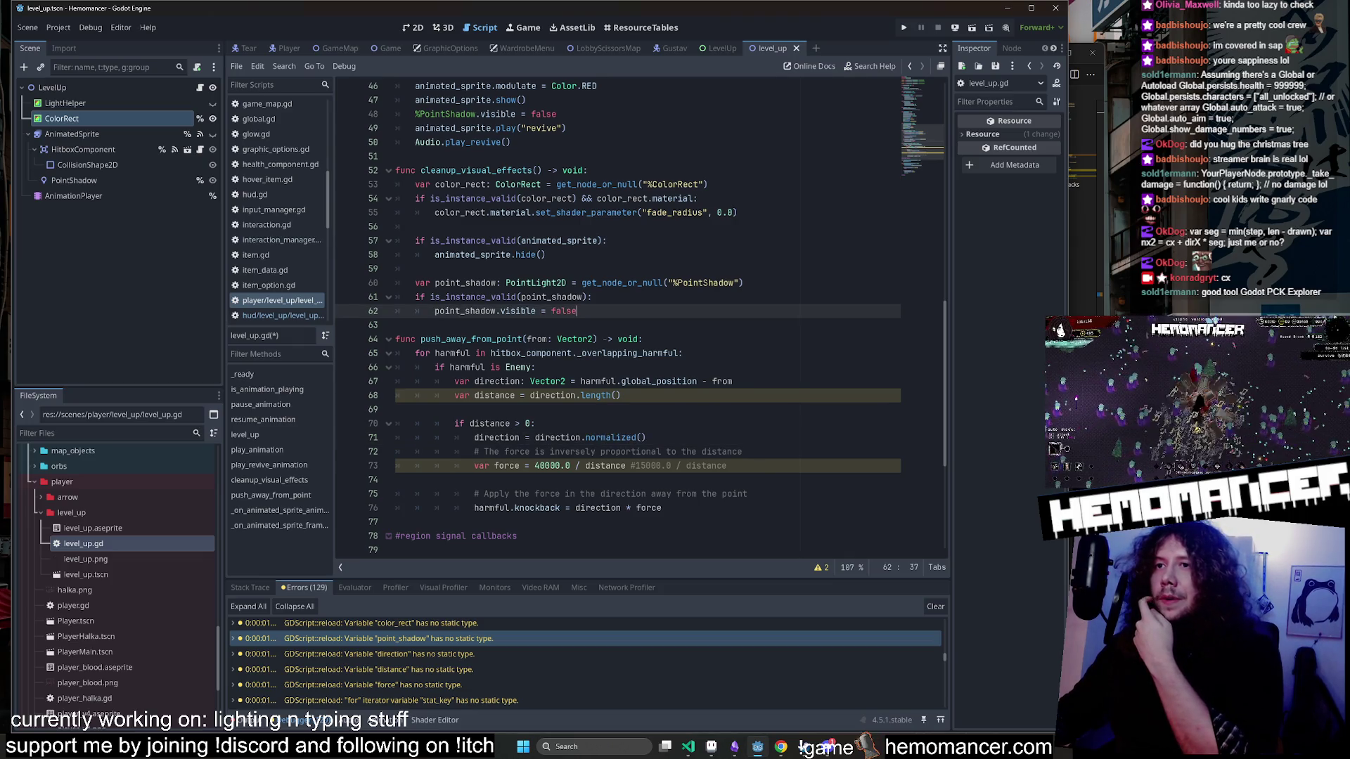
{"action": "left_click", "coordinate": [520, 465]}
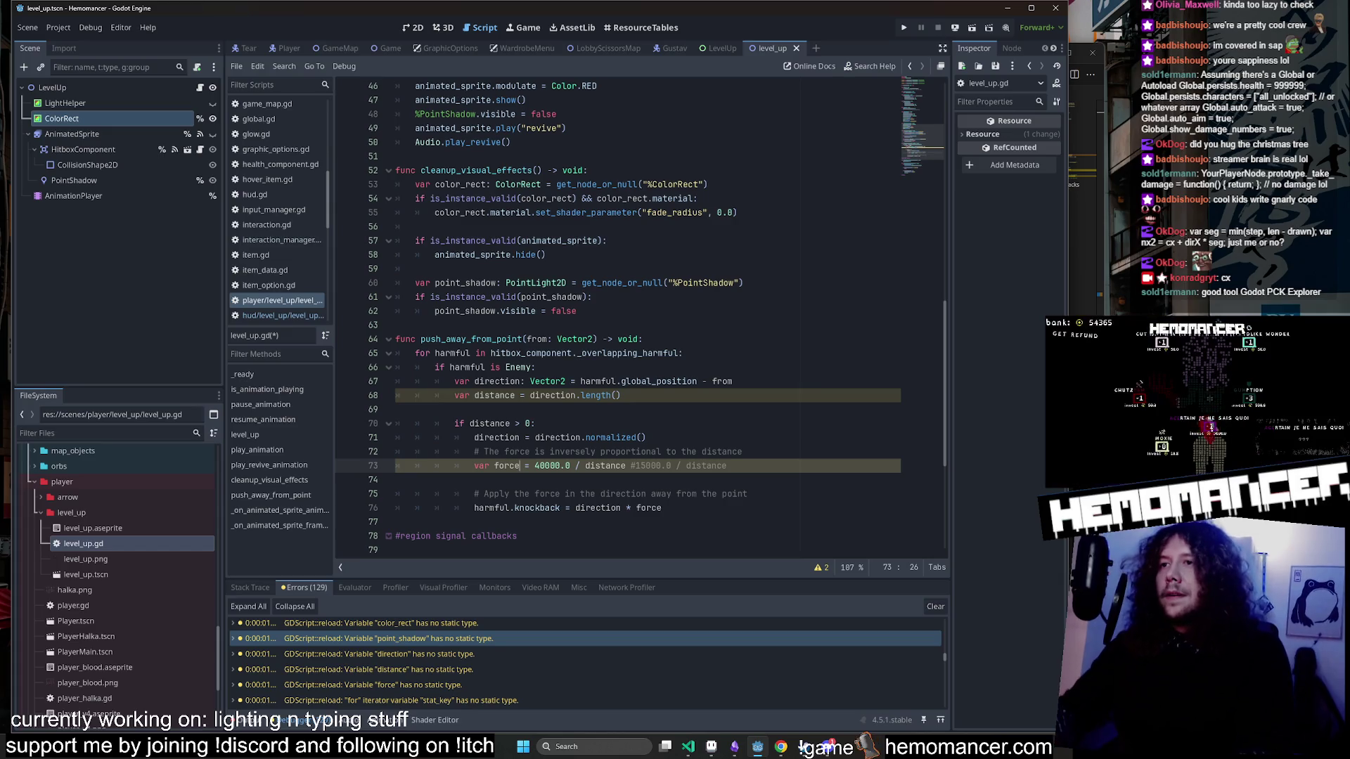
{"action": "type", "text": ": float"}
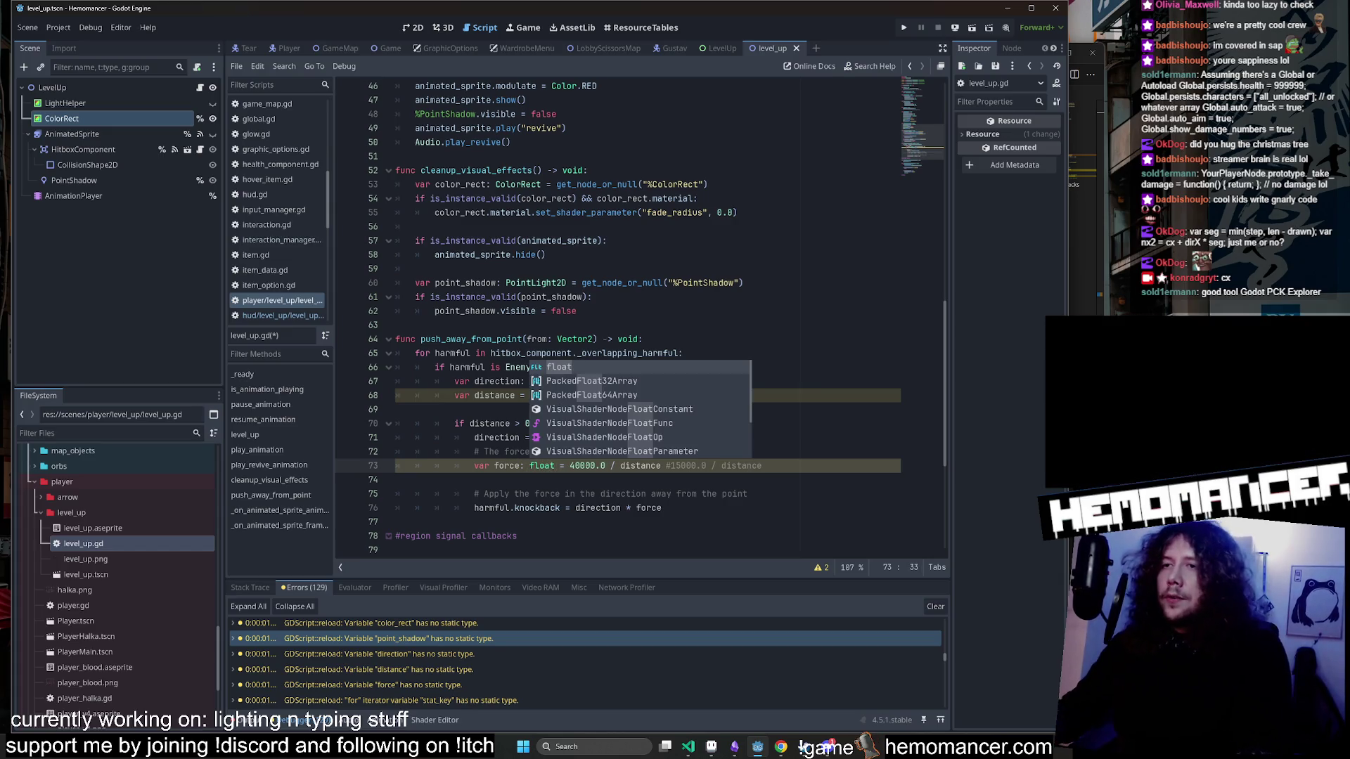
{"action": "left_click", "coordinate": [593, 297]}
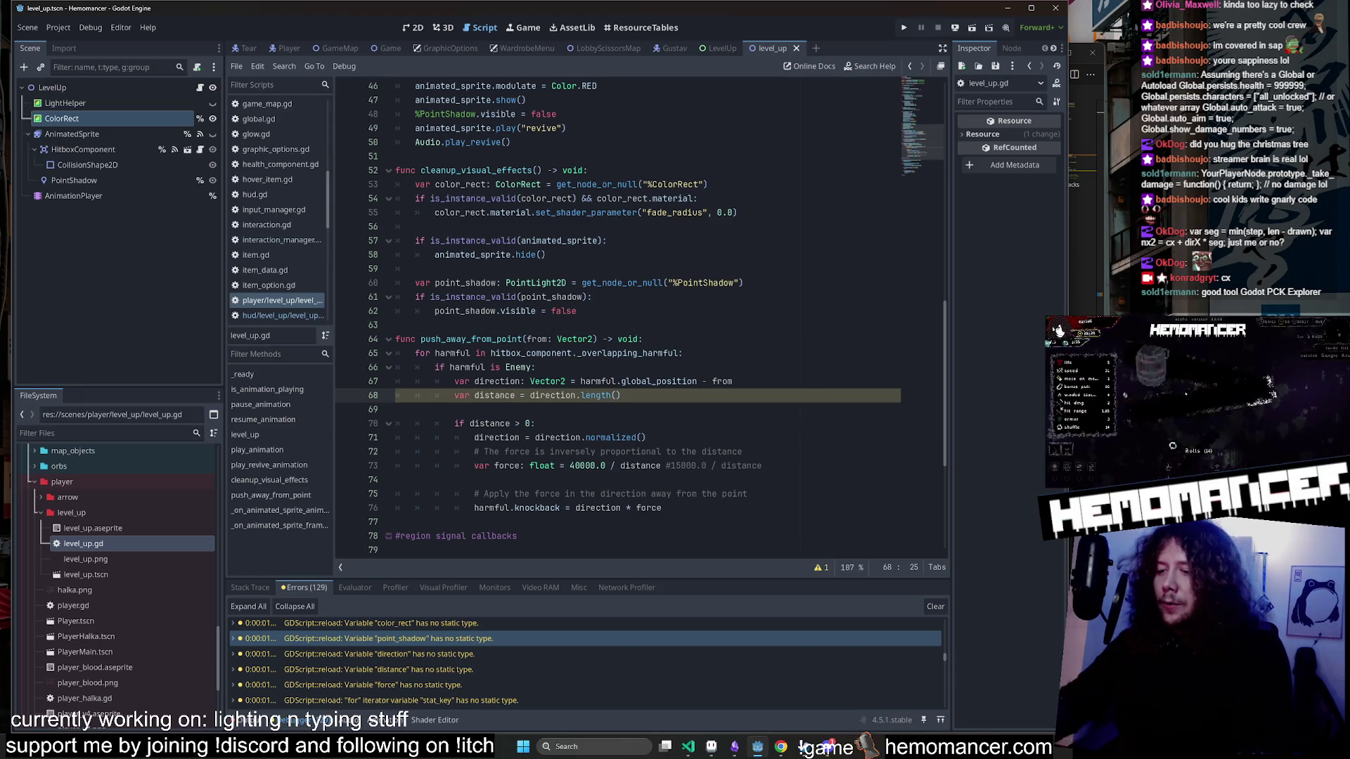
{"action": "left_click", "coordinate": [396, 324]}
{"action": "scroll", "coordinate": [608, 316], "scroll_direction": "down", "scroll_amount": 3}
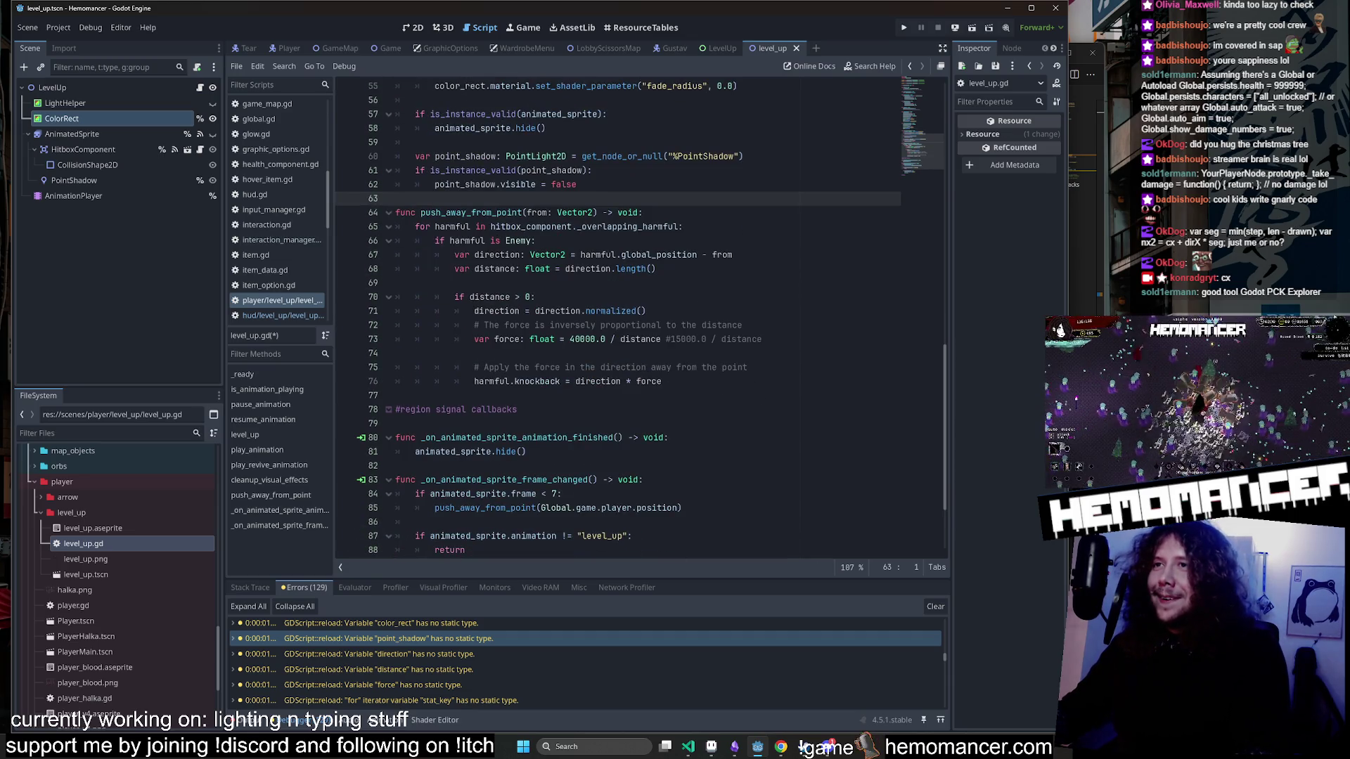
{"action": "left_click", "coordinate": [618, 254]}
{"action": "scroll", "coordinate": [619, 316], "scroll_direction": "down", "scroll_amount": 3}
{"action": "scroll", "coordinate": [619, 316], "scroll_direction": "up", "scroll_amount": 12}
{"action": "scroll", "coordinate": [552, 289], "scroll_direction": "down", "scroll_amount": 1}
{"action": "left_click", "coordinate": [552, 289]}
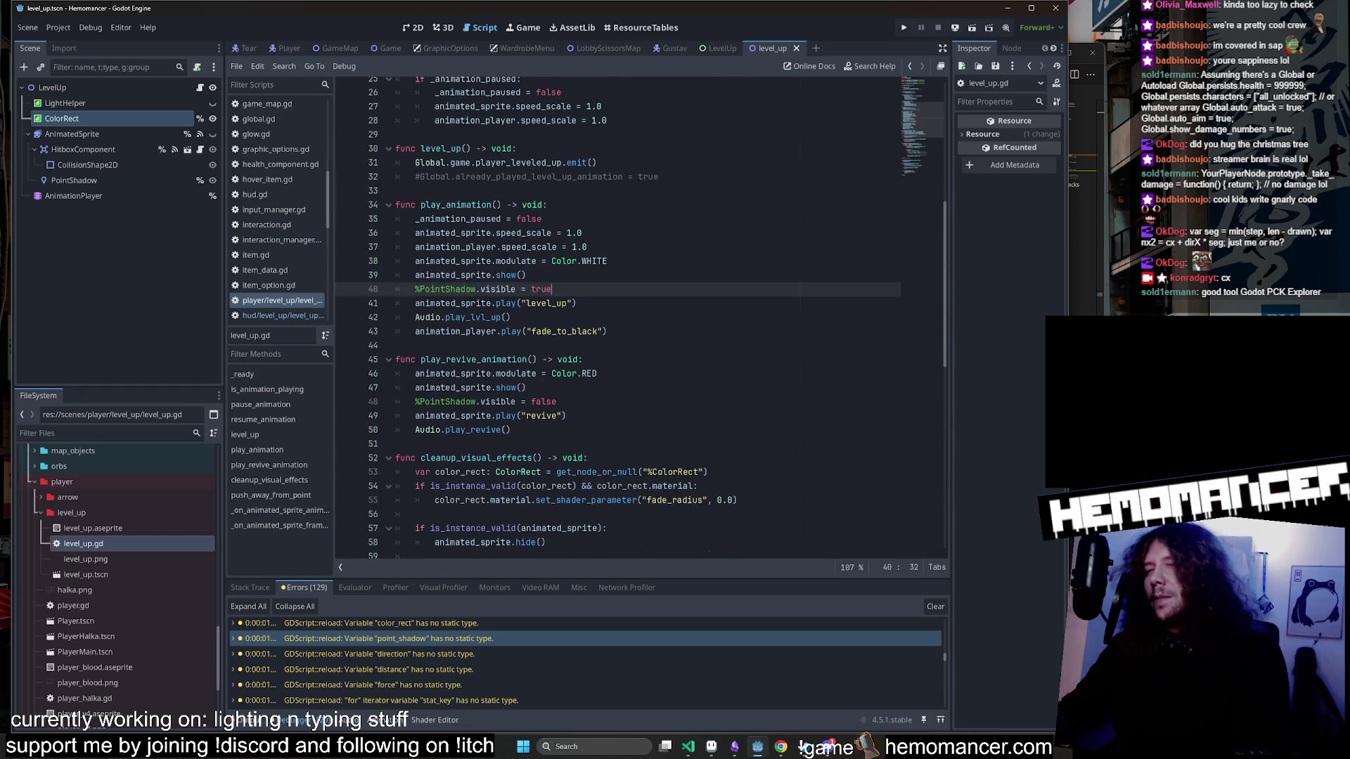
{"action": "key", "text": "F5"}
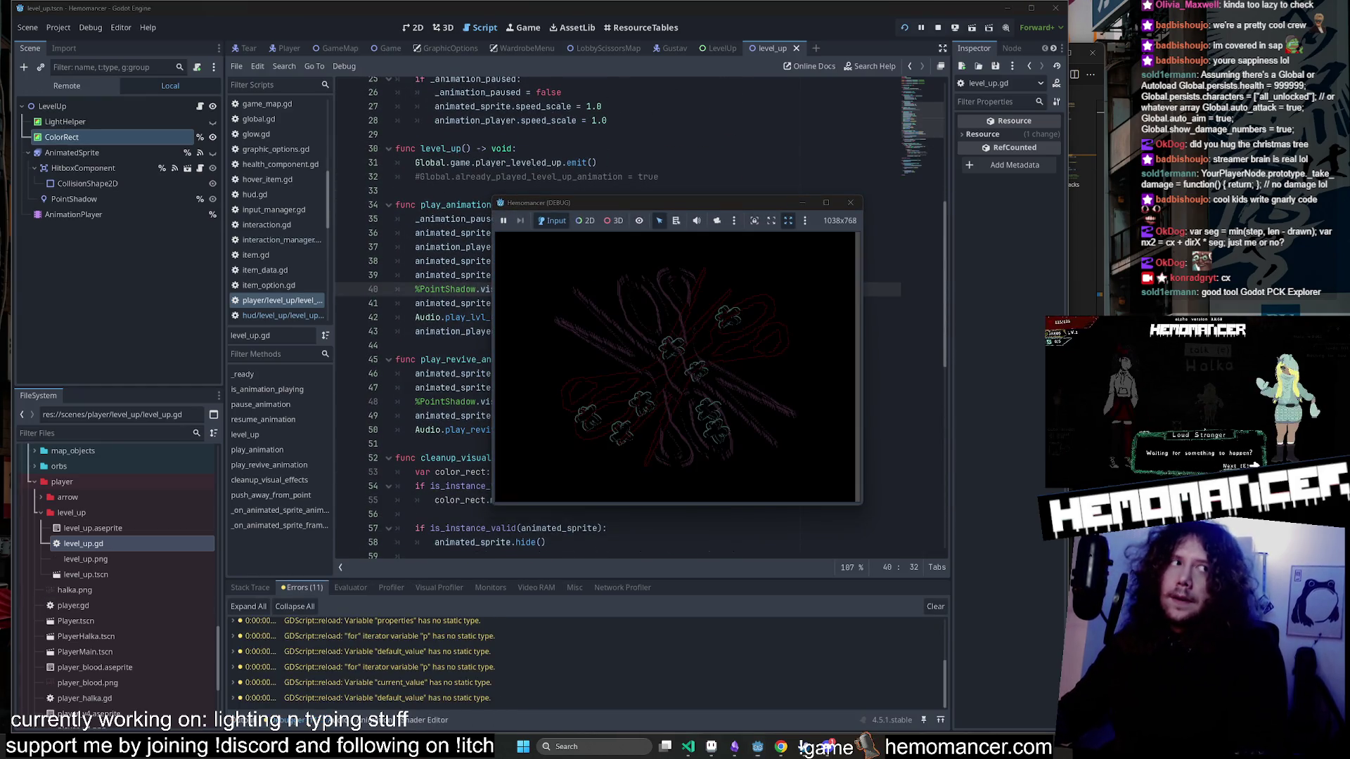
Enlarge the debug game window to nearly full screen width.
{"action": "mouse_move", "coordinate": [490, 506]}
{"action": "left_mouse_down"}
{"action": "mouse_move", "coordinate": [413, 648]}
{"action": "mouse_move", "coordinate": [266, 697]}
{"action": "left_mouse_up"}
{"action": "mouse_move", "coordinate": [864, 197]}
{"action": "left_mouse_down"}
{"action": "mouse_move", "coordinate": [981, 92]}
{"action": "mouse_move", "coordinate": [1026, 70]}
{"action": "mouse_move", "coordinate": [1039, 40]}
{"action": "left_mouse_up"}
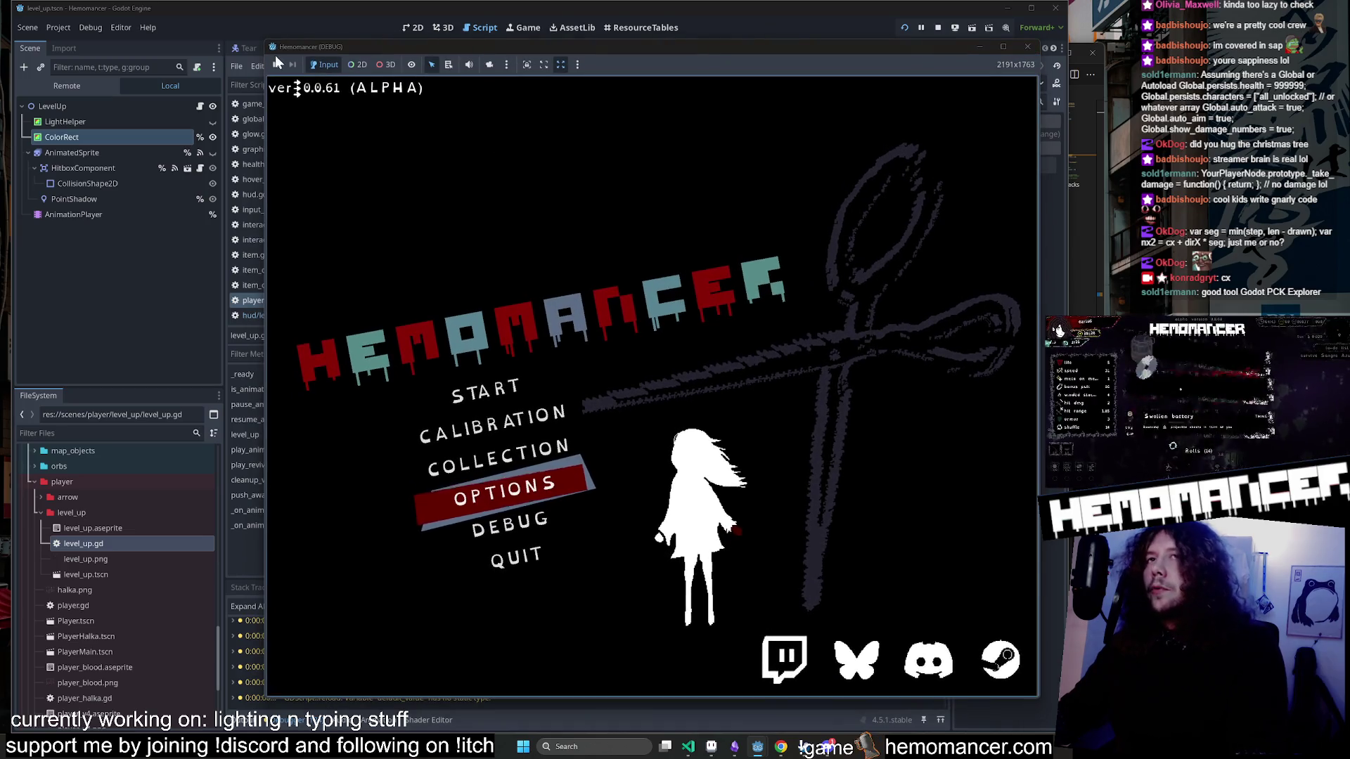
{"action": "left_click_drag", "start_coordinate": [261, 39], "coordinate": [66, 44]}
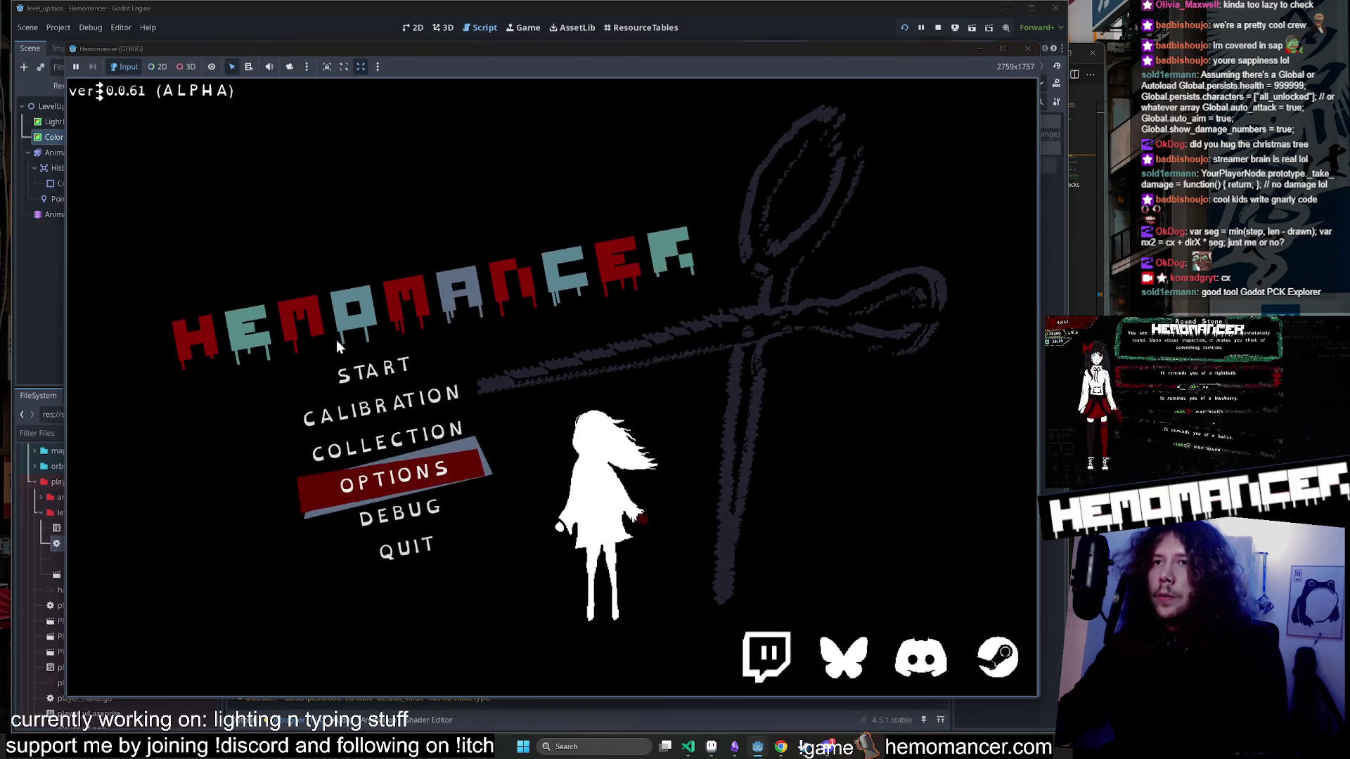
Start a new run, use the Signpole, and begin the 10:00 journey to Cheag Amar.
{"action": "left_click", "coordinate": [475, 314]}
{"action": "key", "text": "w"}
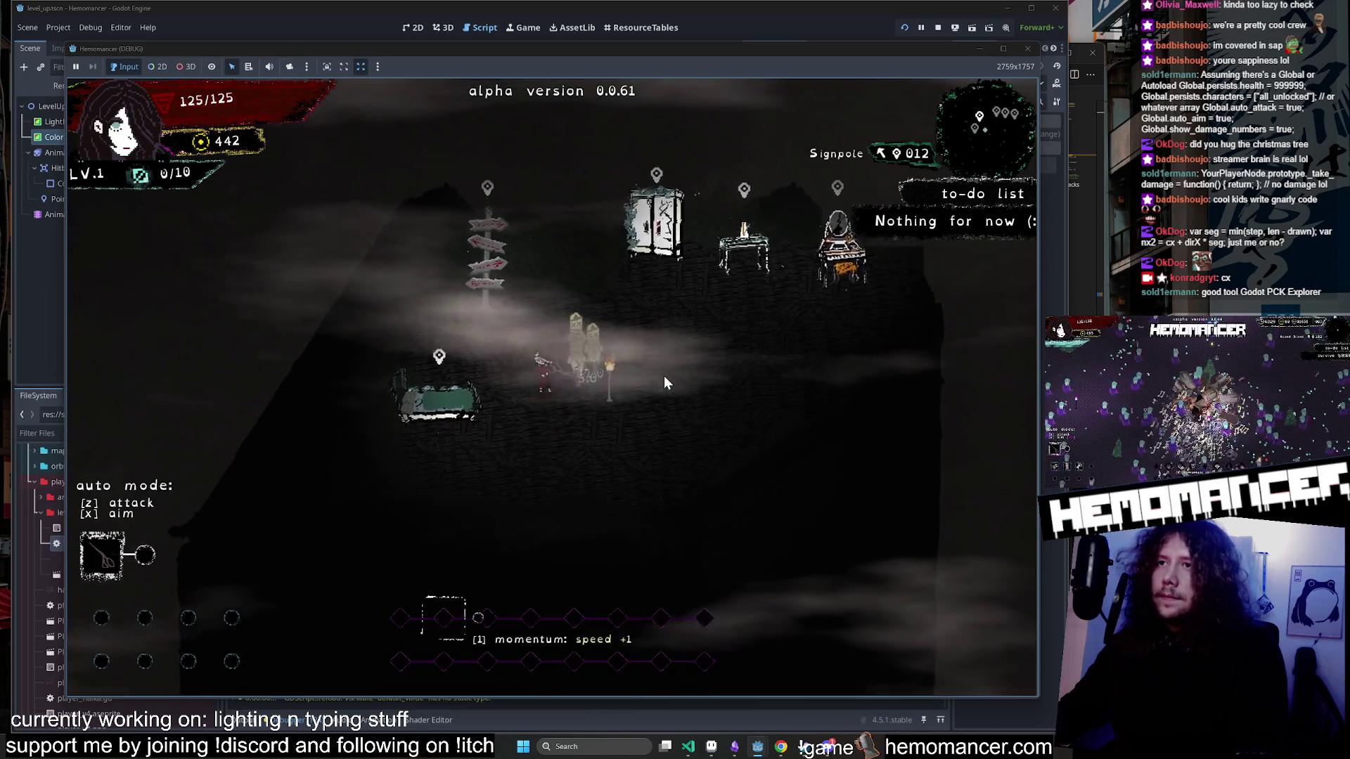
{"action": "key", "text": "a"}
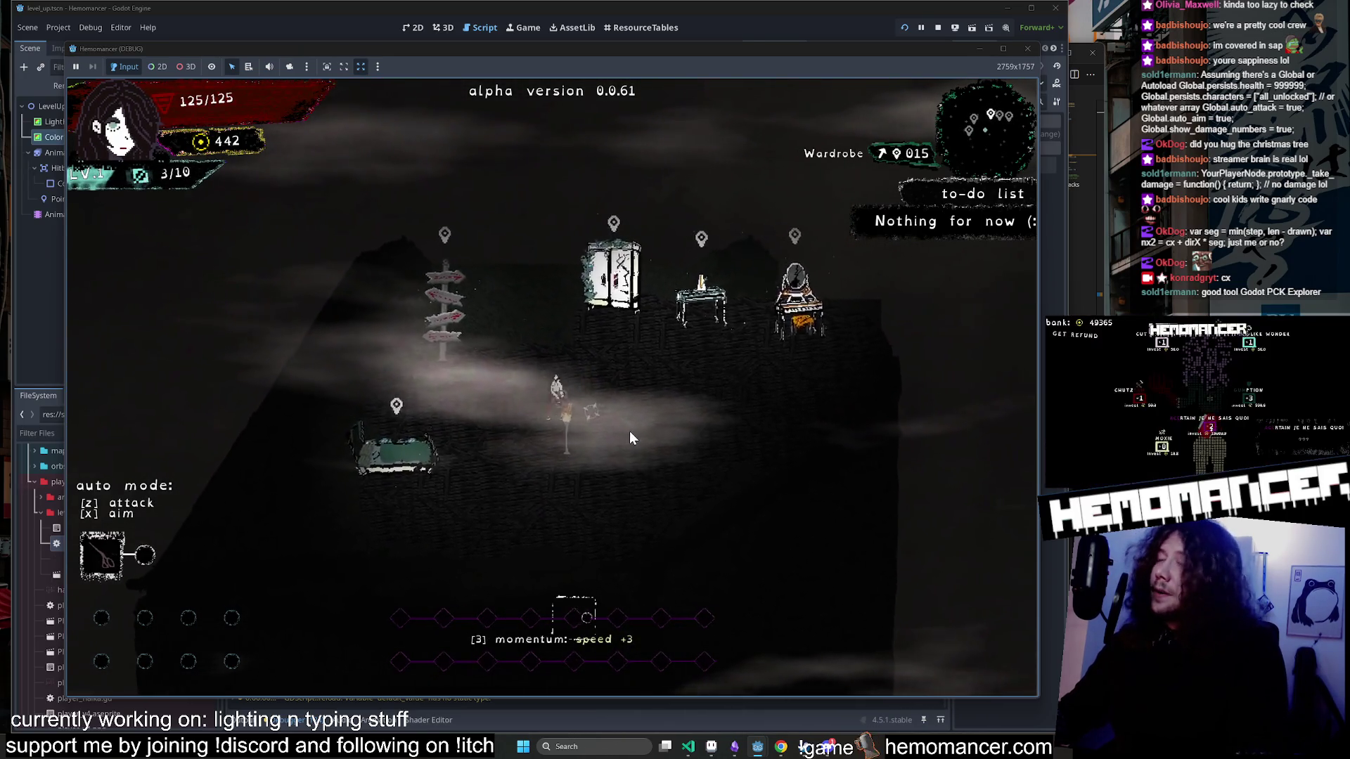
{"action": "key", "text": "e"}
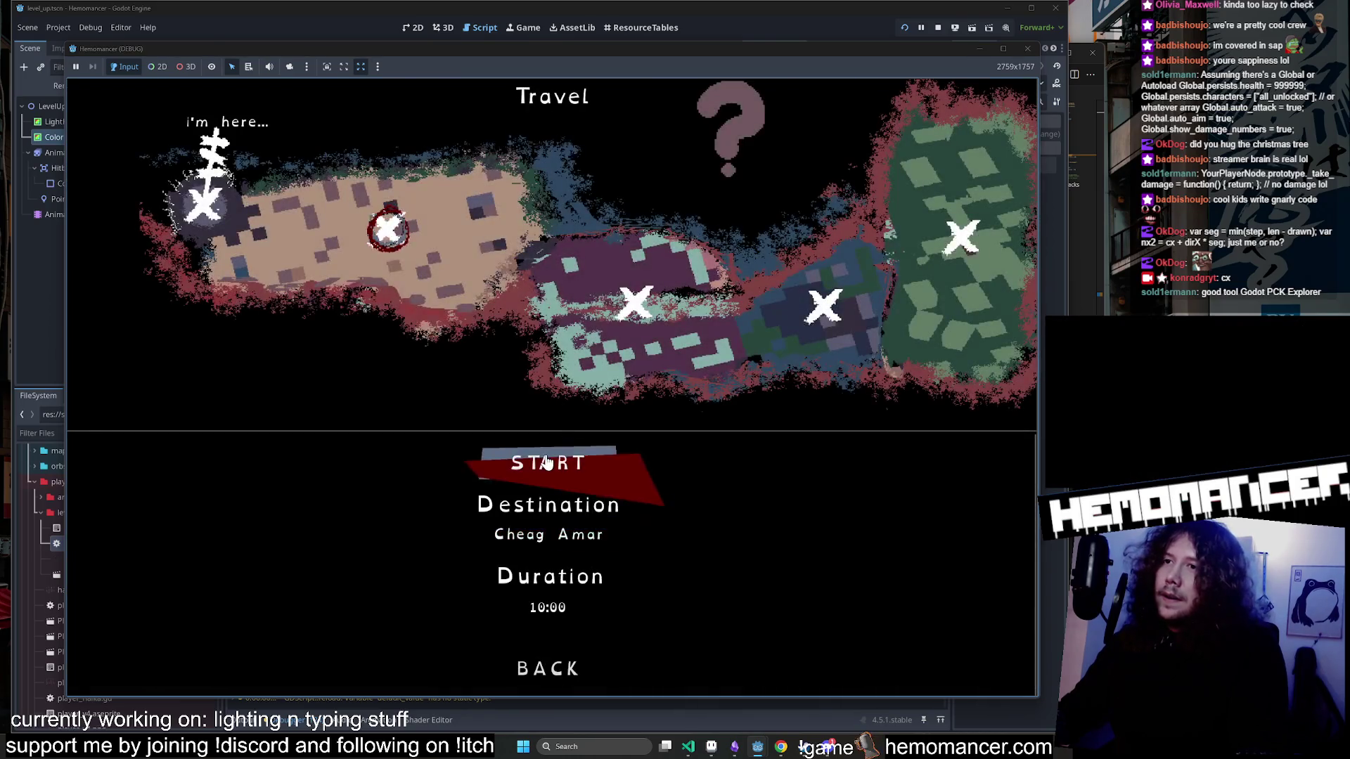
{"action": "left_click", "coordinate": [548, 460]}
Fight up-right through the field, collecting experience until the next level-up.
{"action": "key", "text": "w"}
{"action": "key", "text": "d"}
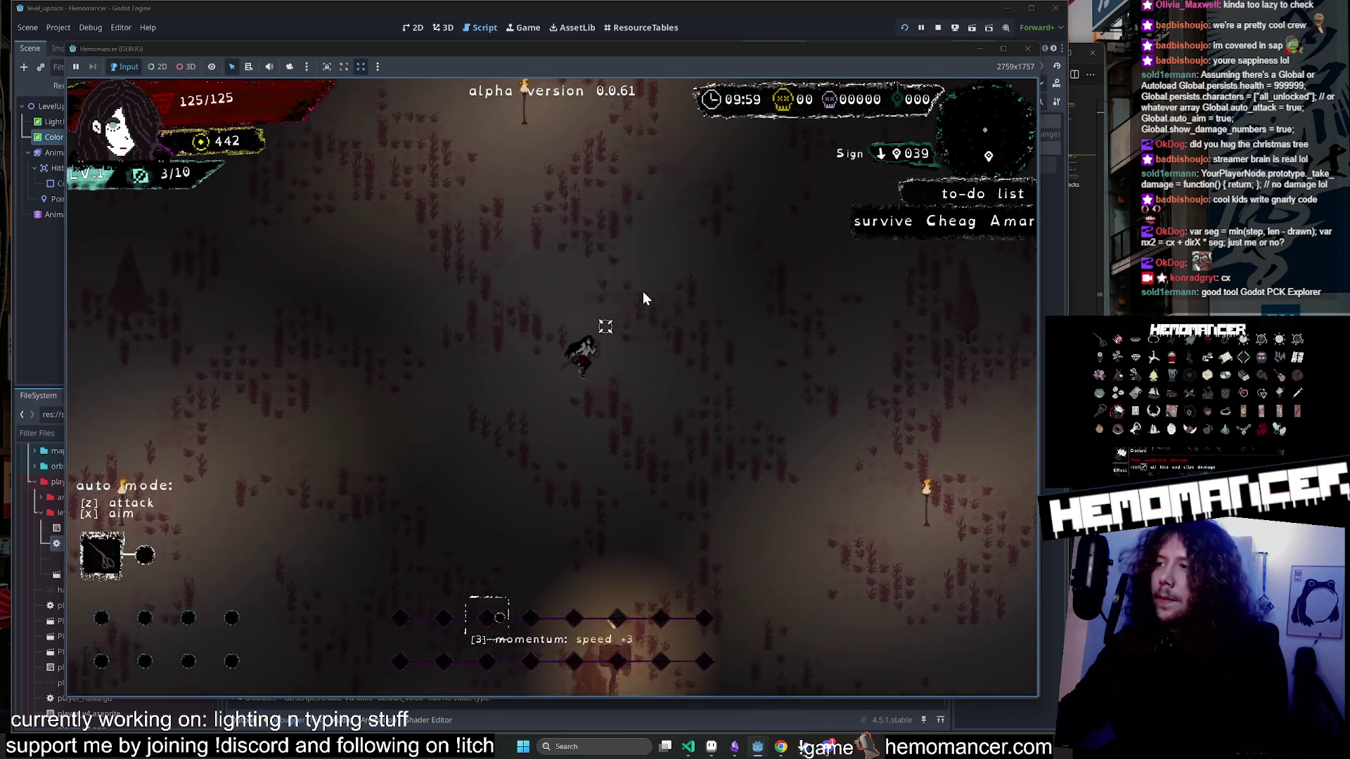
{"action": "key", "text": "w"}
{"action": "key", "text": "d"}
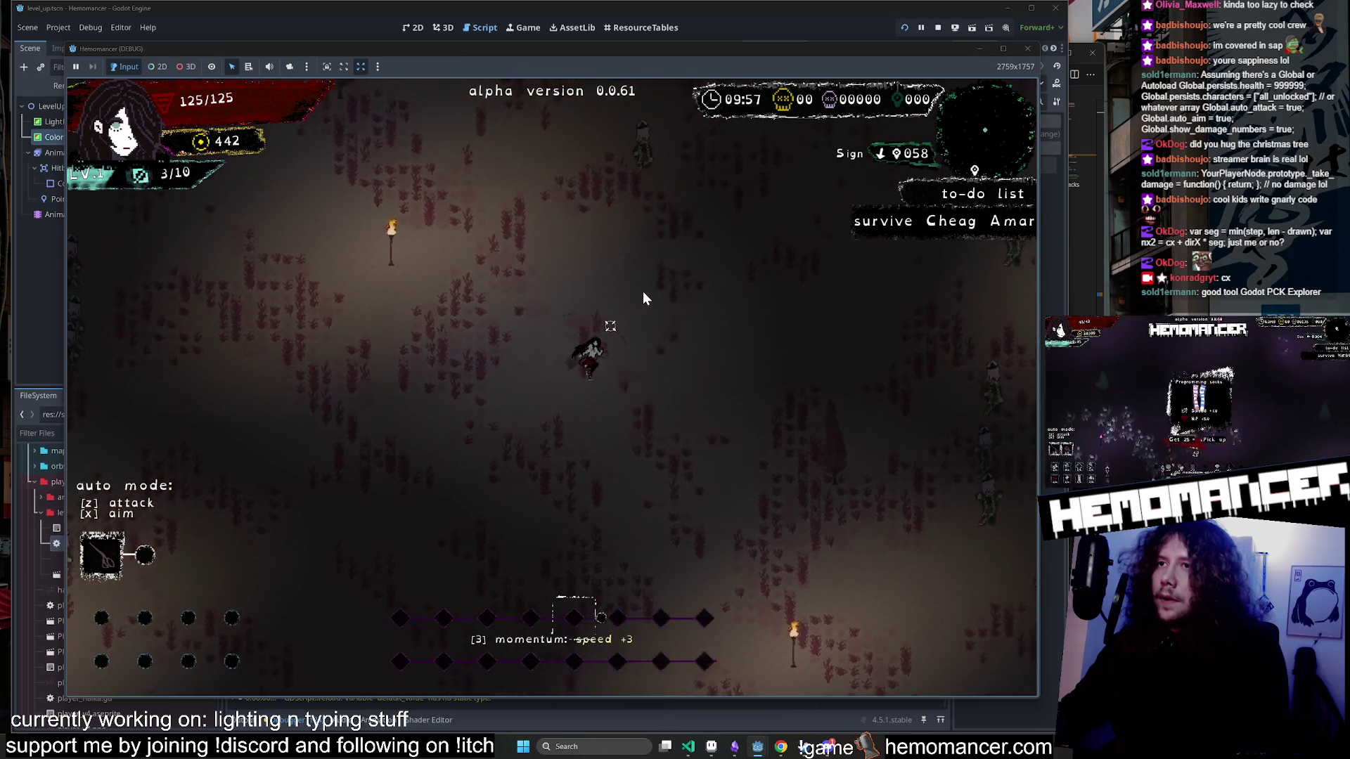
{"action": "key", "text": "w"}
{"action": "key", "text": "d"}
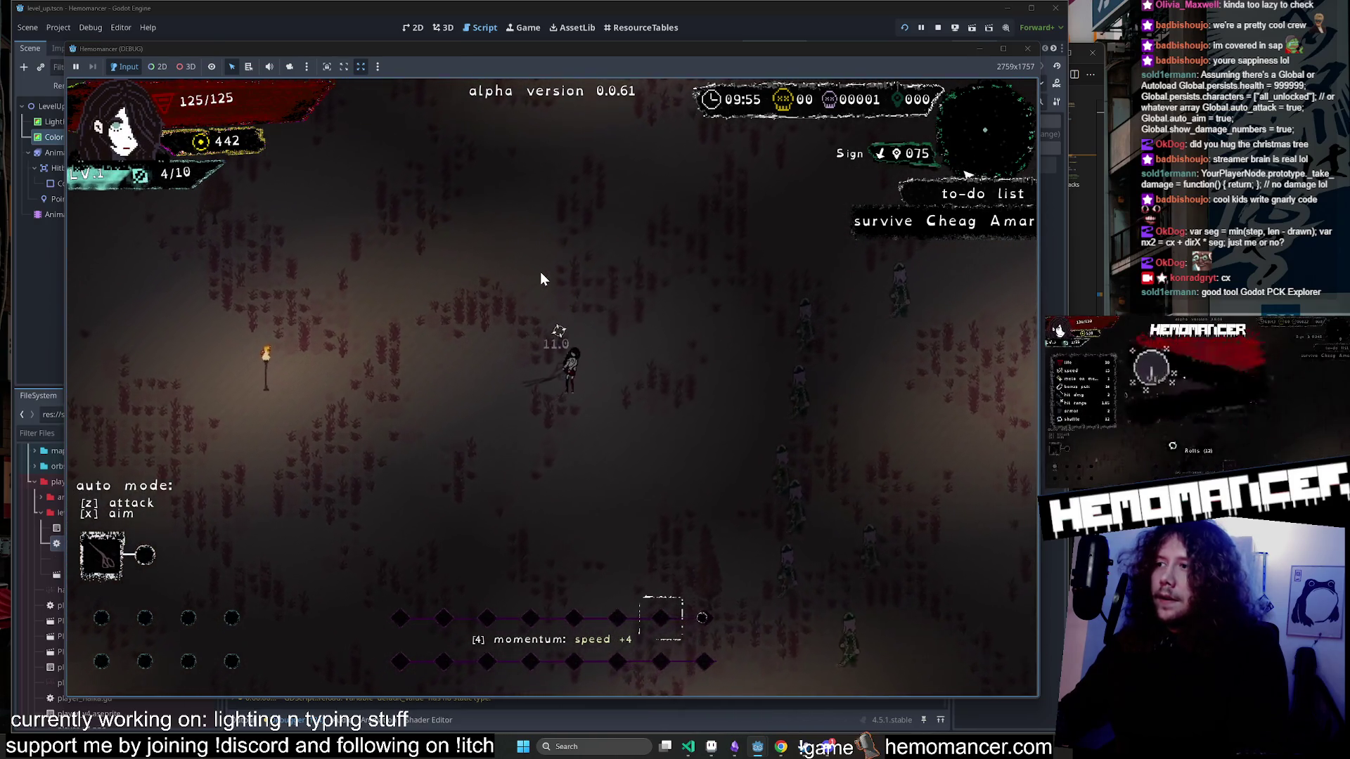
{"action": "key", "text": "w"}
{"action": "key", "text": "d"}
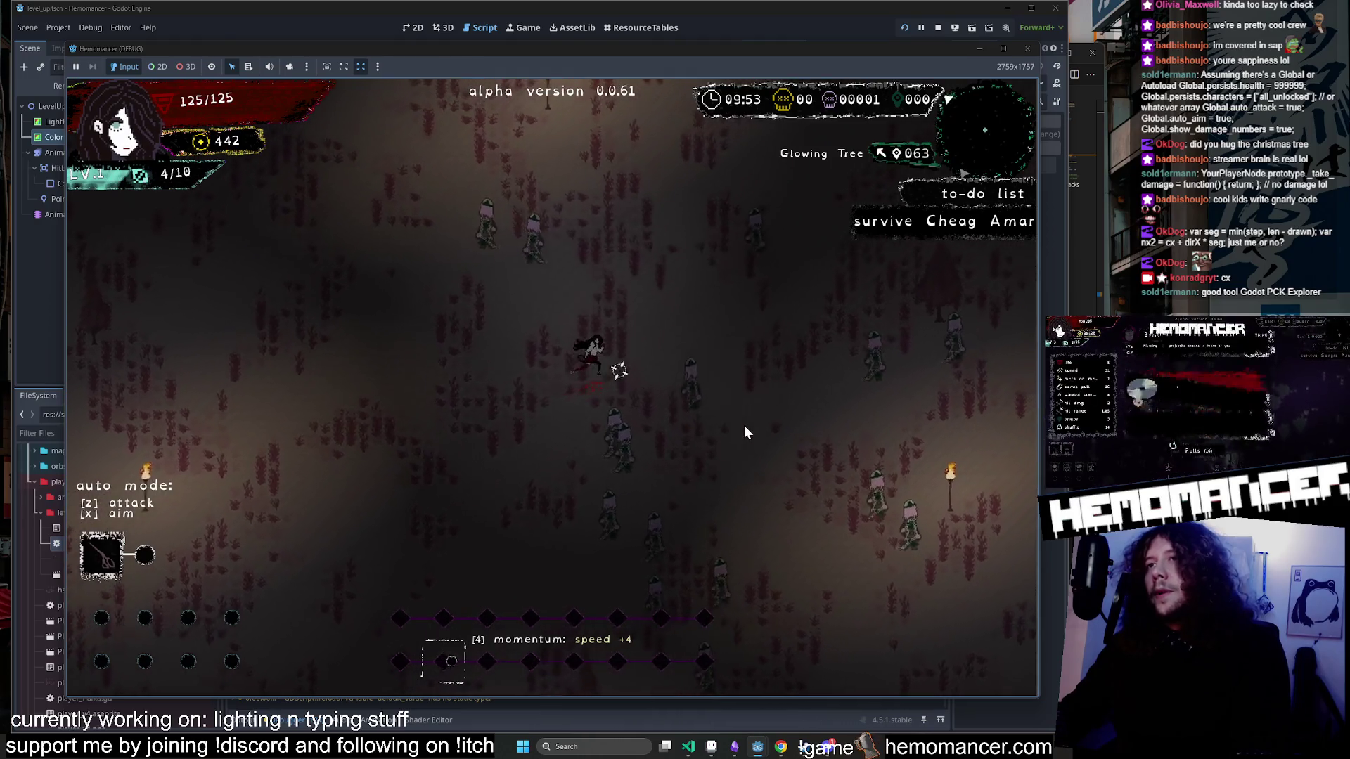
{"action": "key", "text": "w"}
{"action": "key", "text": "d"}
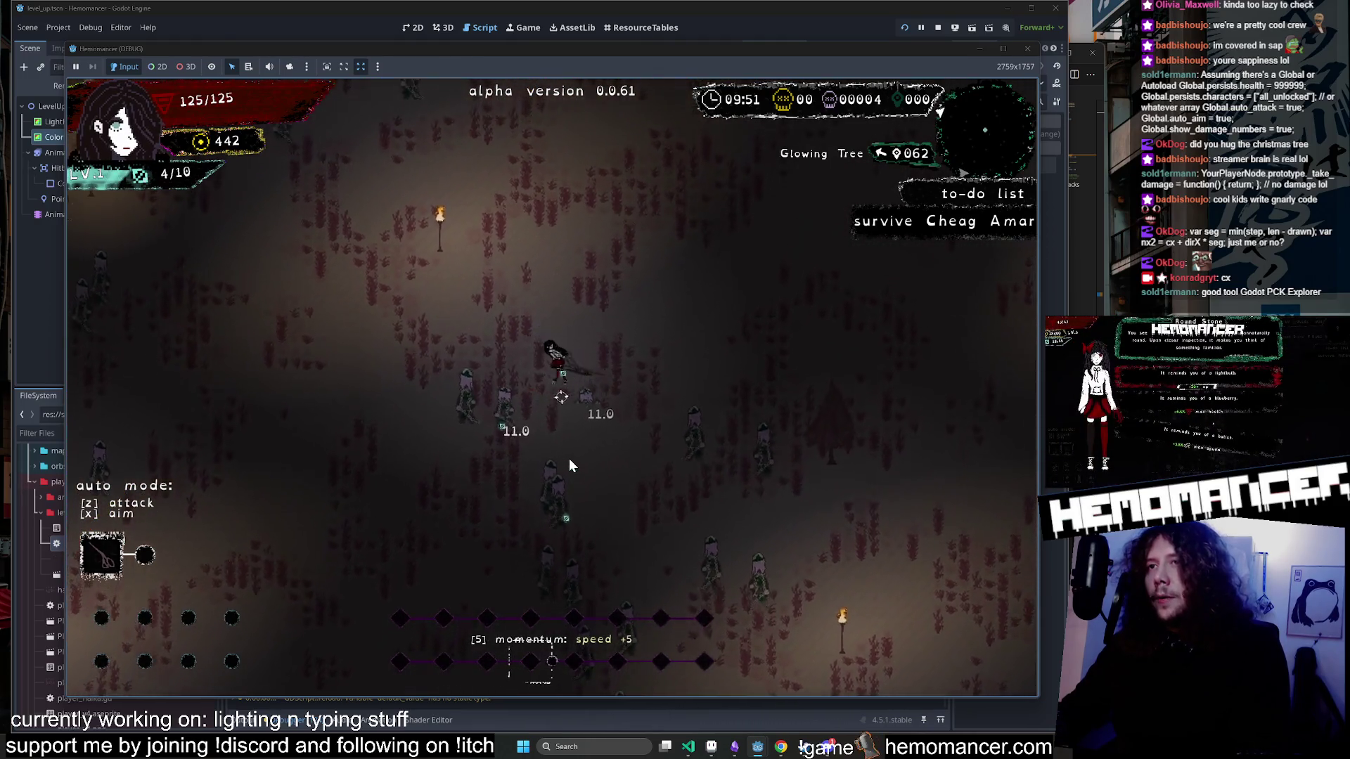
{"action": "key", "text": "w"}
{"action": "key", "text": "d"}
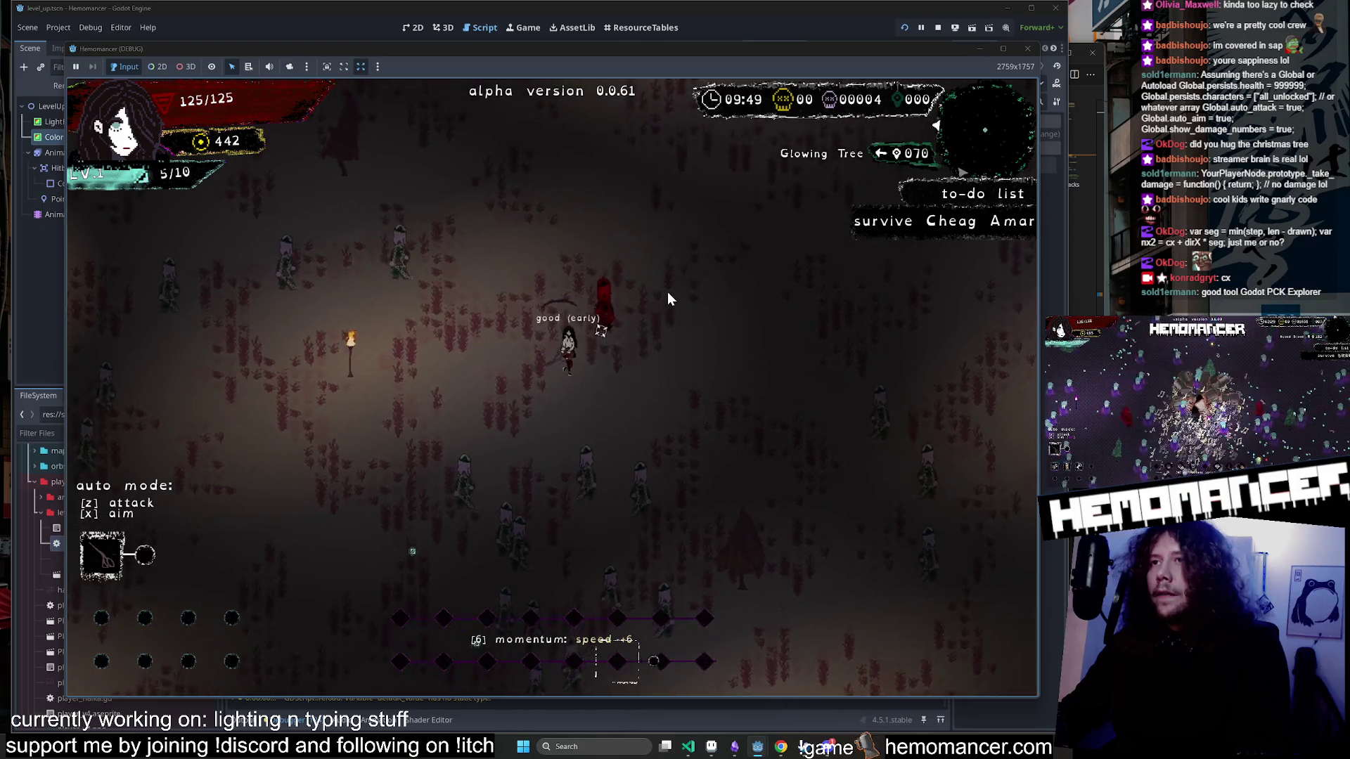
{"action": "key", "text": "w"}
{"action": "key", "text": "d"}
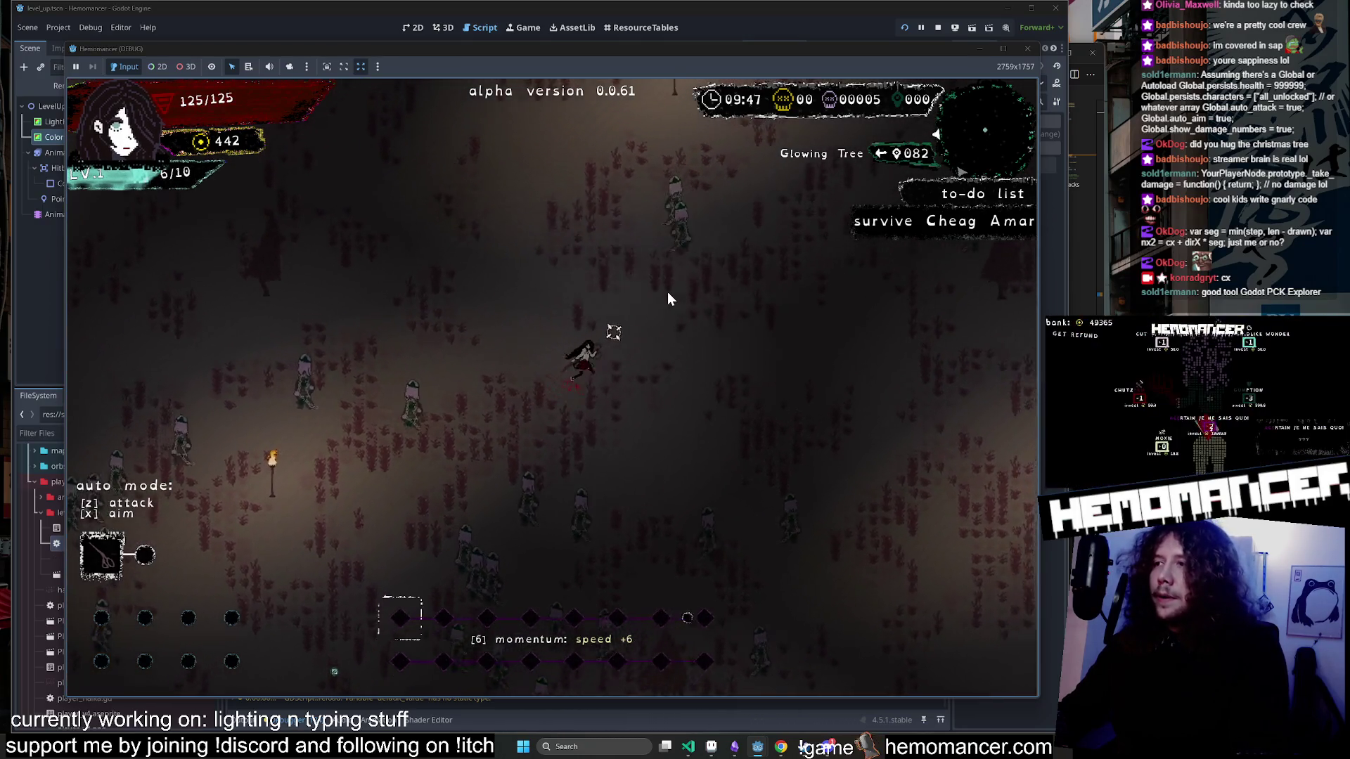
{"action": "key", "text": "w"}
{"action": "key", "text": "d"}
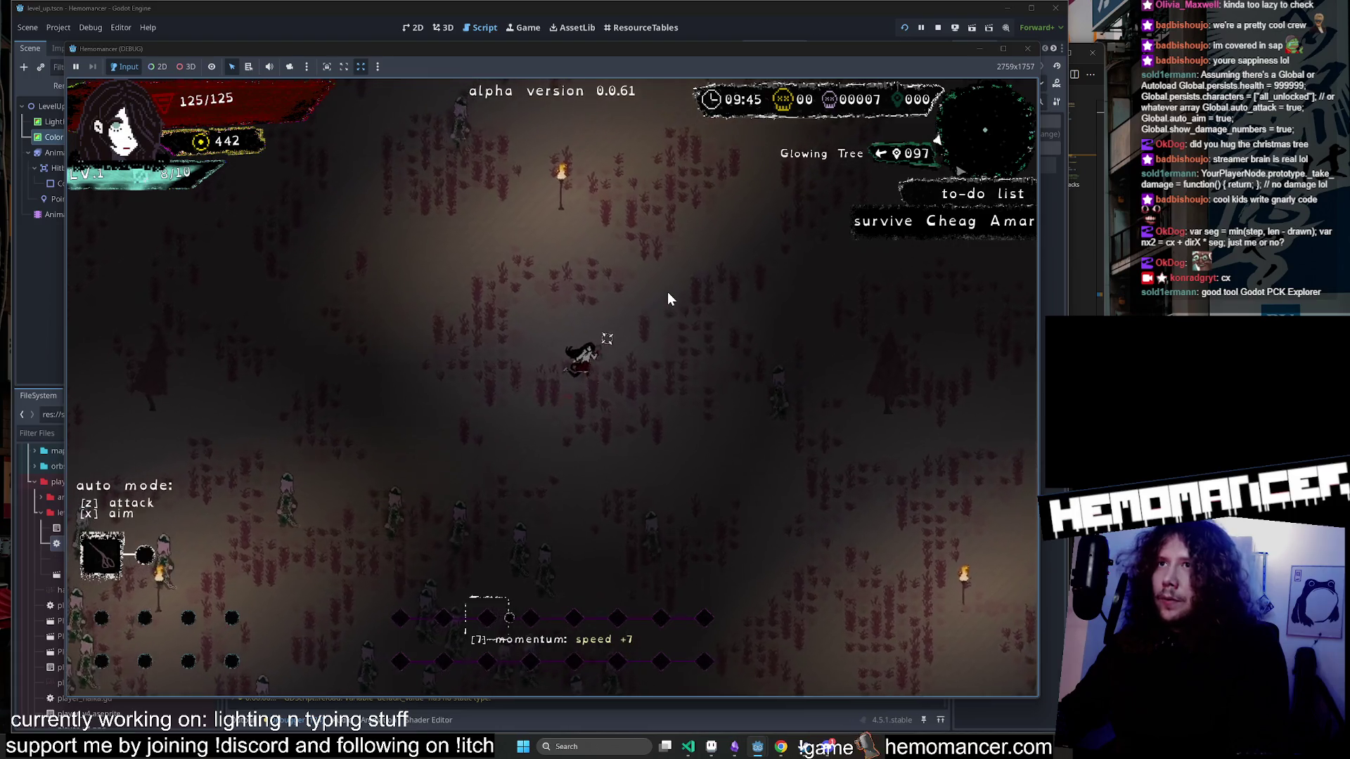
{"action": "key", "text": "s"}
{"action": "key", "text": "d"}
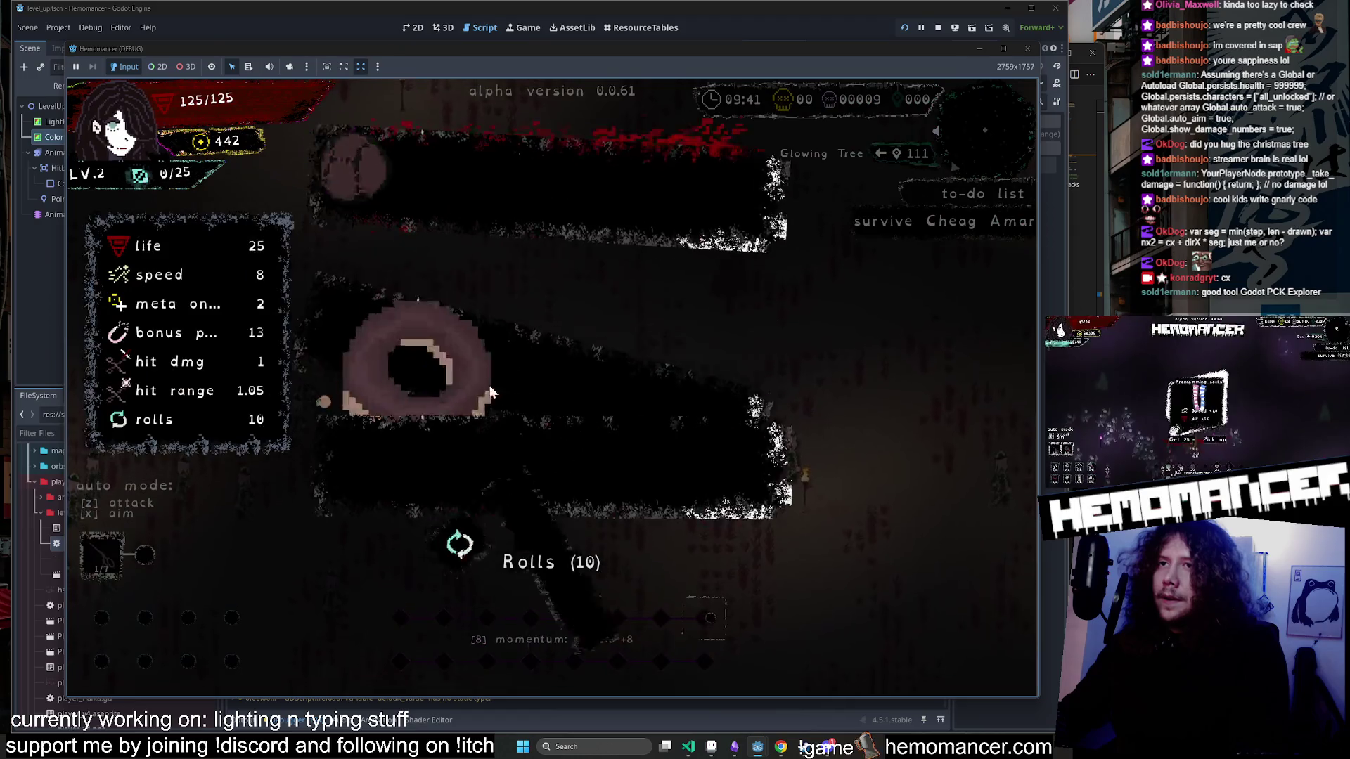
Take the Donut reward, fight on to level 3, and claim that level-up reward.
{"action": "left_click", "coordinate": [478, 345]}
{"action": "key", "text": "a"}
{"action": "key", "text": "s"}
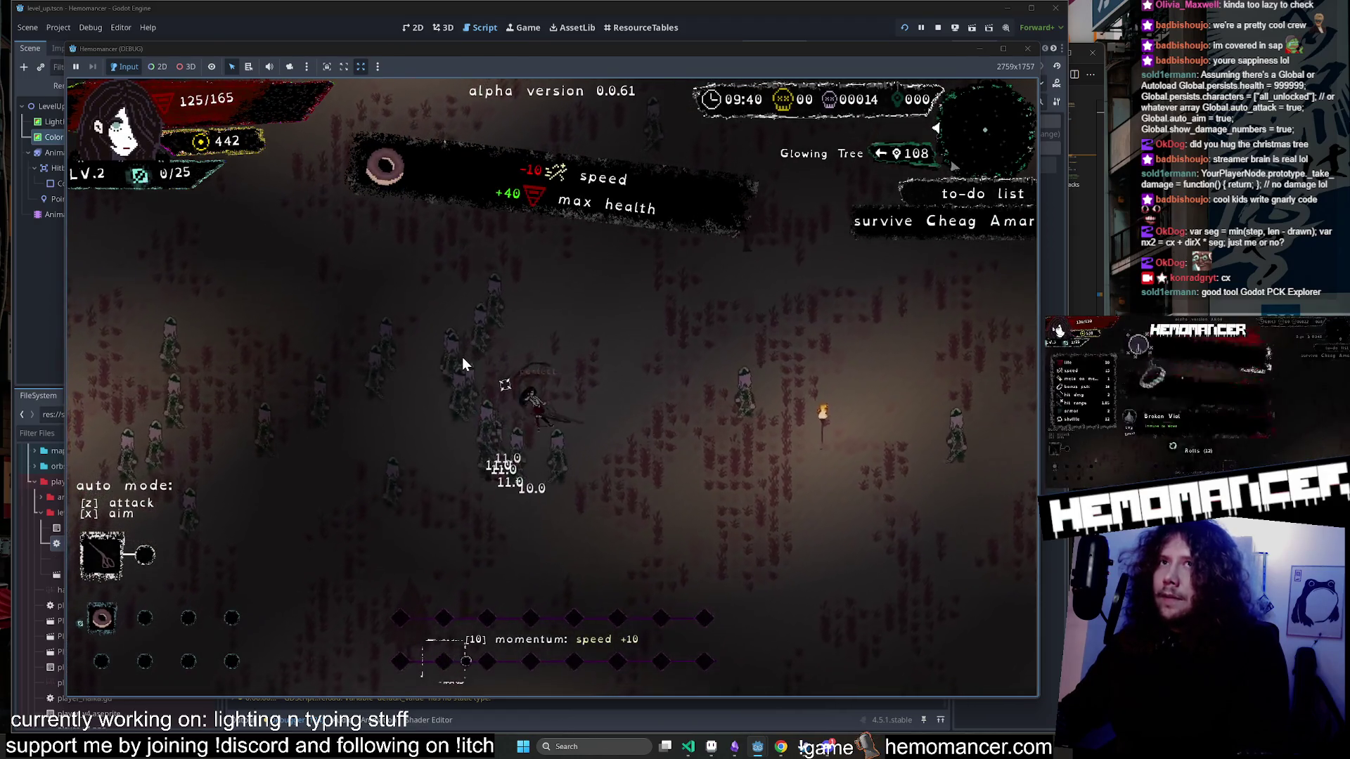
{"action": "key", "text": "a"}
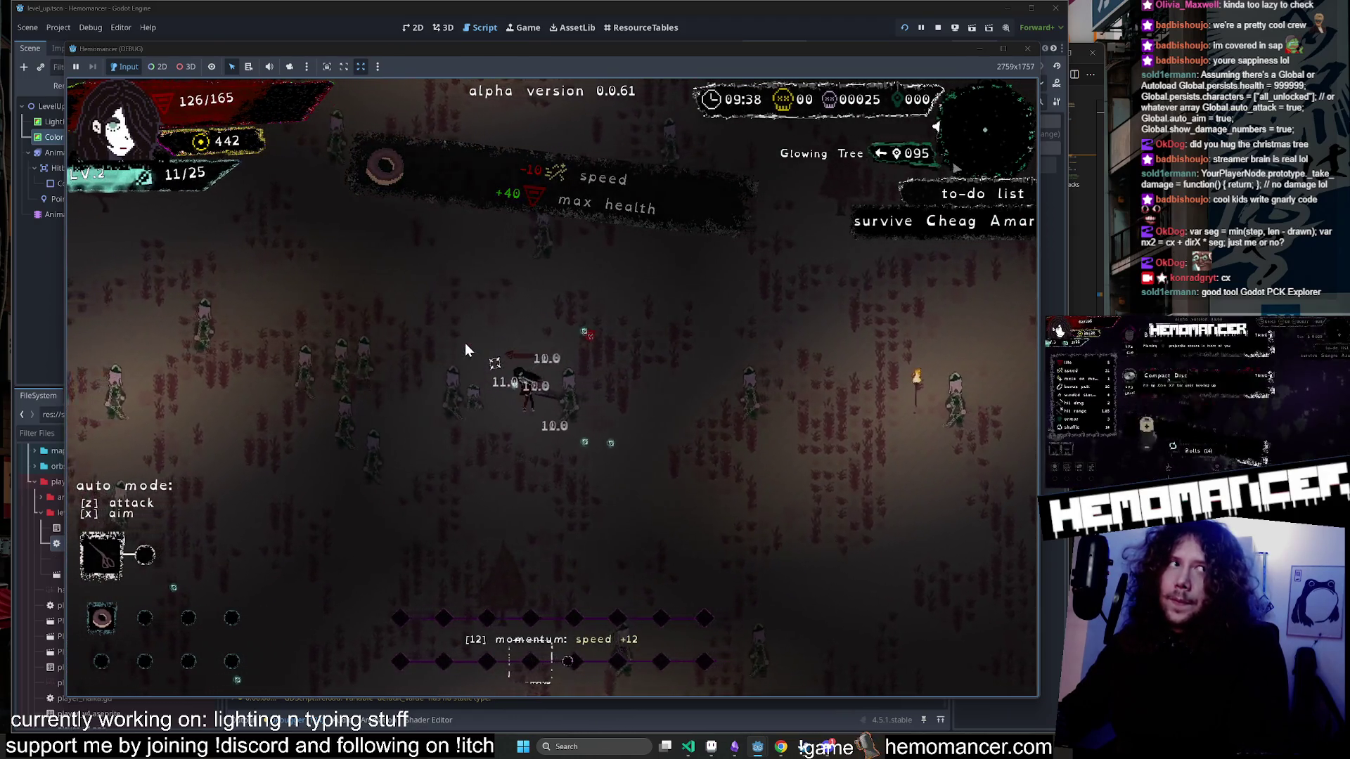
{"action": "key", "text": "a"}
{"action": "key", "text": "w"}
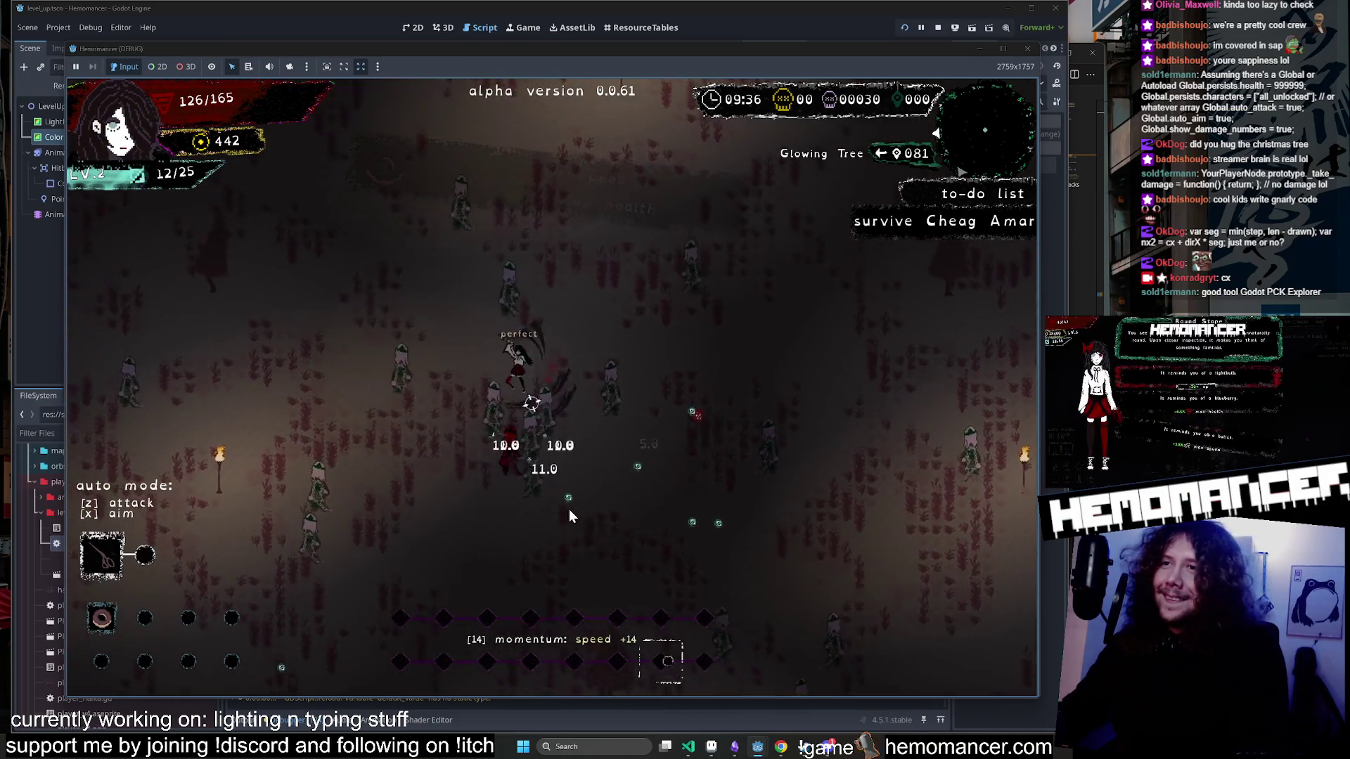
{"action": "key", "text": "d"}
{"action": "key", "text": "s"}
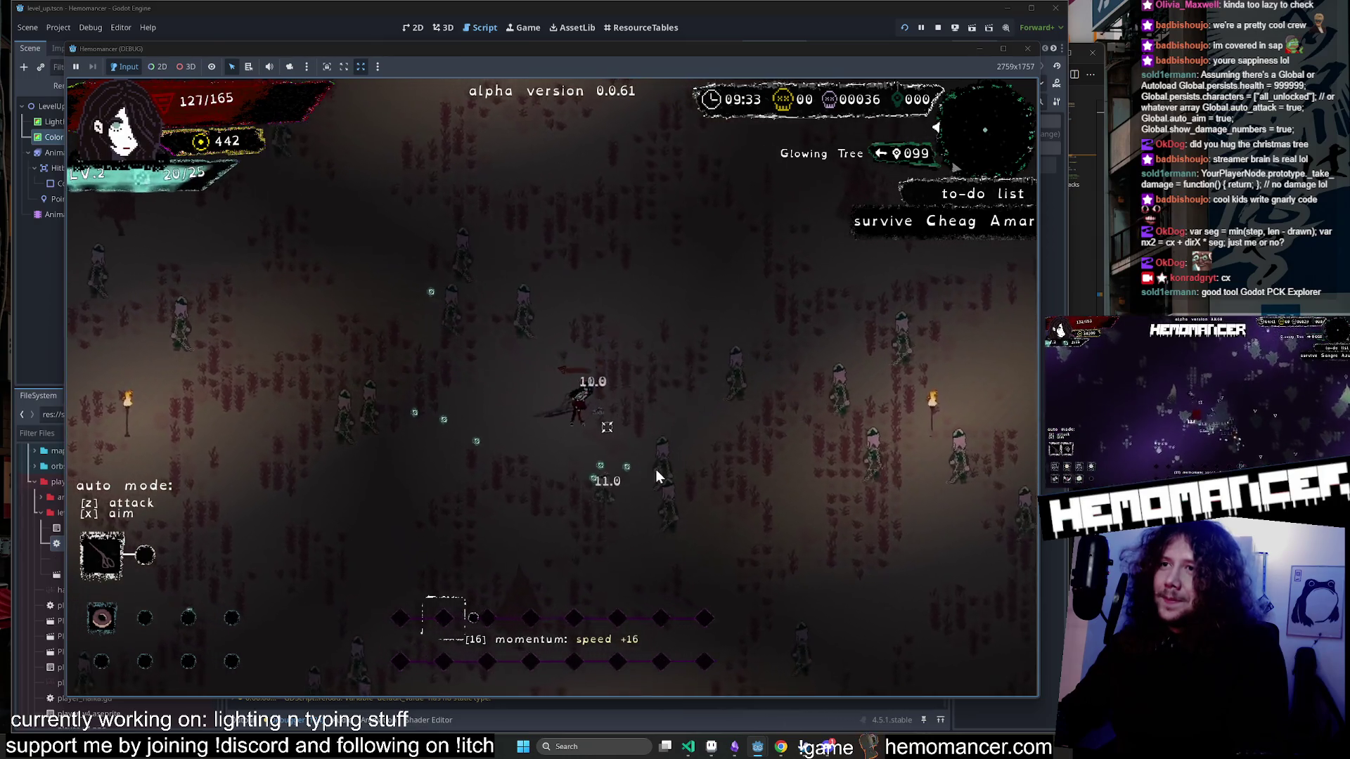
{"action": "key", "text": "d"}
{"action": "key", "text": "s"}
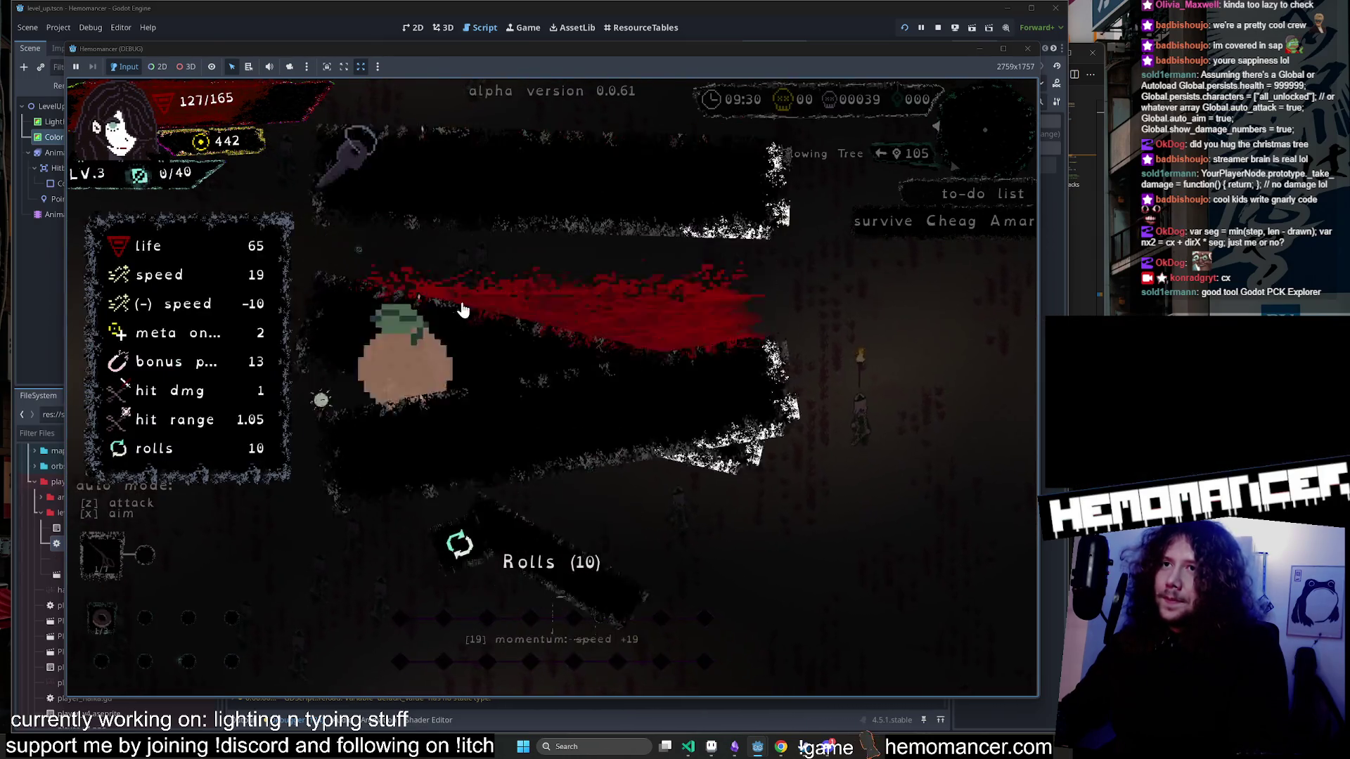
{"action": "left_click", "coordinate": [462, 304]}
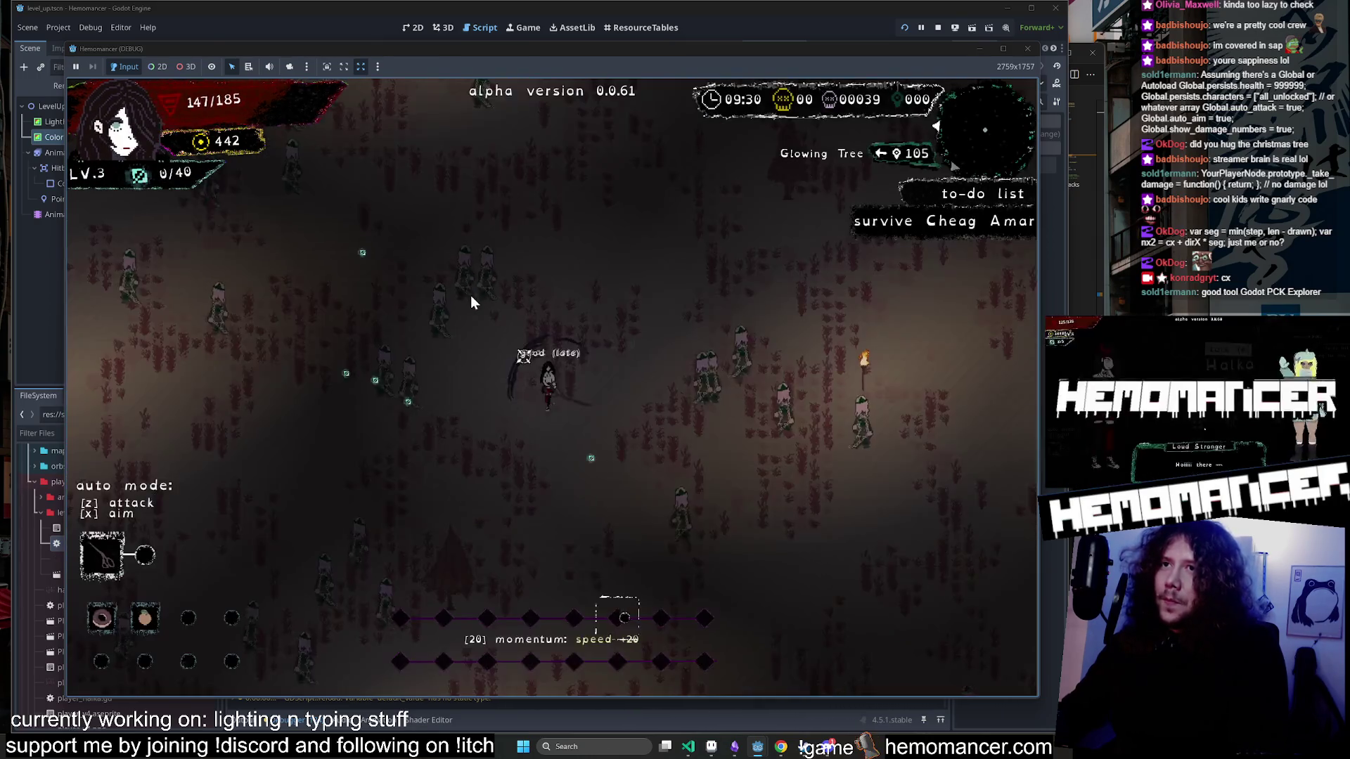
Fight through the horde and walk onto the Glowing Tree to use it.
{"action": "key", "text": "a"}
{"action": "key", "text": "w"}
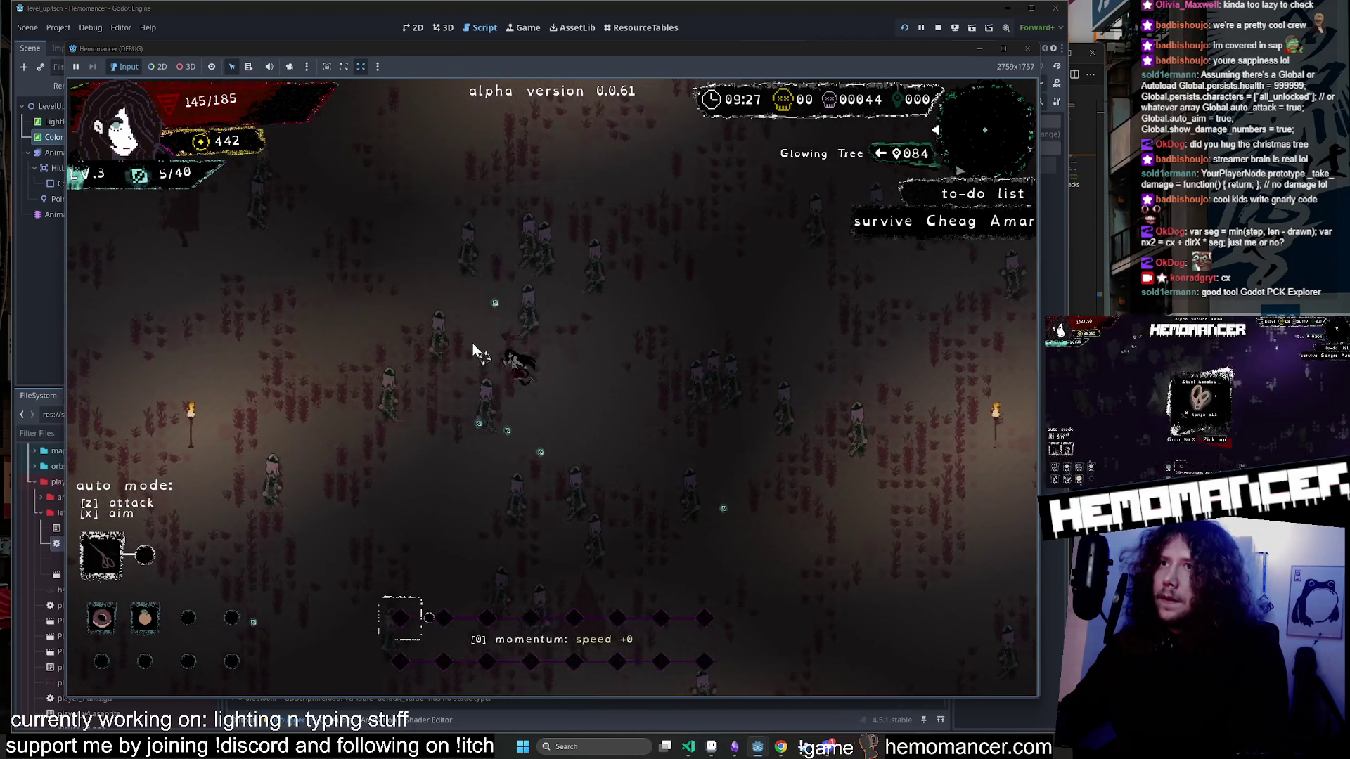
{"action": "key", "text": "w"}
{"action": "key", "text": "a"}
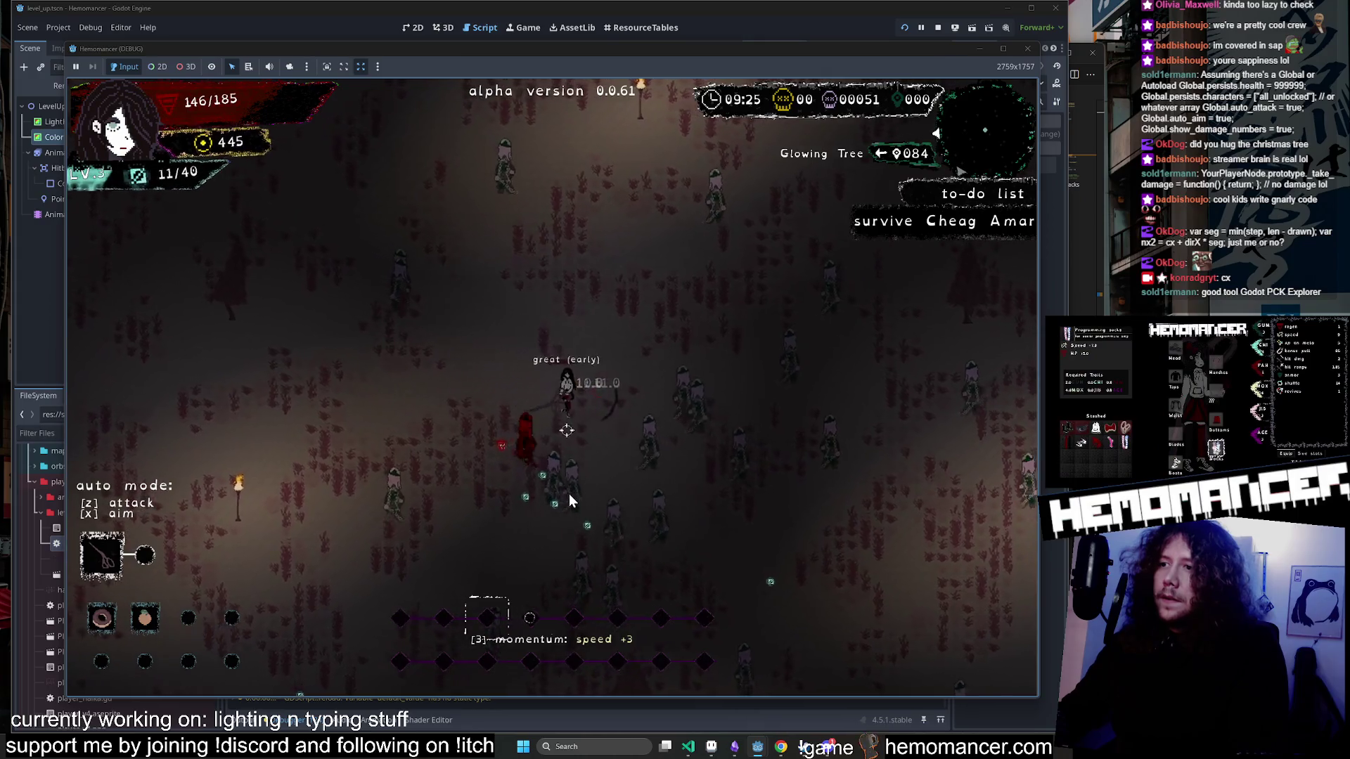
{"action": "key", "text": "s"}
{"action": "key", "text": "d"}
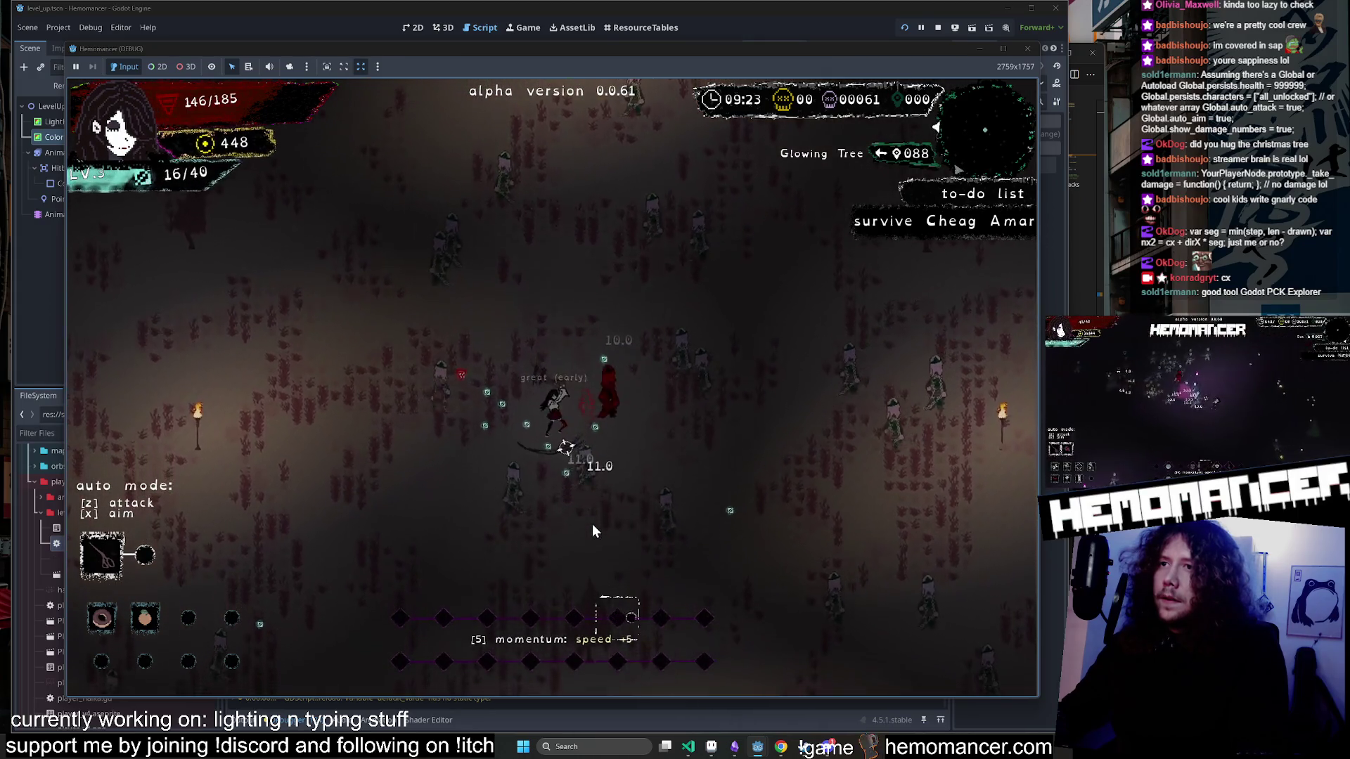
{"action": "key", "text": "s"}
{"action": "key", "text": "d"}
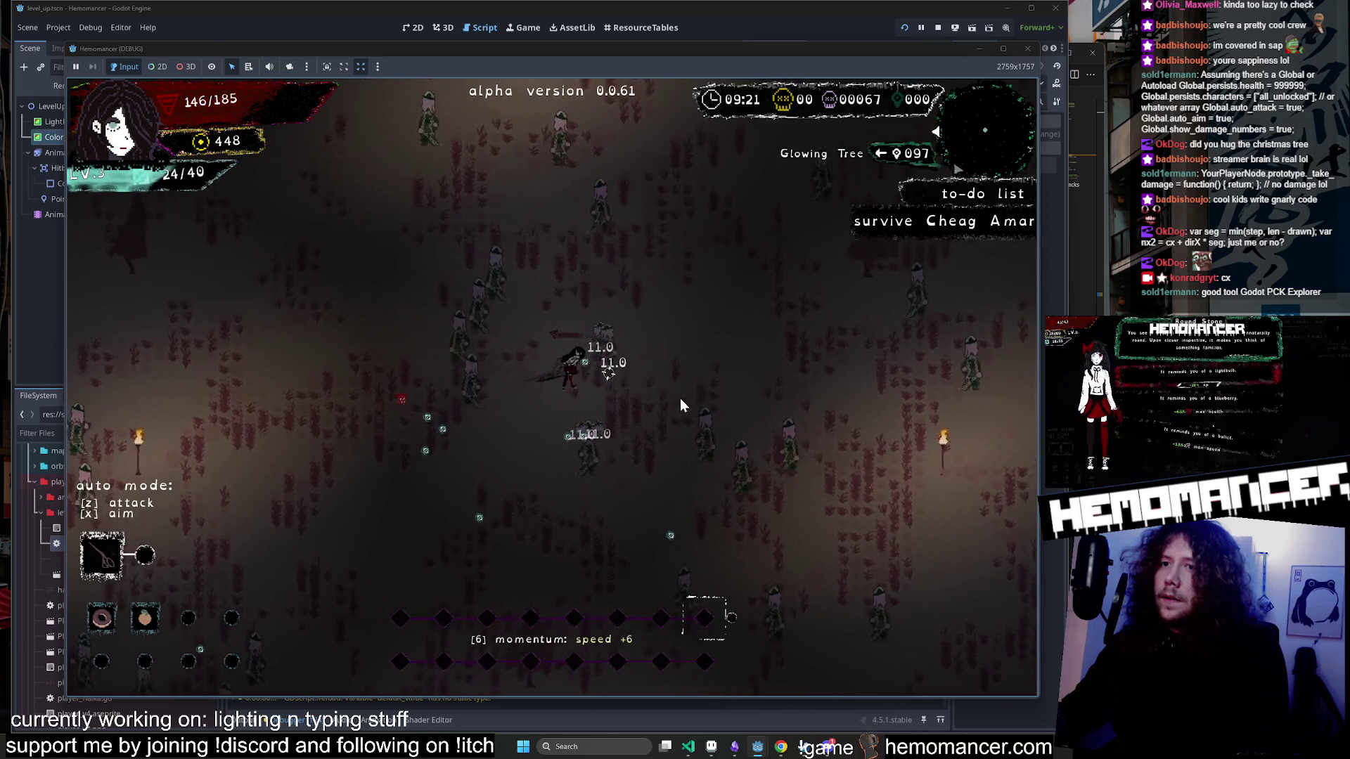
{"action": "key", "text": "w"}
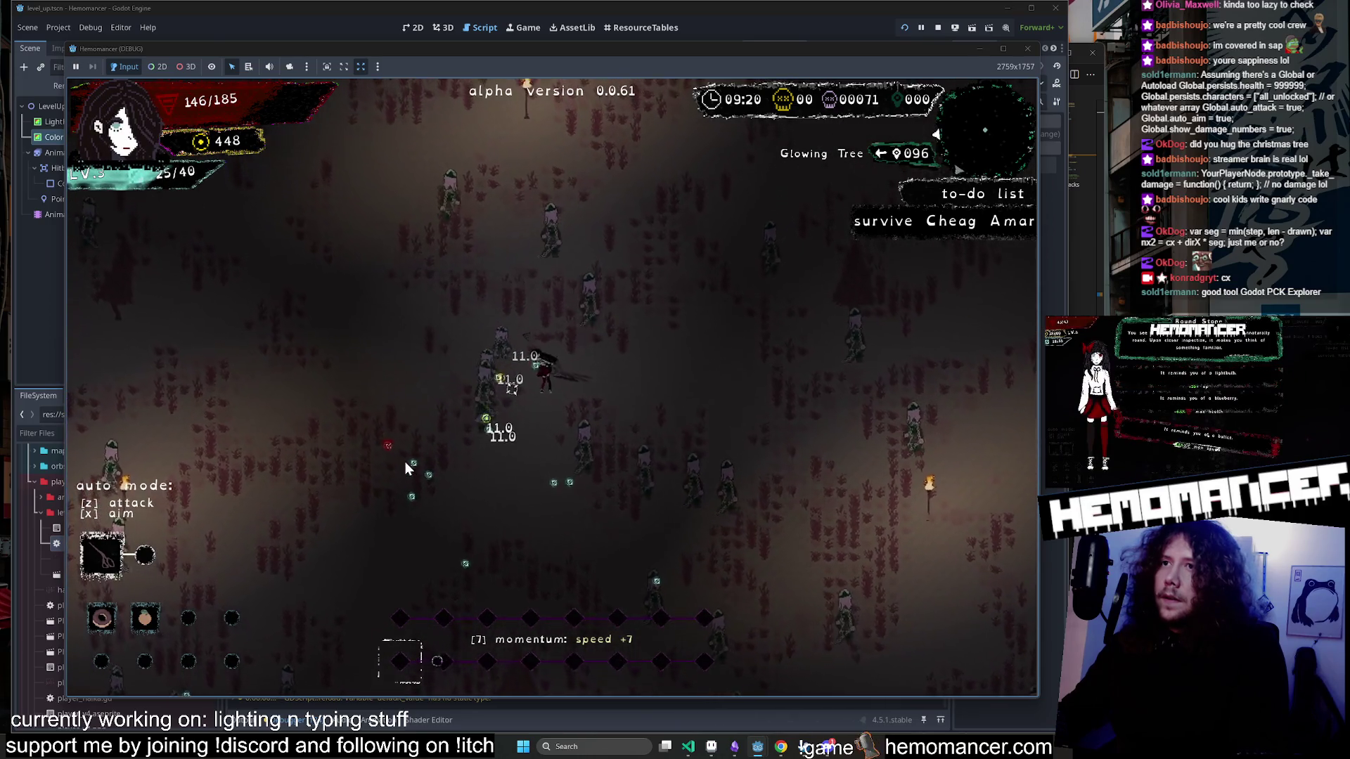
{"action": "key", "text": "w"}
{"action": "key", "text": "d"}
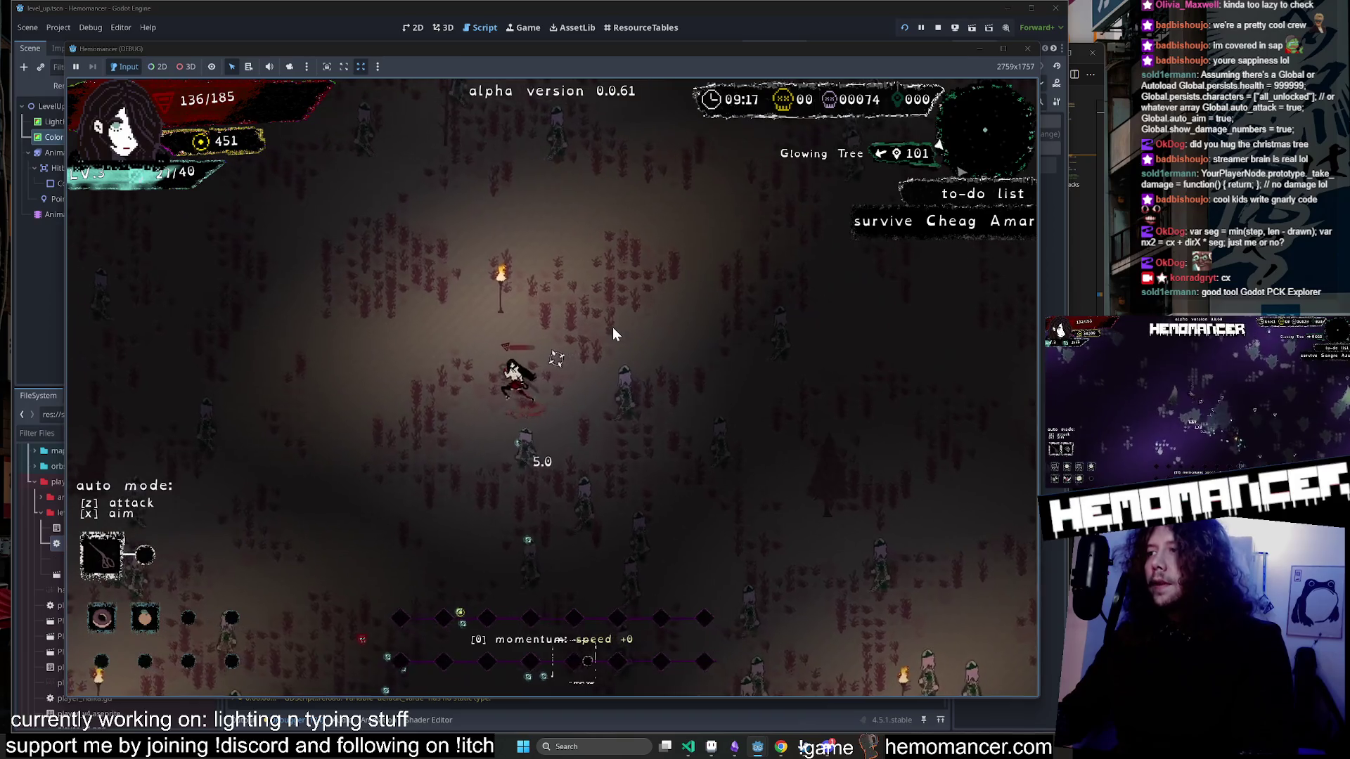
{"action": "key", "text": "a"}
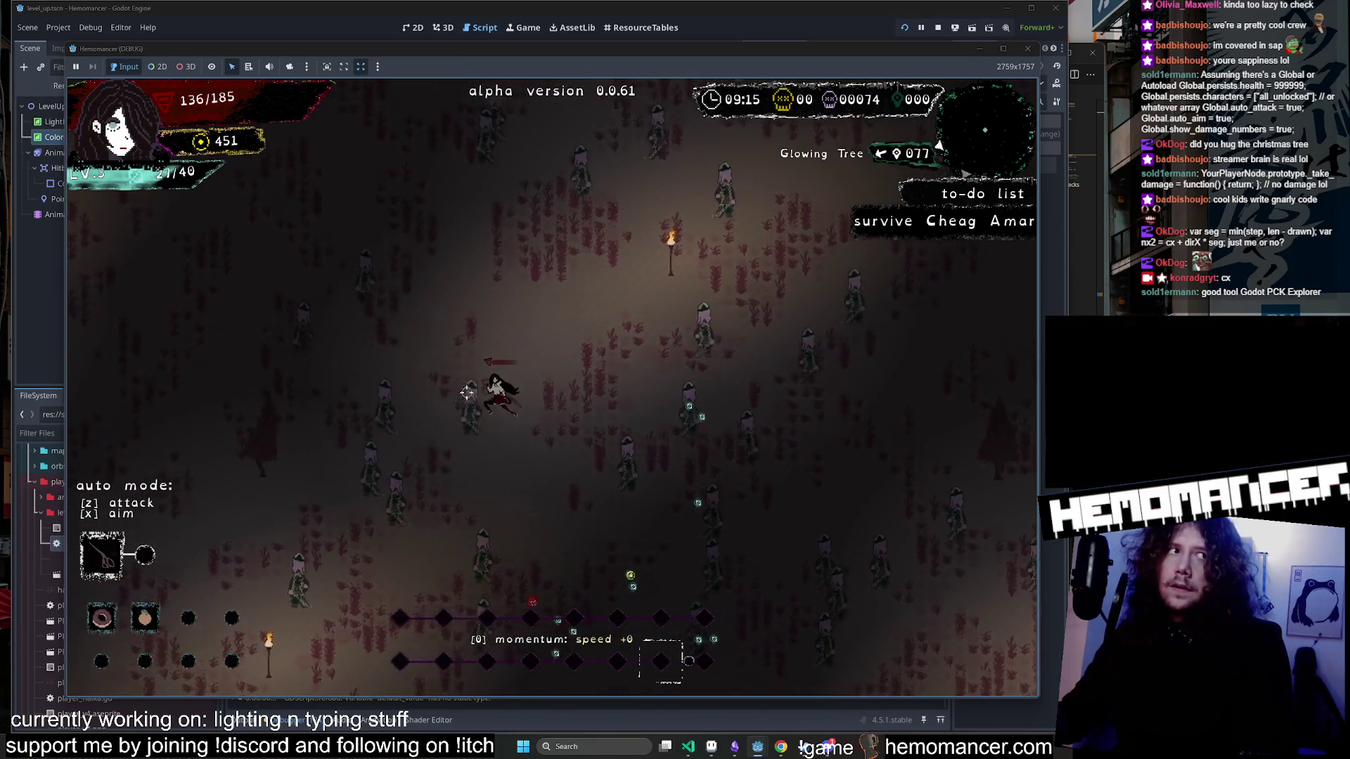
{"action": "key", "text": "a"}
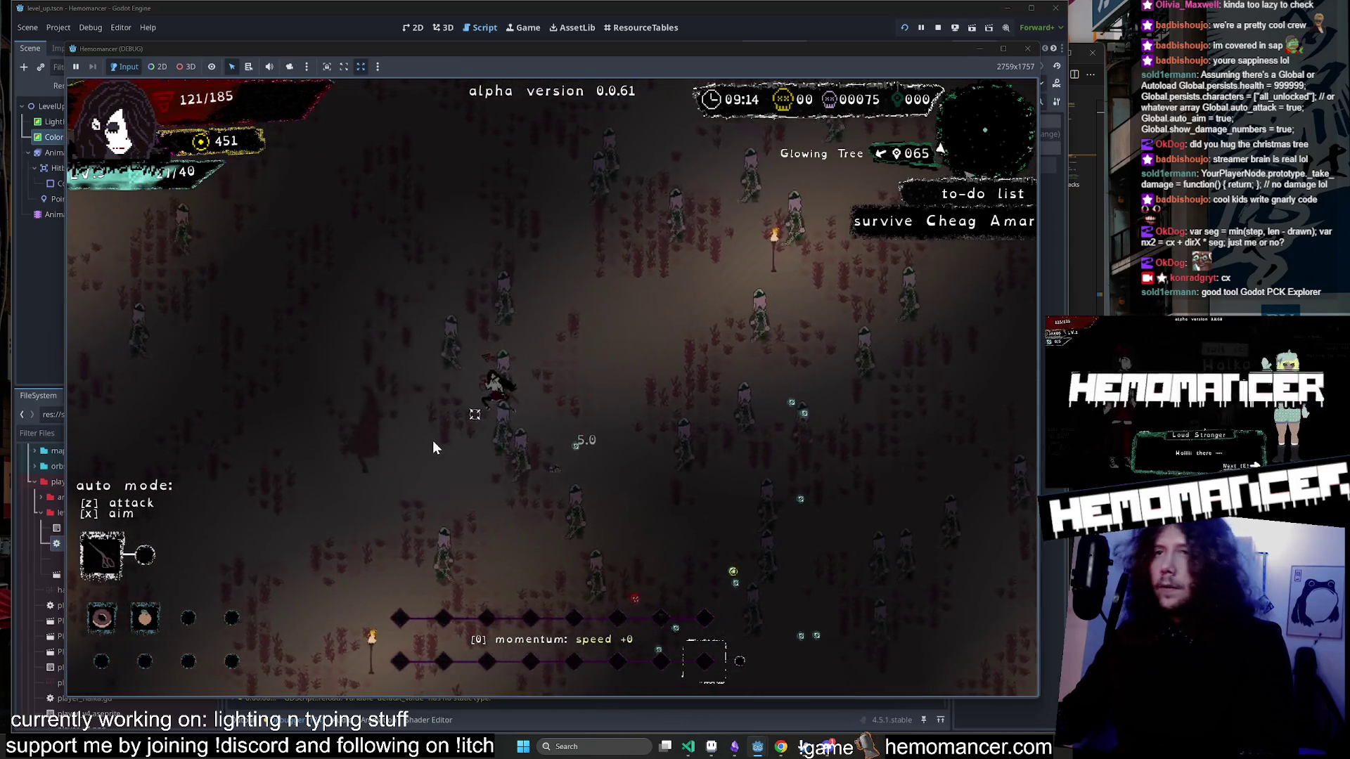
{"action": "key", "text": "a"}
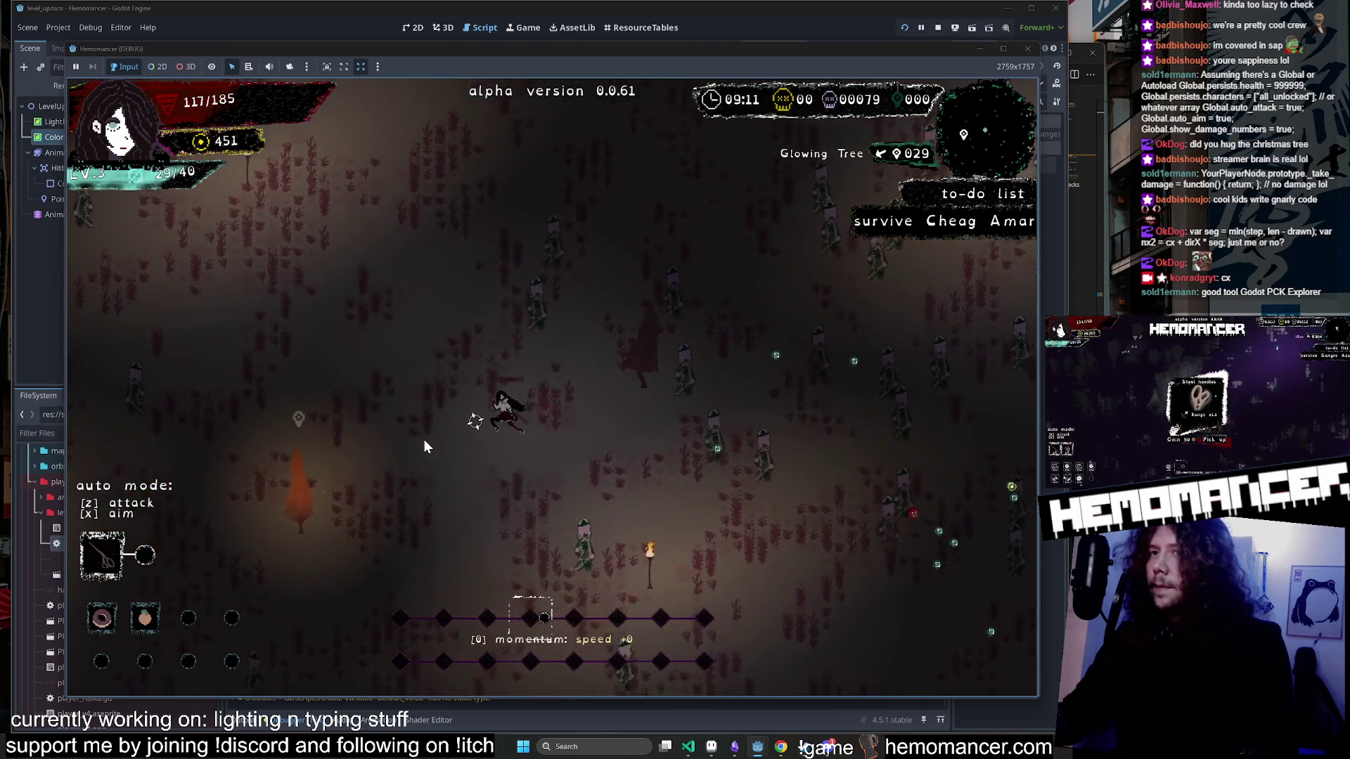
{"action": "key", "text": "a"}
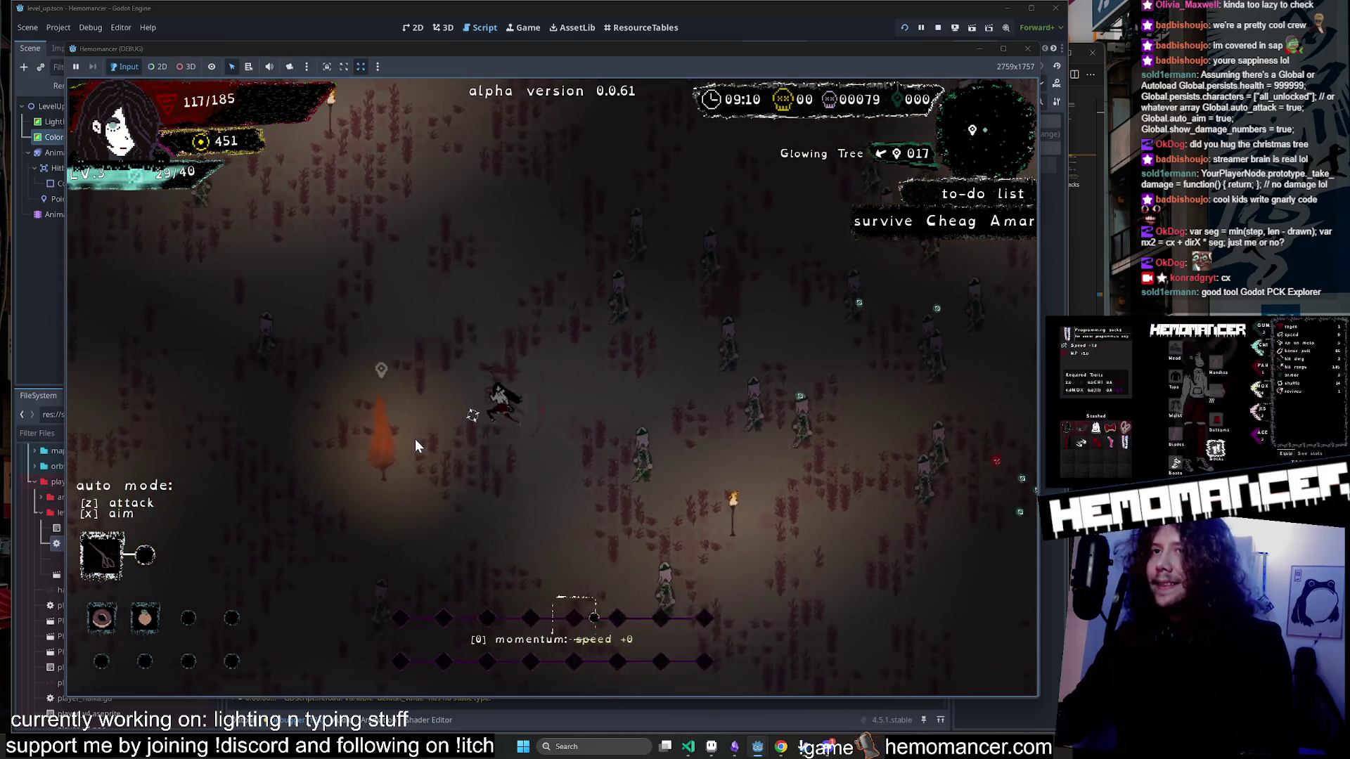
{"action": "key", "text": "e"}
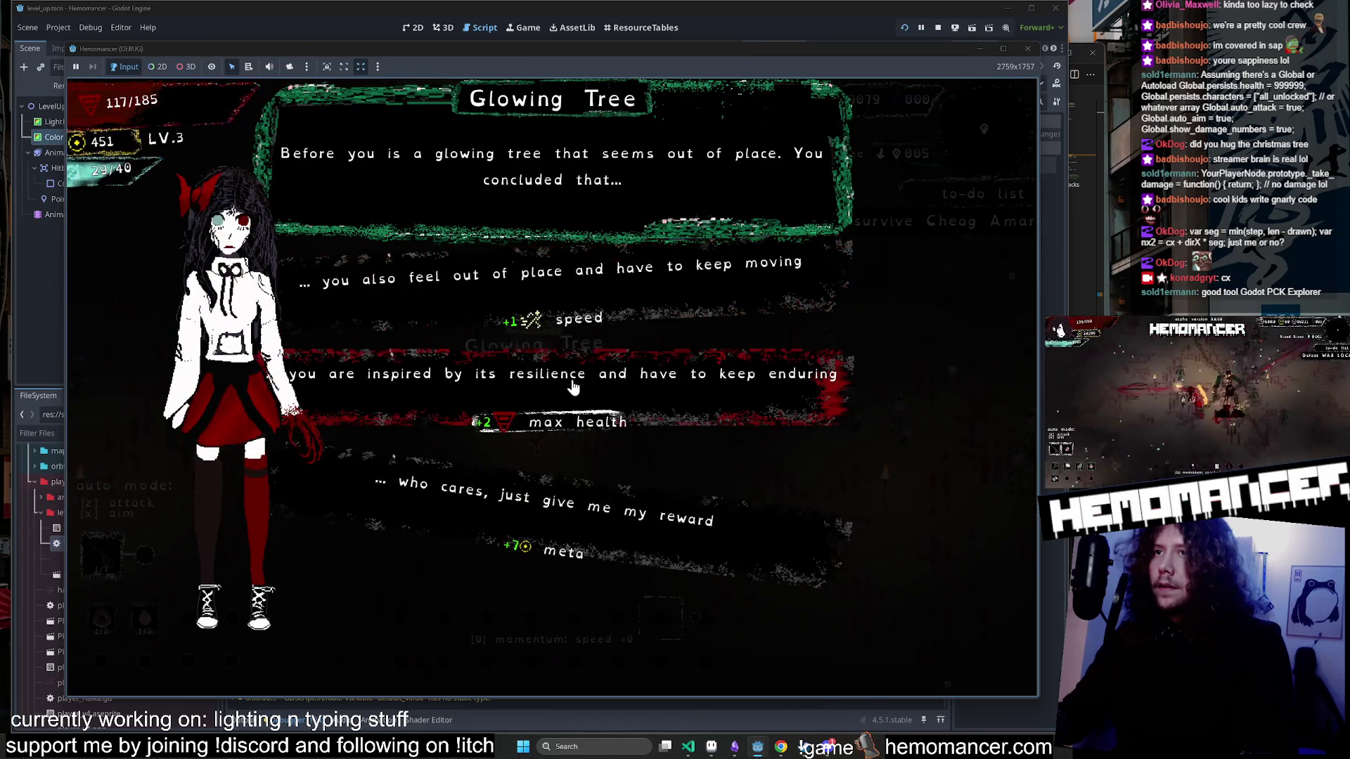
Take the resilience max-health reward, enable godmode in the debug options, and resume.
{"action": "left_click", "coordinate": [573, 386]}
{"action": "key", "text": "w"}
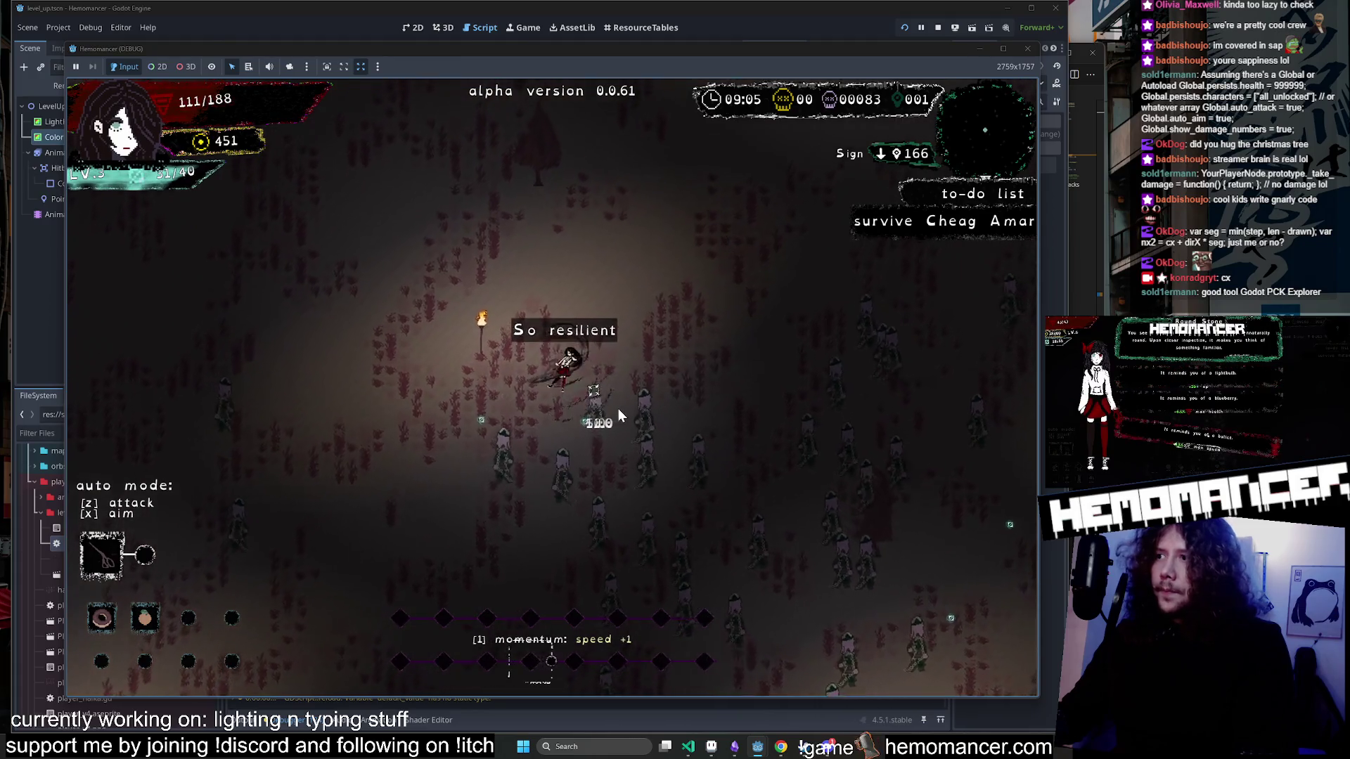
{"action": "key", "text": "Escape"}
{"action": "left_click", "coordinate": [430, 513]}
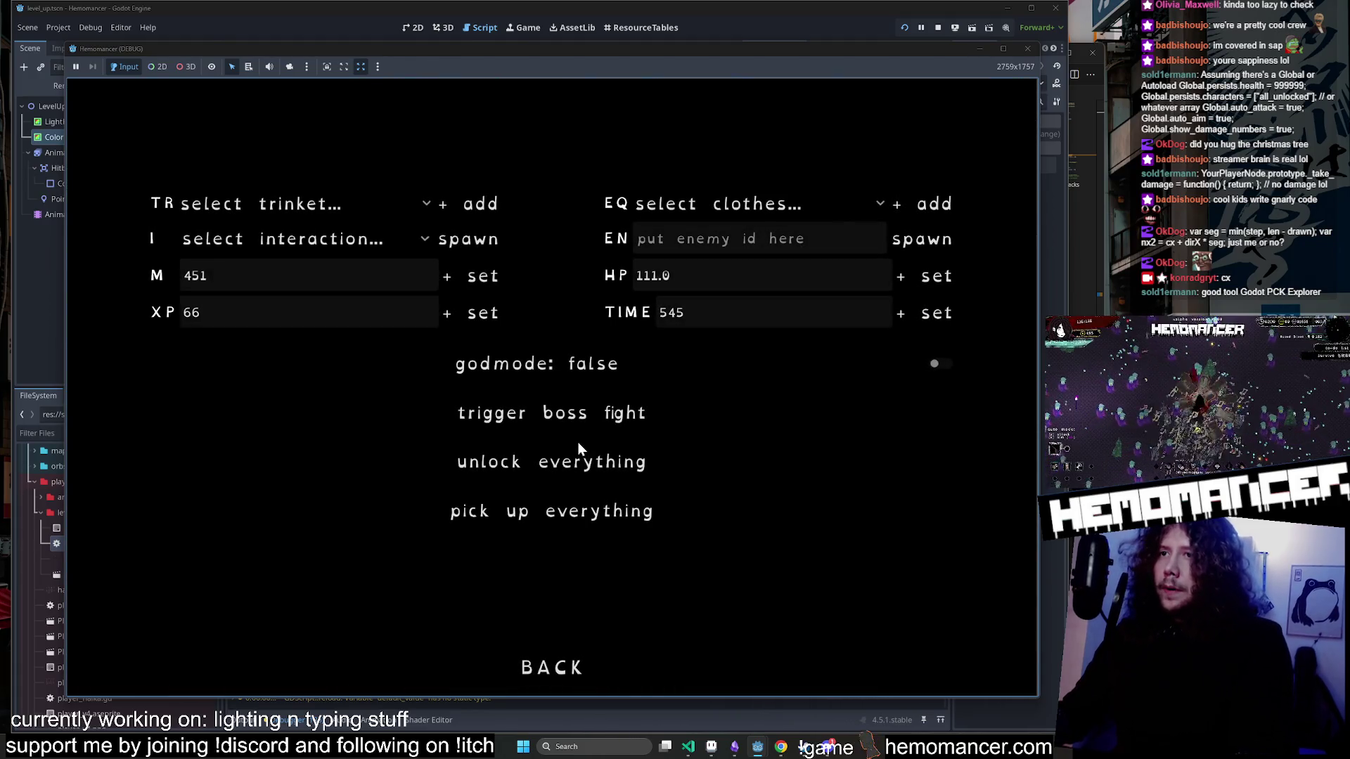
{"action": "left_click", "coordinate": [575, 364]}
{"action": "left_click", "coordinate": [547, 668]}
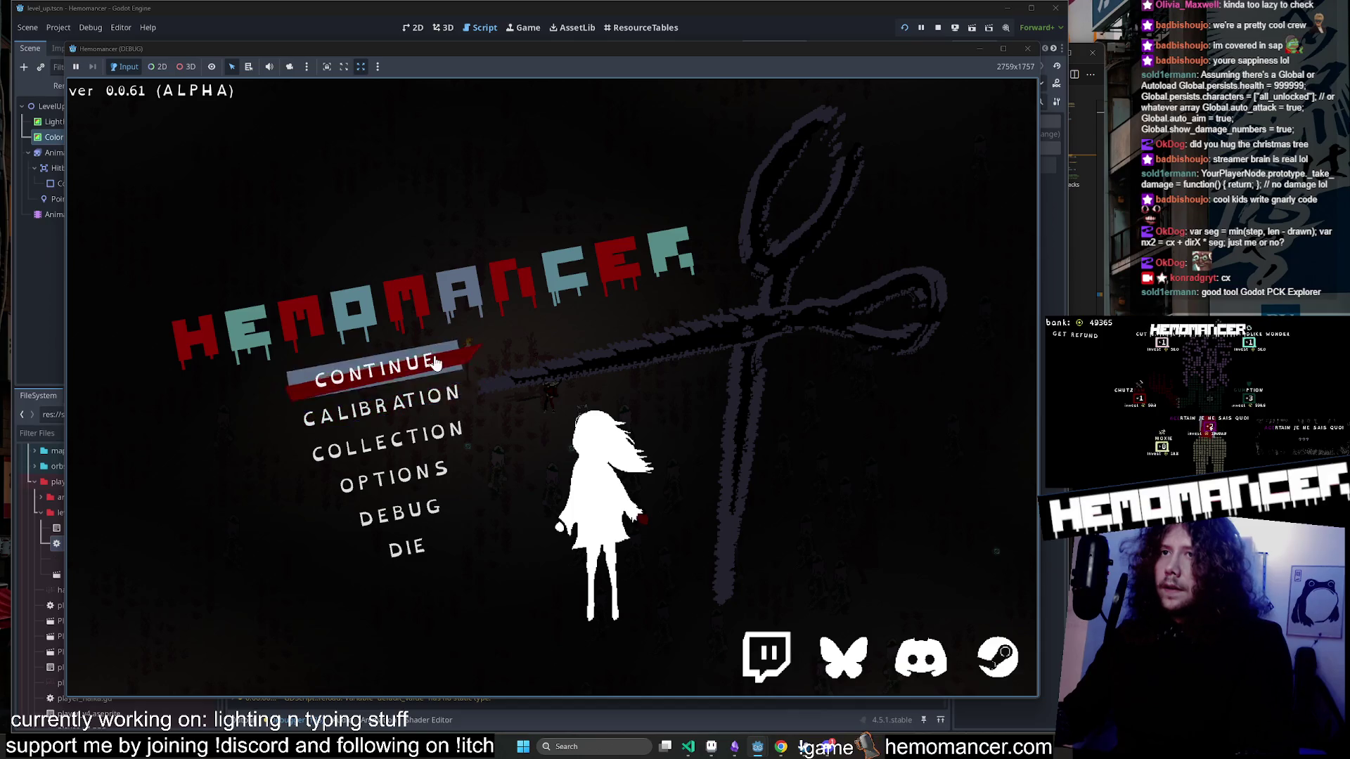
{"action": "key", "text": "Escape"}
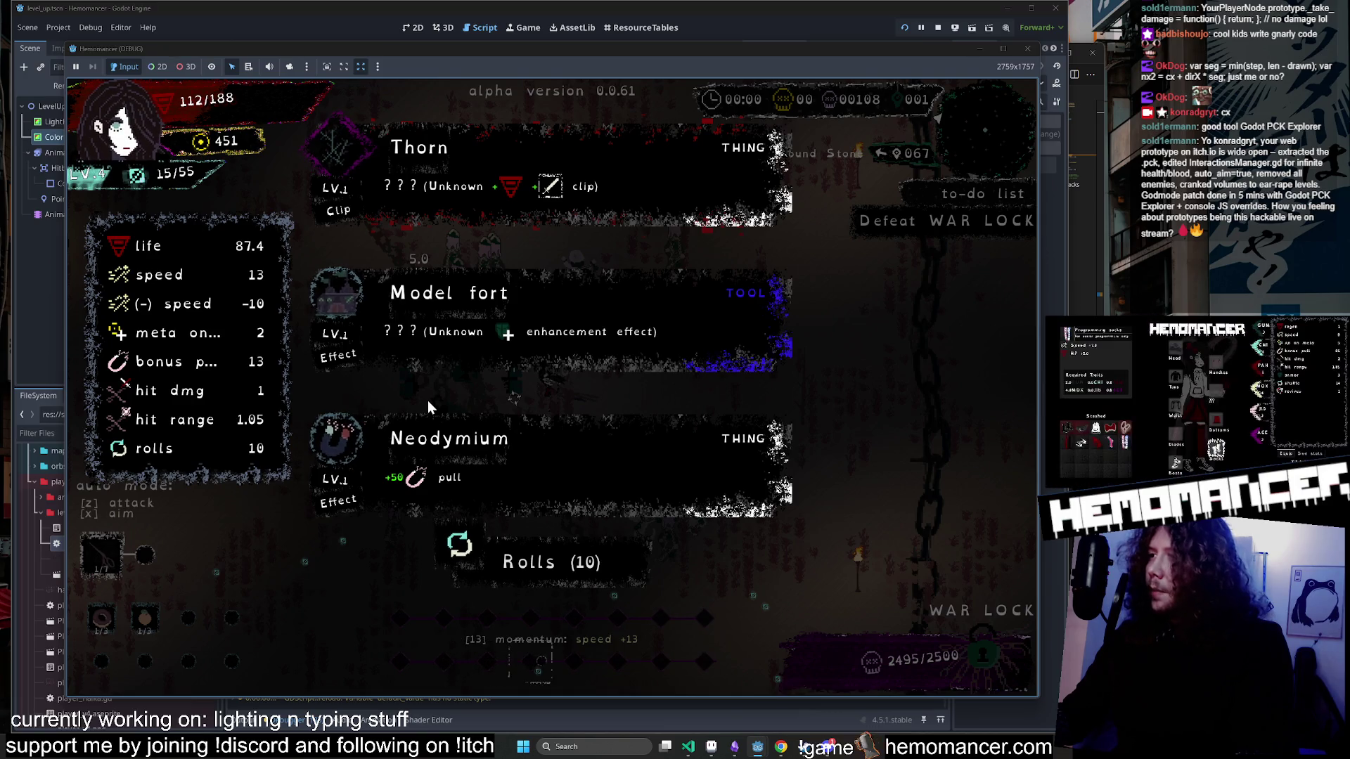
Take the Neodymium reward, then pick Dark diamond at the next level-up.
{"action": "left_click", "coordinate": [476, 436]}
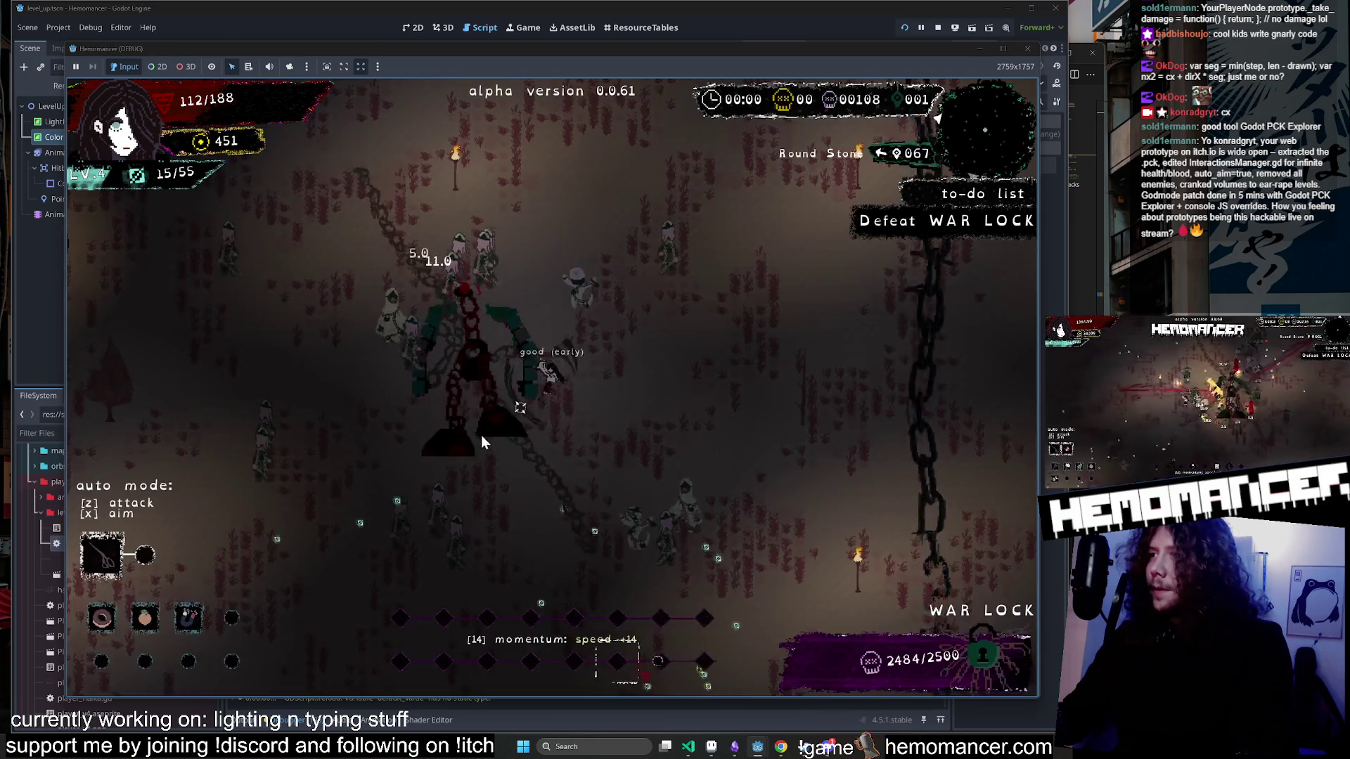
{"action": "key", "text": "Down"}
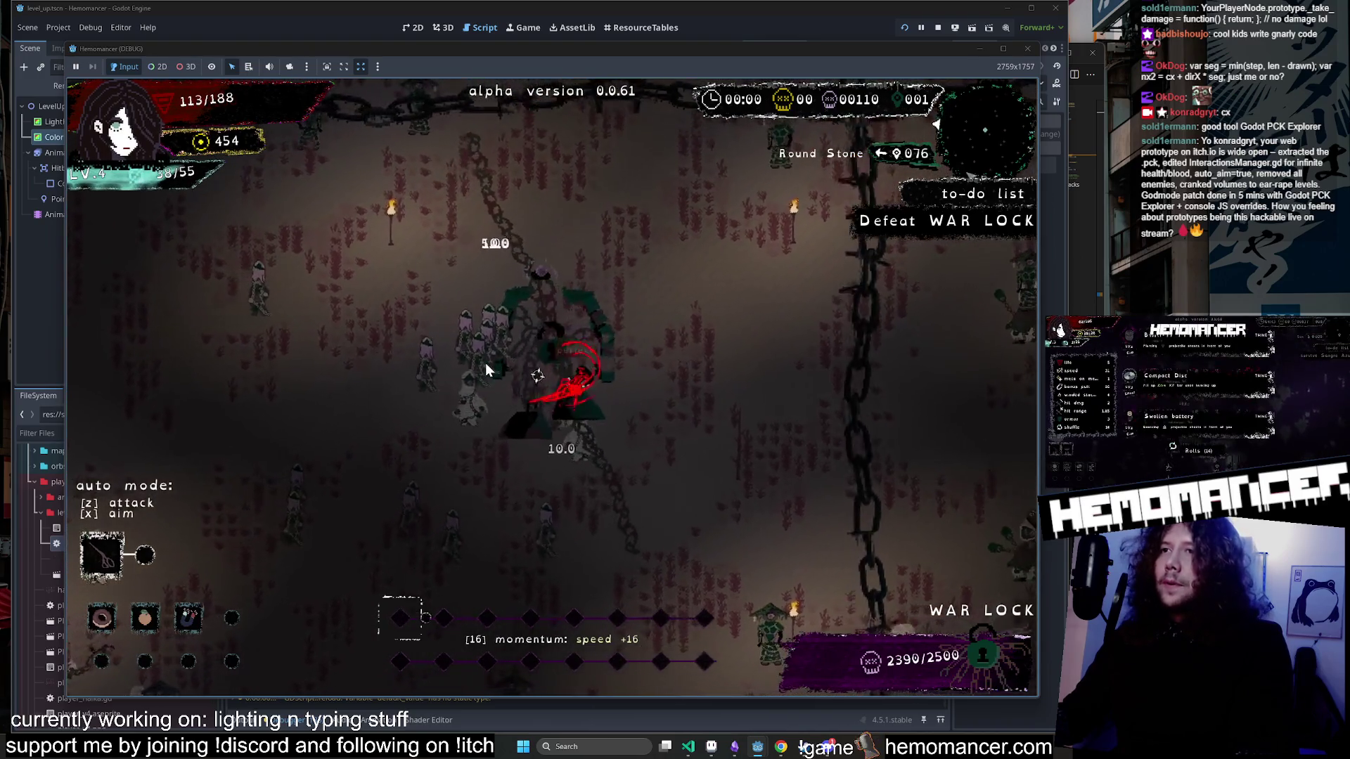
{"action": "key", "text": "Down"}
{"action": "key", "text": "Left"}
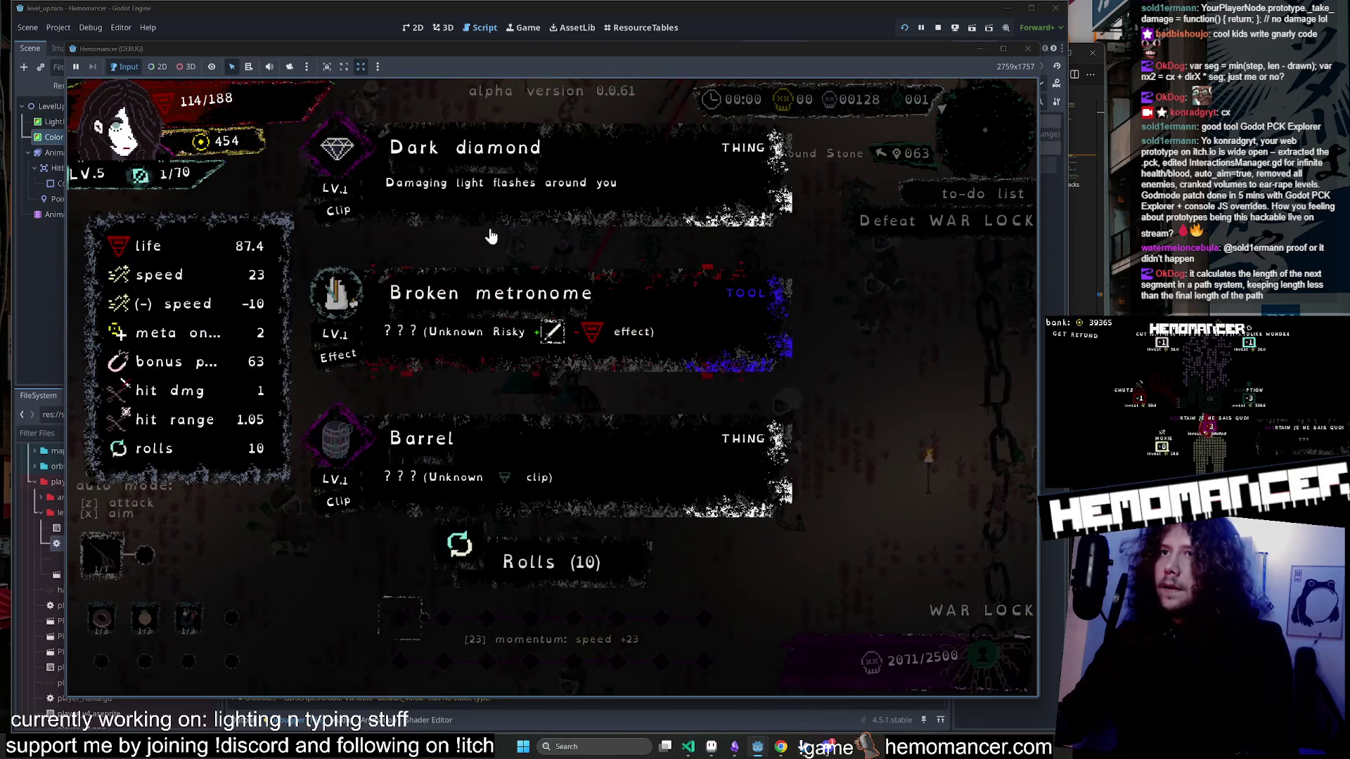
{"action": "key", "text": "Return"}
Keep fighting around the field past the Round Stone until reaching level 6.
{"action": "key", "text": "Up"}
{"action": "key", "text": "Right"}
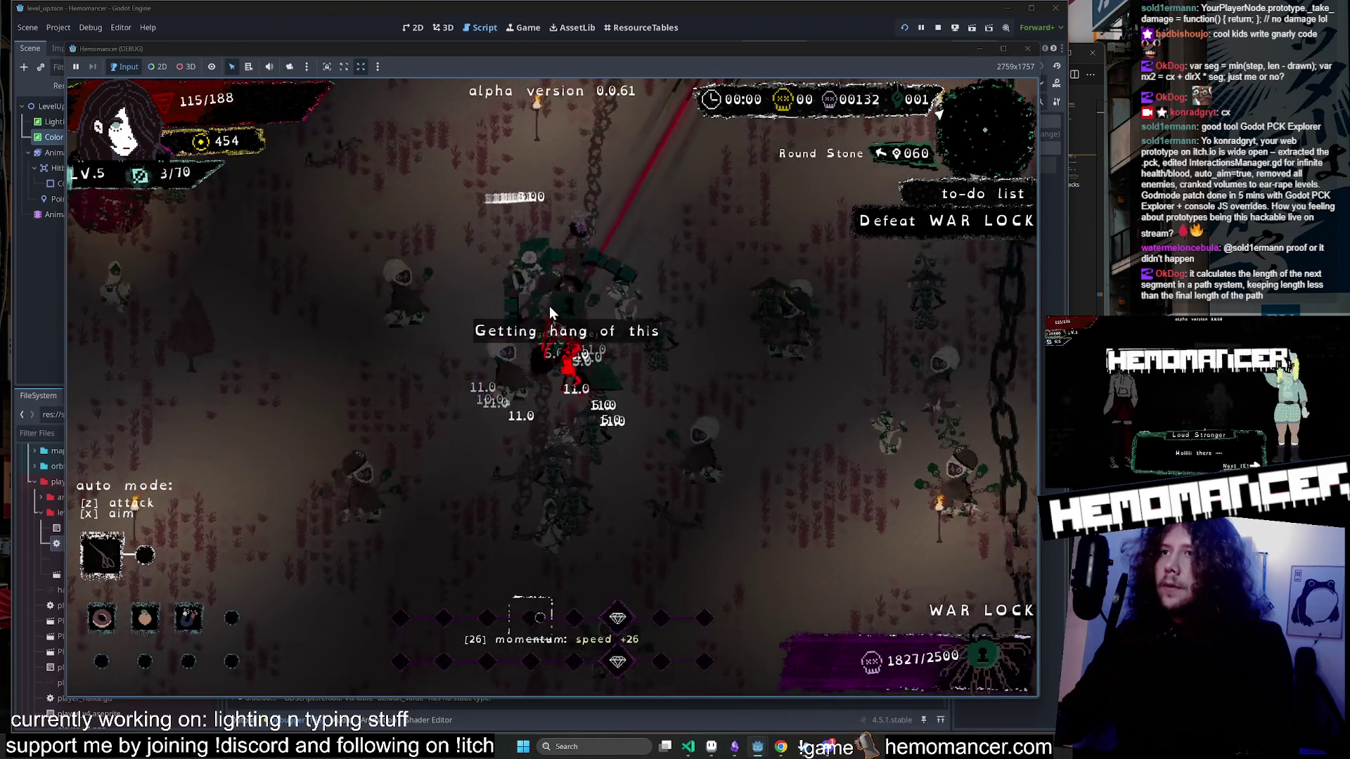
{"action": "key", "text": "Right"}
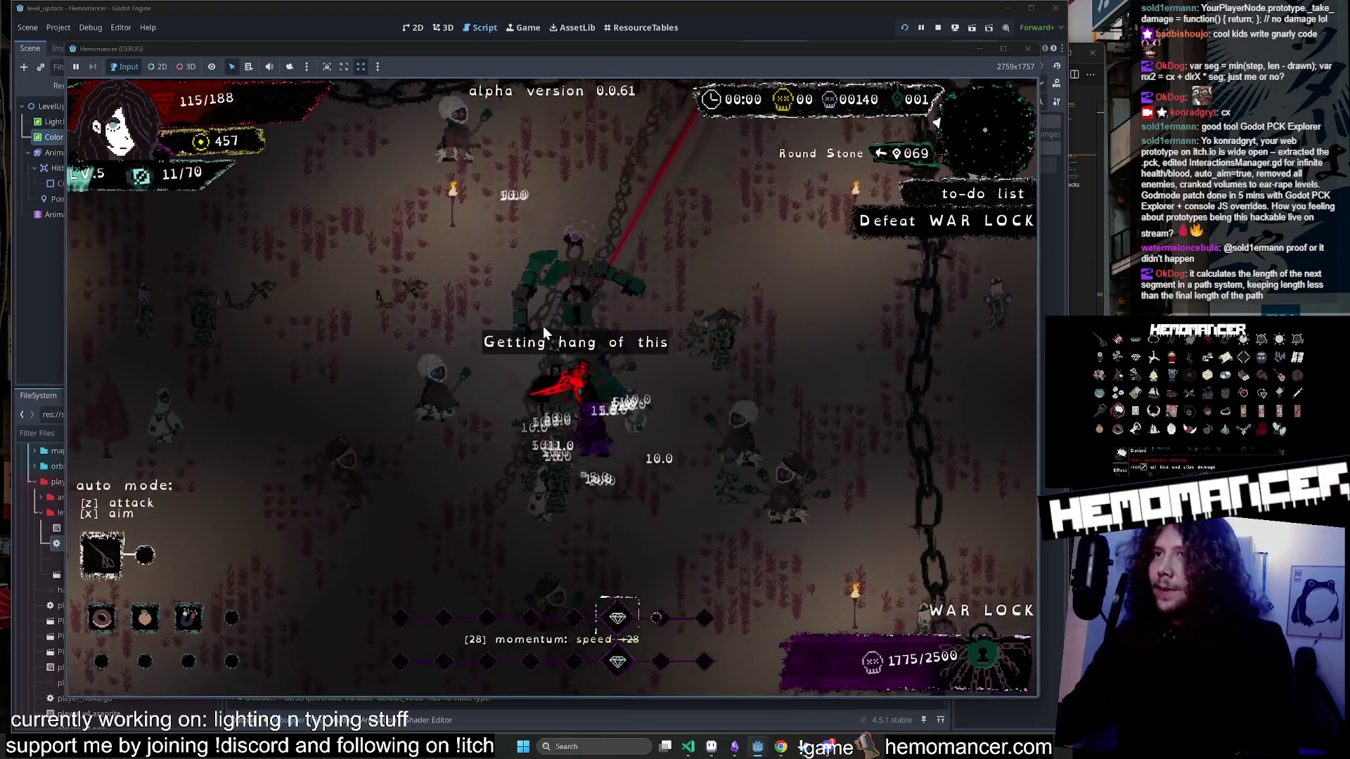
{"action": "key", "text": "Down"}
{"action": "key", "text": "Right"}
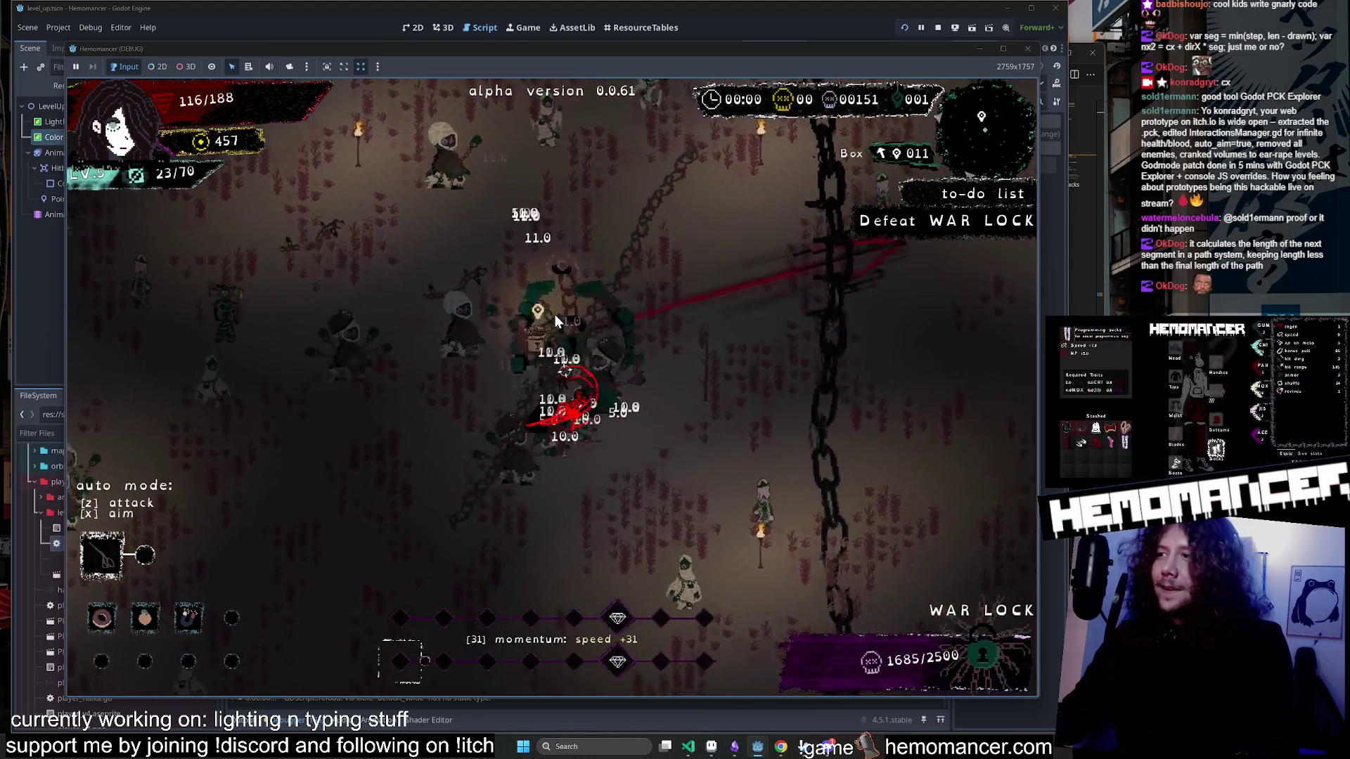
{"action": "key", "text": "Down"}
{"action": "key", "text": "Right"}
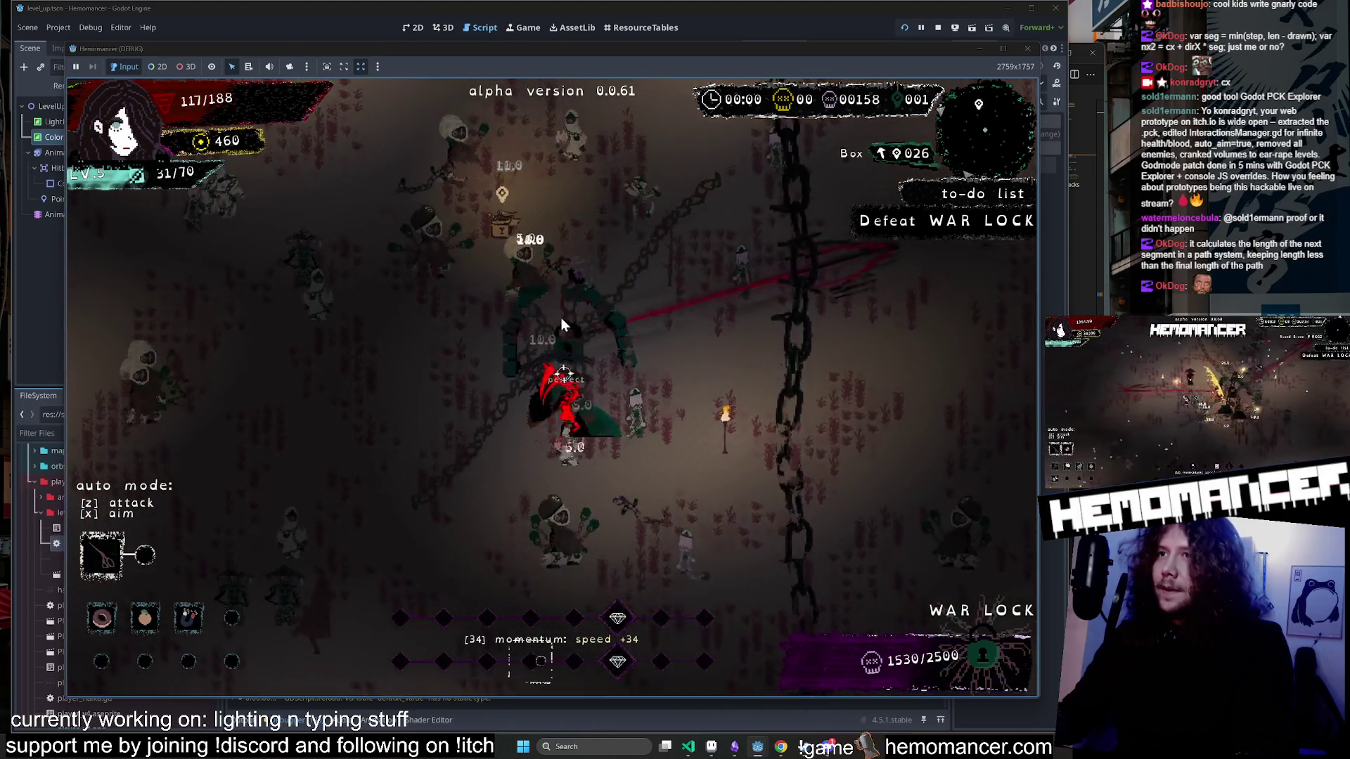
{"action": "key", "text": "Down"}
{"action": "key", "text": "Left"}
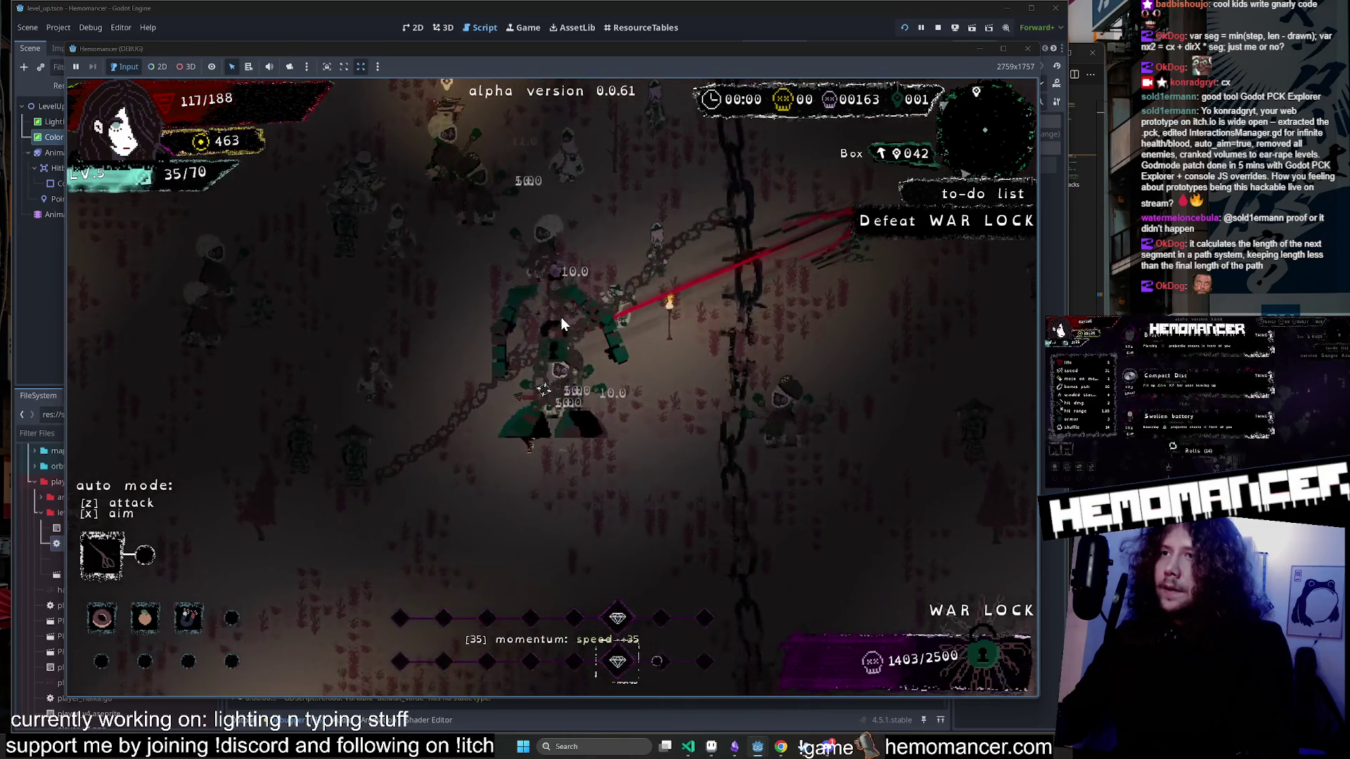
{"action": "key", "text": "Down"}
{"action": "key", "text": "Left"}
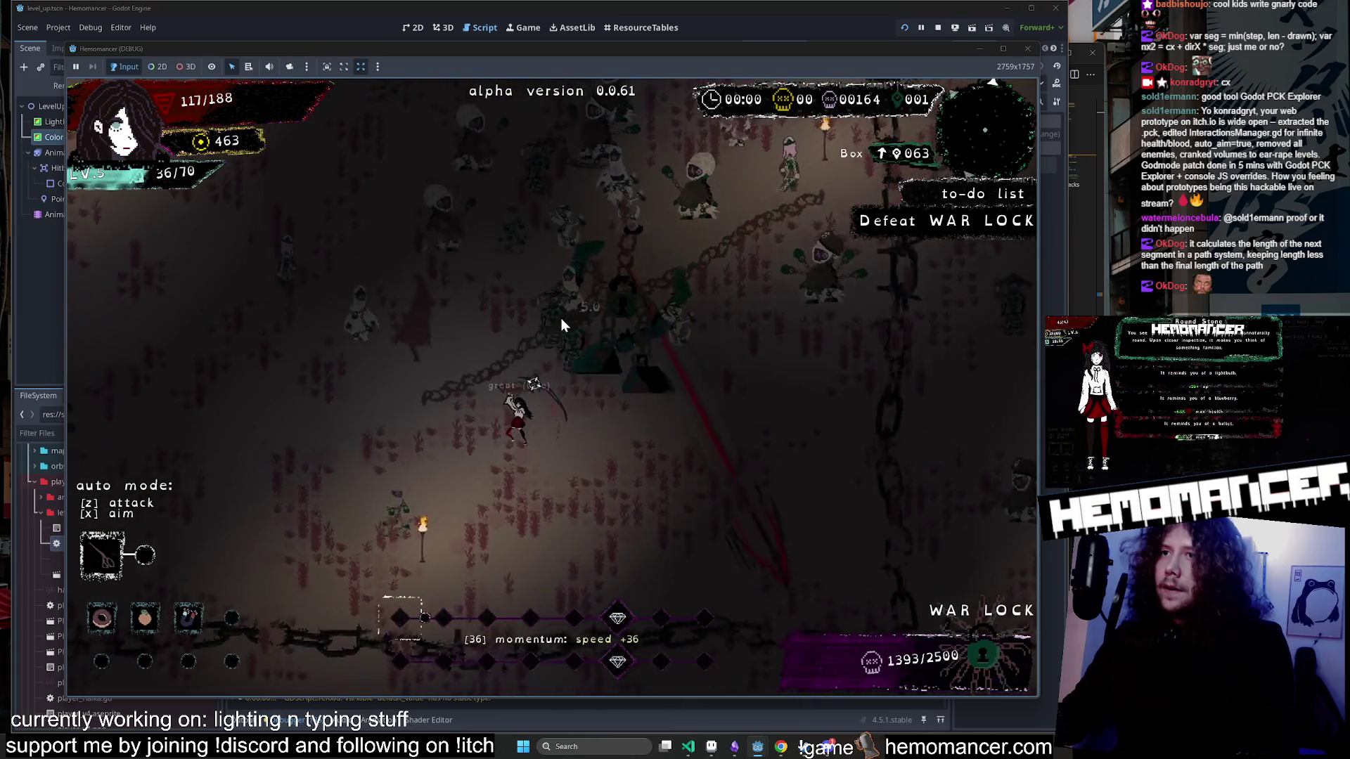
{"action": "key", "text": "Up"}
{"action": "key", "text": "Left"}
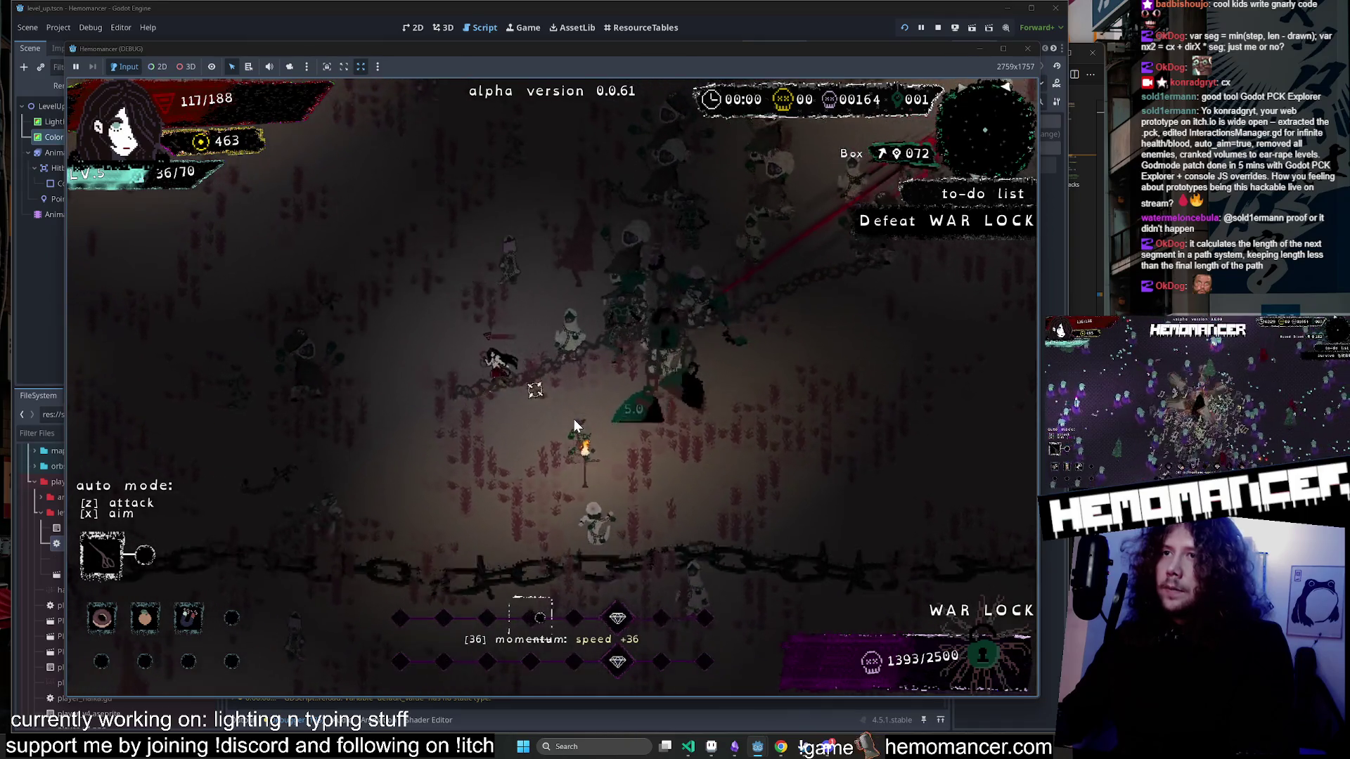
{"action": "key", "text": "Up"}
{"action": "key", "text": "Left"}
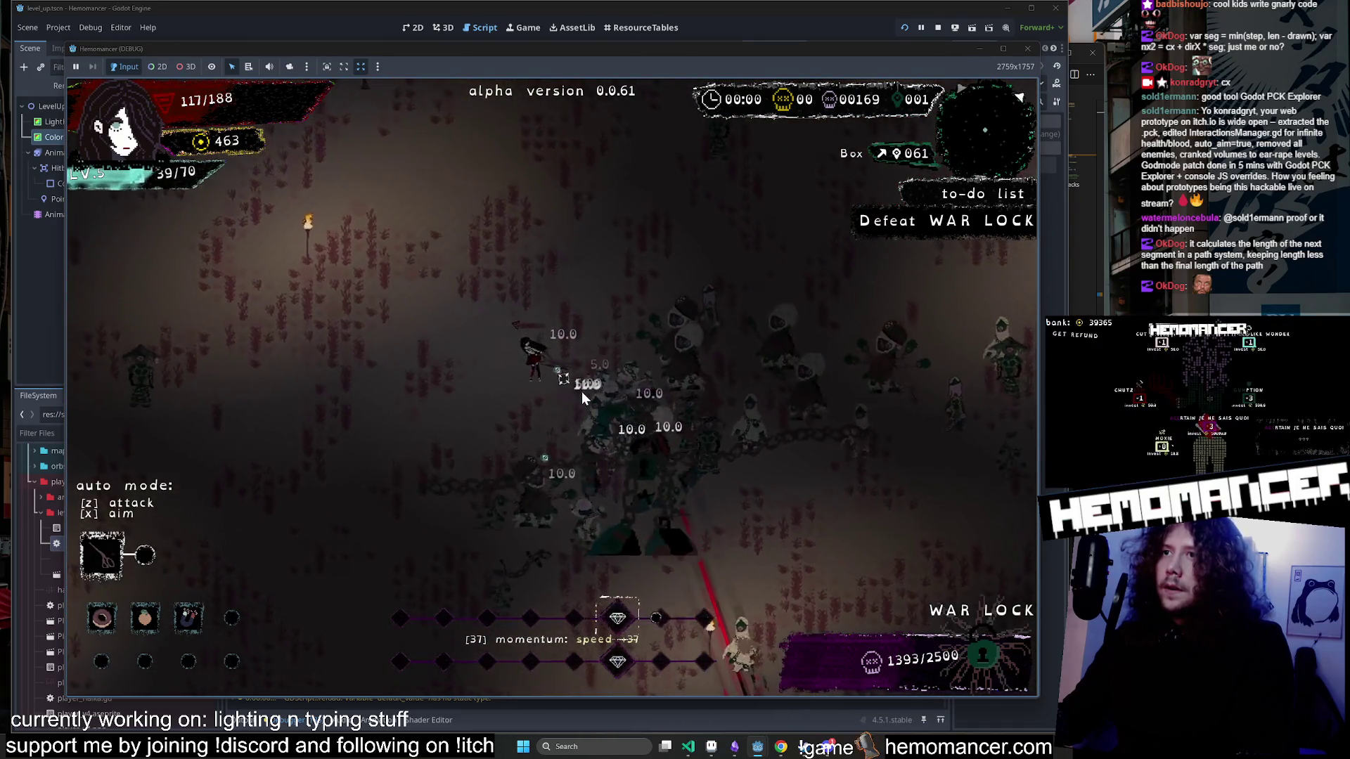
{"action": "key", "text": "Up"}
{"action": "key", "text": "Left"}
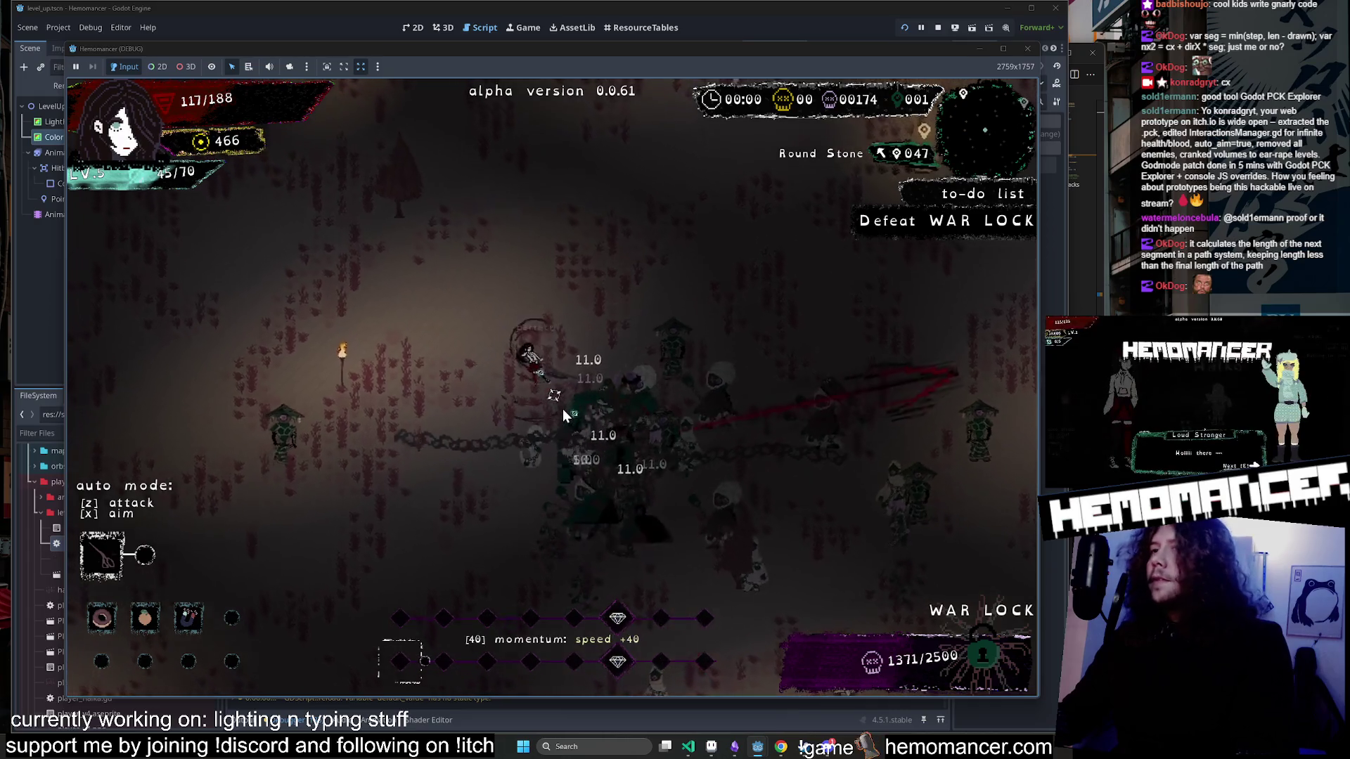
{"action": "key", "text": "Up"}
{"action": "key", "text": "Right"}
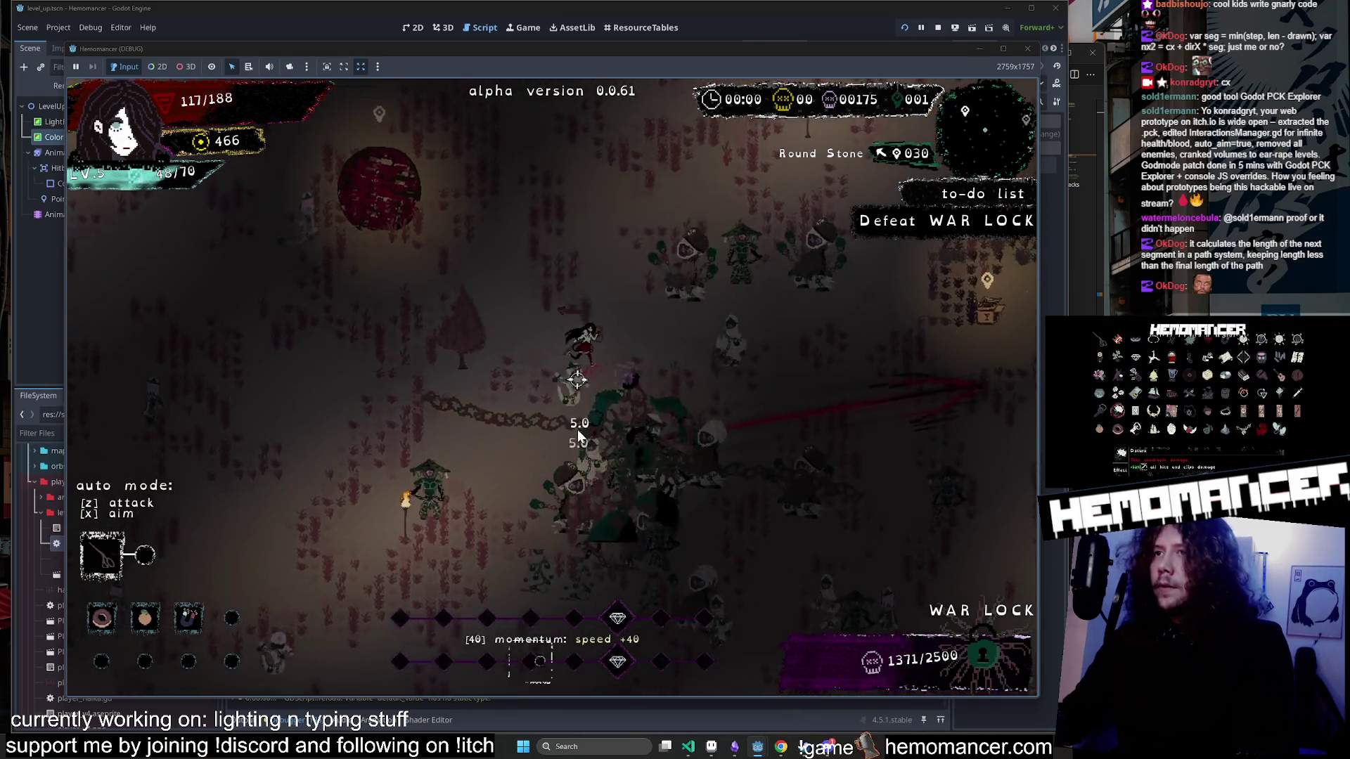
{"action": "key", "text": "Left"}
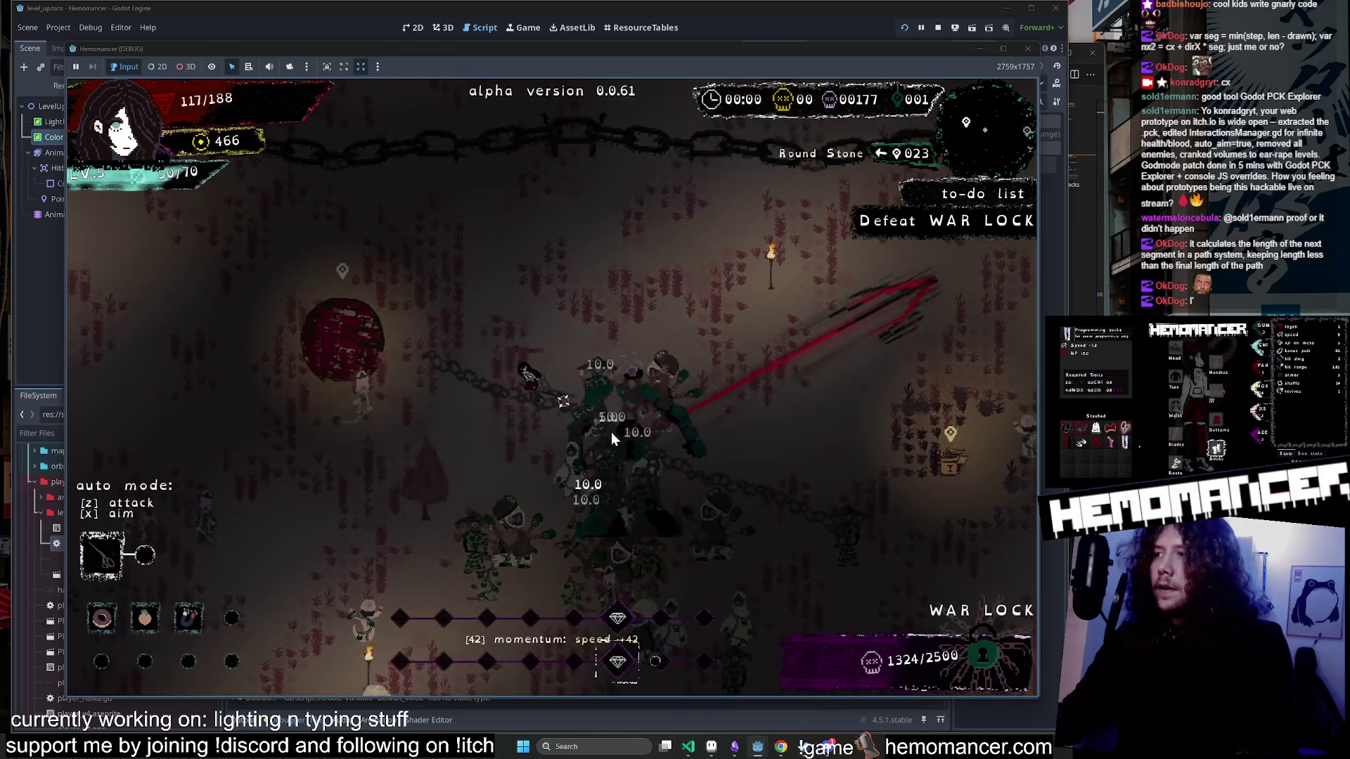
{"action": "key", "text": "Down"}
{"action": "key", "text": "Left"}
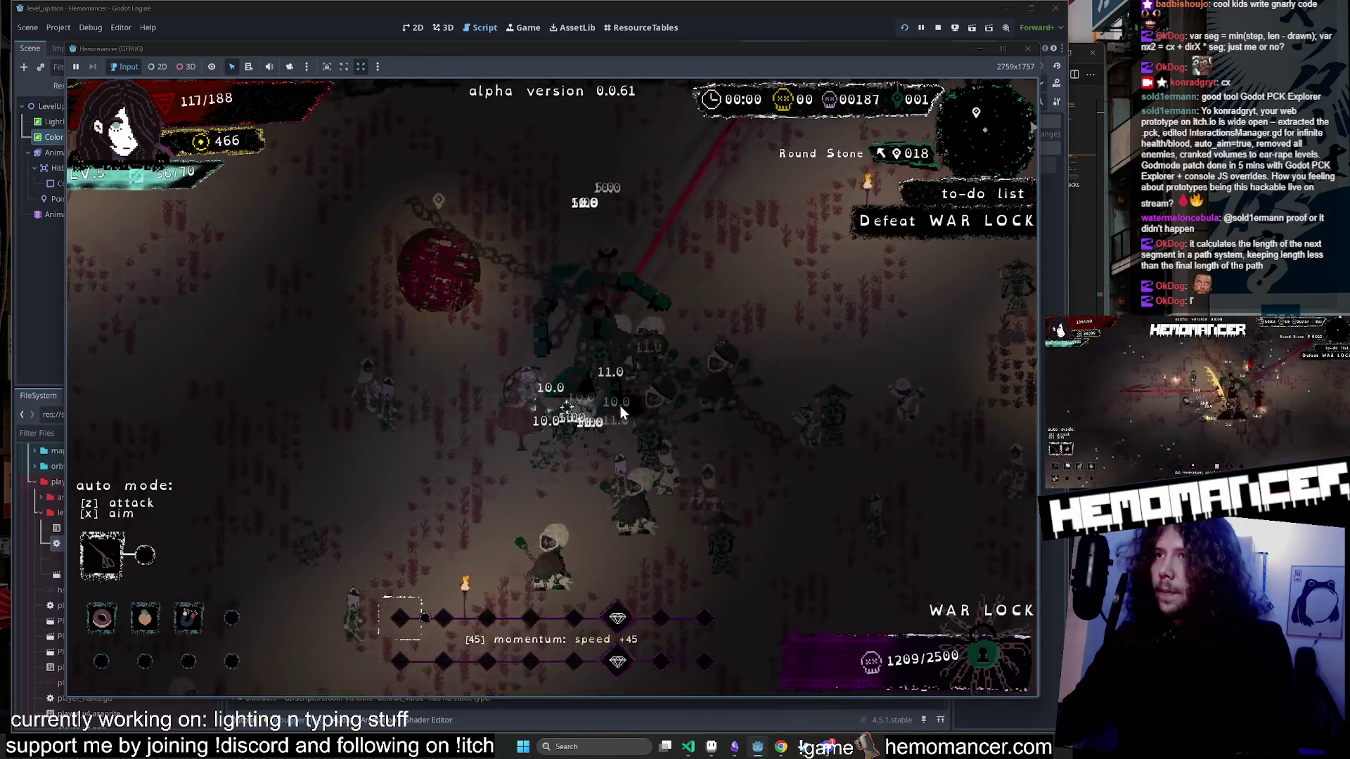
{"action": "key", "text": "Down"}
{"action": "key", "text": "Left"}
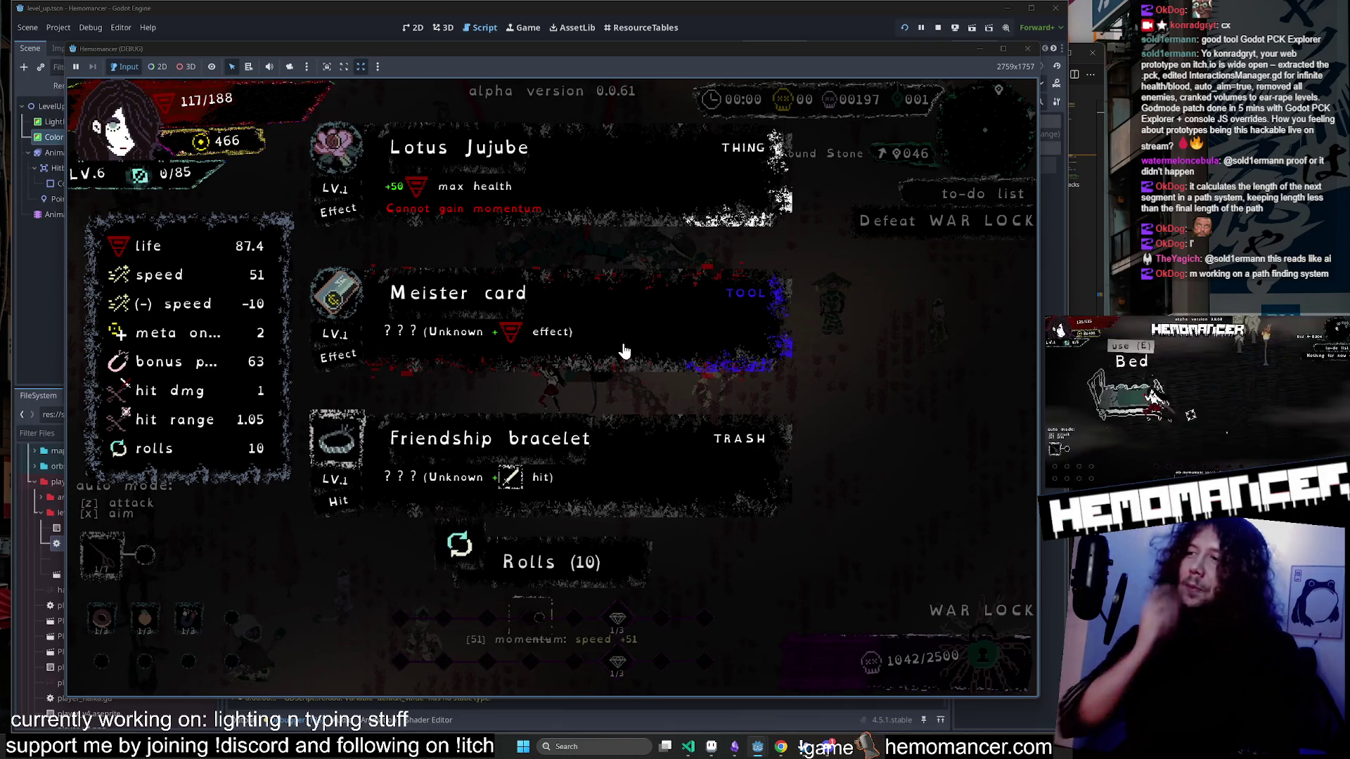
Take the Friendship bracelet, play on to level 7, and pick another reward card.
{"action": "left_click", "coordinate": [632, 454]}
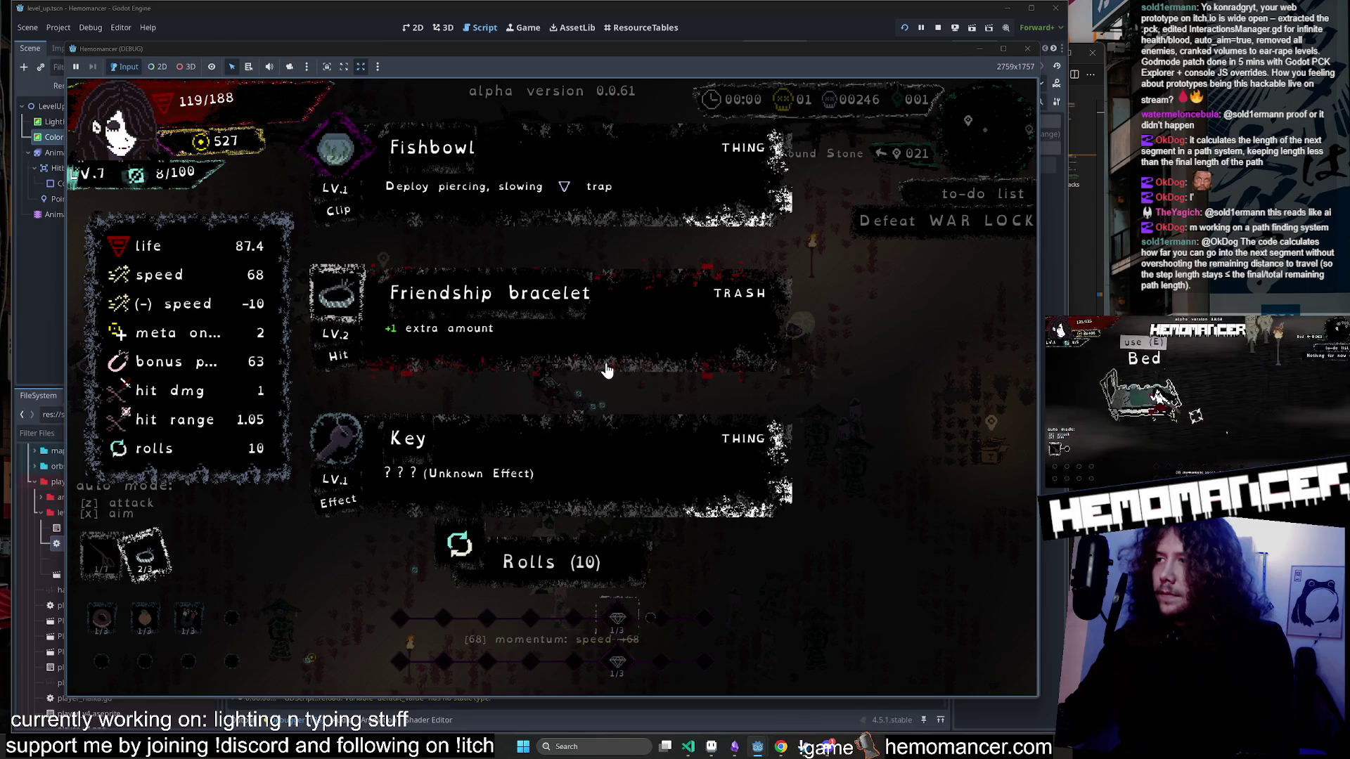
{"action": "left_click", "coordinate": [490, 181]}
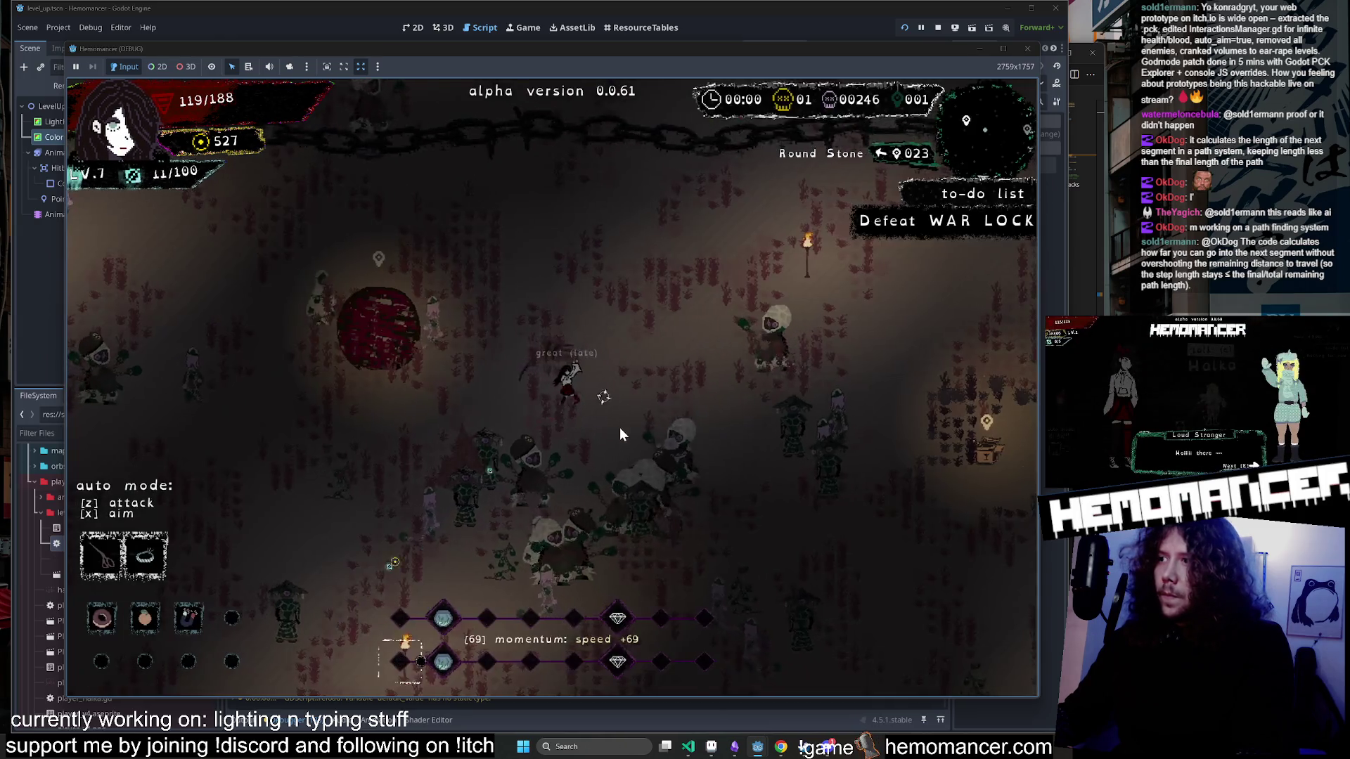
Walk to the Round Stone and choose its option raising max health to 193.
{"action": "key", "text": "s"}
{"action": "key", "text": "d"}
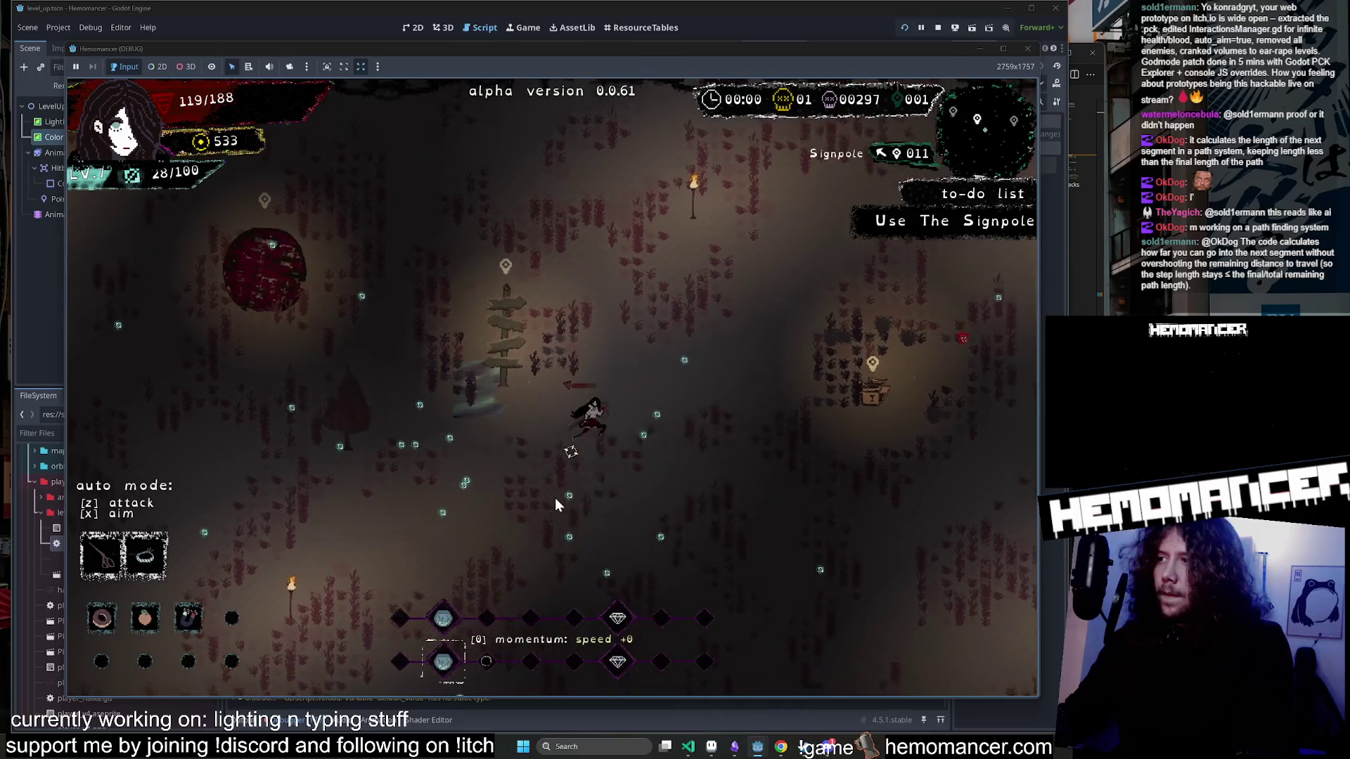
{"action": "key", "text": "a"}
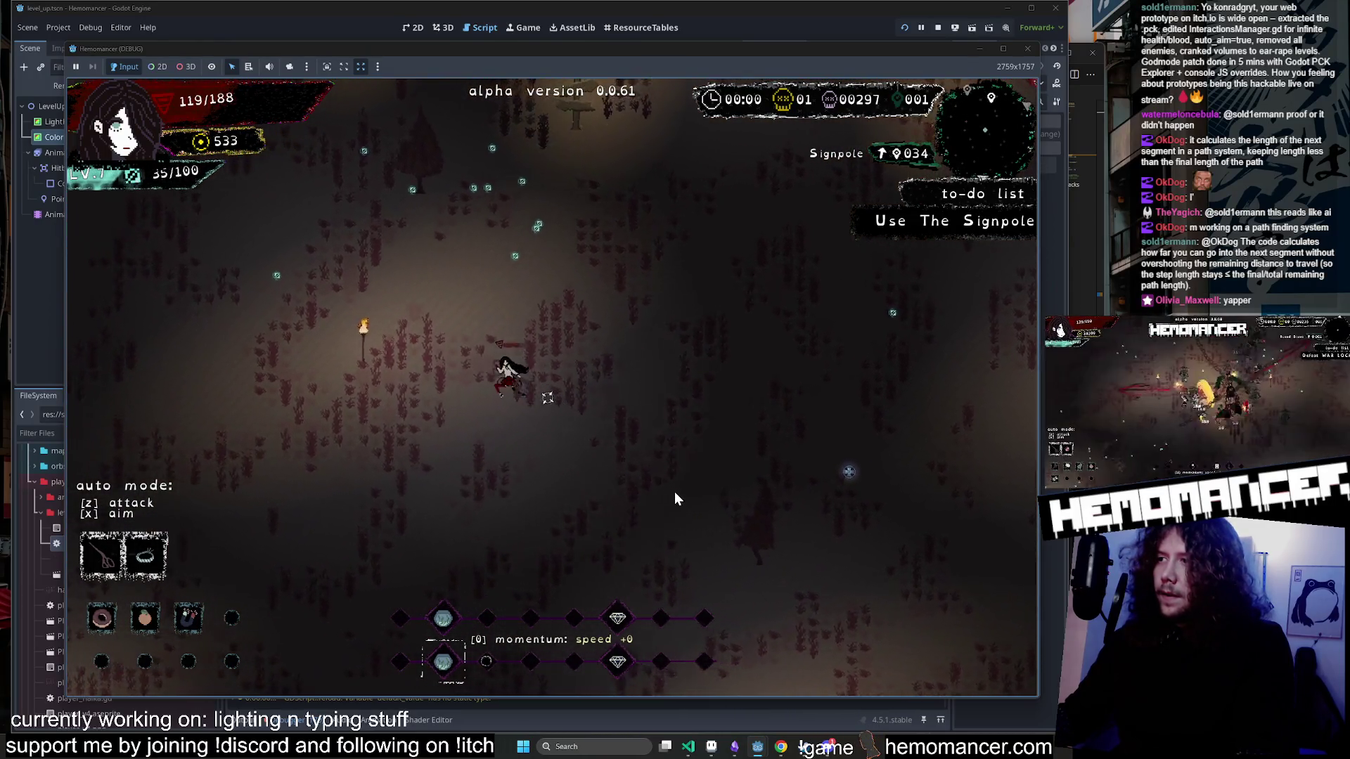
{"action": "key", "text": "w"}
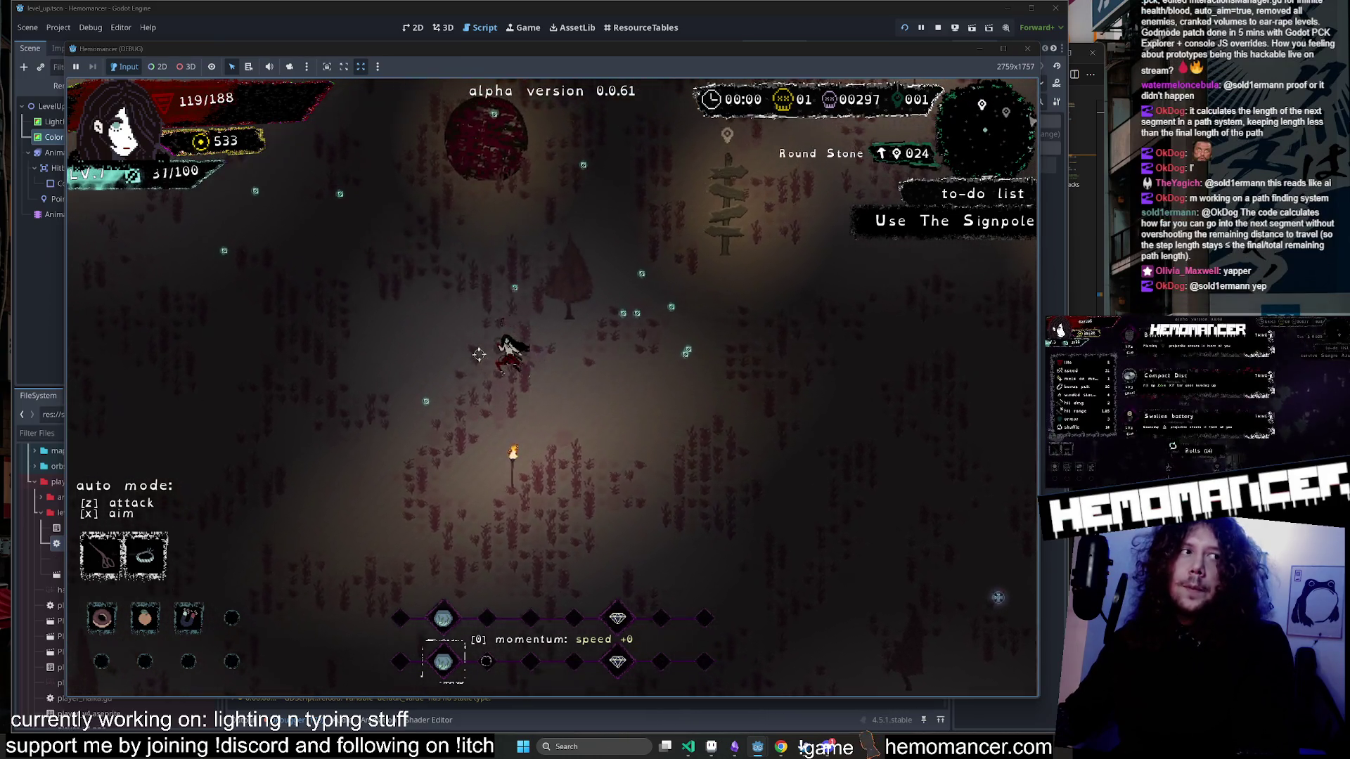
{"action": "key", "text": "w"}
{"action": "key", "text": "d"}
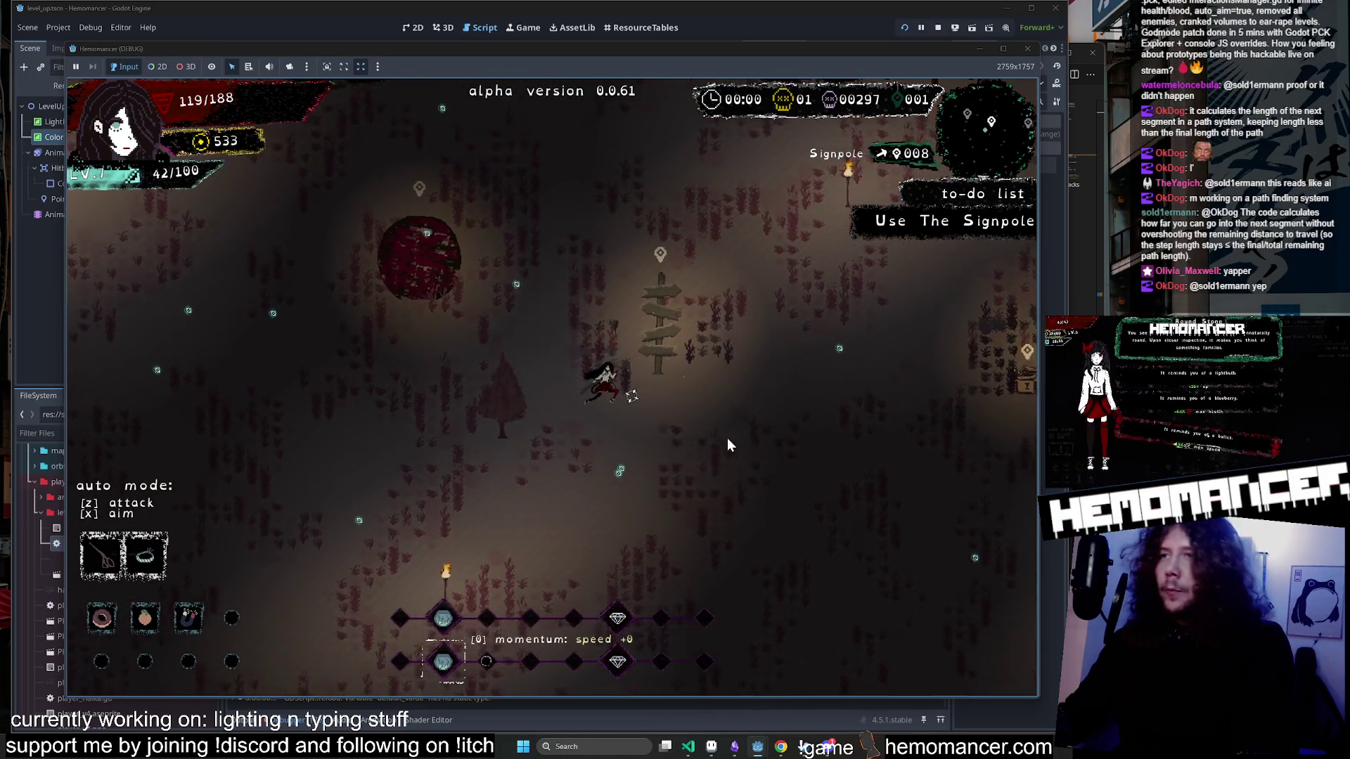
{"action": "key", "text": "w"}
{"action": "key", "text": "a"}
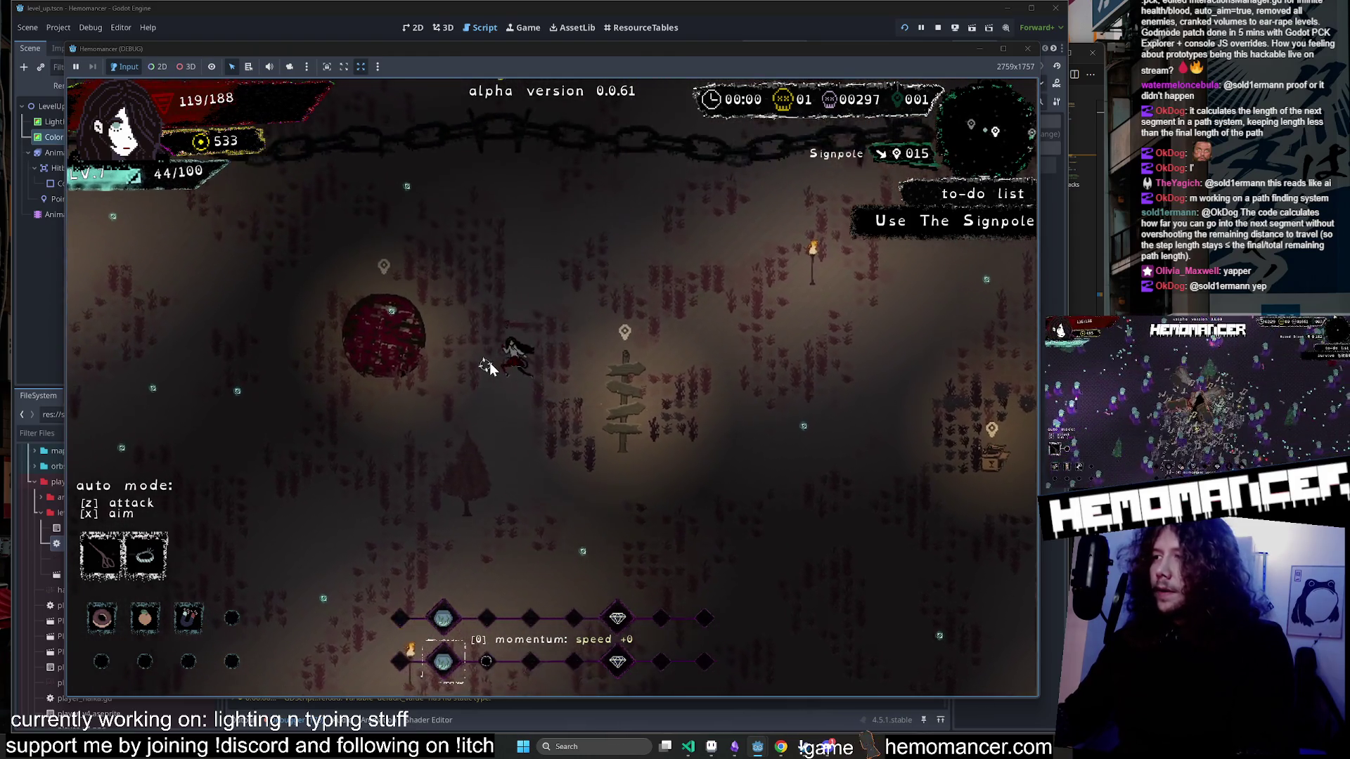
{"action": "key", "text": "w"}
{"action": "key", "text": "a"}
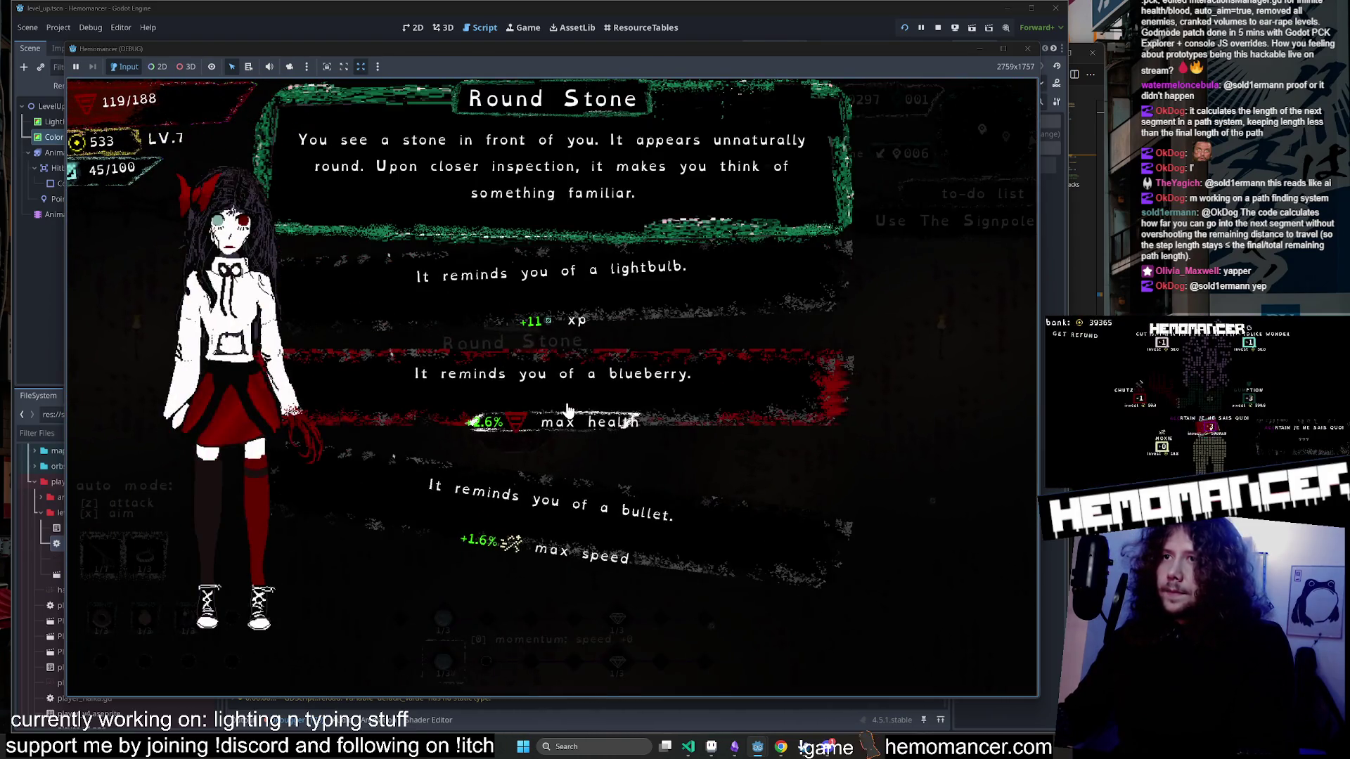
{"action": "left_click", "coordinate": [568, 410]}
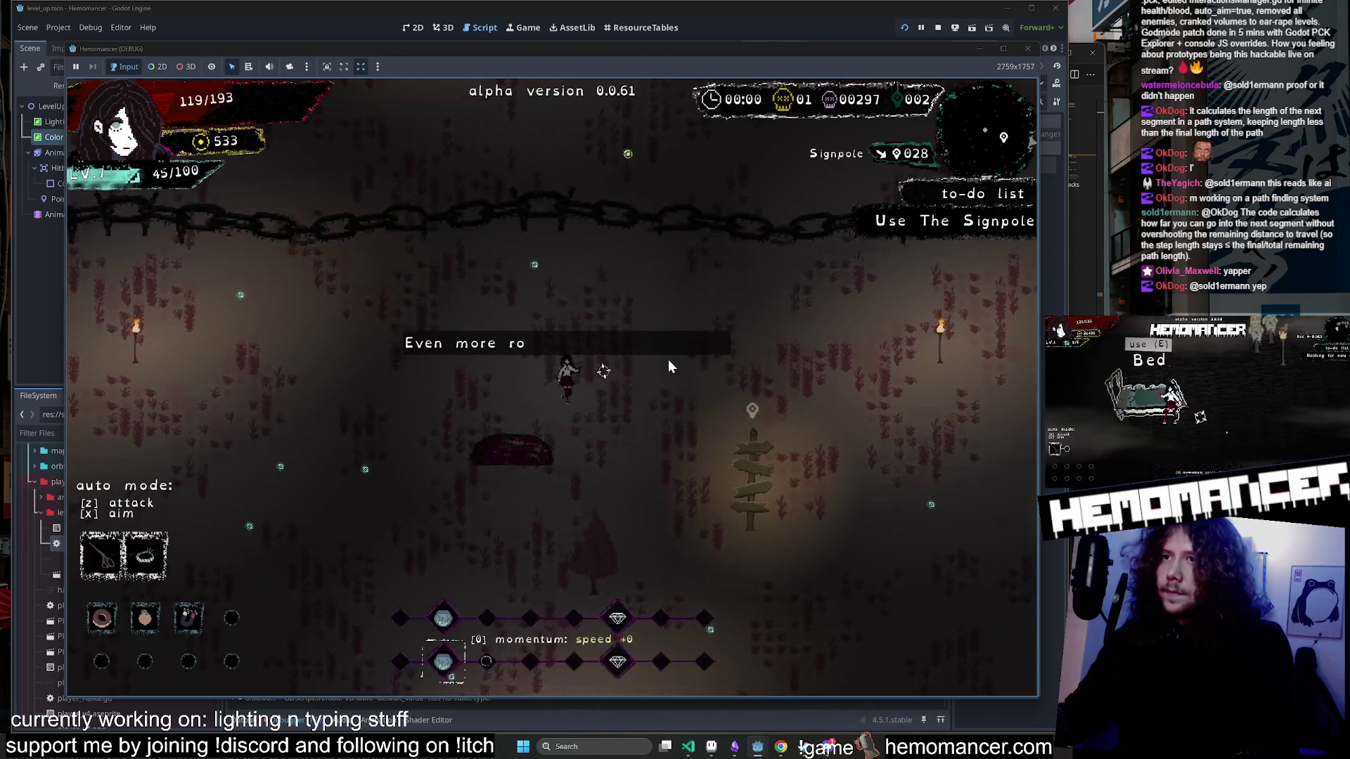
Walk across the field to the box and pick up the Programming socks.
{"action": "key", "text": "w"}
{"action": "key", "text": "d"}
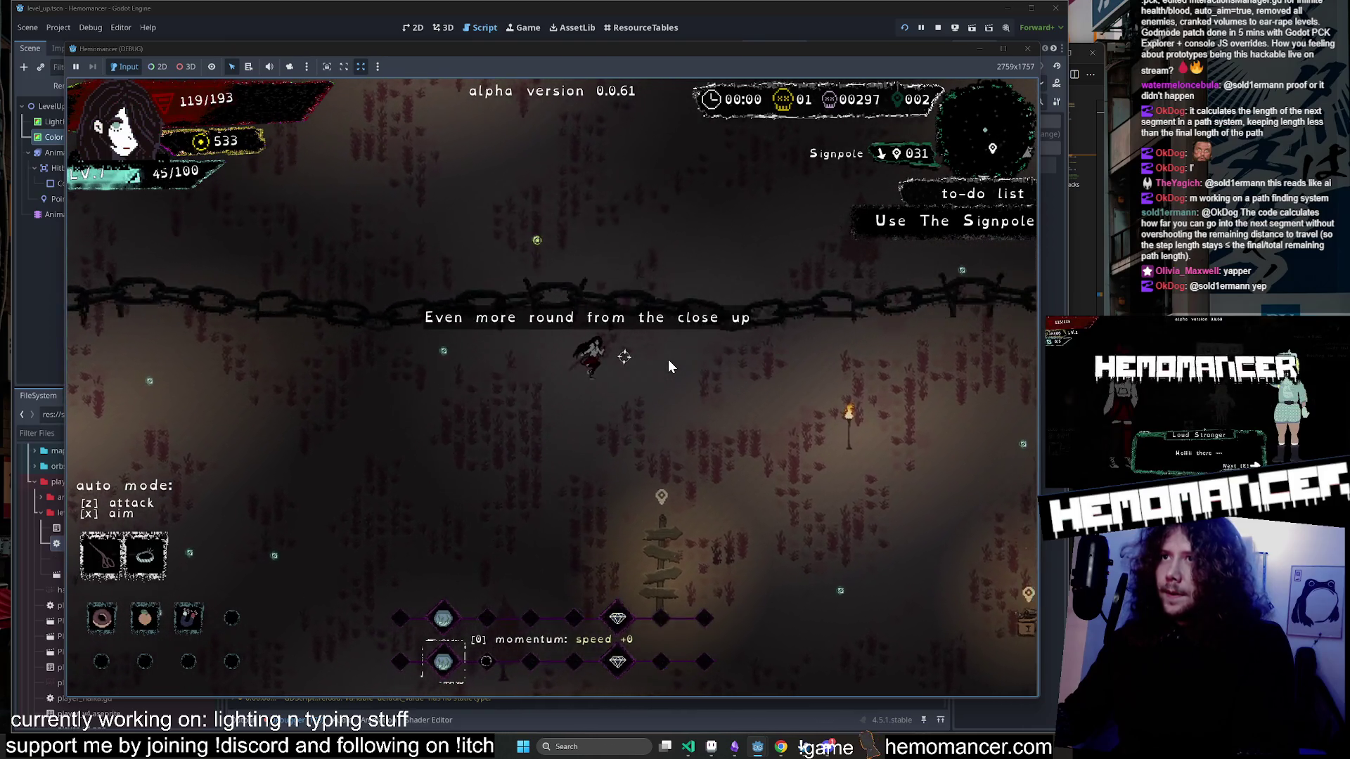
{"action": "key", "text": "w"}
{"action": "key", "text": "d"}
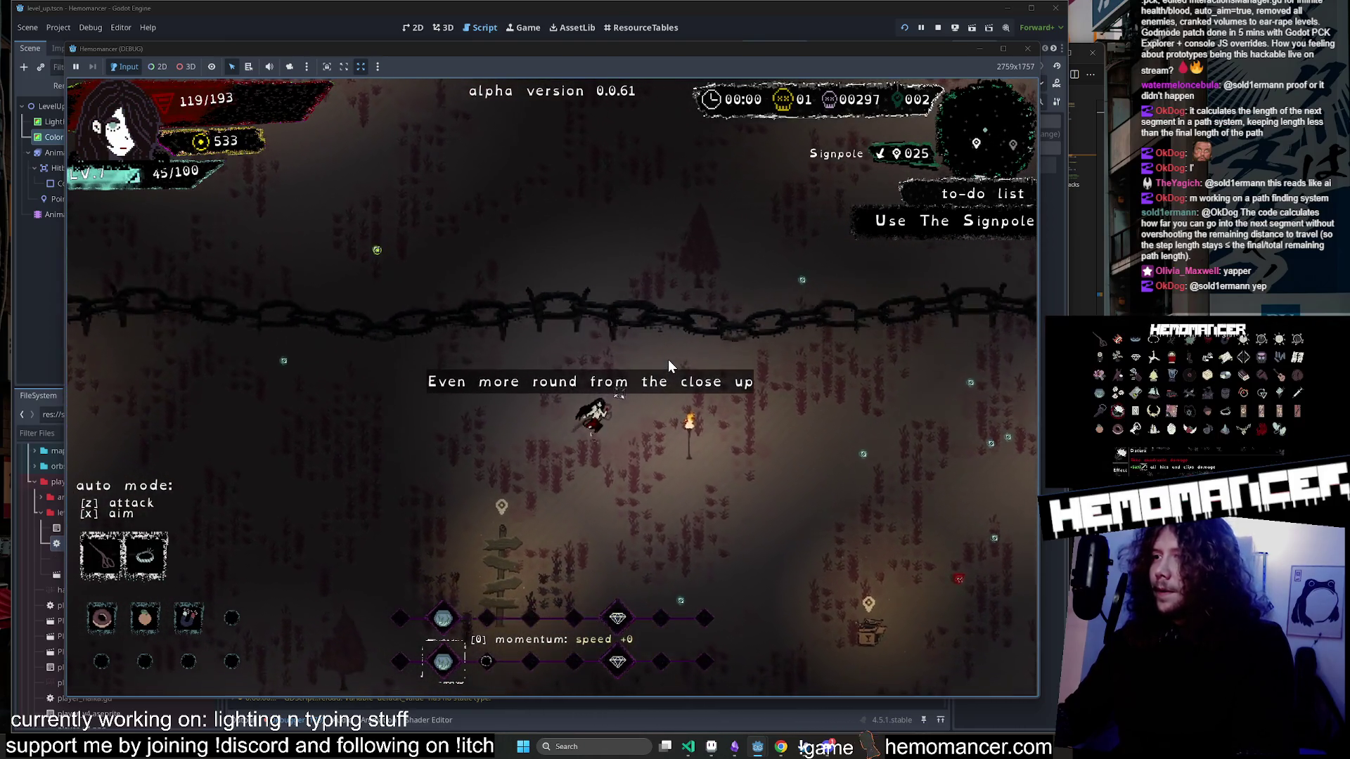
{"action": "key", "text": "s"}
{"action": "key", "text": "d"}
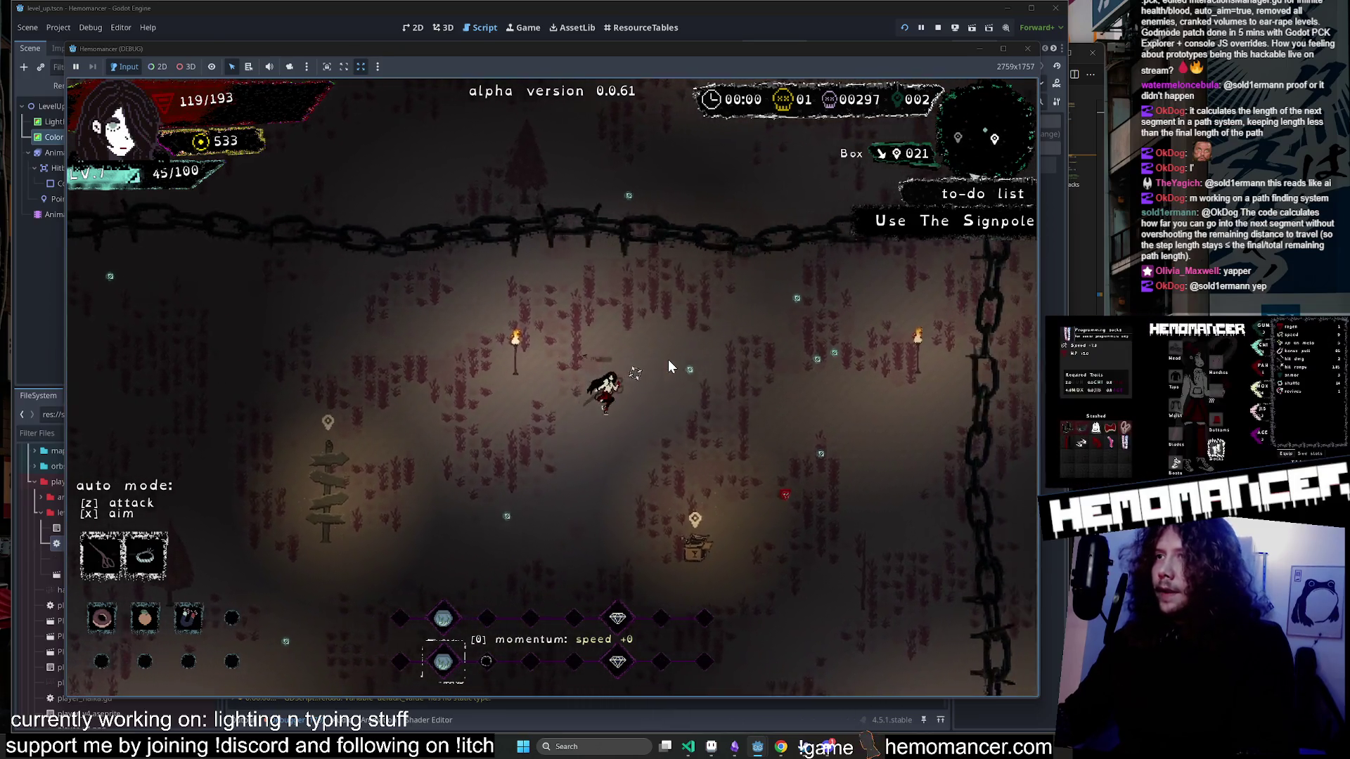
{"action": "key", "text": "w"}
{"action": "key", "text": "d"}
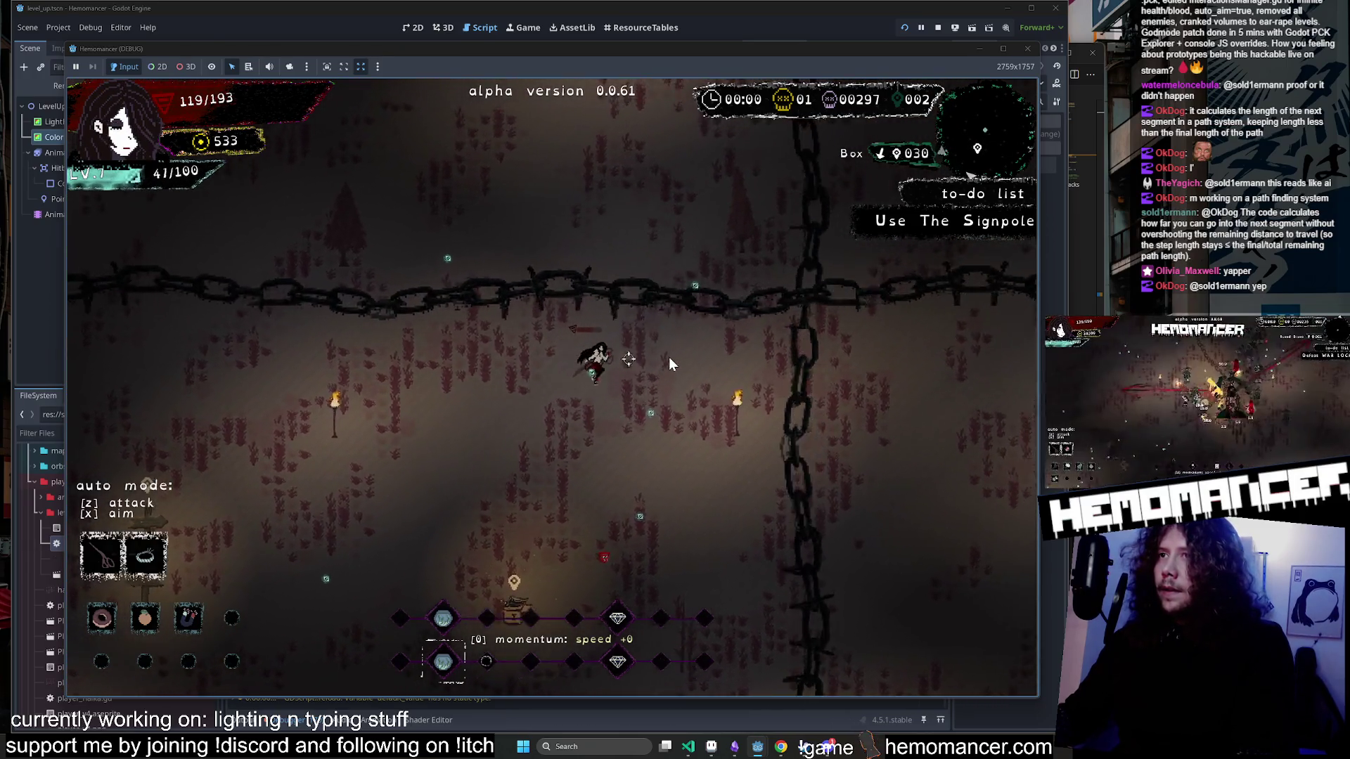
{"action": "key", "text": "s"}
{"action": "key", "text": "a"}
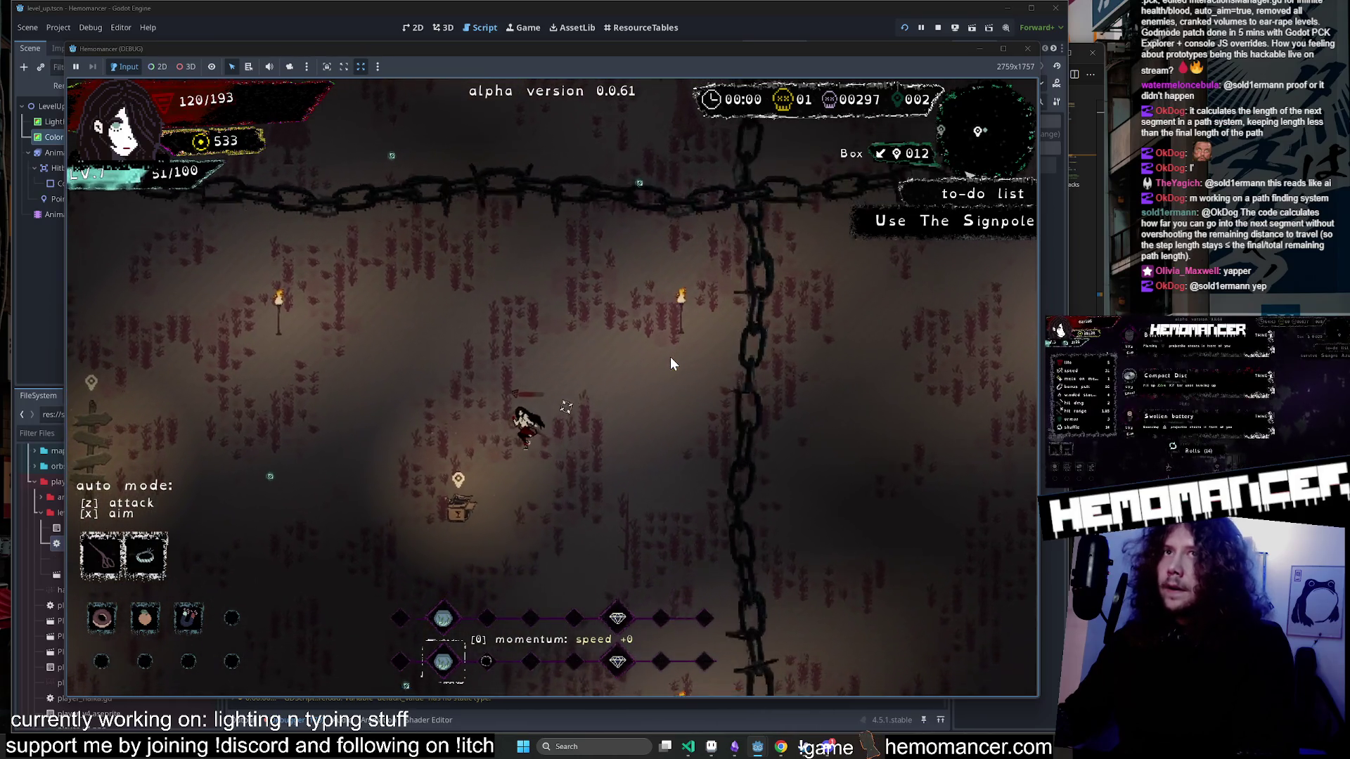
{"action": "key", "text": "s"}
{"action": "key", "text": "a"}
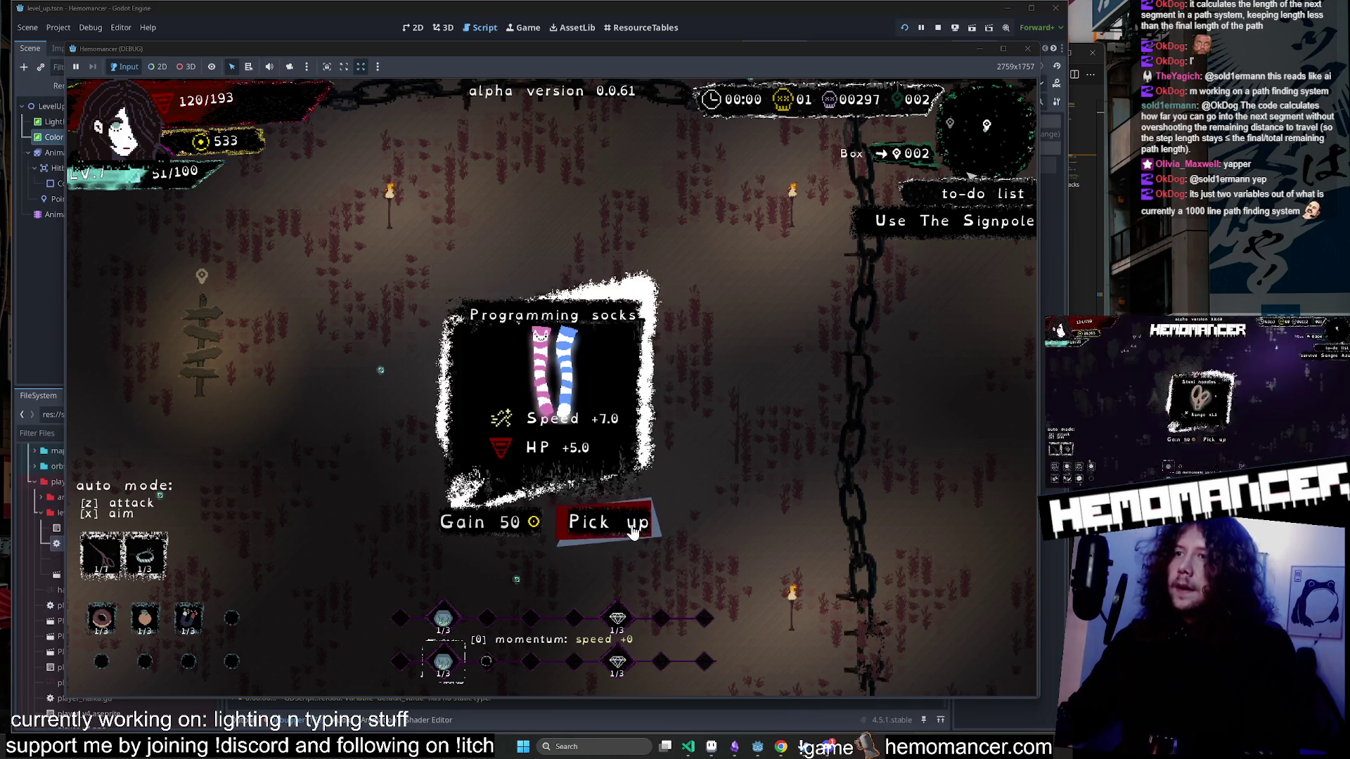
{"action": "left_click", "coordinate": [609, 522]}
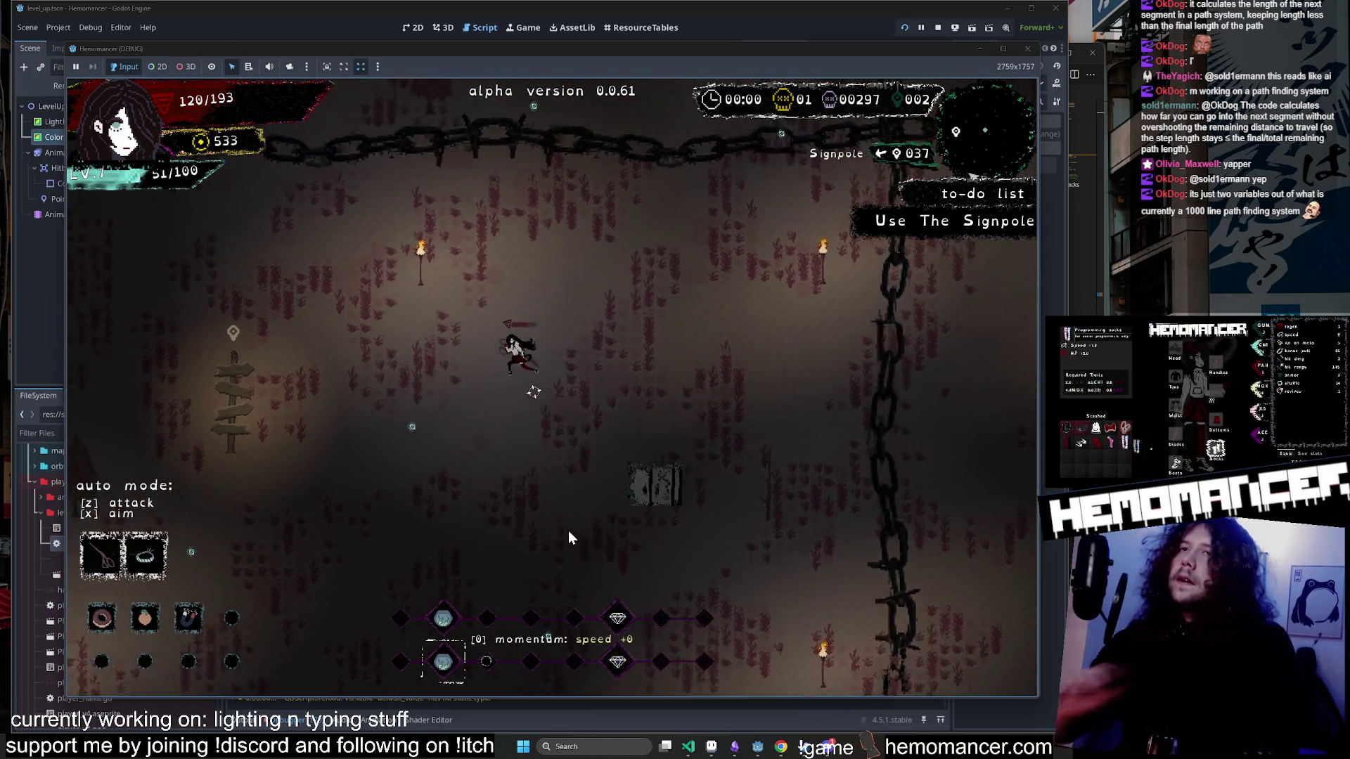
Run to the signpole and travel to the Sangre Azul stage.
{"action": "key", "text": "a"}
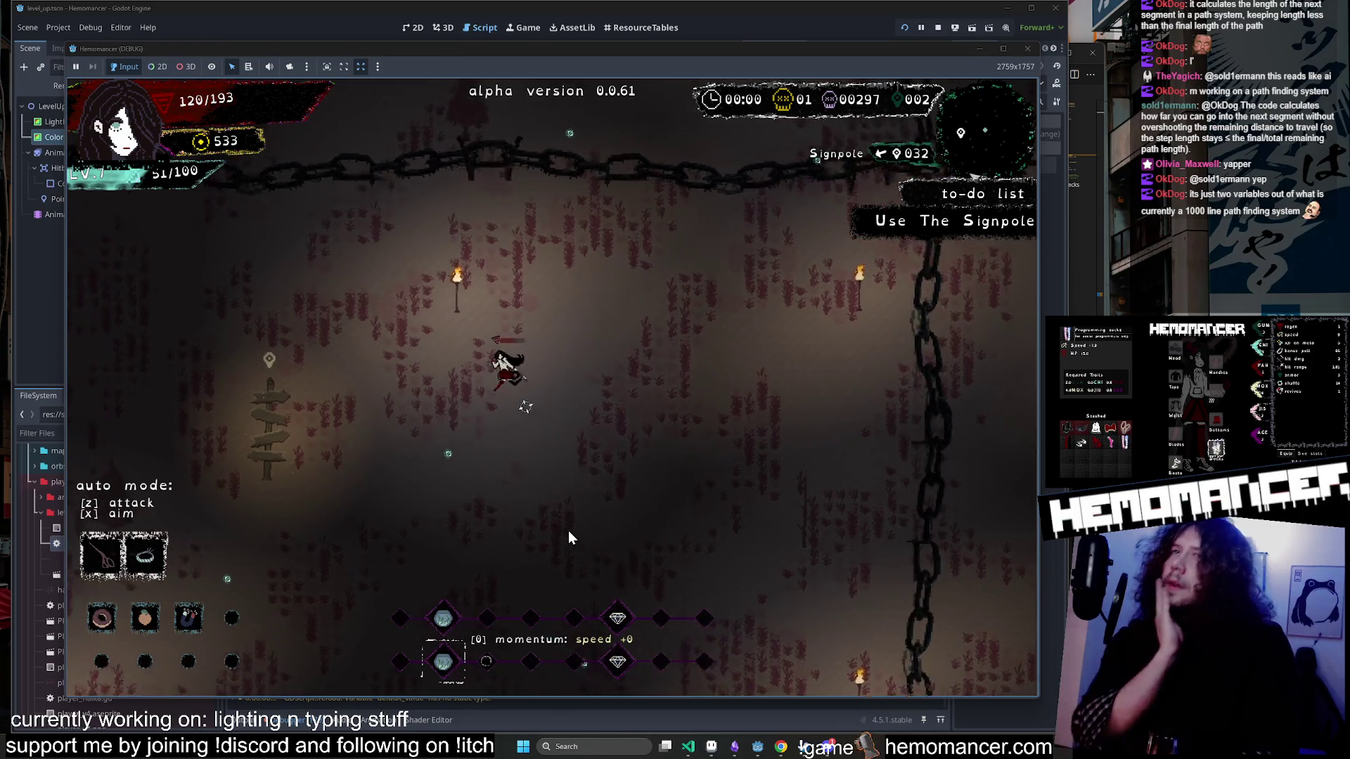
{"action": "key", "text": "a"}
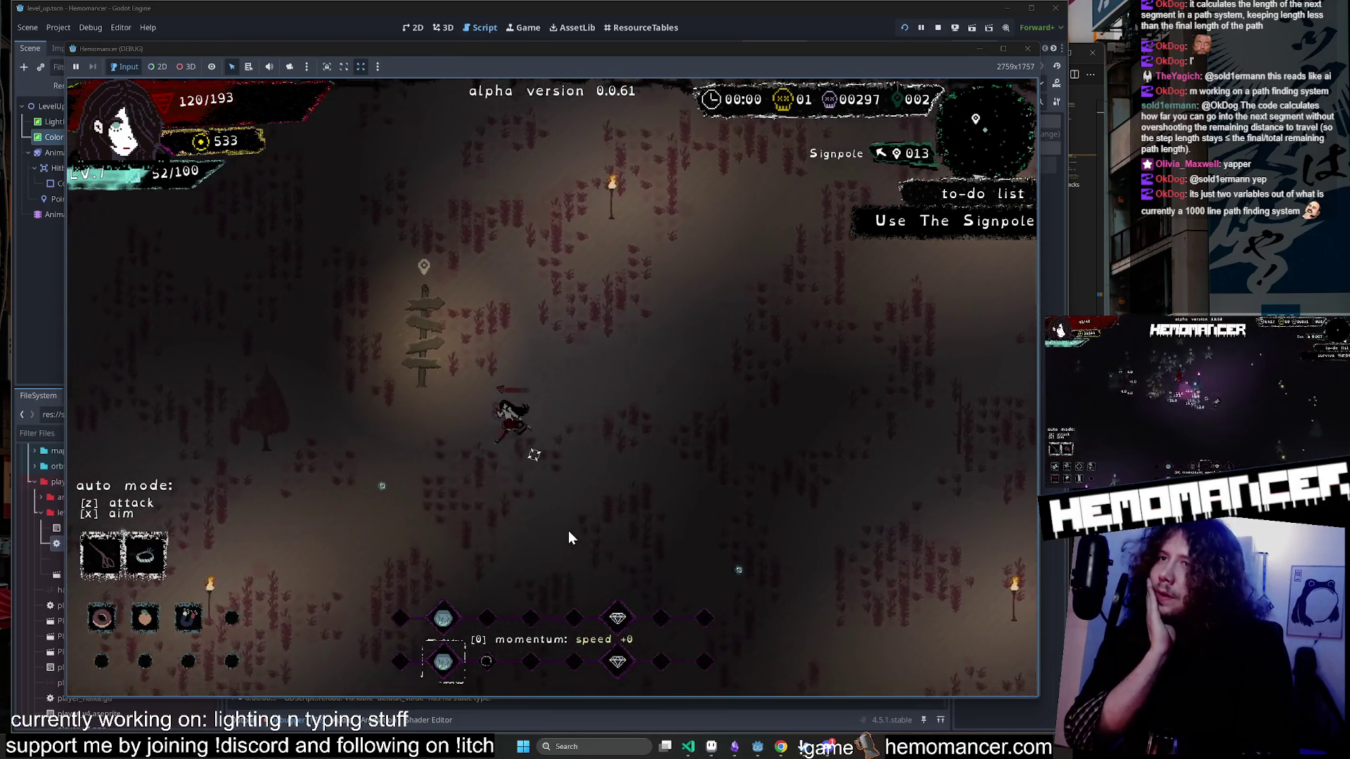
{"action": "key", "text": "e"}
{"action": "key", "text": "w"}
{"action": "key", "text": "e"}
Move around auto-attacking enemies and collecting experience until the level 8 upgrade choices appear.
{"action": "key", "text": "w"}
{"action": "key", "text": "d"}
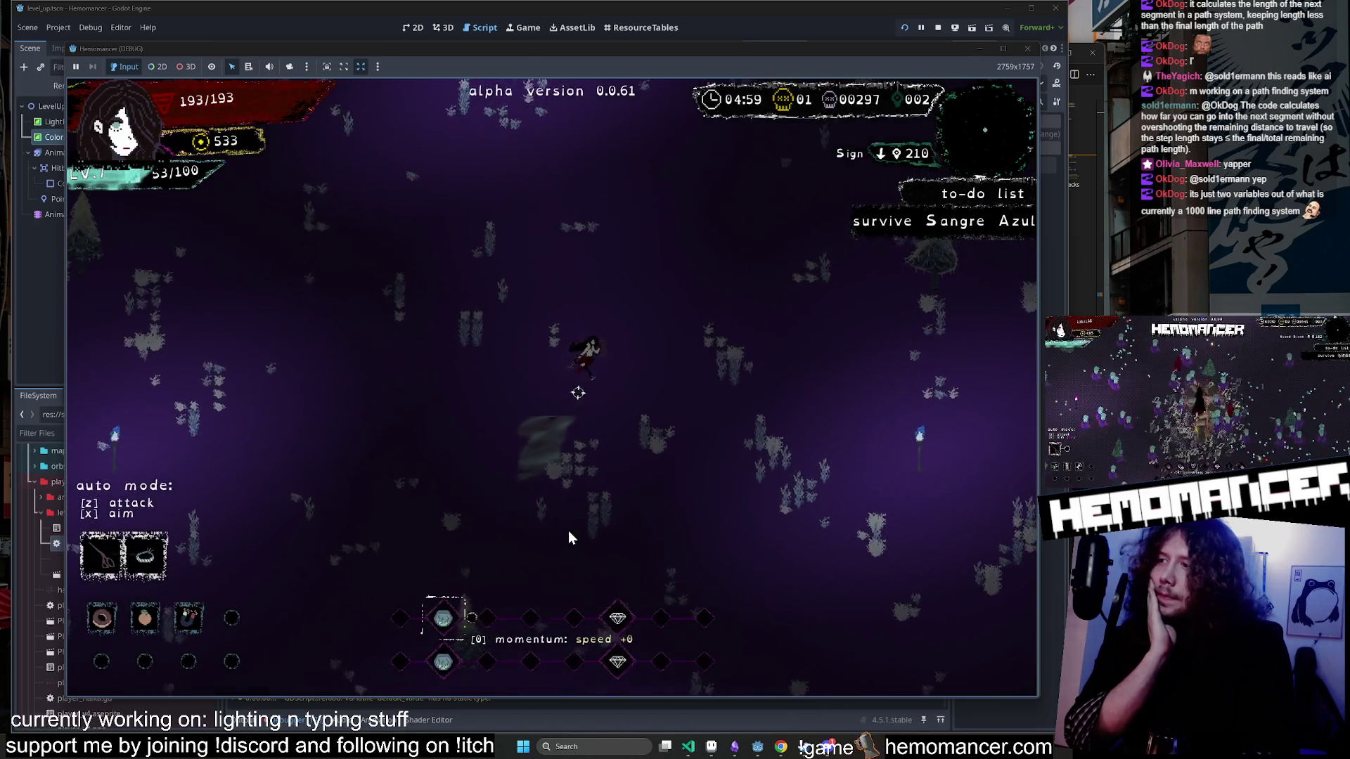
{"action": "key", "text": "w"}
{"action": "key", "text": "d"}
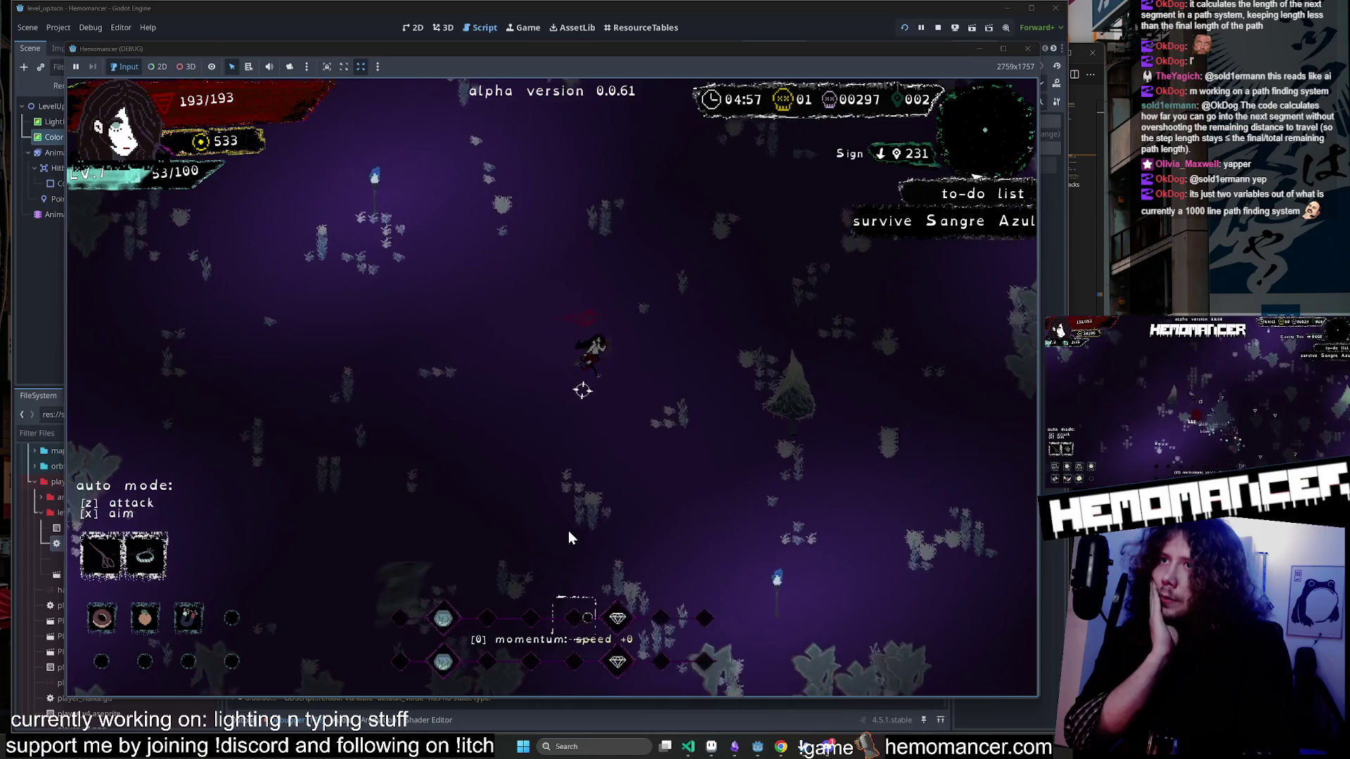
{"action": "key", "text": "w"}
{"action": "key", "text": "d"}
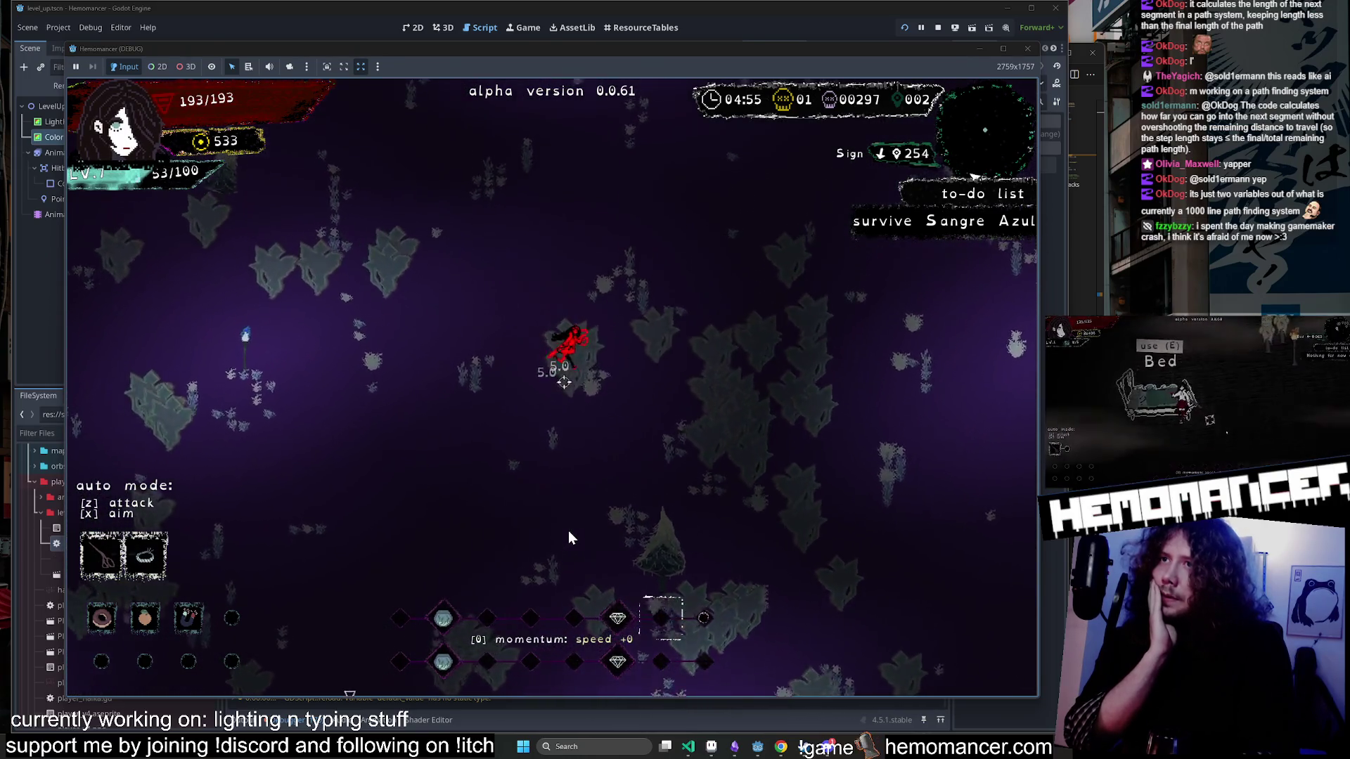
{"action": "key", "text": "w"}
{"action": "key", "text": "a"}
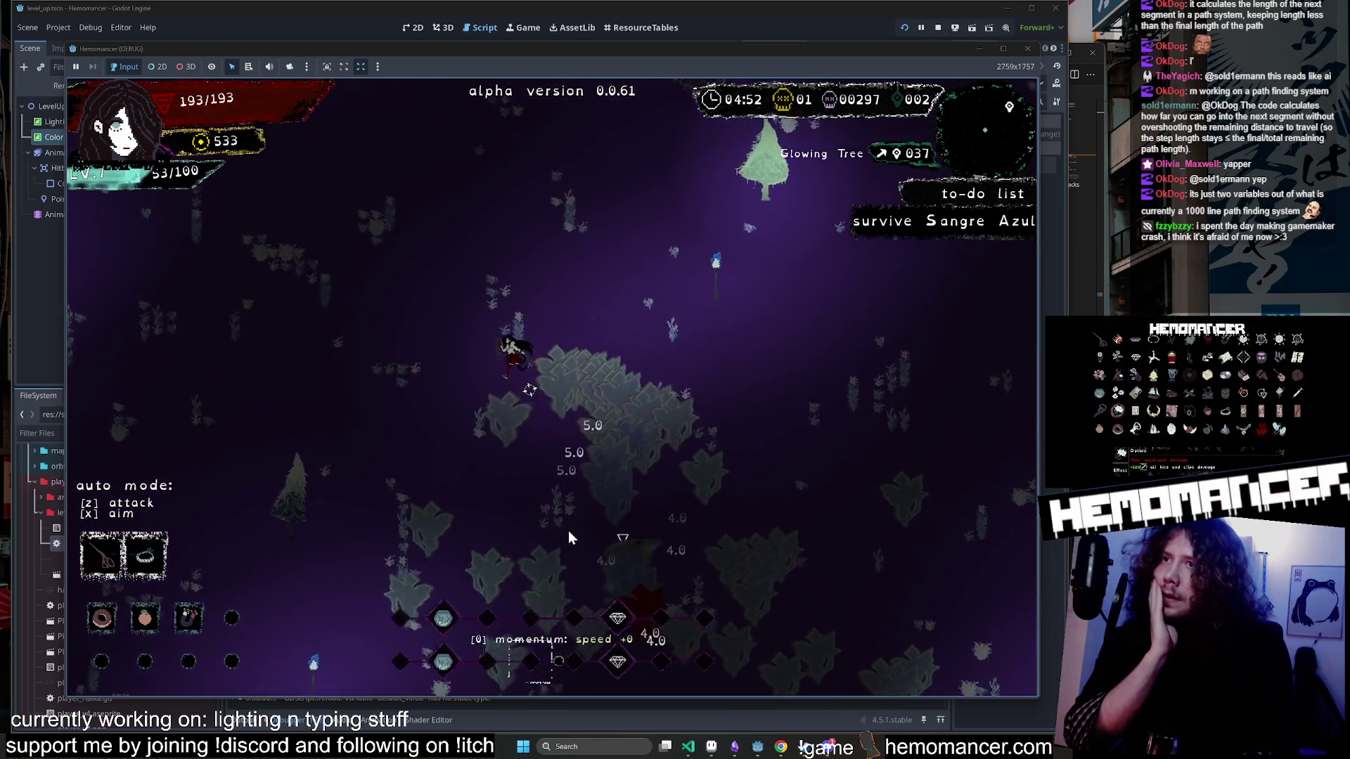
{"action": "key", "text": "w"}
{"action": "key", "text": "a"}
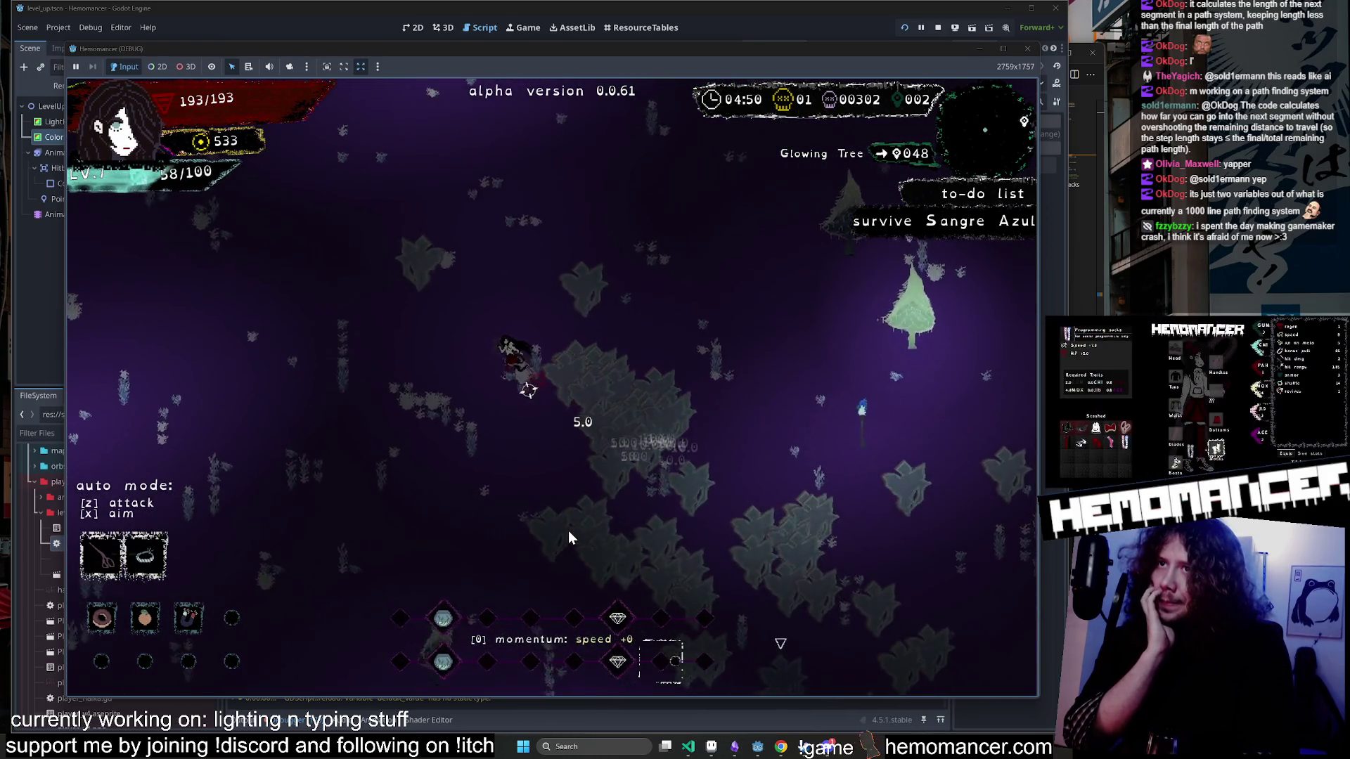
{"action": "key", "text": "w"}
{"action": "key", "text": "a"}
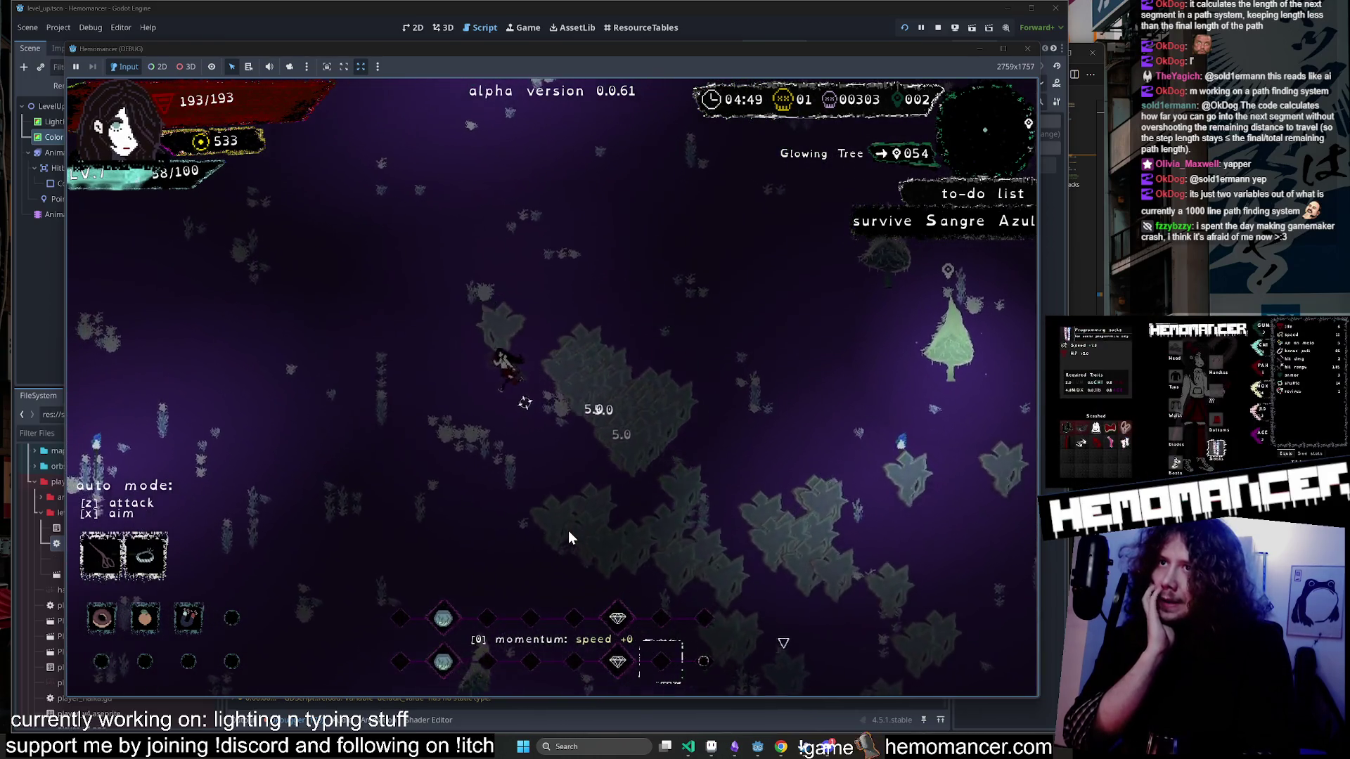
{"action": "key", "text": "w"}
{"action": "key", "text": "a"}
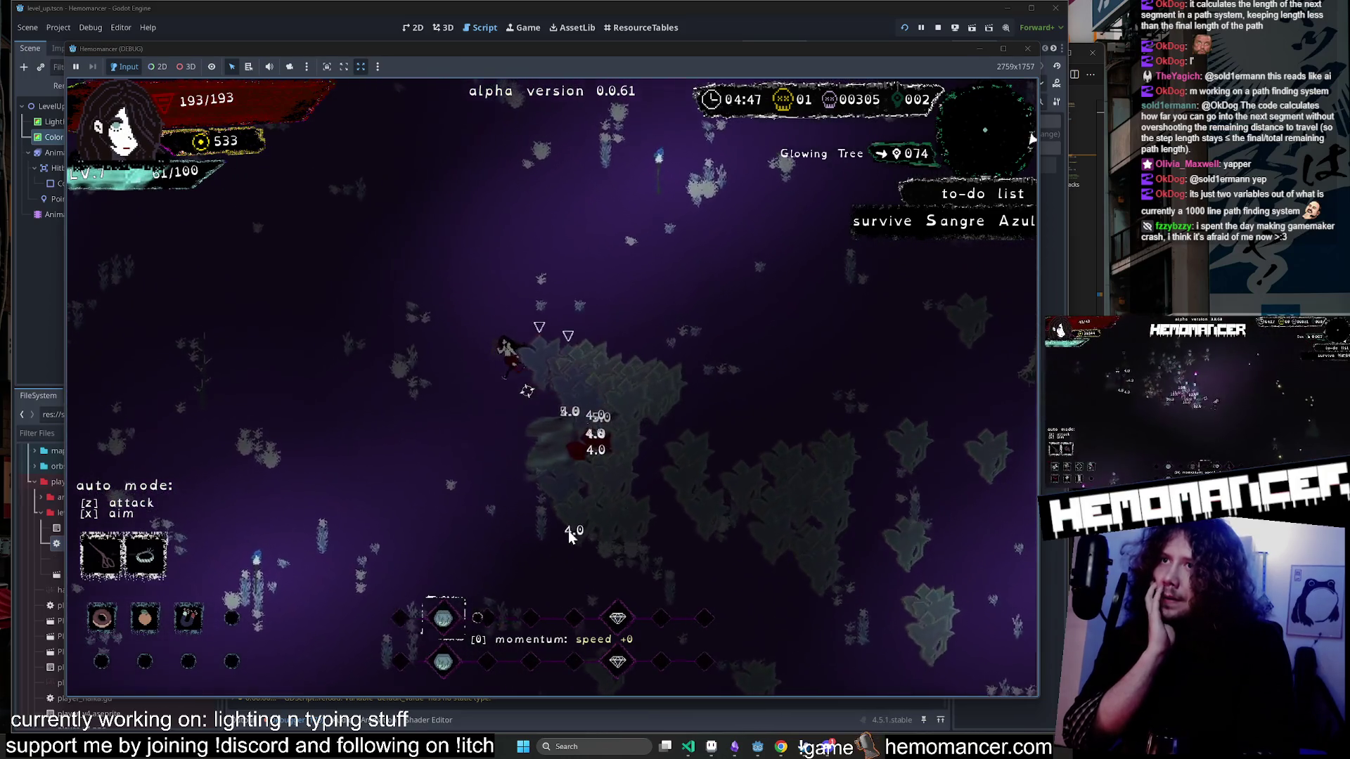
{"action": "key", "text": "w"}
{"action": "key", "text": "a"}
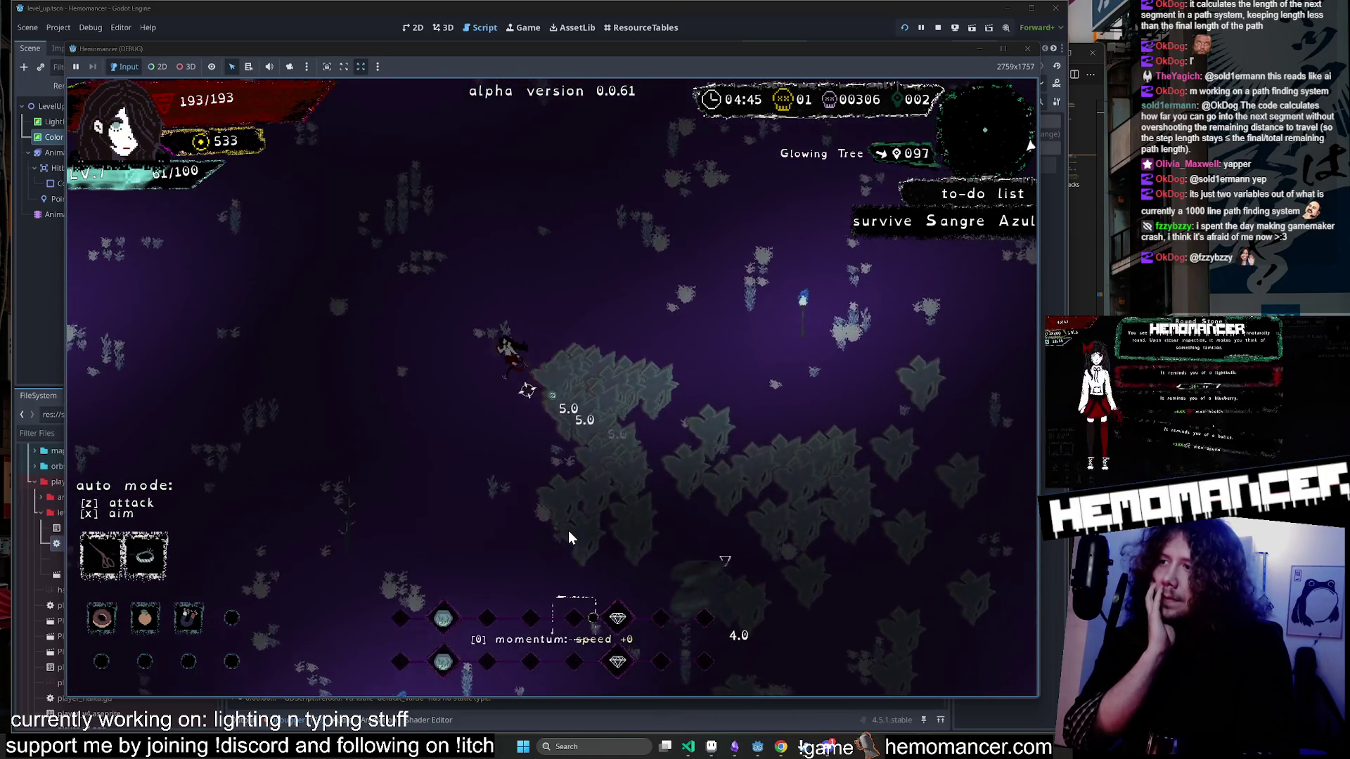
{"action": "key", "text": "w"}
{"action": "key", "text": "a"}
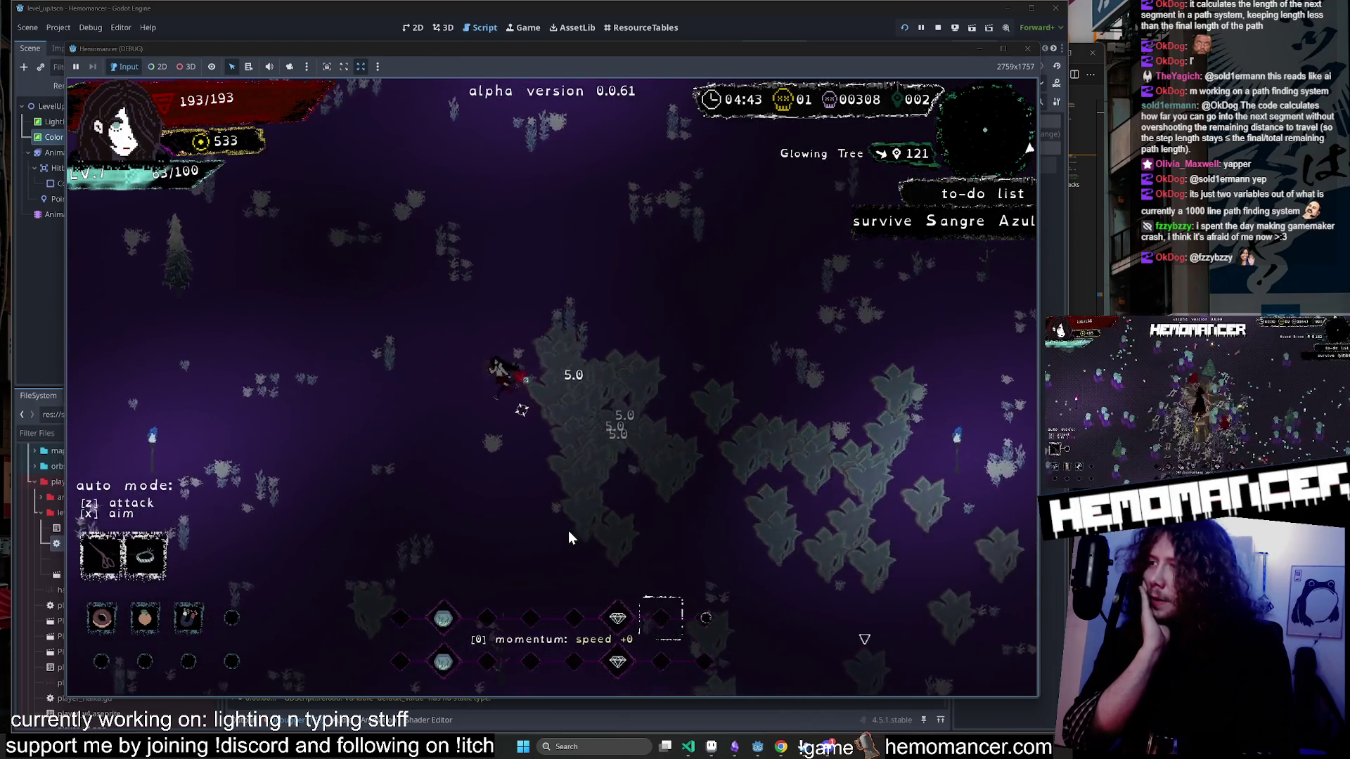
{"action": "key", "text": "a"}
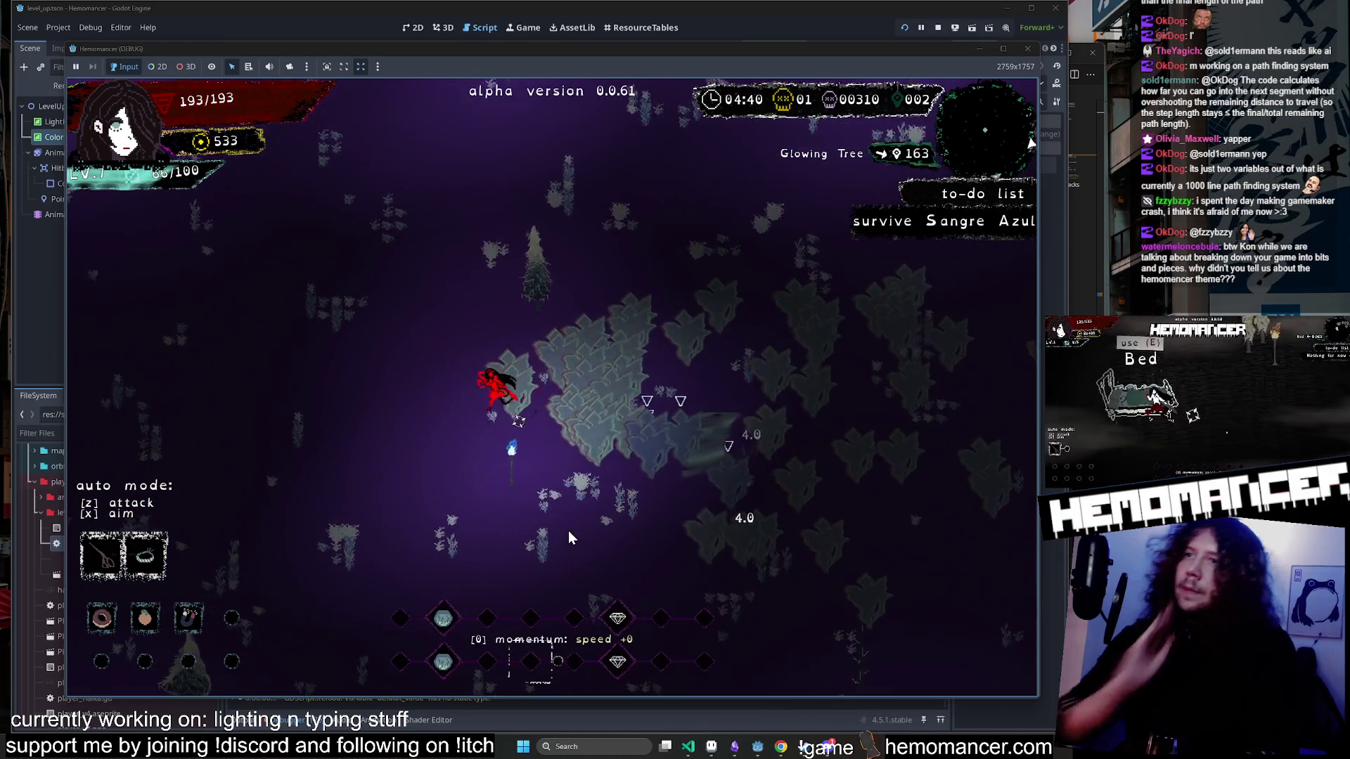
{"action": "key", "text": "w"}
{"action": "key", "text": "a"}
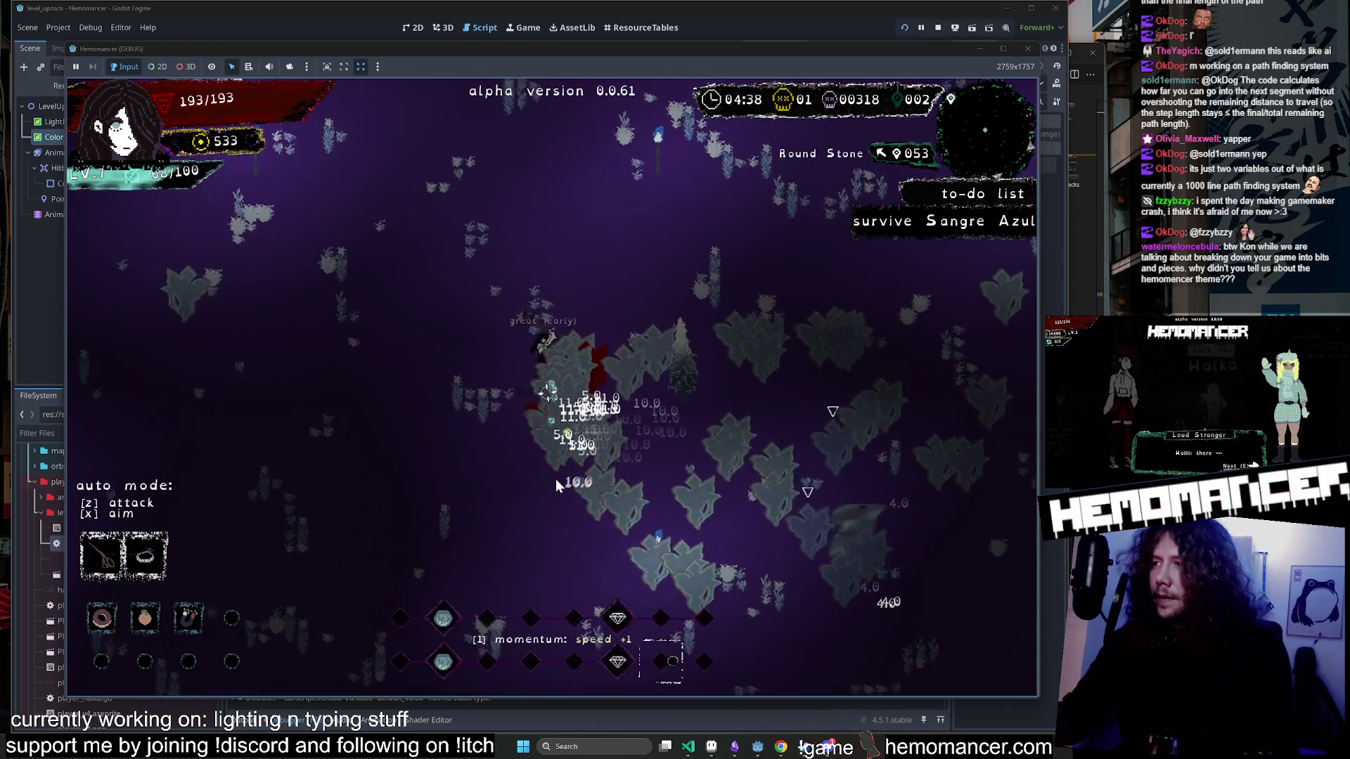
{"action": "key", "text": "w"}
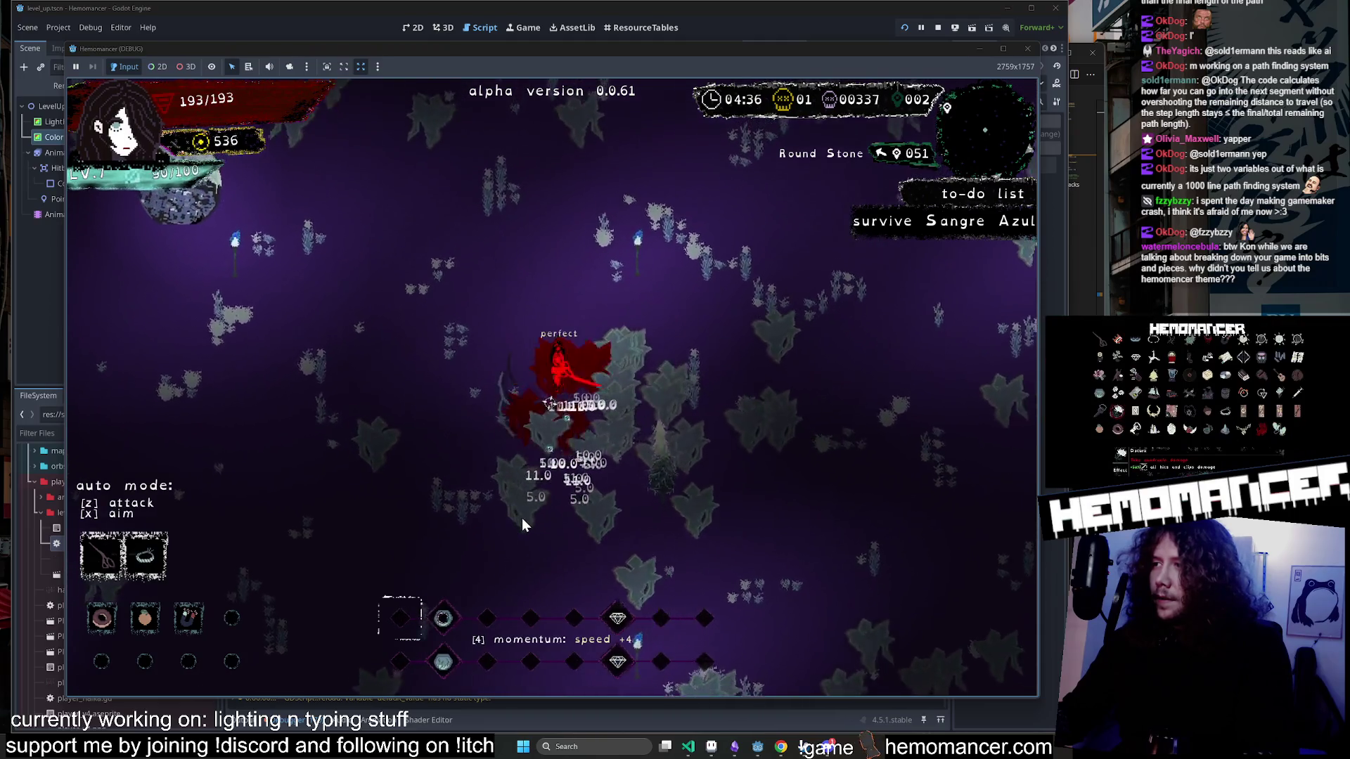
{"action": "key", "text": "w"}
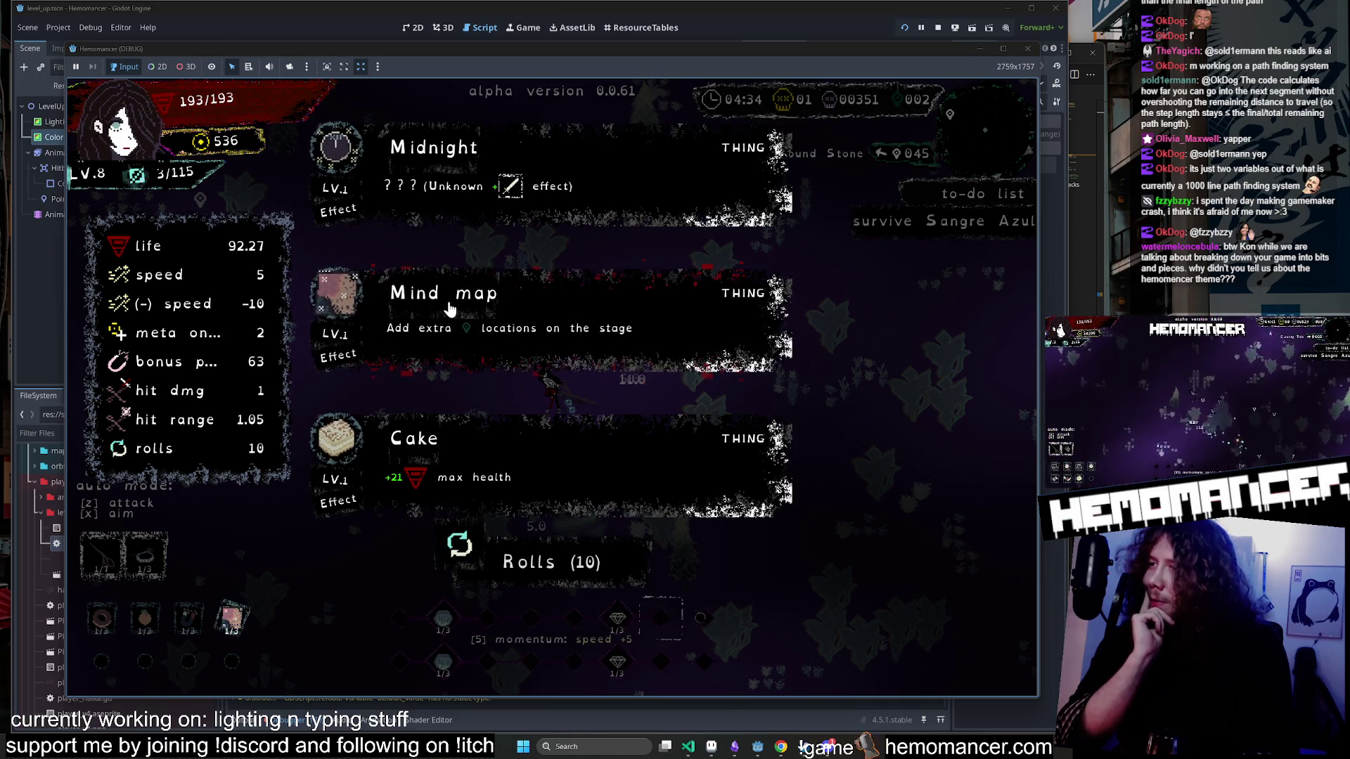
Stop the playtest, collapse the data_classes and resources folders, and expand assets in FileSystem.
{"action": "left_click", "coordinate": [1026, 53]}
{"action": "scroll", "coordinate": [116, 542], "scroll_direction": "up", "scroll_amount": 5}
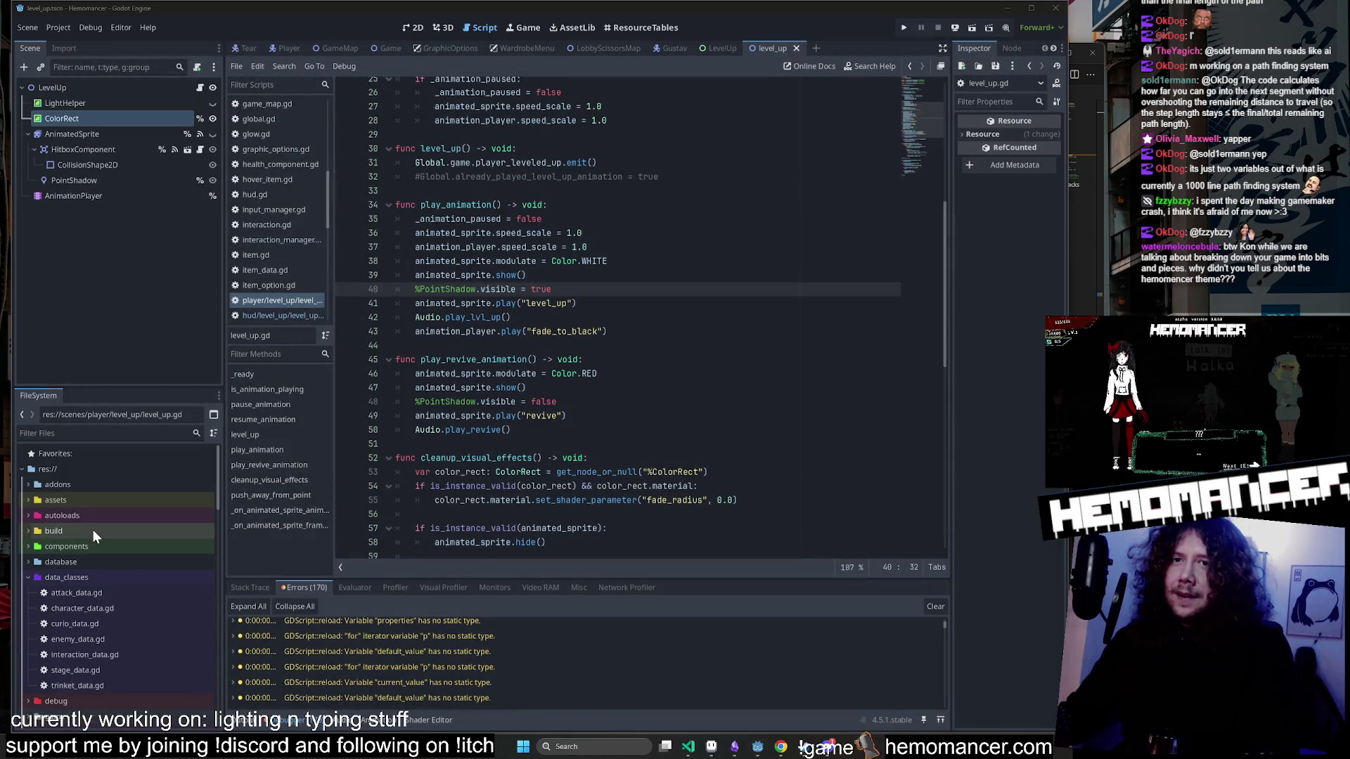
{"action": "double_click", "coordinate": [95, 577]}
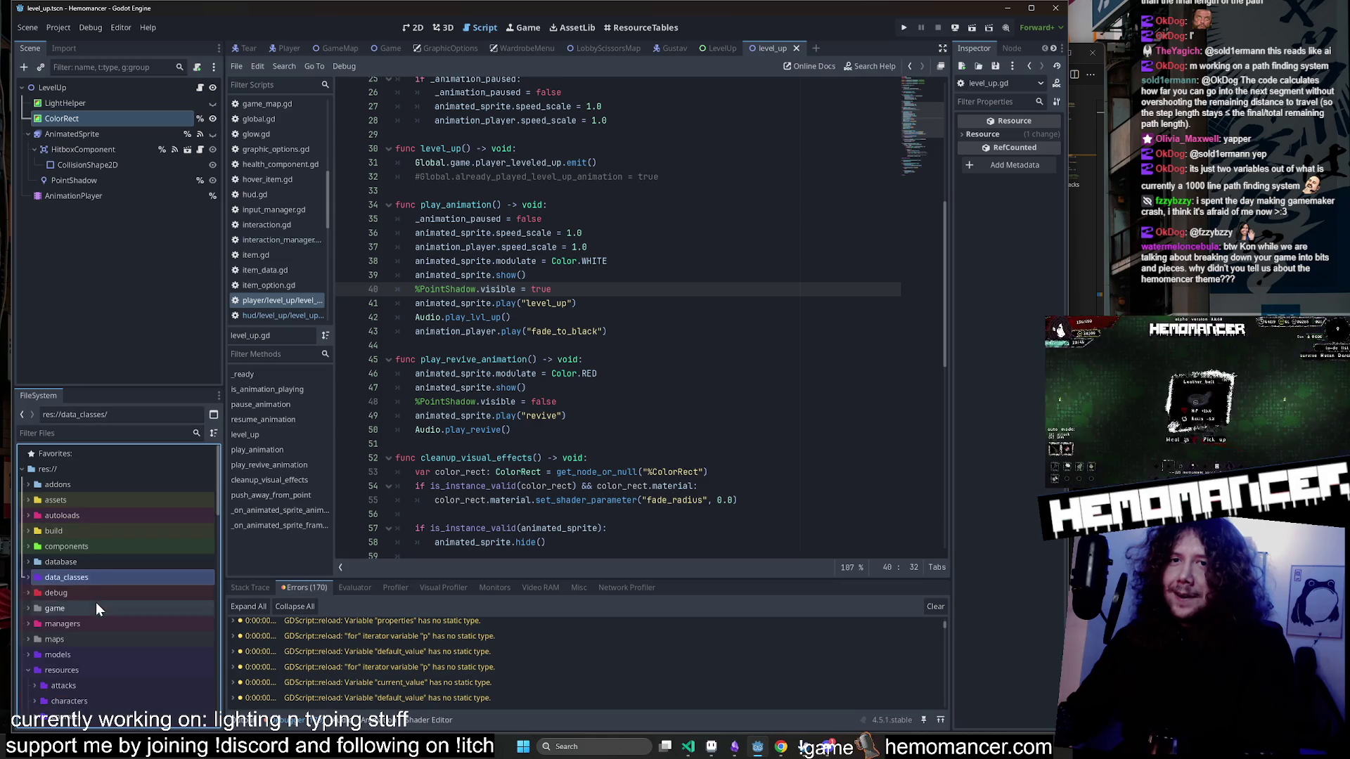
{"action": "double_click", "coordinate": [93, 668]}
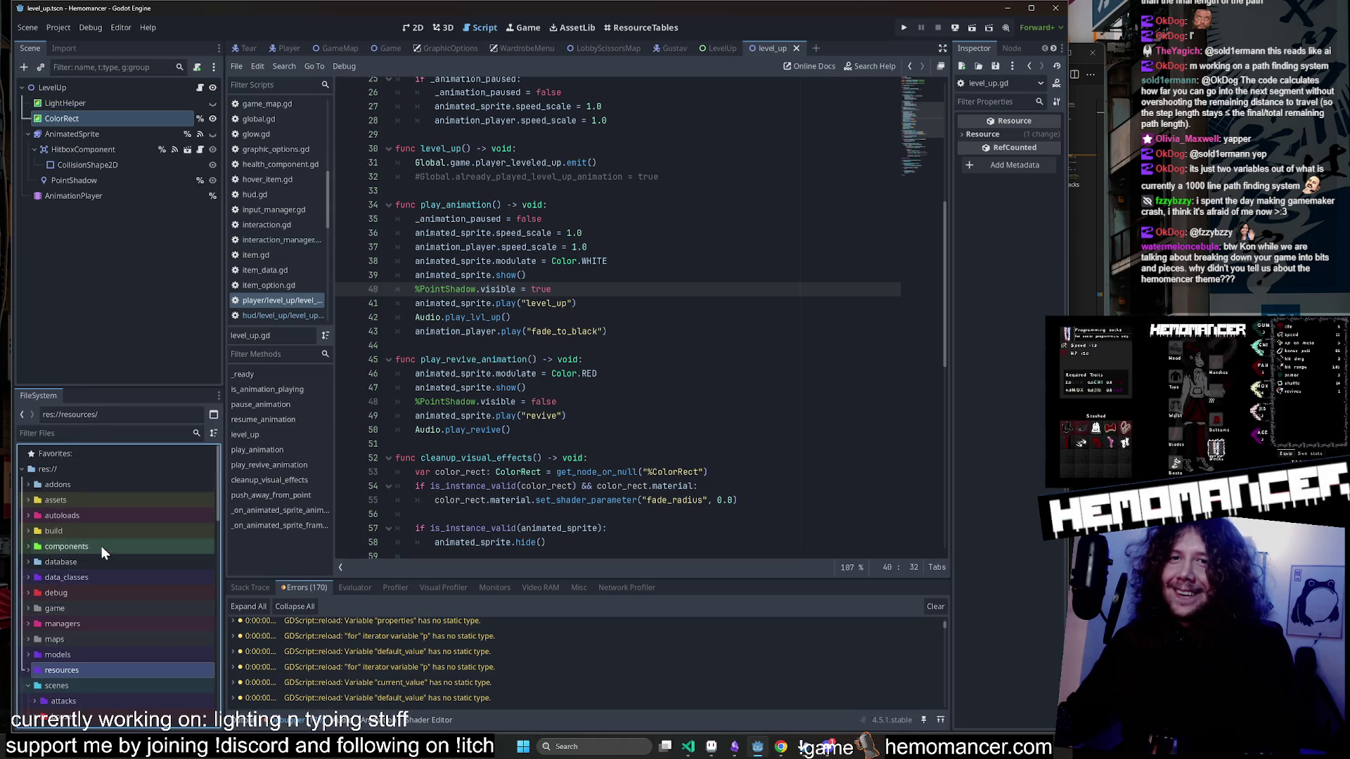
{"action": "left_click", "coordinate": [94, 500]}
{"action": "double_click", "coordinate": [105, 500]}
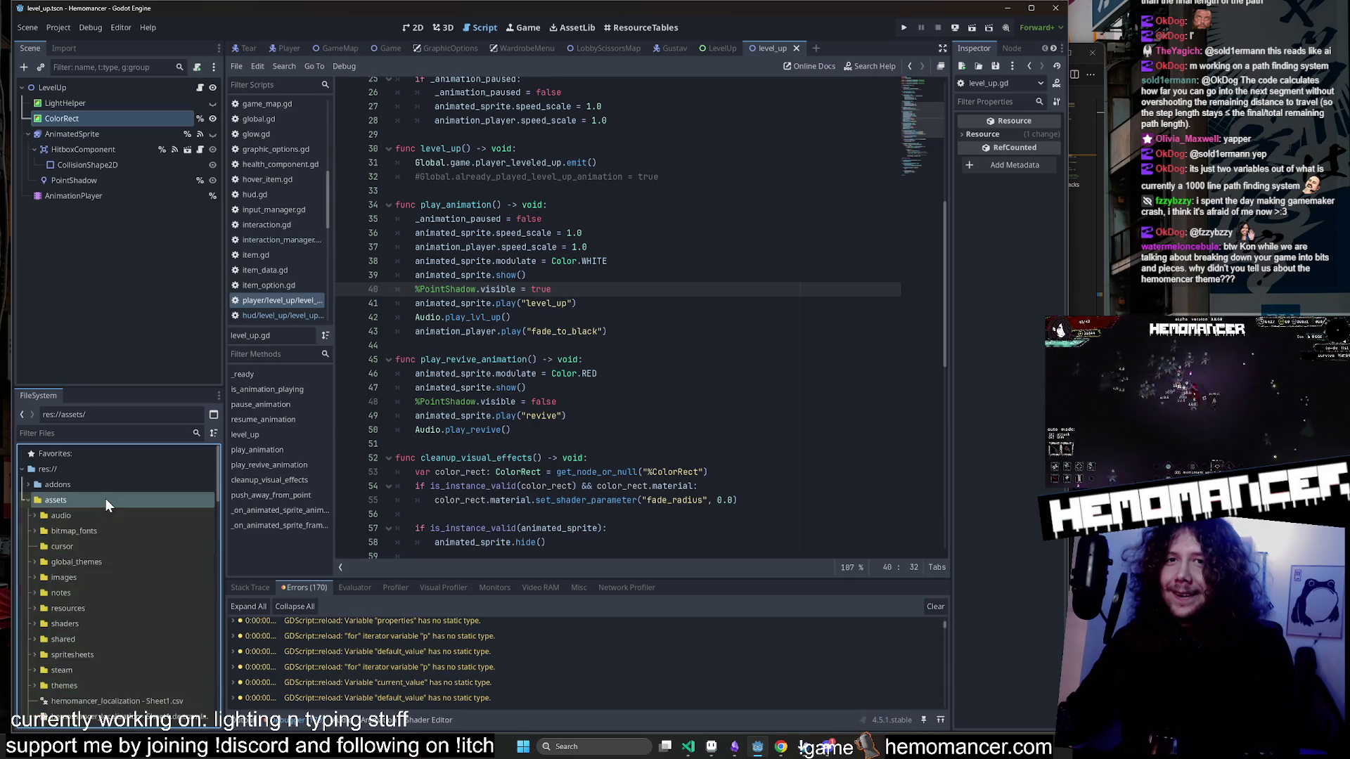
Select 70 bpm hemomancer theme.wav in the audio folder and widen the Inspector to show its waveform.
{"action": "double_click", "coordinate": [104, 517]}
{"action": "scroll", "coordinate": [116, 527], "scroll_direction": "down", "scroll_amount": 2}
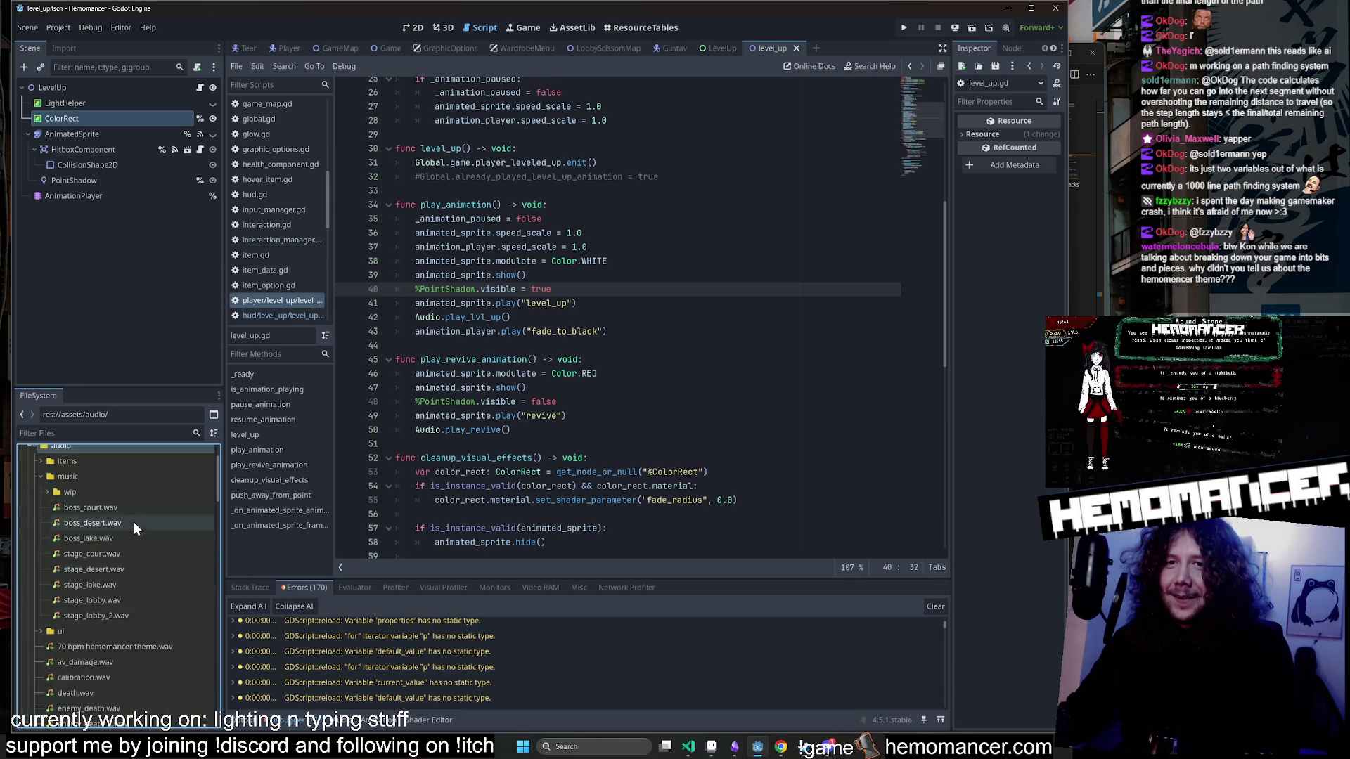
{"action": "left_click", "coordinate": [135, 647]}
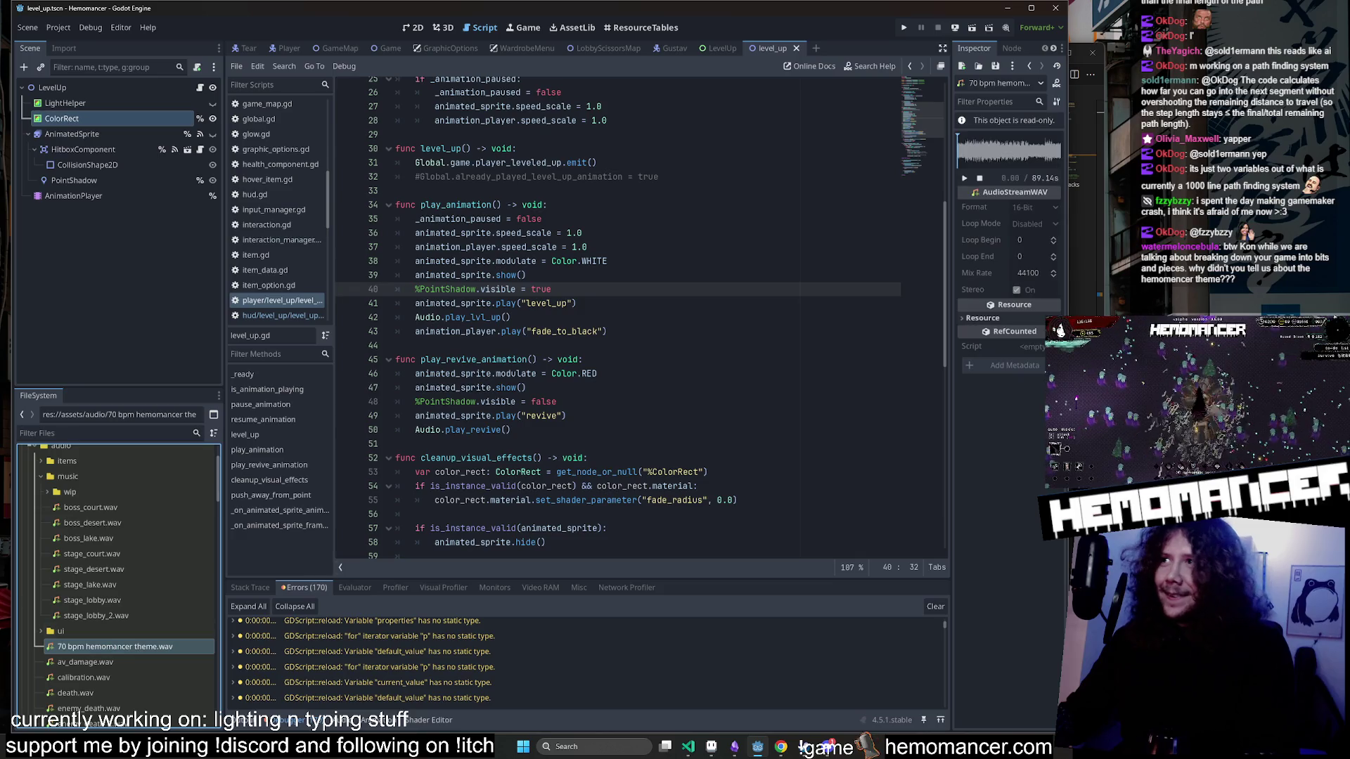
{"action": "mouse_move", "coordinate": [949, 419]}
{"action": "left_mouse_down"}
{"action": "mouse_move", "coordinate": [672, 338]}
{"action": "mouse_move", "coordinate": [602, 281]}
{"action": "left_mouse_up"}
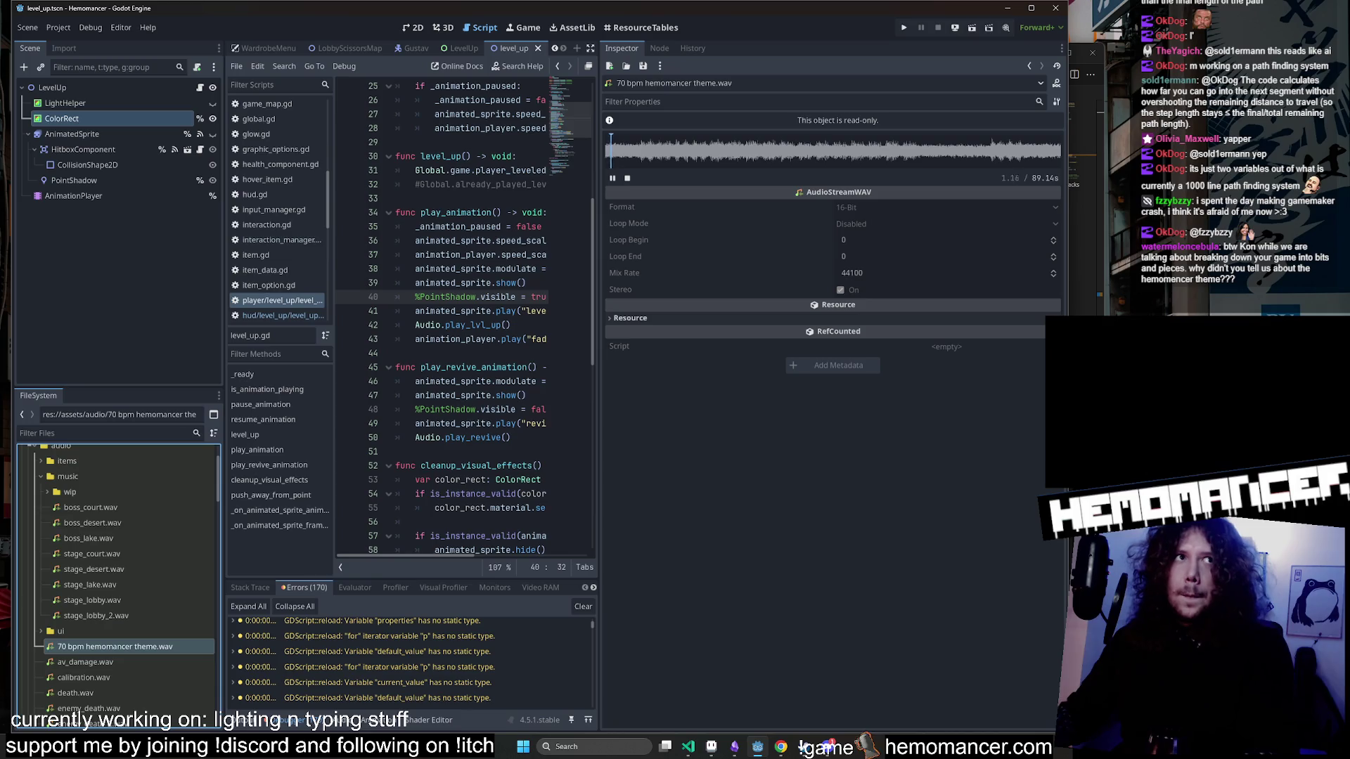
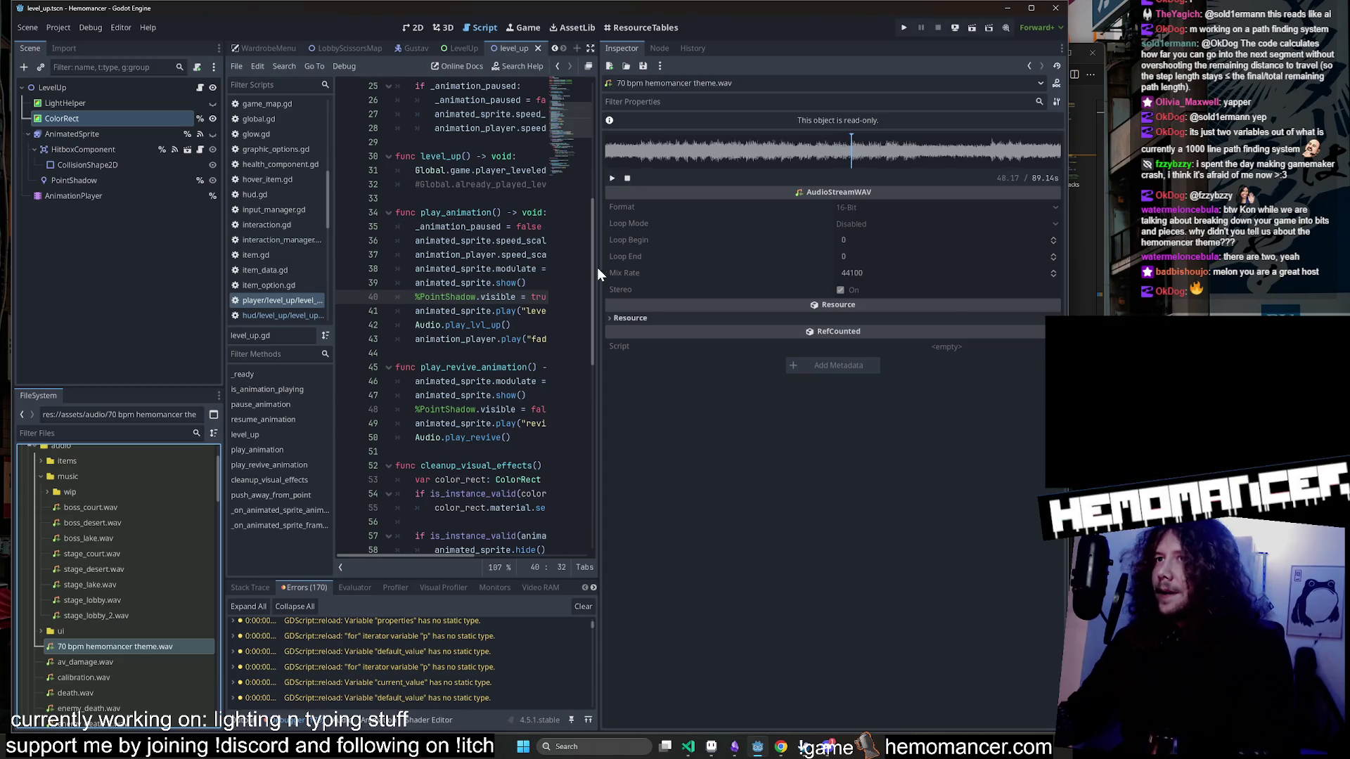
Widen level_up.gd's code editor over a narrower Inspector, scroll FileSystem, then bring Ableton Live forward.
{"action": "left_click_drag", "start_coordinate": [599, 274], "coordinate": [782, 276]}
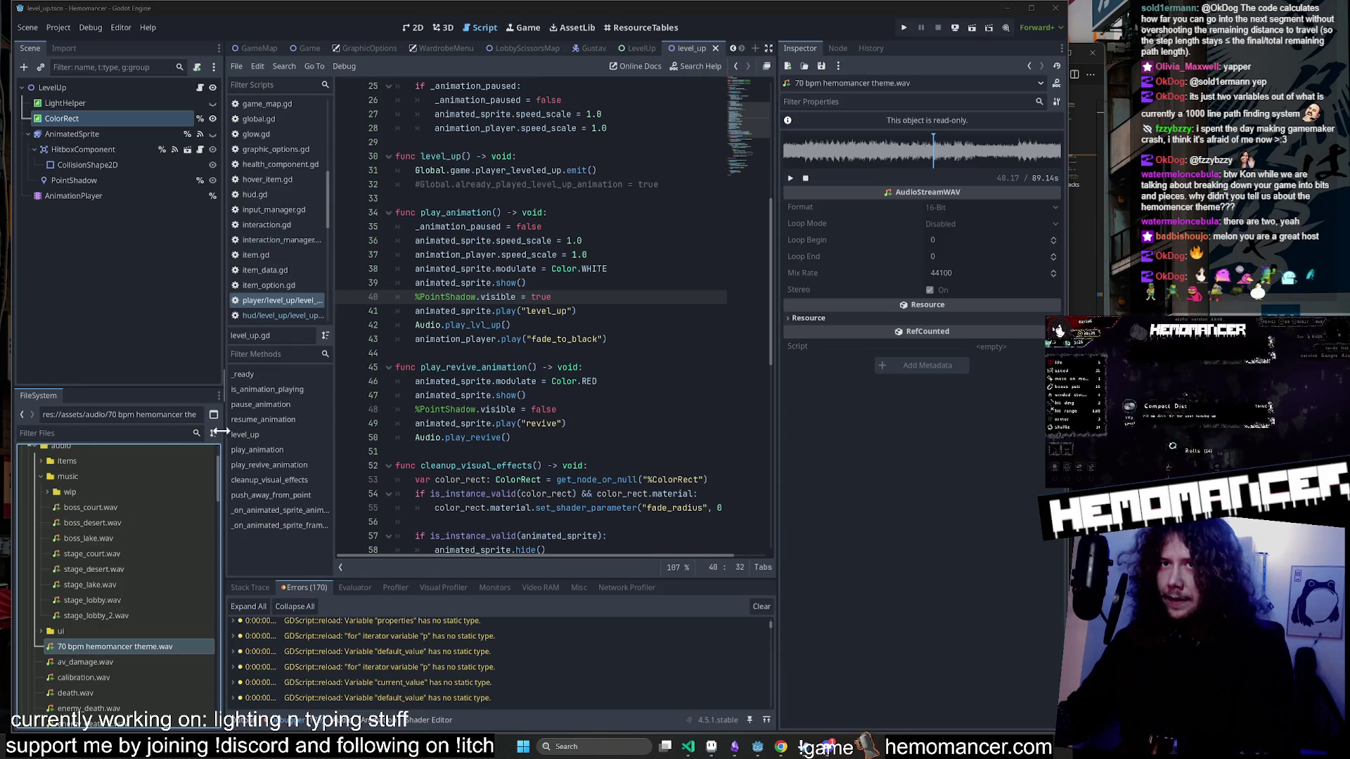
{"action": "scroll", "coordinate": [171, 542], "scroll_direction": "down", "scroll_amount": 10}
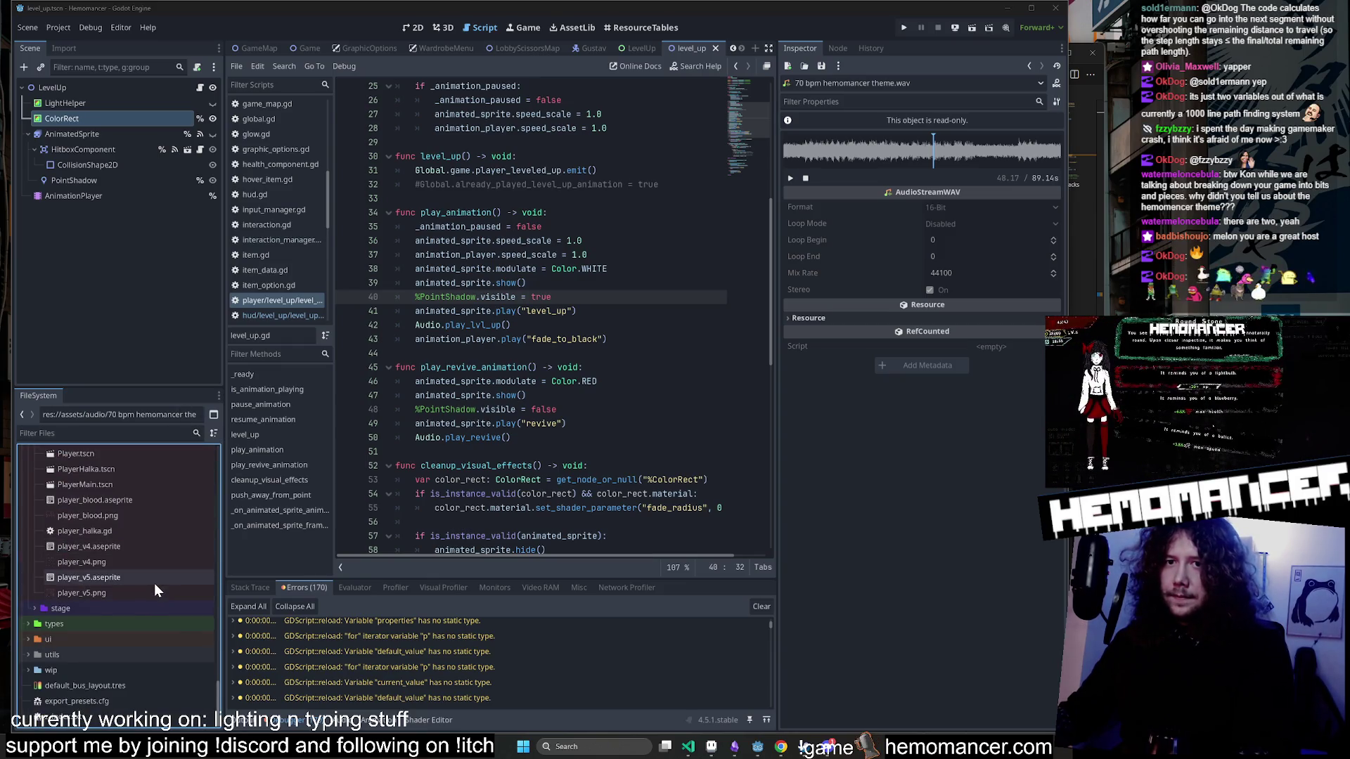
{"action": "scroll", "coordinate": [154, 583], "scroll_direction": "up", "scroll_amount": 10}
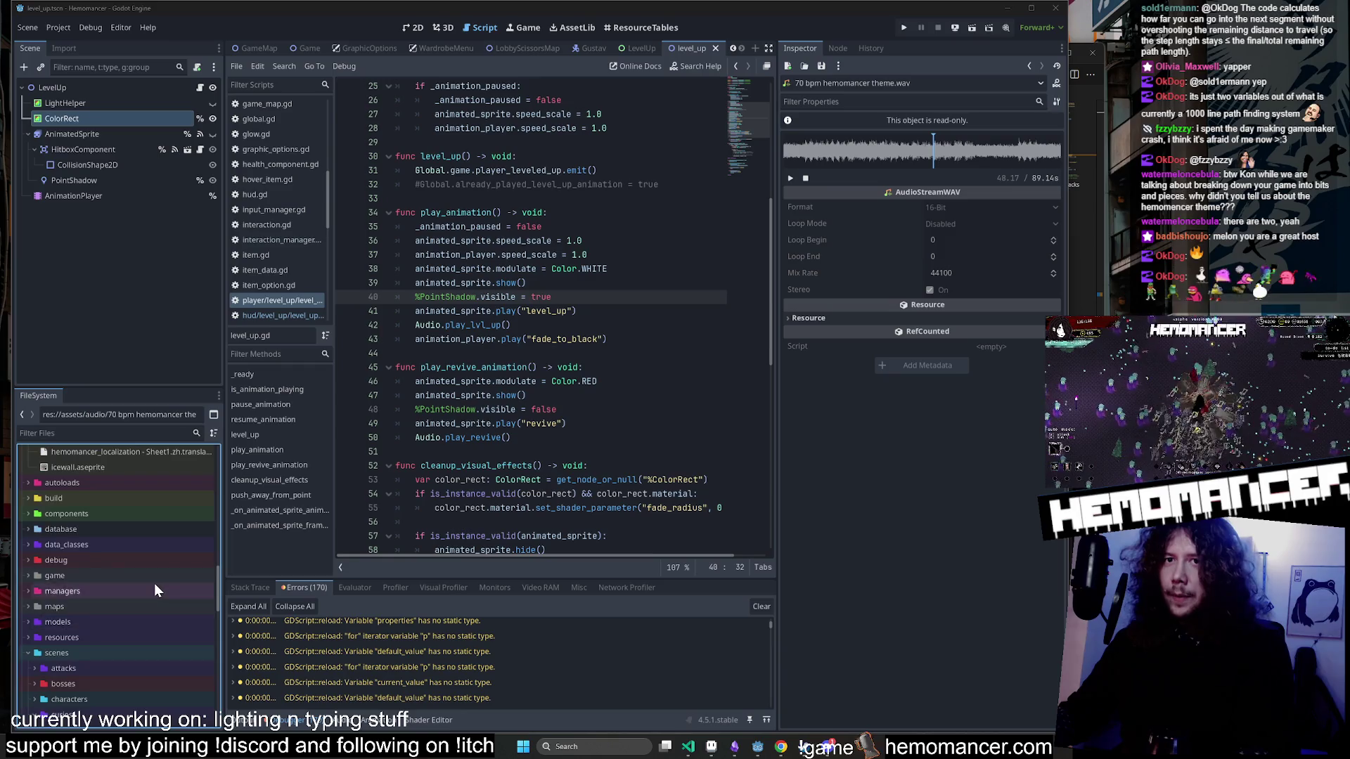
{"action": "scroll", "coordinate": [154, 583], "scroll_direction": "up", "scroll_amount": 5}
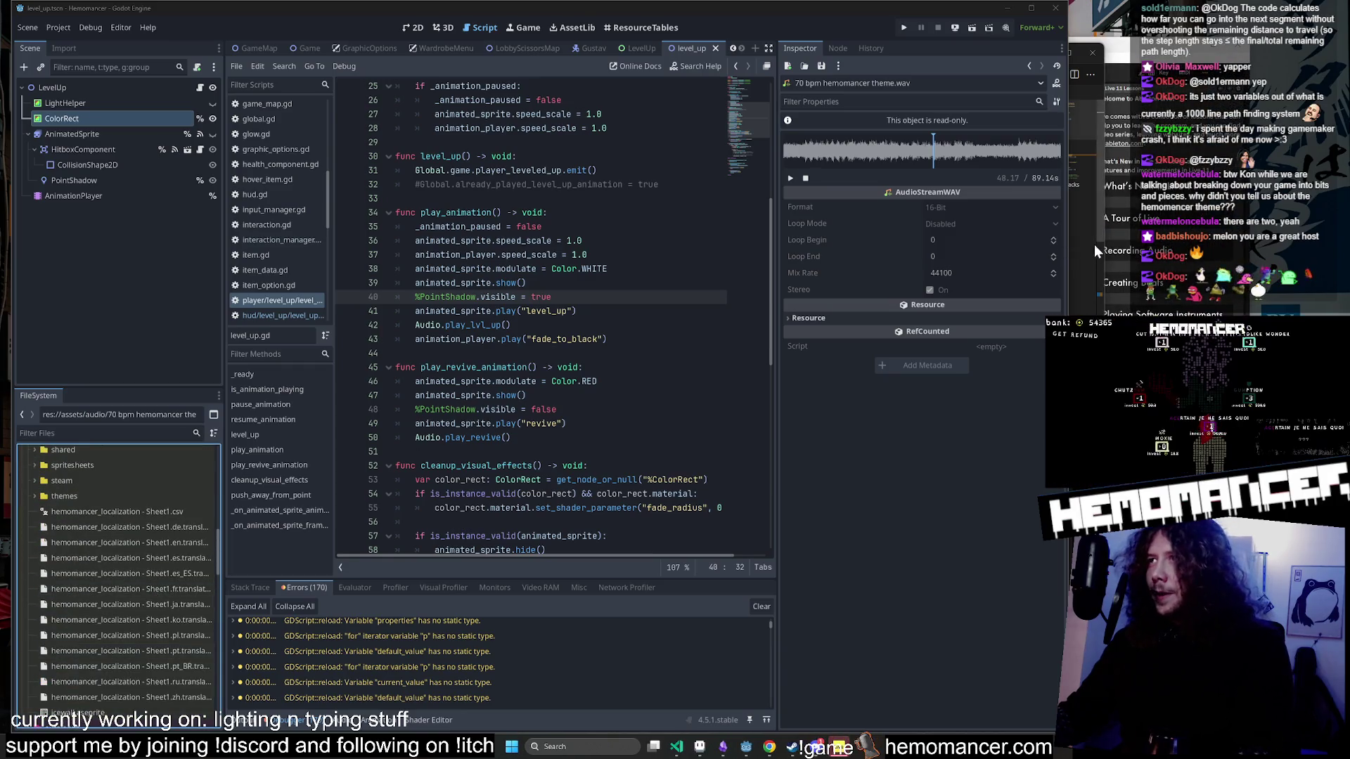
{"action": "left_click", "coordinate": [1130, 54]}
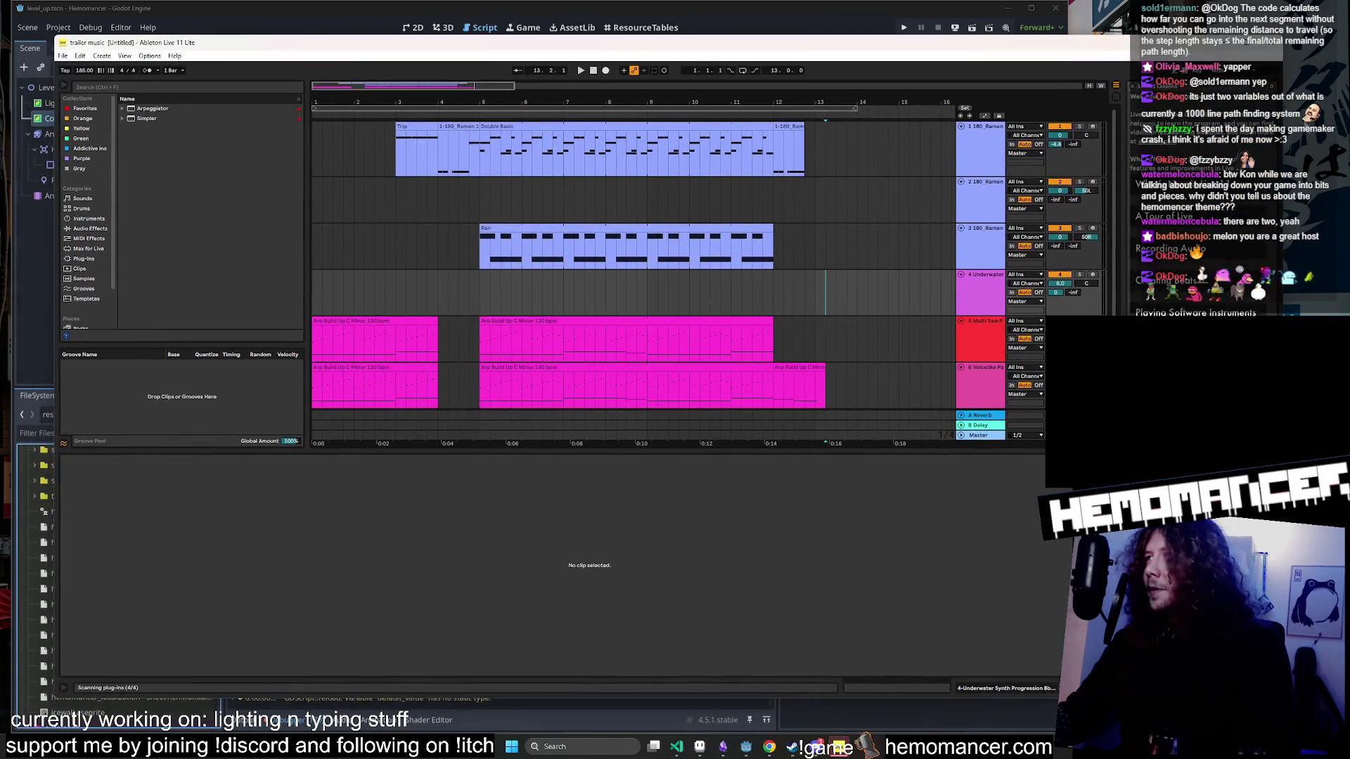
Move and resize the Ableton Live window so it is larger.
{"action": "left_click_drag", "start_coordinate": [1340, 121], "coordinate": [908, 121]}
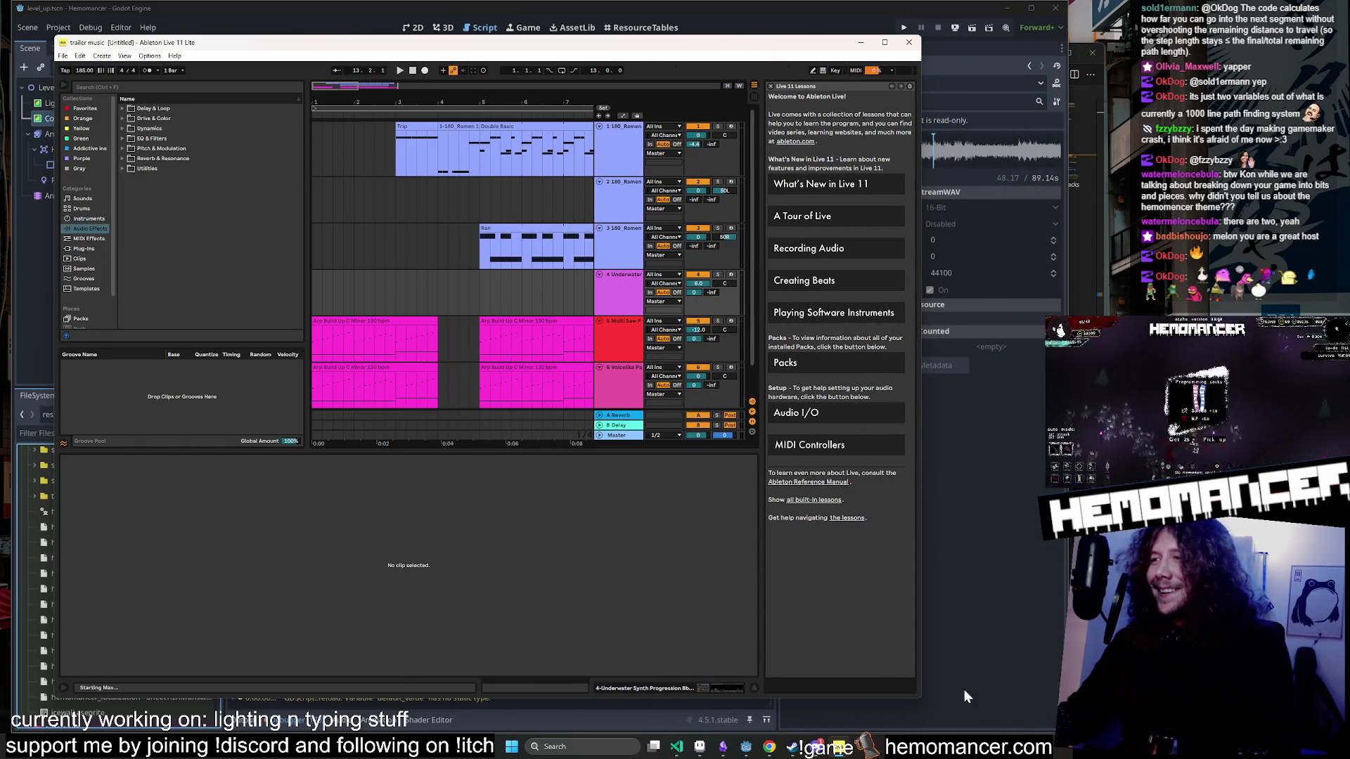
{"action": "left_click_drag", "start_coordinate": [884, 33], "coordinate": [926, 44]}
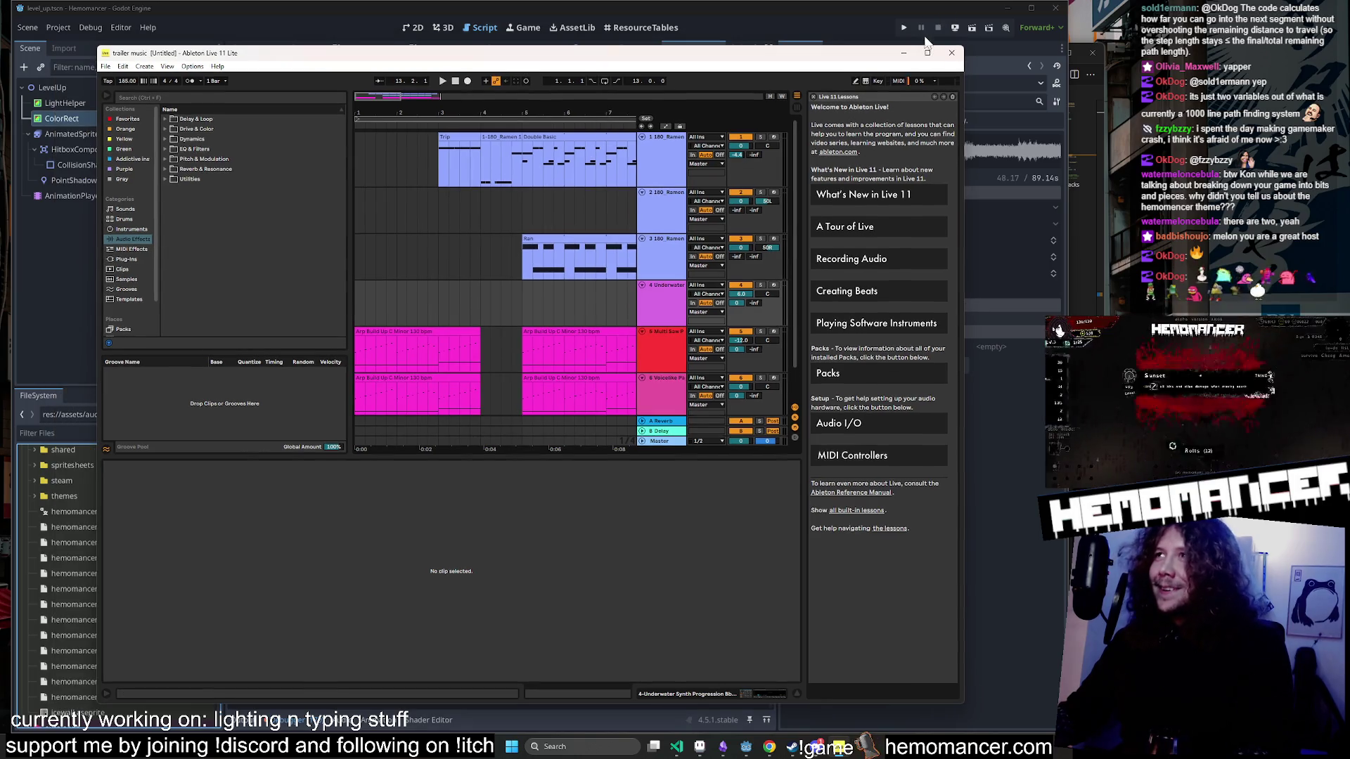
{"action": "mouse_move", "coordinate": [813, 58]}
{"action": "left_mouse_down"}
{"action": "mouse_move", "coordinate": [792, 29]}
{"action": "mouse_move", "coordinate": [778, 32]}
{"action": "left_mouse_up"}
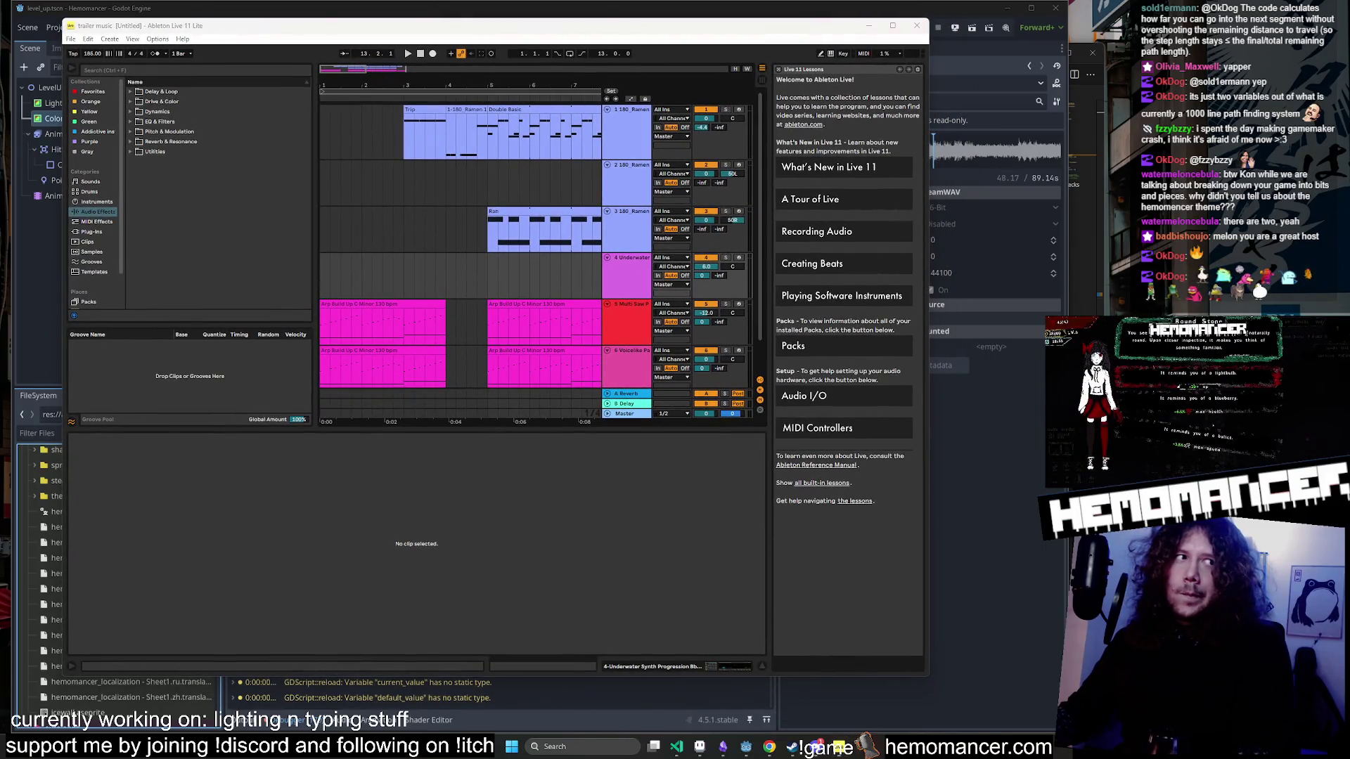
{"action": "left_click_drag", "start_coordinate": [928, 680], "coordinate": [1064, 726]}
Narrow the browser to widen the trailer music arrangement, then close Ableton Live.
{"action": "left_click_drag", "start_coordinate": [904, 277], "coordinate": [935, 276]}
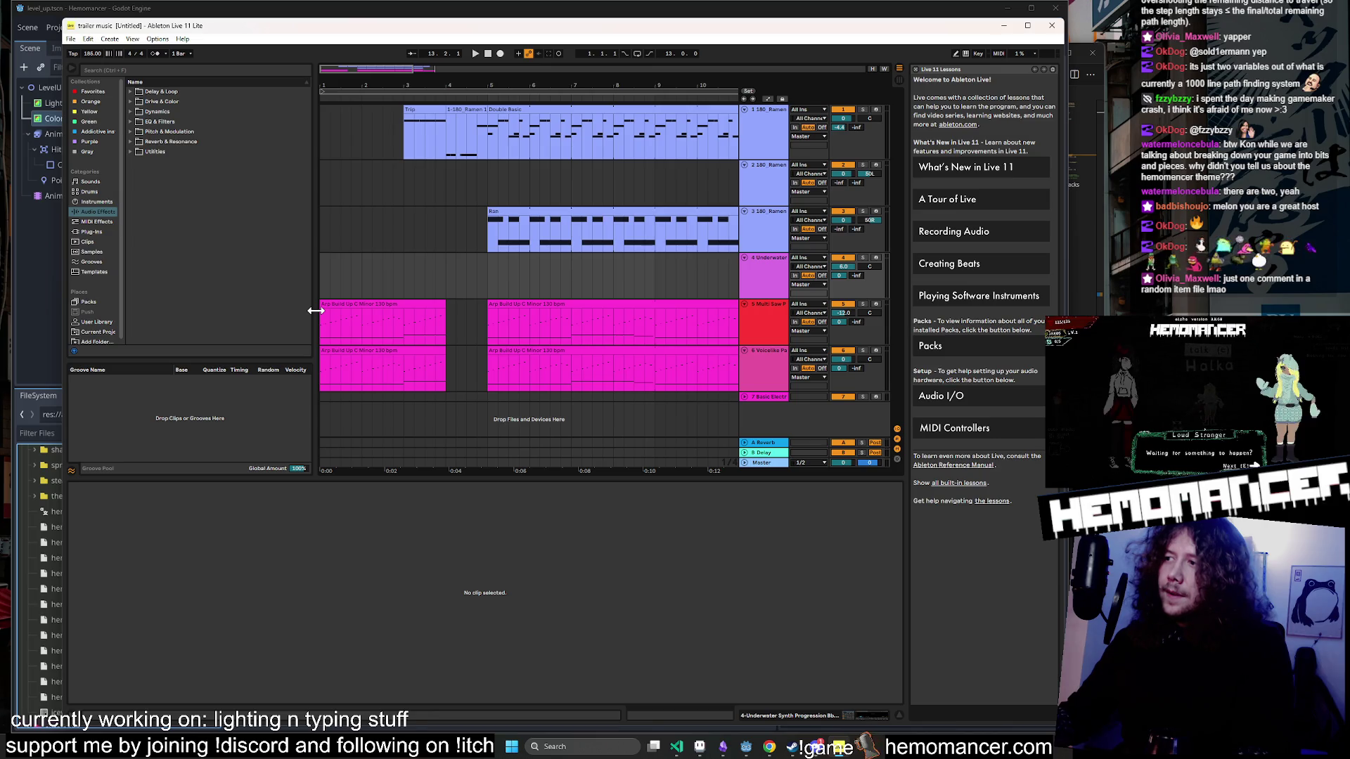
{"action": "left_click_drag", "start_coordinate": [316, 310], "coordinate": [221, 307]}
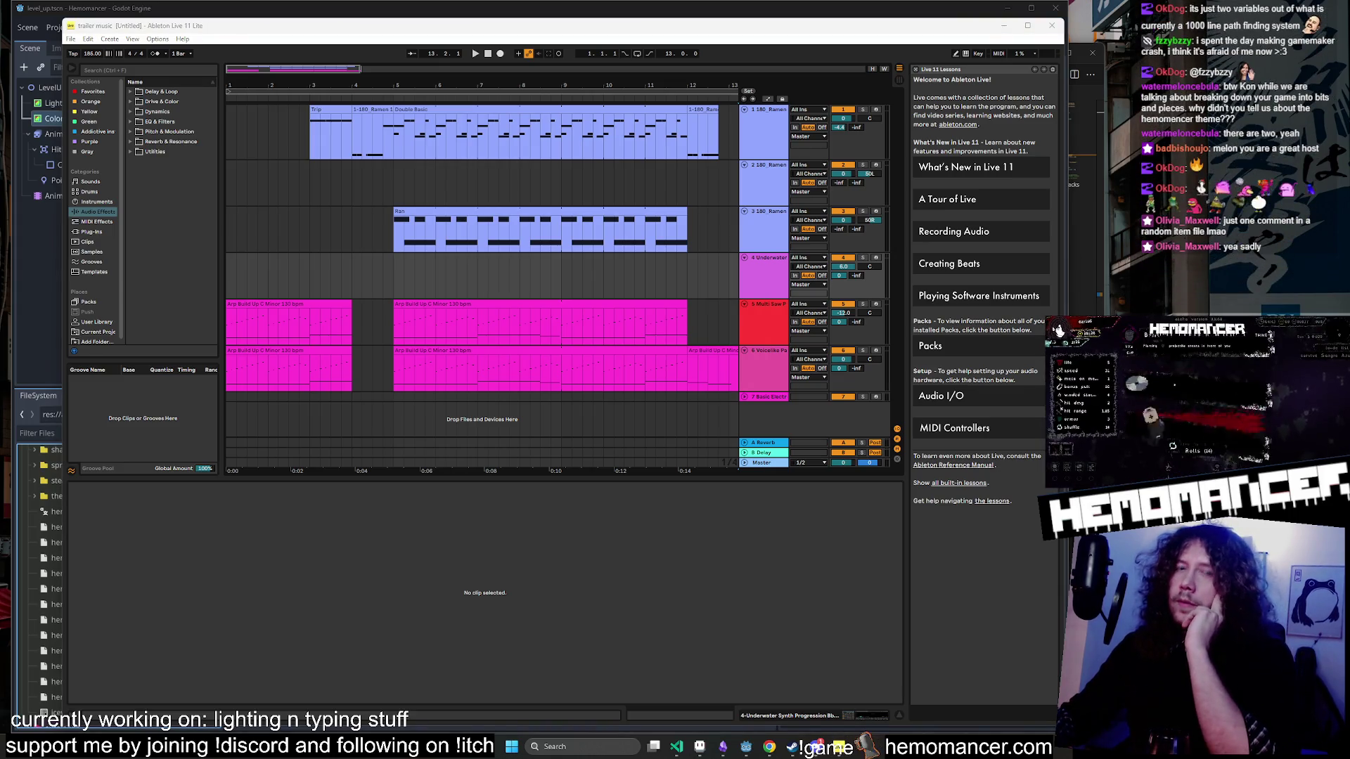
{"action": "left_click", "coordinate": [1050, 29]}
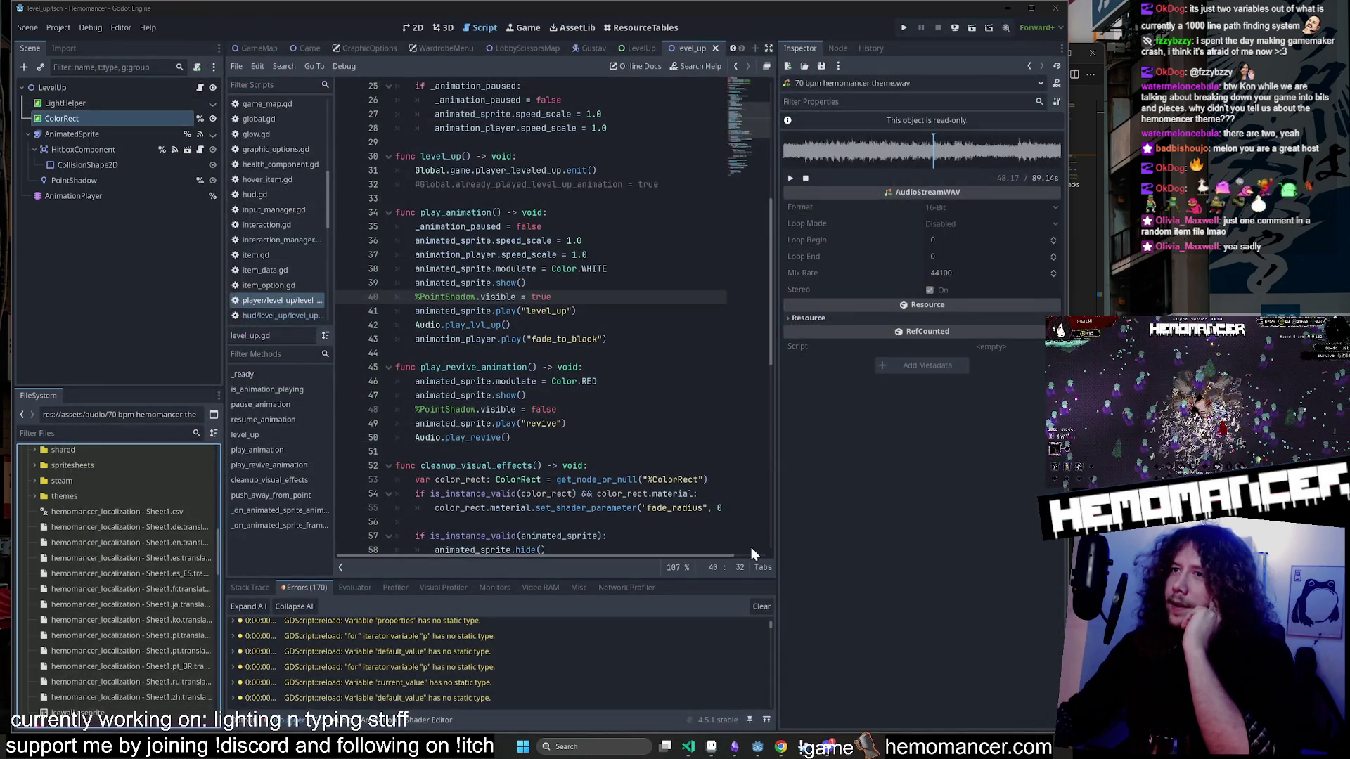
Open VS Code's project search and view the quoted comment hit in simple_enemy_attack.gd.
{"action": "left_click", "coordinate": [689, 747]}
{"action": "key", "text": "ctrl+shift+f"}
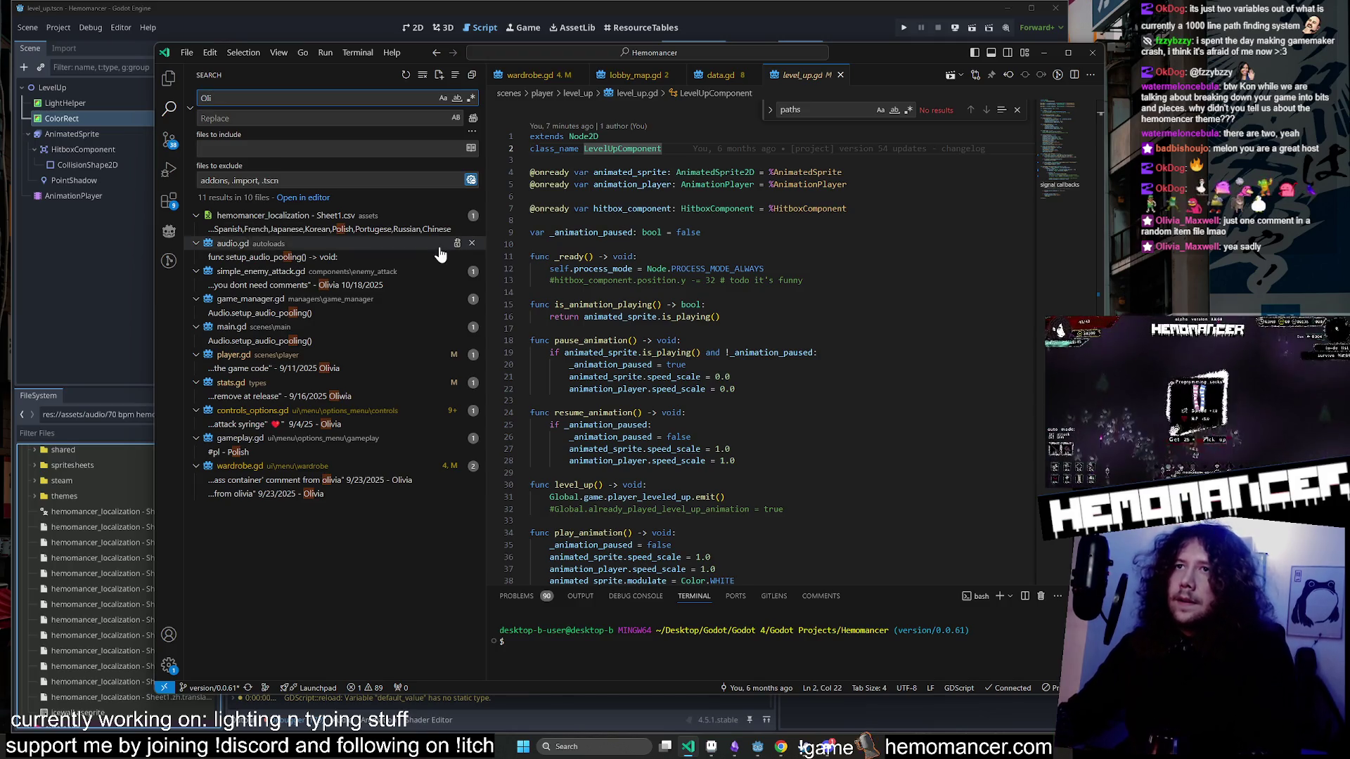
{"action": "left_click", "coordinate": [394, 284]}
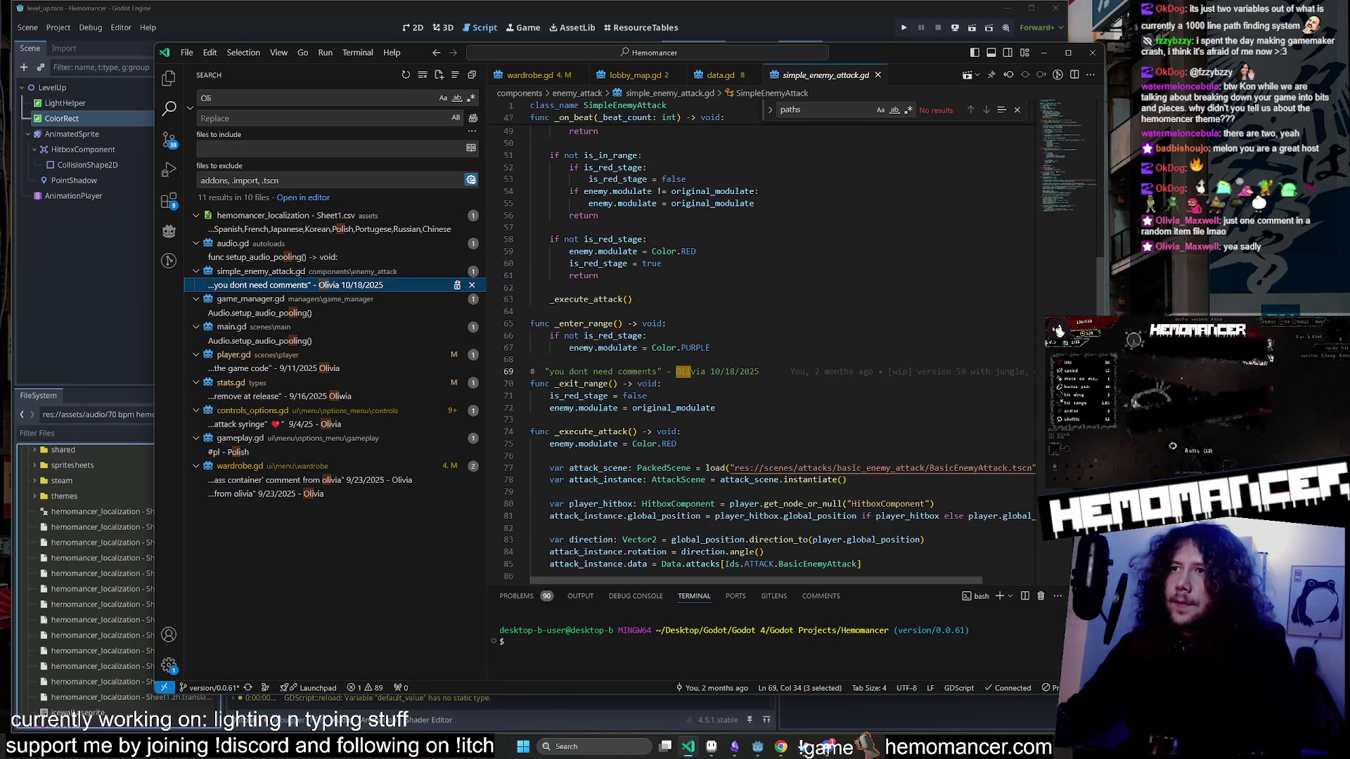
{"action": "left_click", "coordinate": [627, 372]}
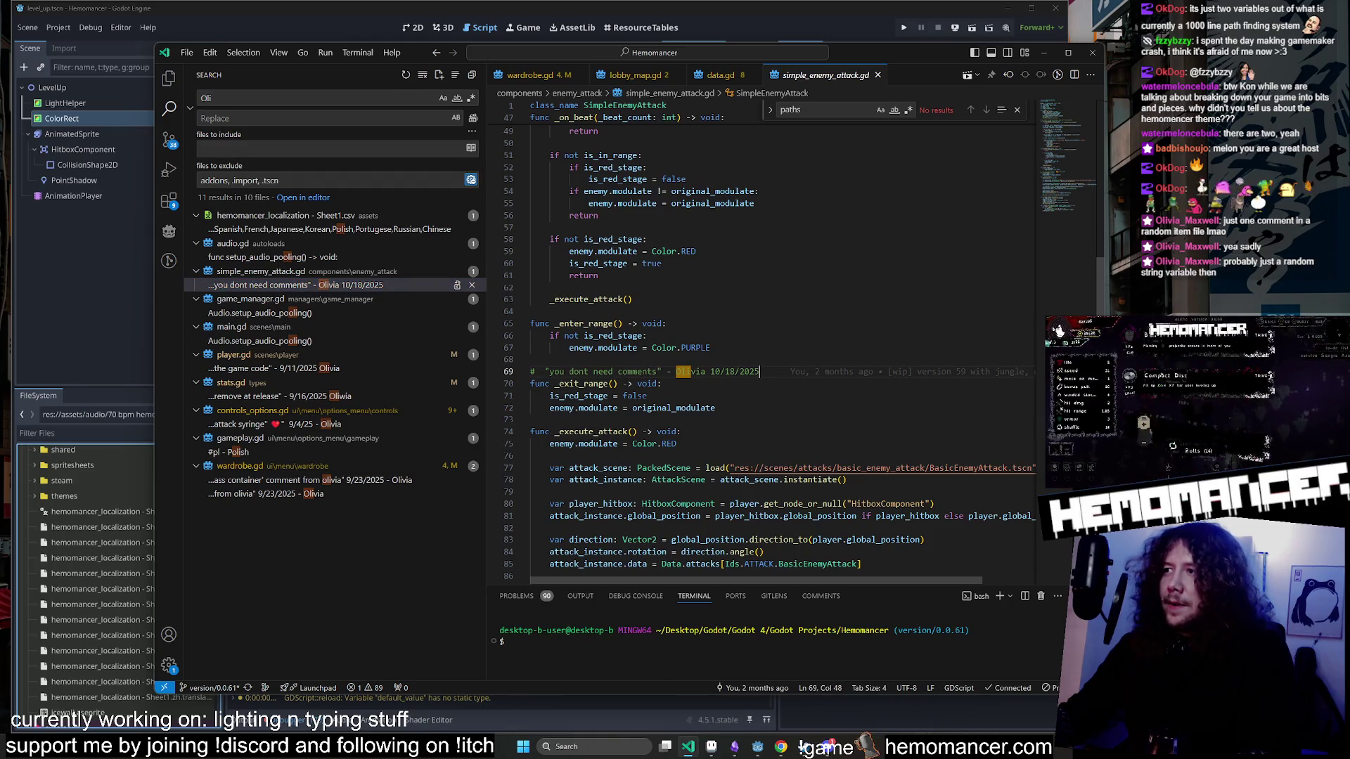
{"action": "key", "text": "shift+Home"}
{"action": "key", "text": "Up"}
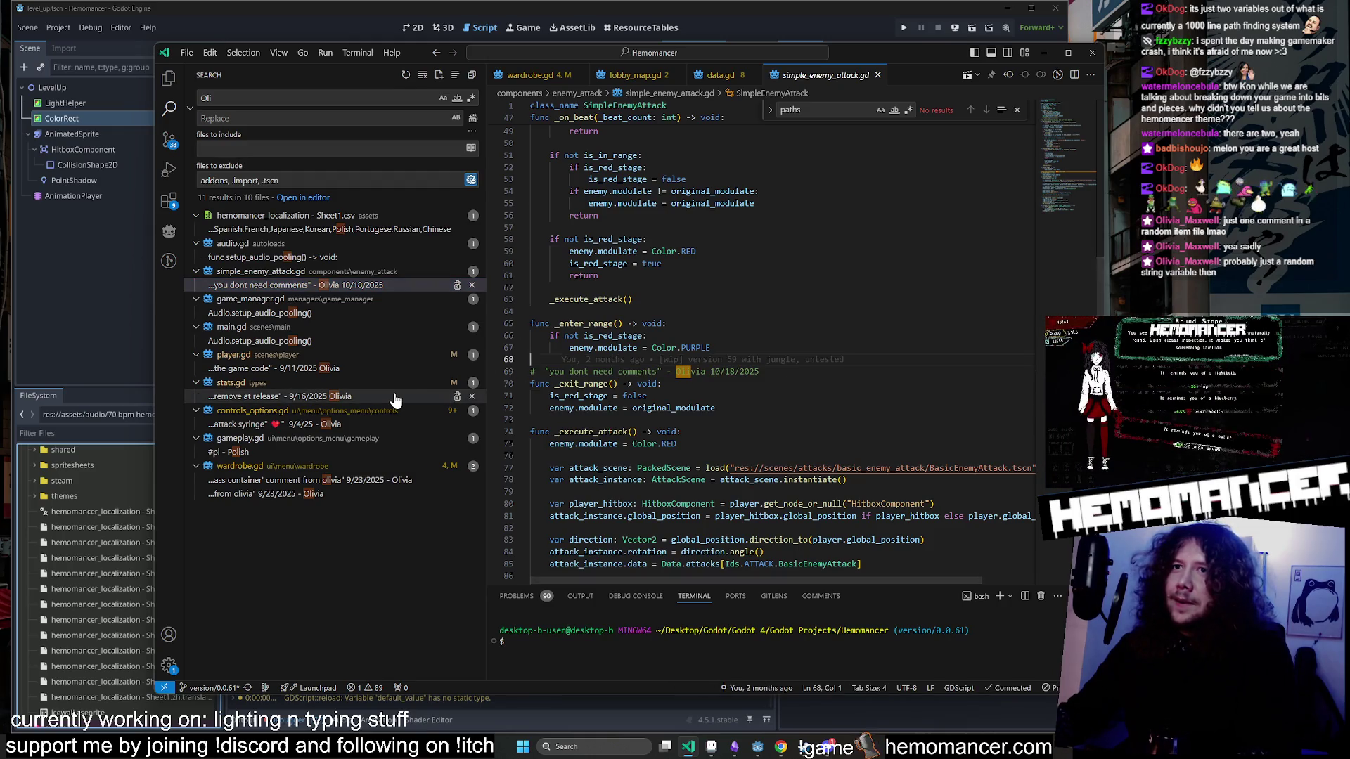
Step through the search hits in stats.gd line 267 and controls_options.gd line 110.
{"action": "left_click", "coordinate": [352, 396]}
{"action": "left_click_drag", "start_coordinate": [822, 372], "coordinate": [544, 372]}
{"action": "left_click", "coordinate": [336, 425]}
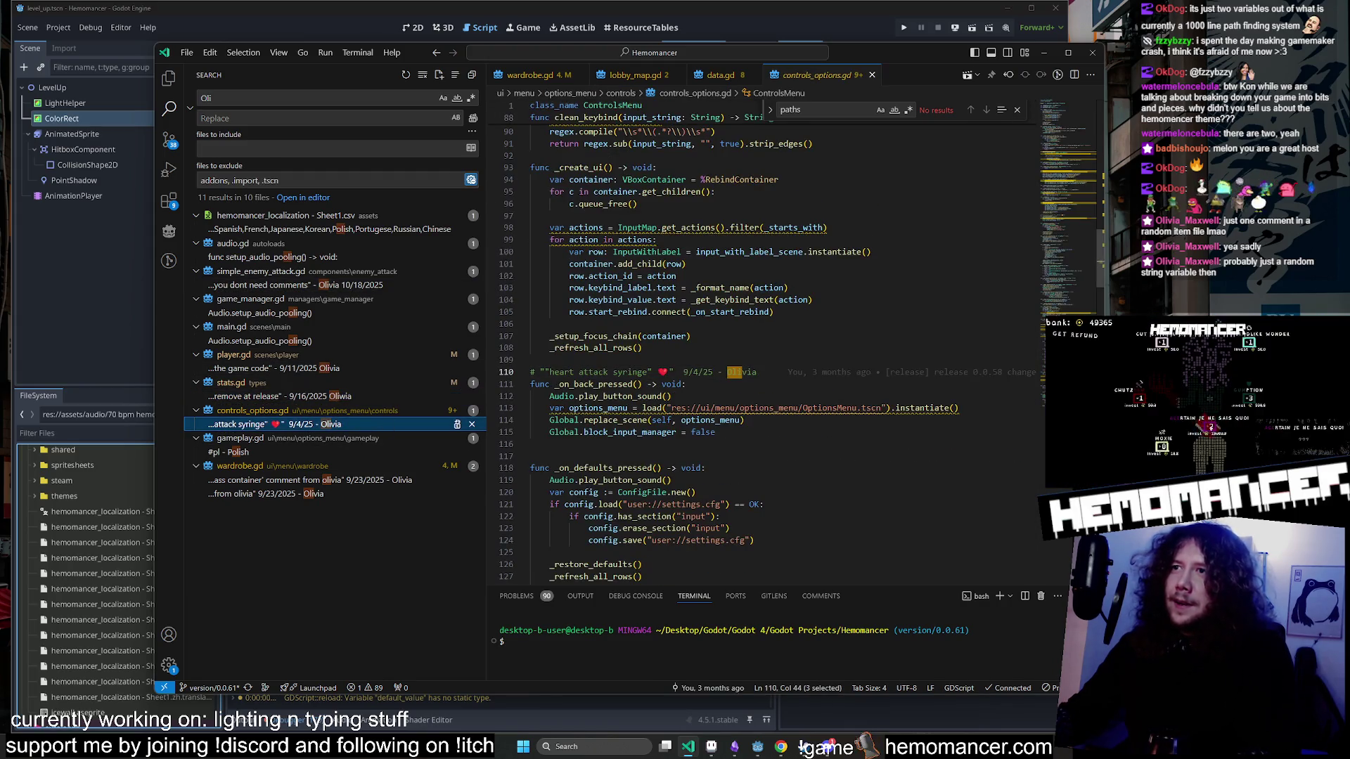
{"action": "left_click", "coordinate": [559, 372]}
Read the wardrobe.gd comment on lines 372–373, then switch back to Godot.
{"action": "left_click", "coordinate": [338, 480]}
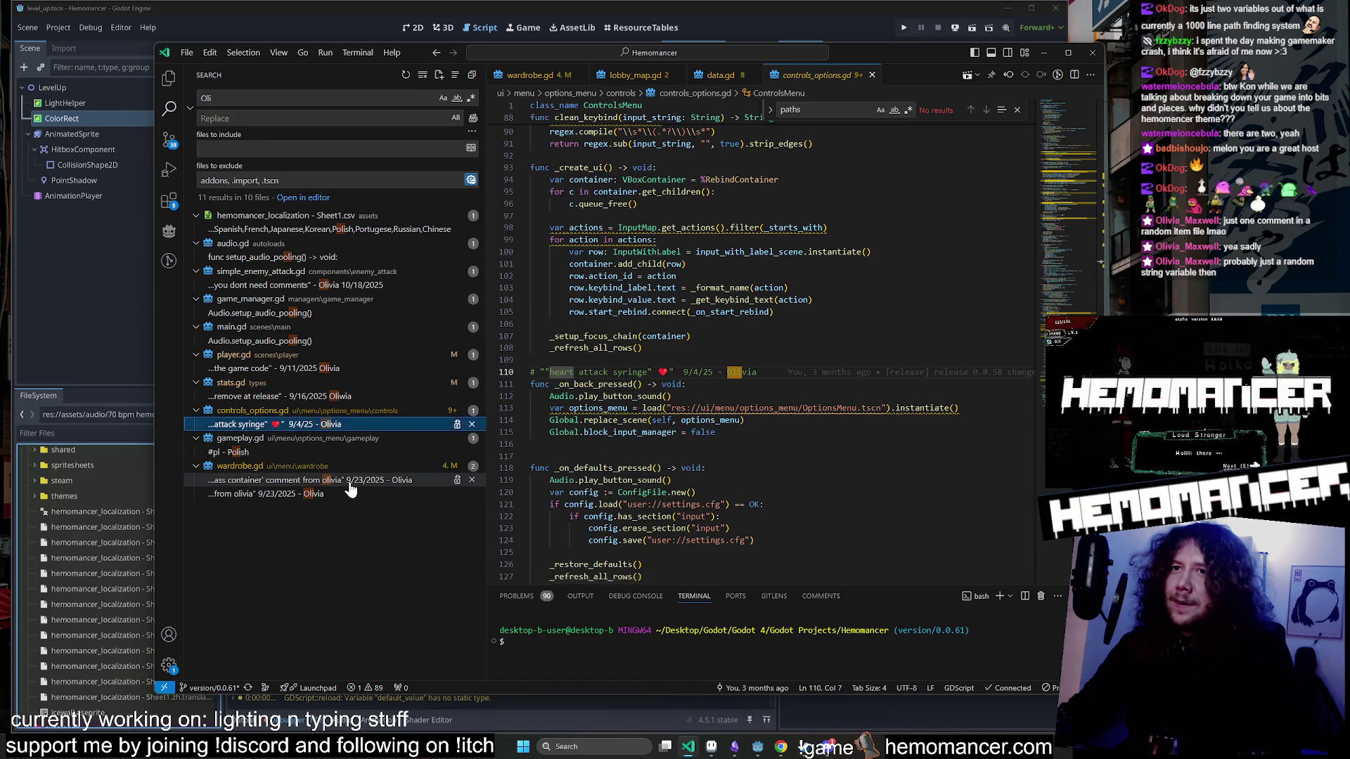
{"action": "left_click", "coordinate": [553, 372]}
{"action": "mouse_move", "coordinate": [553, 372]}
{"action": "left_mouse_down"}
{"action": "mouse_move", "coordinate": [896, 384]}
{"action": "mouse_move", "coordinate": [616, 372]}
{"action": "mouse_move", "coordinate": [595, 384]}
{"action": "mouse_move", "coordinate": [701, 383]}
{"action": "left_mouse_up"}
{"action": "left_click", "coordinate": [896, 384]}
{"action": "left_click", "coordinate": [616, 372]}
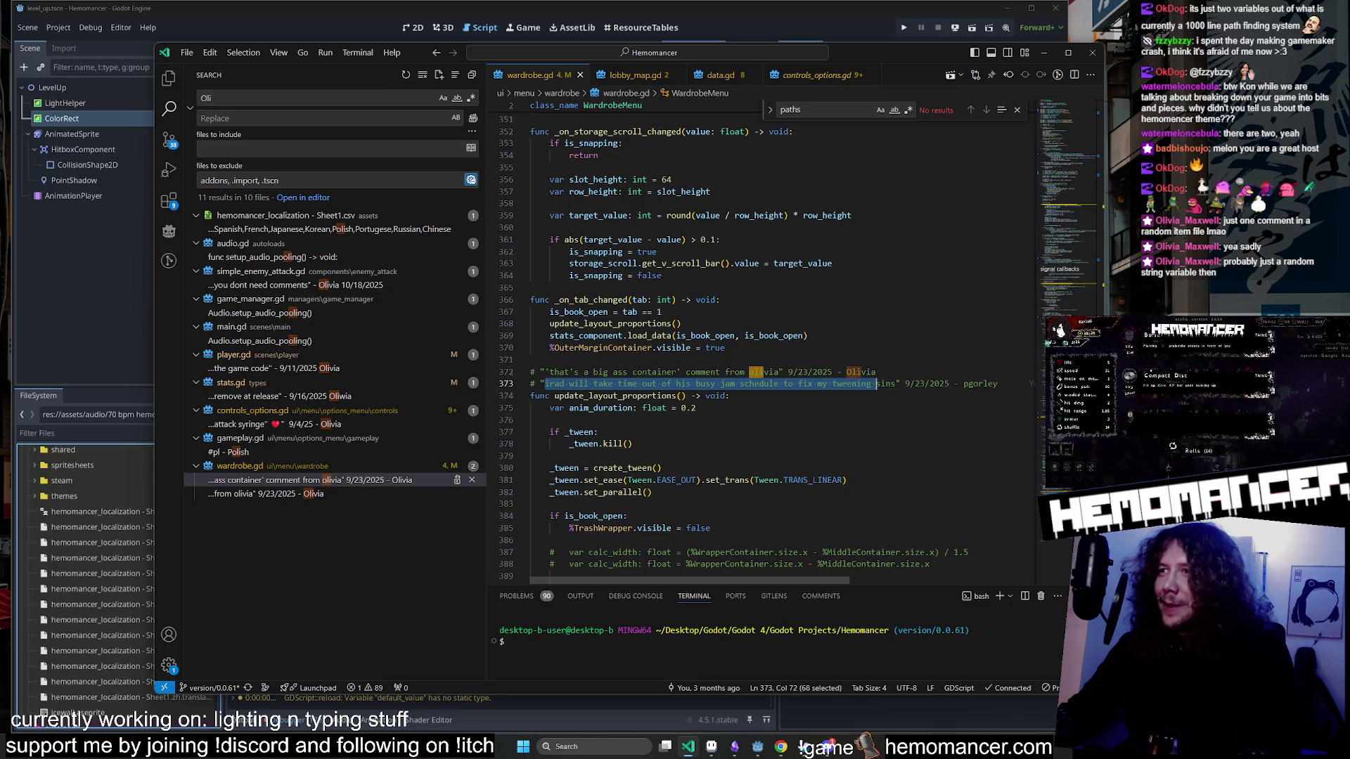
{"action": "left_click", "coordinate": [978, 384]}
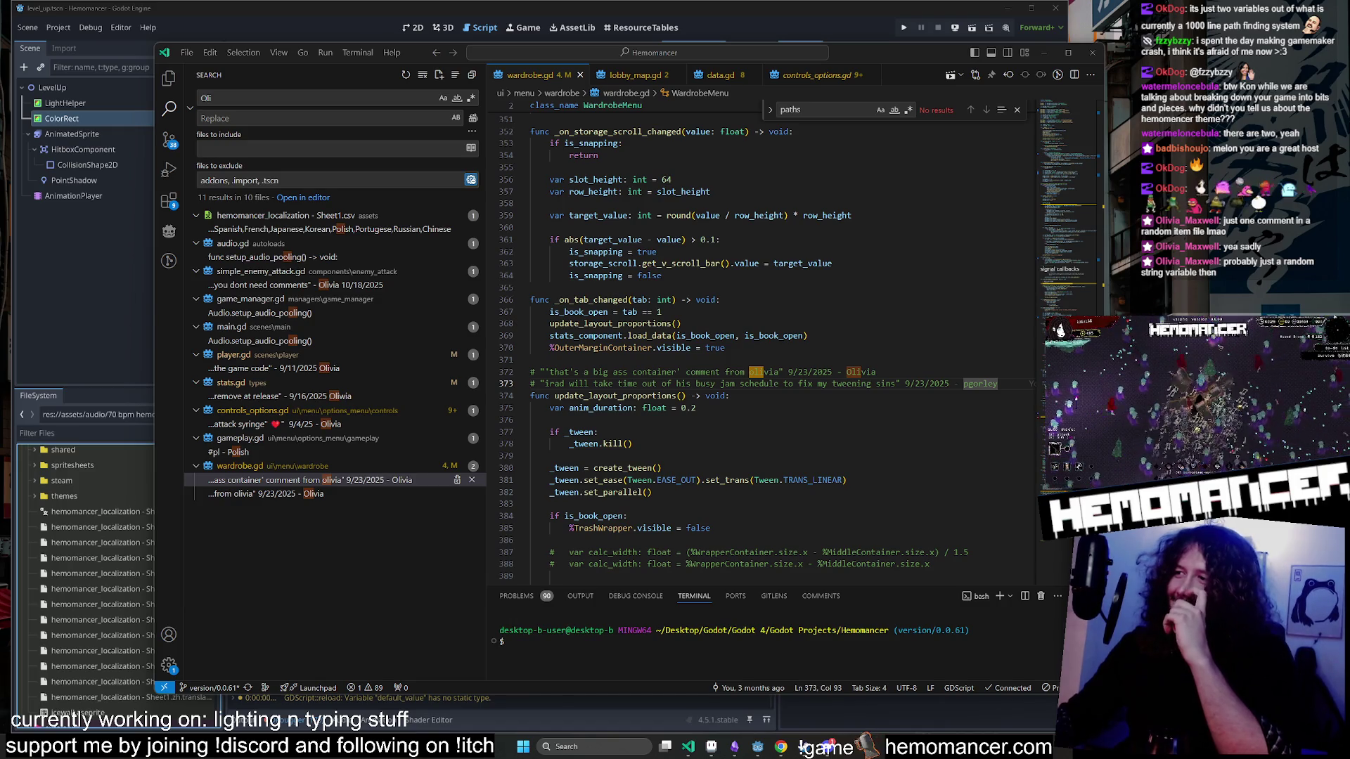
{"action": "left_click", "coordinate": [570, 372]}
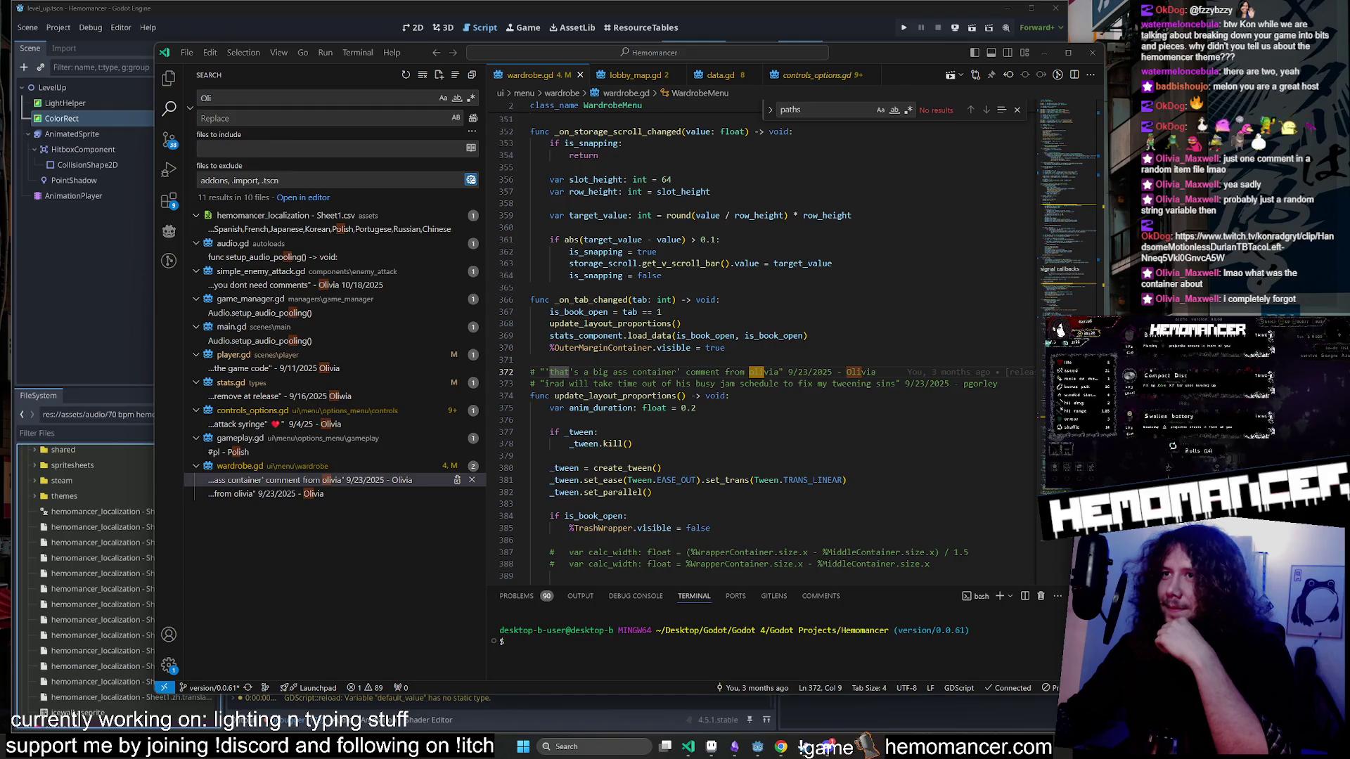
{"action": "scroll", "coordinate": [766, 344], "scroll_direction": "down", "scroll_amount": 3}
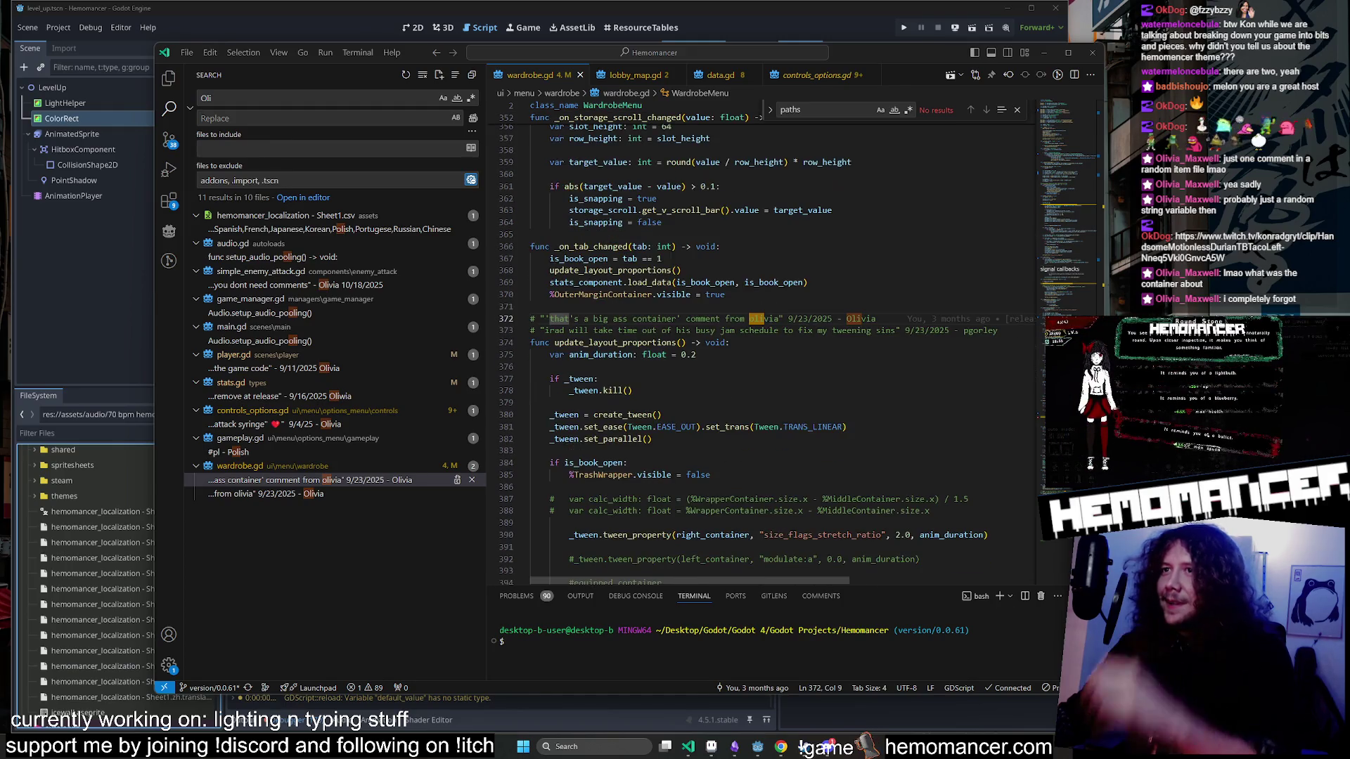
{"action": "key", "text": "alt+Tab"}
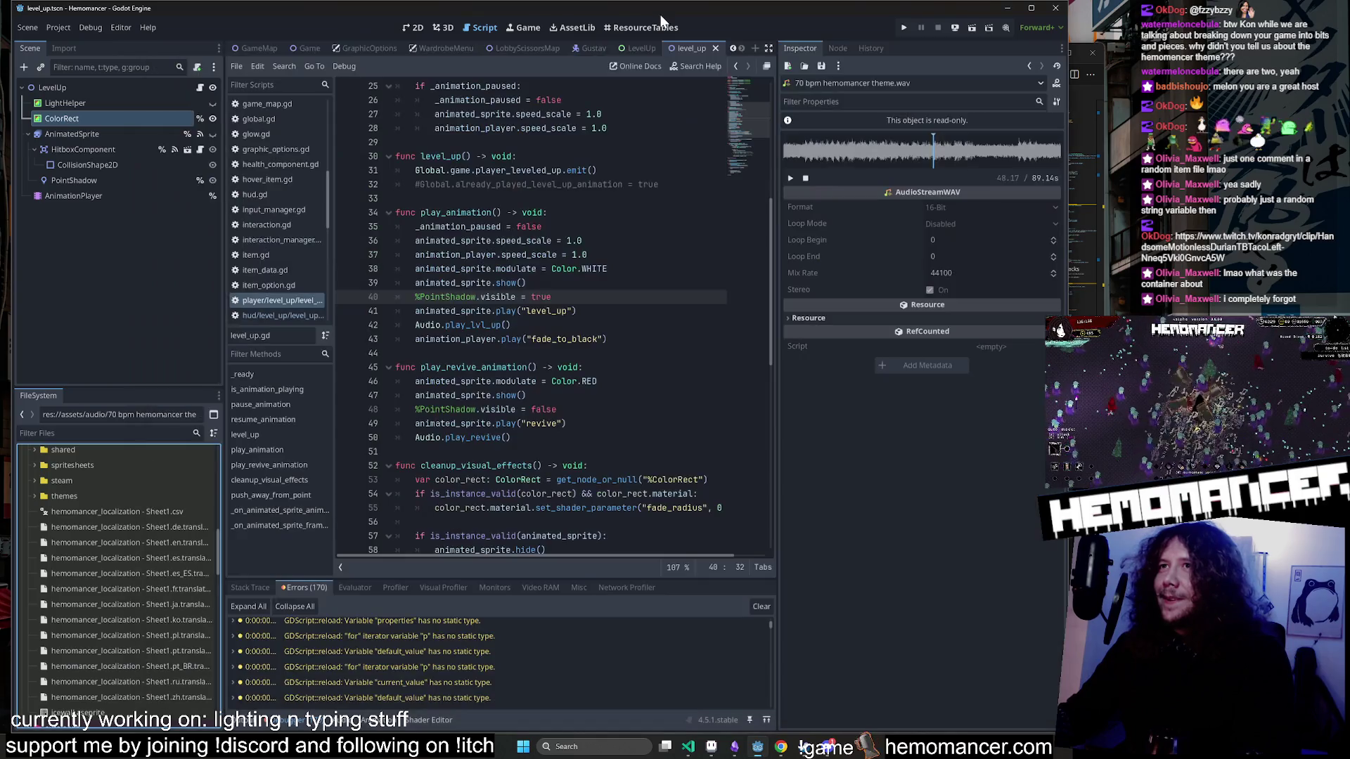
Run Hemomancer with F5 and move and enlarge the debug window to fill most of the screen.
{"action": "key", "text": "F5"}
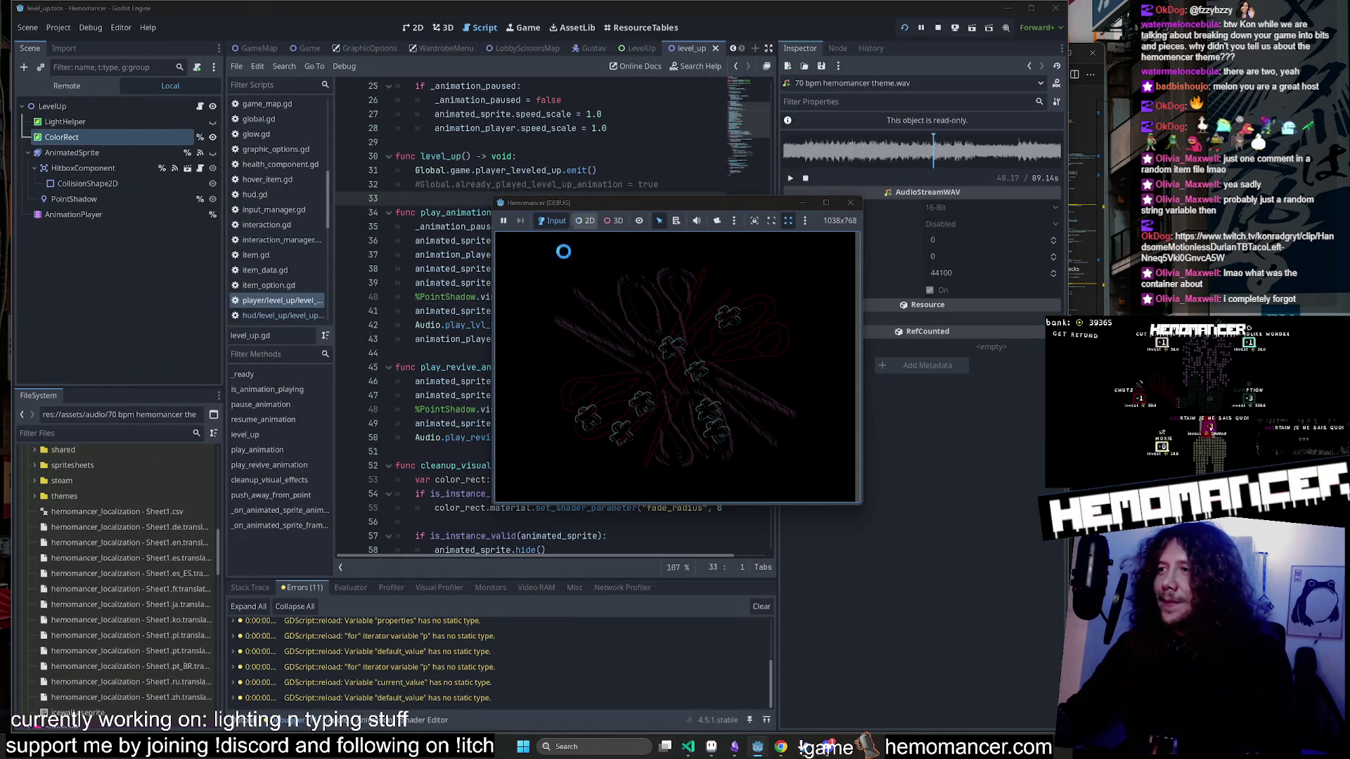
{"action": "mouse_move", "coordinate": [828, 207]}
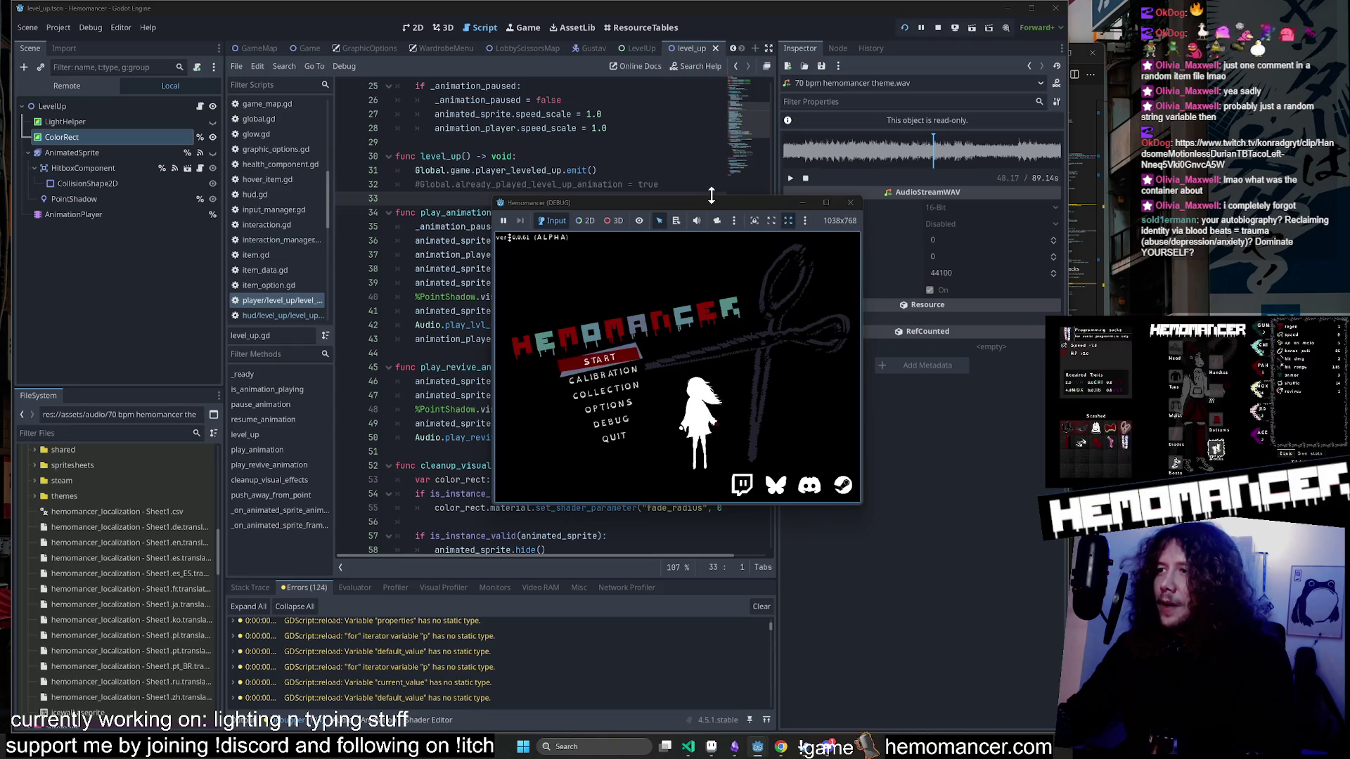
{"action": "mouse_move", "coordinate": [700, 205]}
{"action": "left_mouse_down"}
{"action": "mouse_move", "coordinate": [471, 98]}
{"action": "mouse_move", "coordinate": [483, 125]}
{"action": "mouse_move", "coordinate": [466, 75]}
{"action": "mouse_move", "coordinate": [467, 98]}
{"action": "mouse_move", "coordinate": [828, 222]}
{"action": "mouse_move", "coordinate": [649, 114]}
{"action": "mouse_move", "coordinate": [474, 78]}
{"action": "mouse_move", "coordinate": [419, 49]}
{"action": "left_mouse_up"}
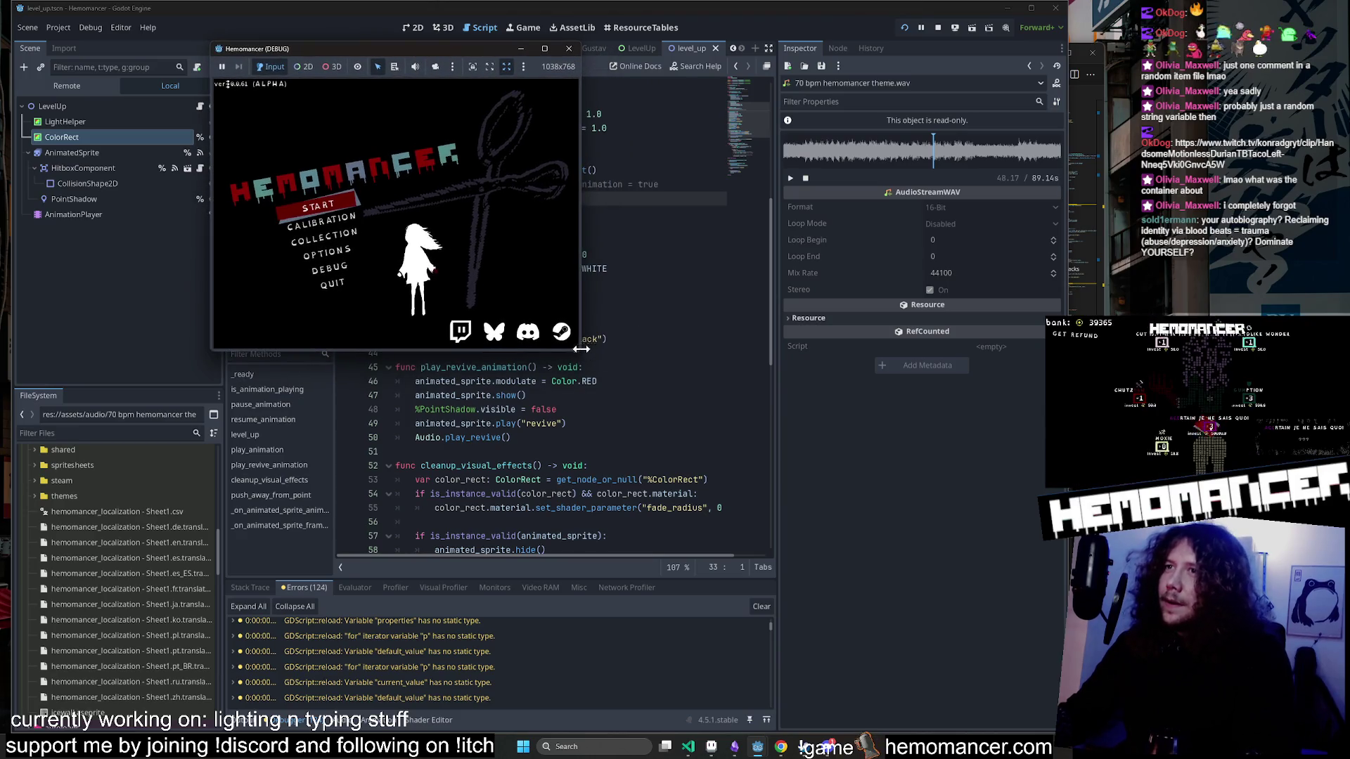
{"action": "mouse_move", "coordinate": [581, 352]}
{"action": "left_mouse_down"}
{"action": "mouse_move", "coordinate": [606, 387]}
{"action": "mouse_move", "coordinate": [635, 498]}
{"action": "mouse_move", "coordinate": [776, 629]}
{"action": "mouse_move", "coordinate": [976, 687]}
{"action": "mouse_move", "coordinate": [1017, 669]}
{"action": "left_mouse_up"}
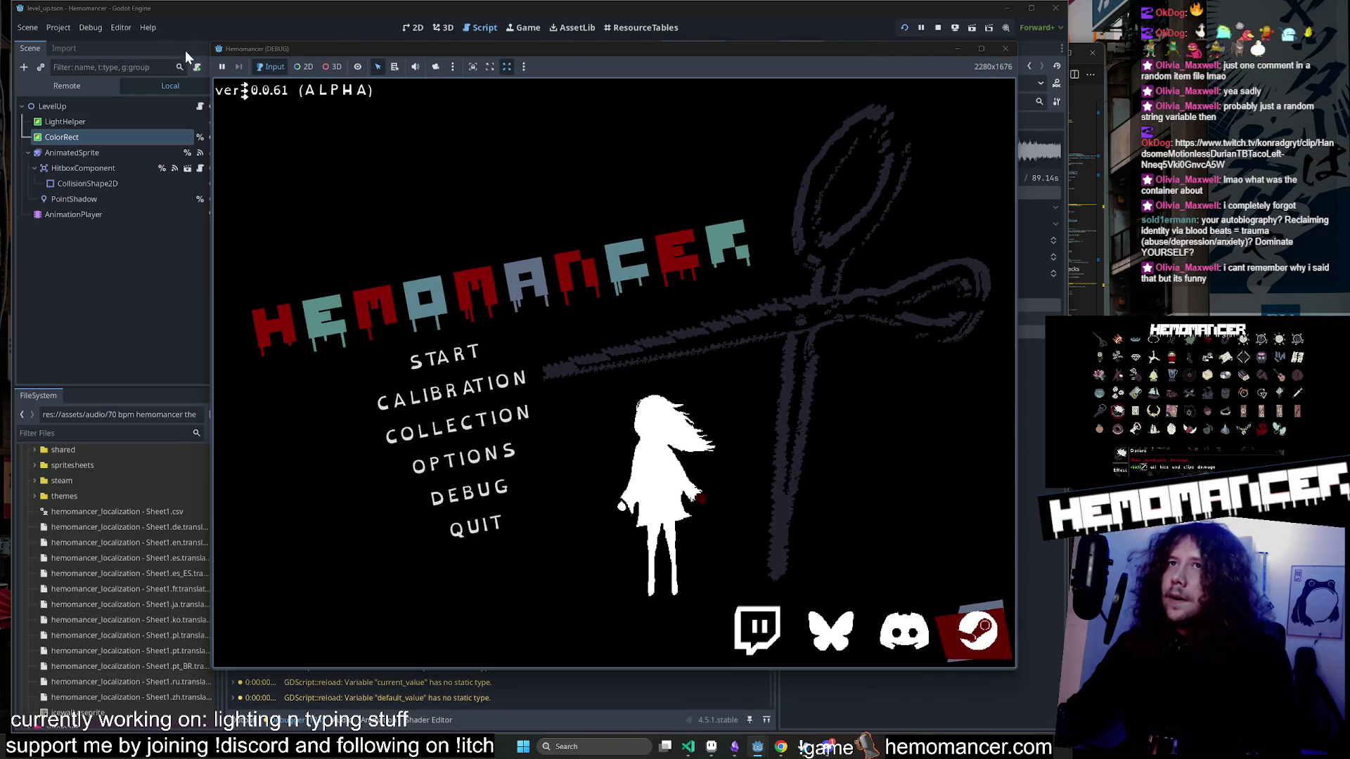
{"action": "left_click_drag", "start_coordinate": [210, 43], "coordinate": [113, 20]}
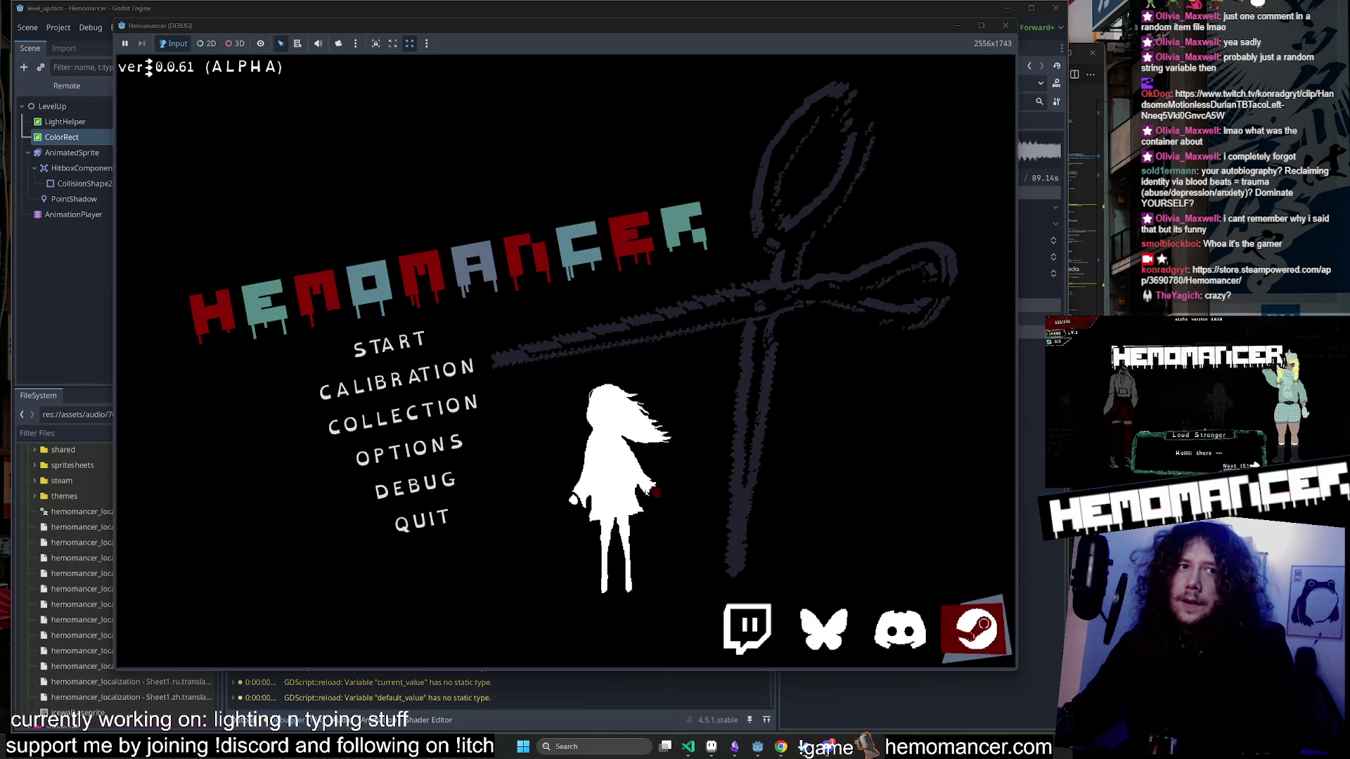
Open Hemomancer's Steam store page and scroll down to its Mature Content Description.
{"action": "left_click", "coordinate": [976, 628]}
{"action": "scroll", "coordinate": [737, 483], "scroll_direction": "down", "scroll_amount": 3}
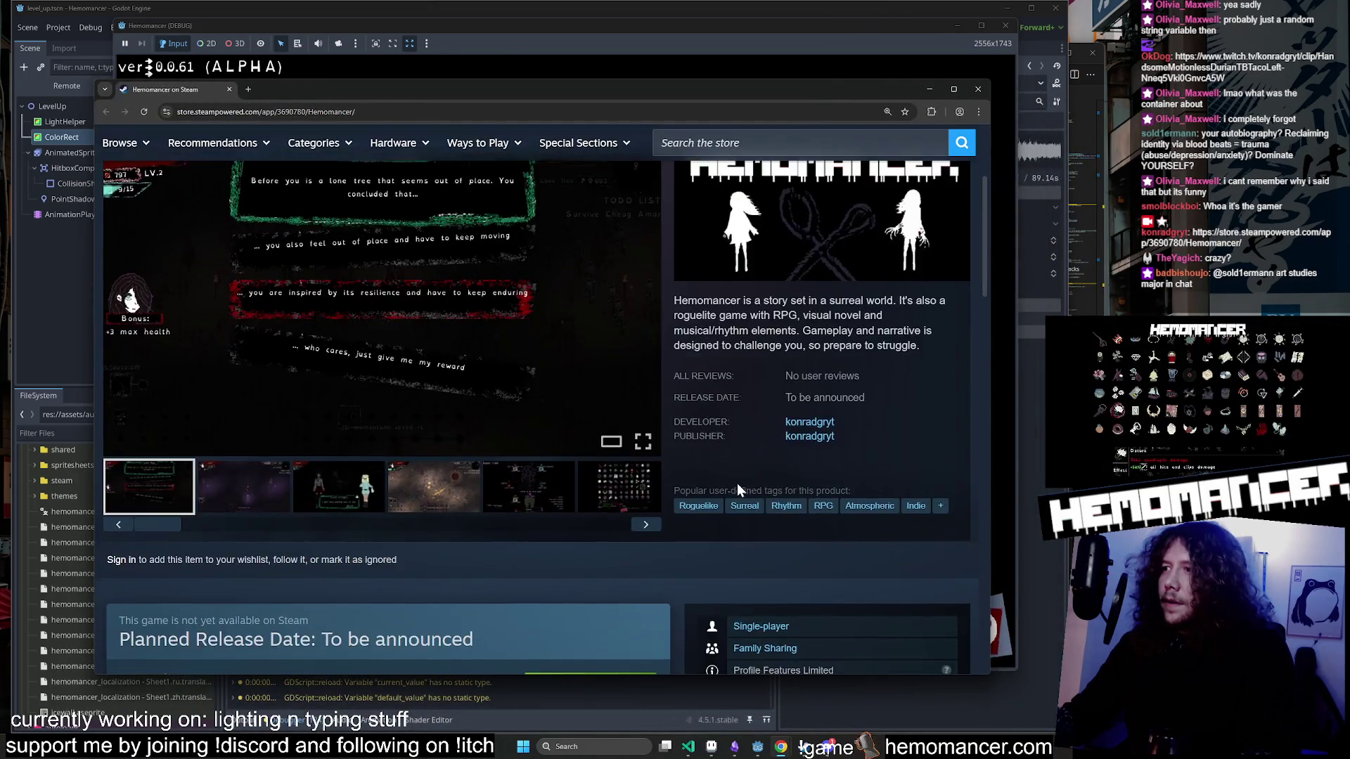
{"action": "scroll", "coordinate": [738, 485], "scroll_direction": "down", "scroll_amount": 6}
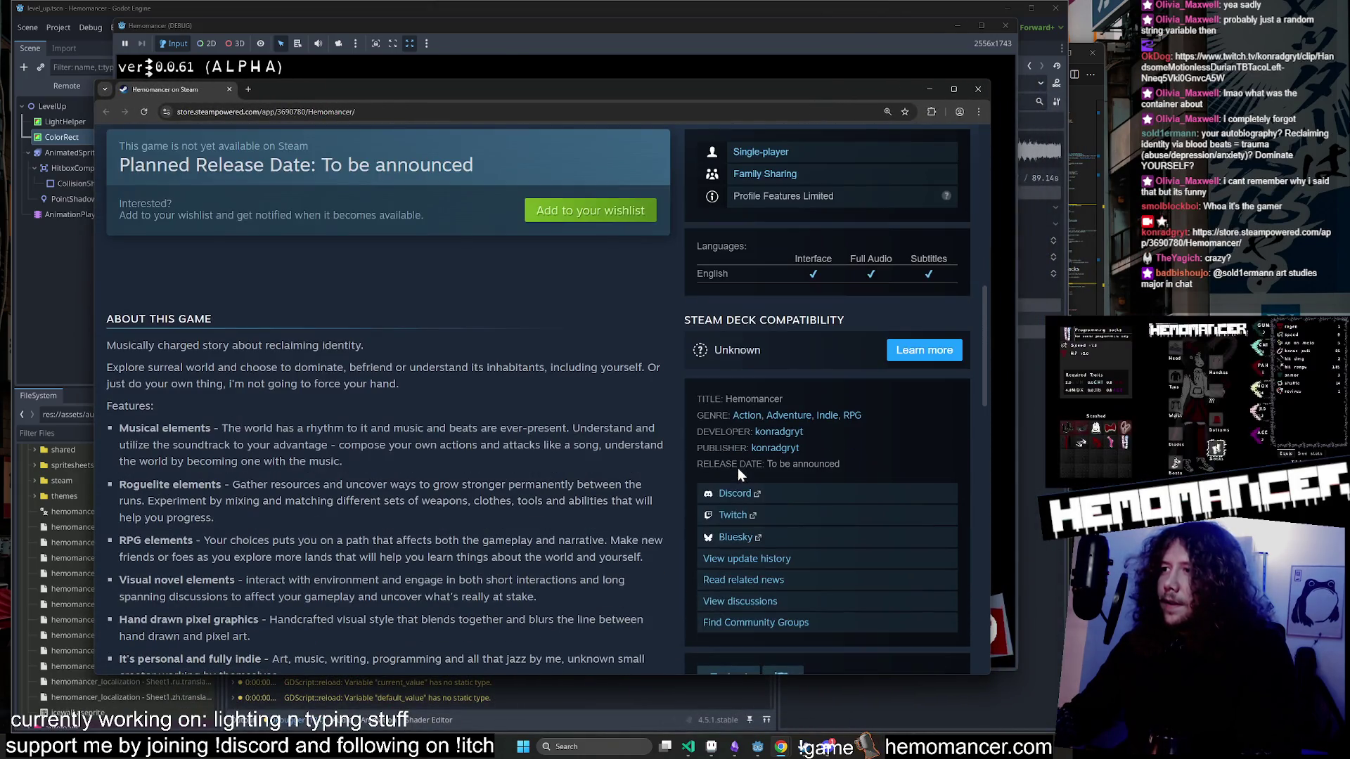
{"action": "scroll", "coordinate": [738, 468], "scroll_direction": "down", "scroll_amount": 8}
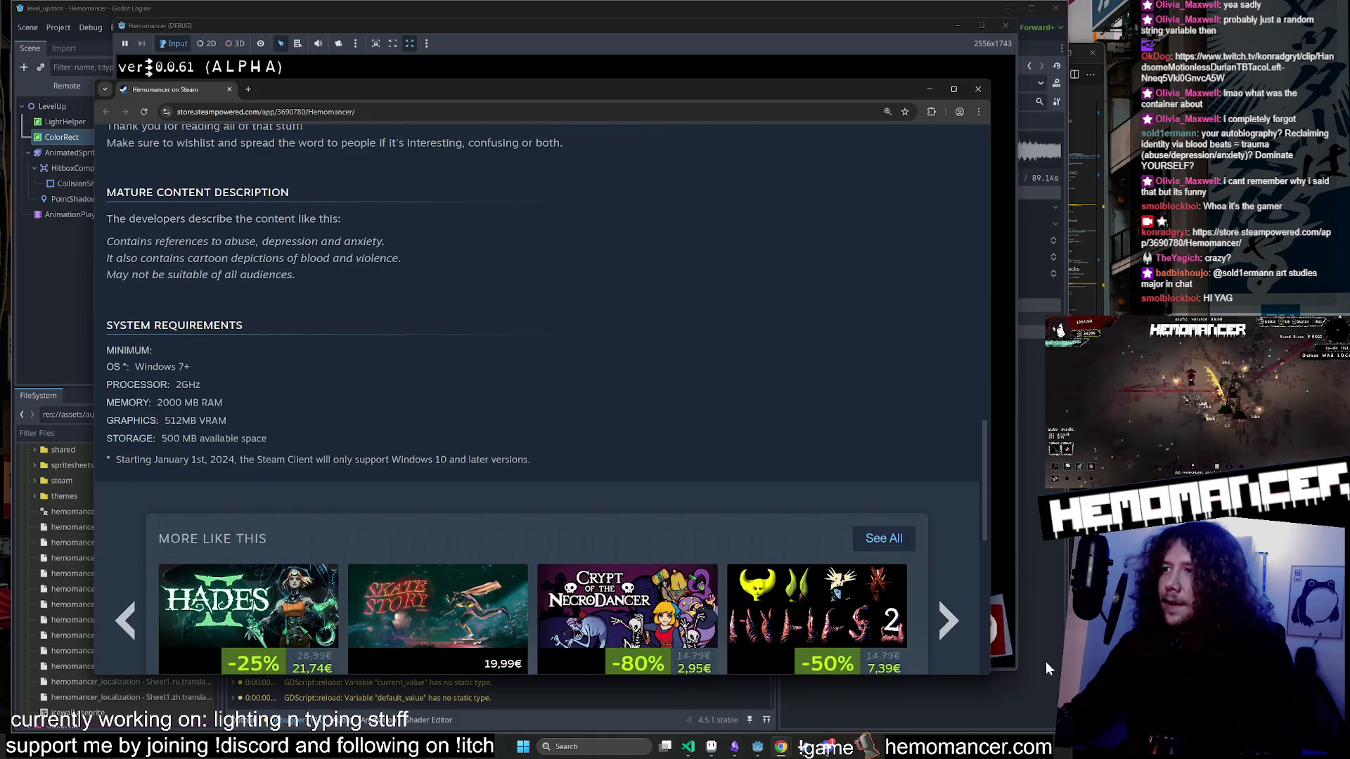
{"action": "left_click", "coordinate": [803, 748]}
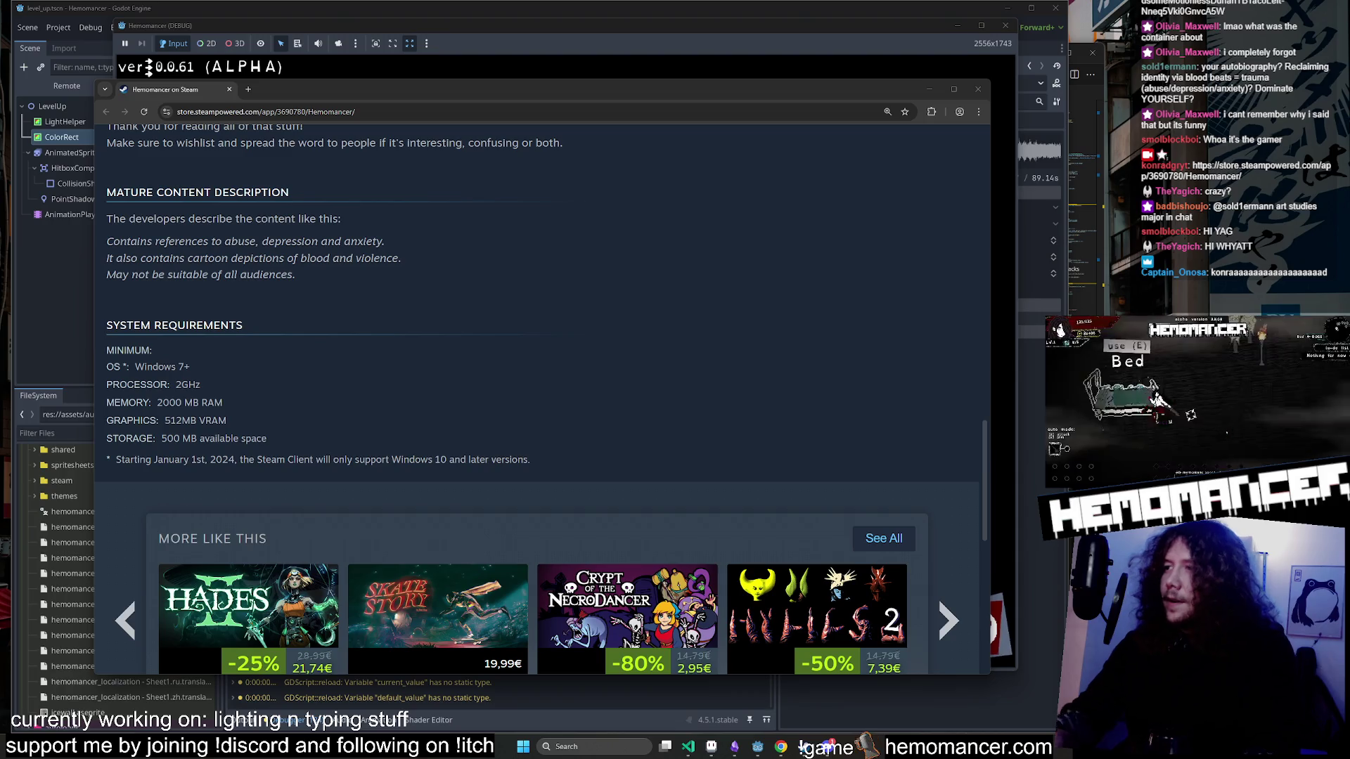
{"action": "scroll", "coordinate": [691, 345], "scroll_direction": "down", "scroll_amount": 3}
{"action": "scroll", "coordinate": [690, 331], "scroll_direction": "up", "scroll_amount": 8}
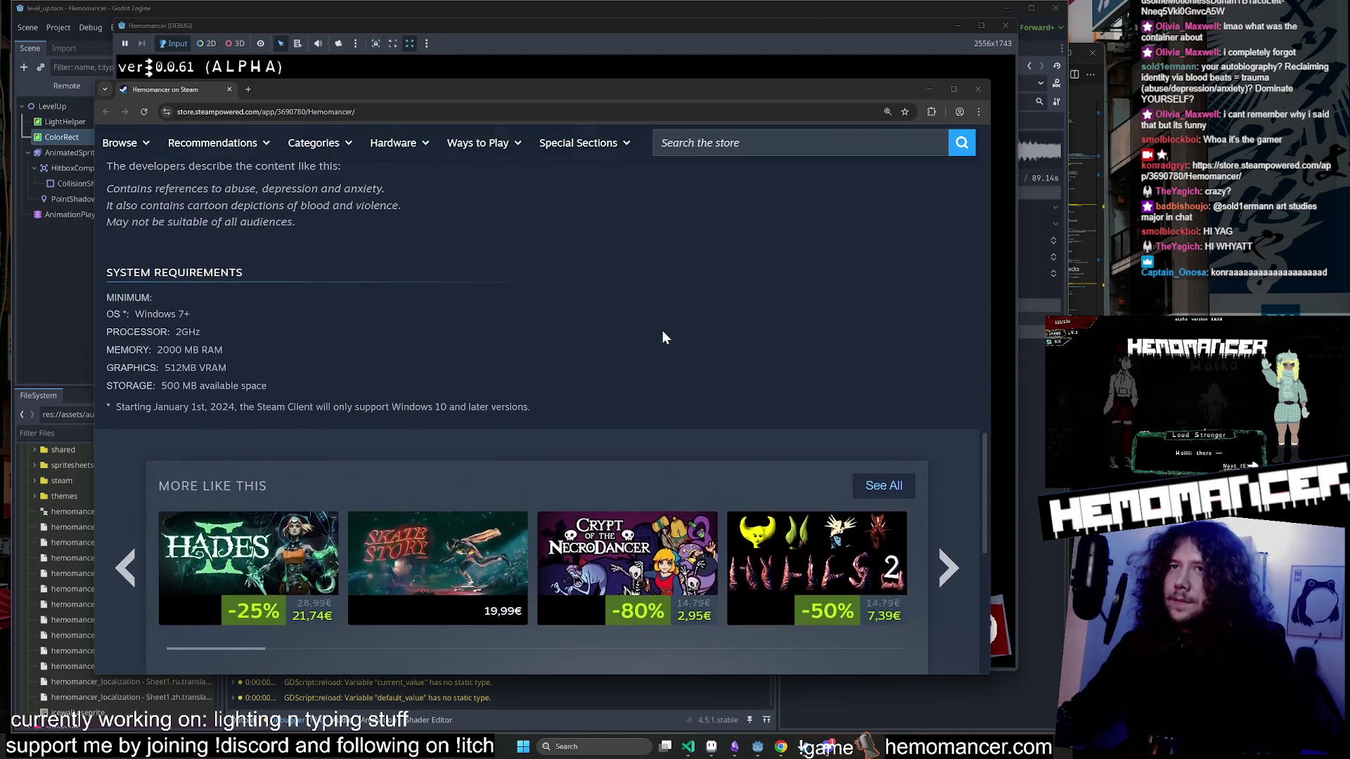
{"action": "scroll", "coordinate": [659, 332], "scroll_direction": "down", "scroll_amount": 4}
{"action": "scroll", "coordinate": [657, 333], "scroll_direction": "up", "scroll_amount": 1}
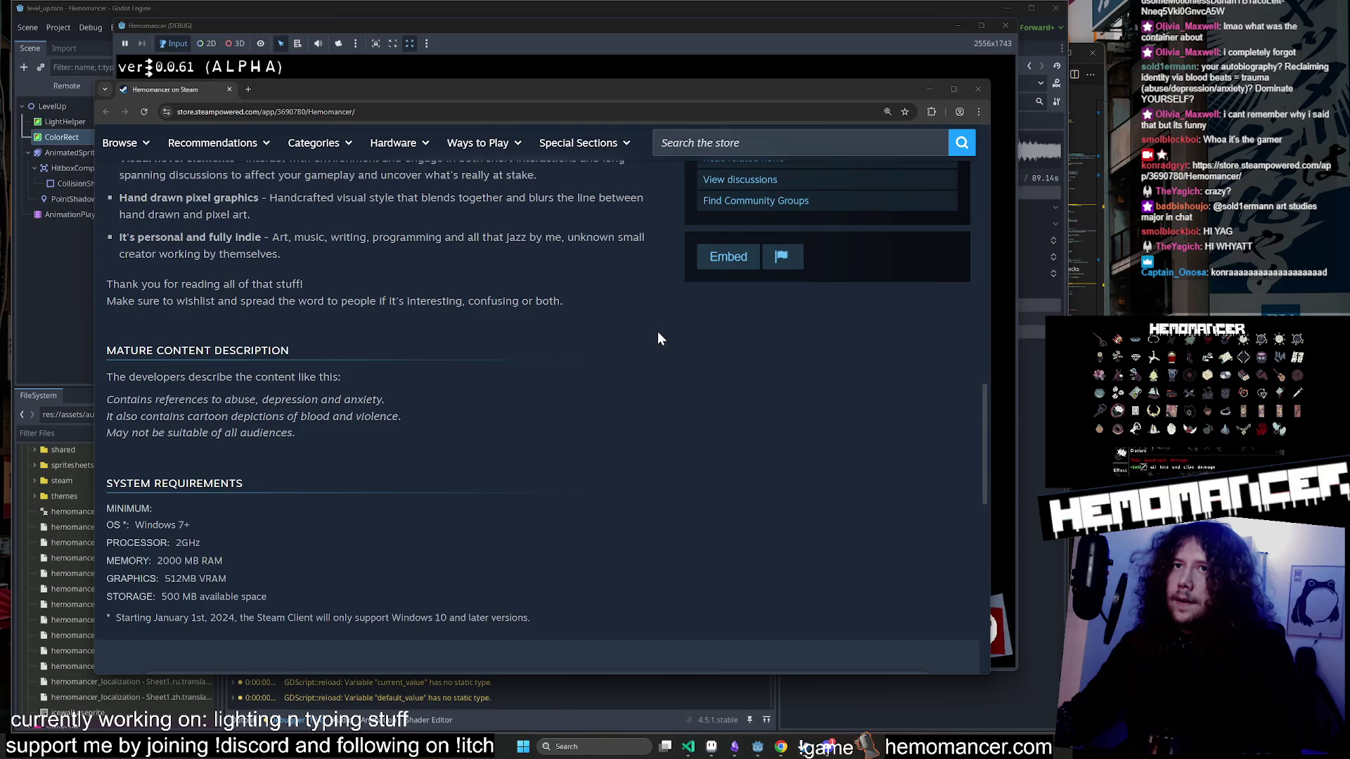
Select the mature content description text, then bring the running Hemomancer game forward.
{"action": "mouse_move", "coordinate": [341, 448]}
{"action": "left_mouse_down"}
{"action": "mouse_move", "coordinate": [157, 400]}
{"action": "mouse_move", "coordinate": [156, 378]}
{"action": "left_mouse_up"}
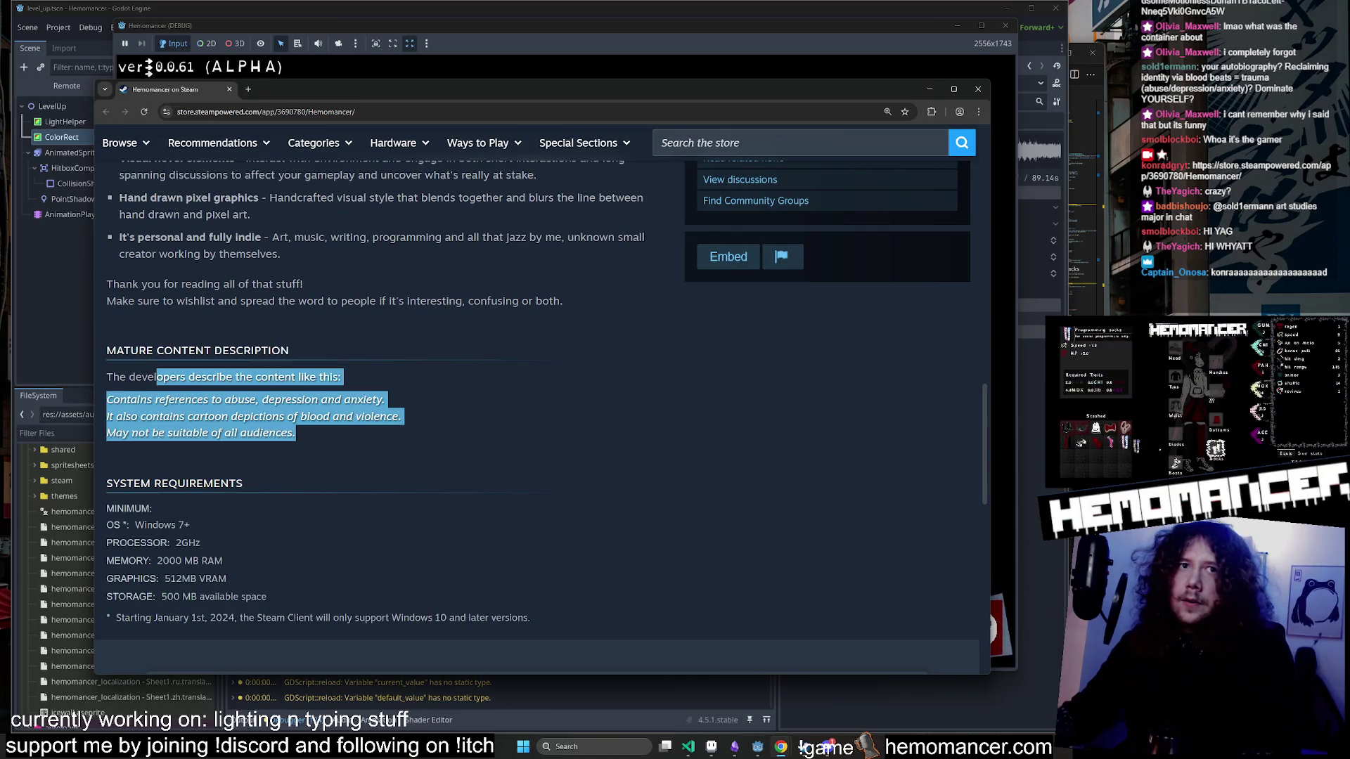
{"action": "left_click", "coordinate": [149, 67]}
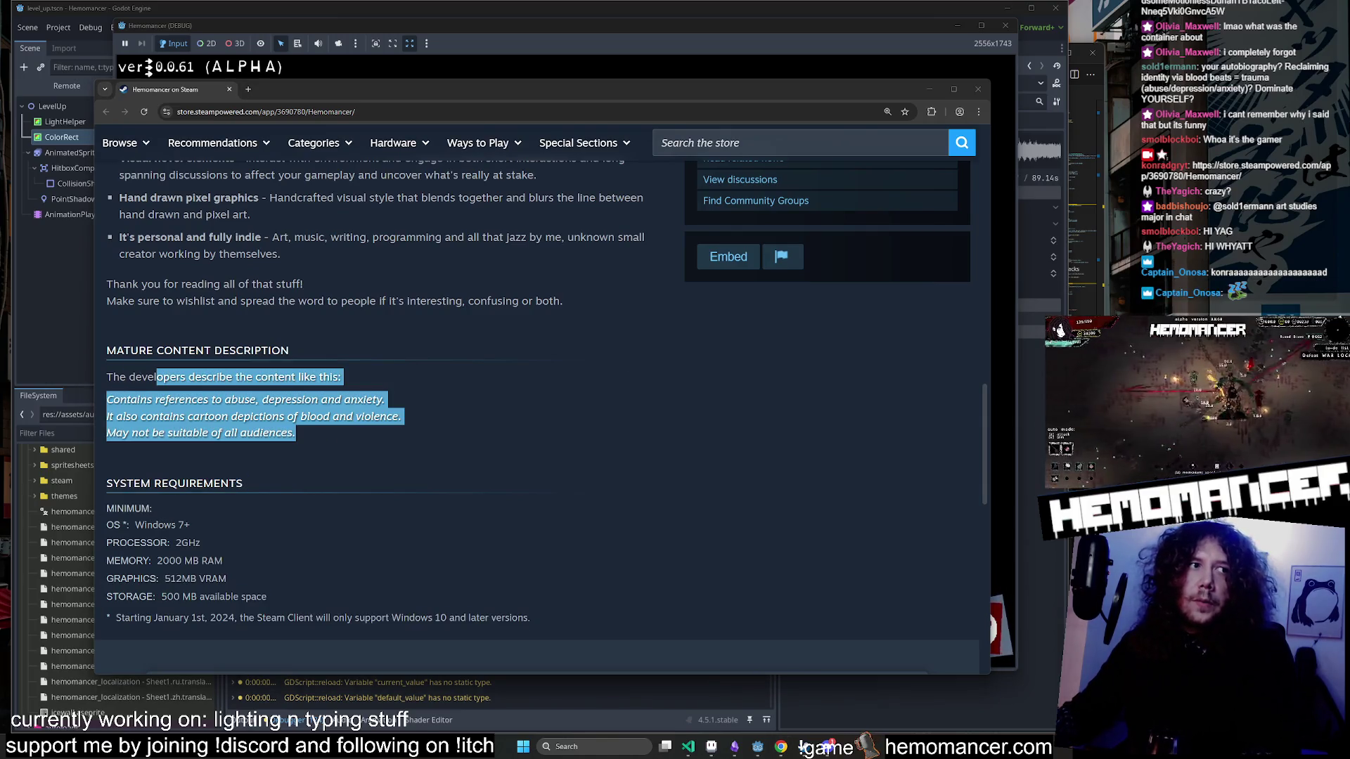
{"action": "left_click", "coordinate": [1005, 28]}
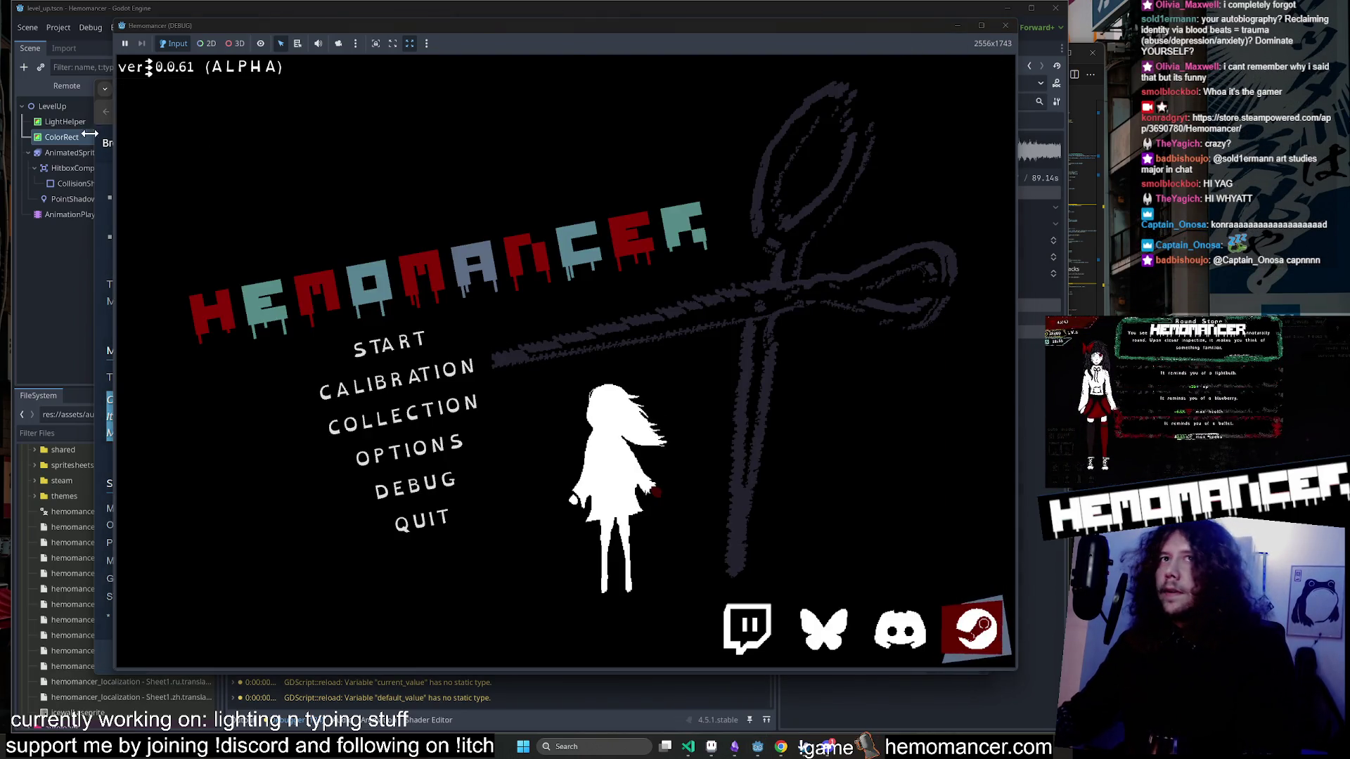
Bring the Hemomancer game window forward and choose START on the main menu.
{"action": "left_click", "coordinate": [102, 141]}
{"action": "left_click", "coordinate": [980, 87]}
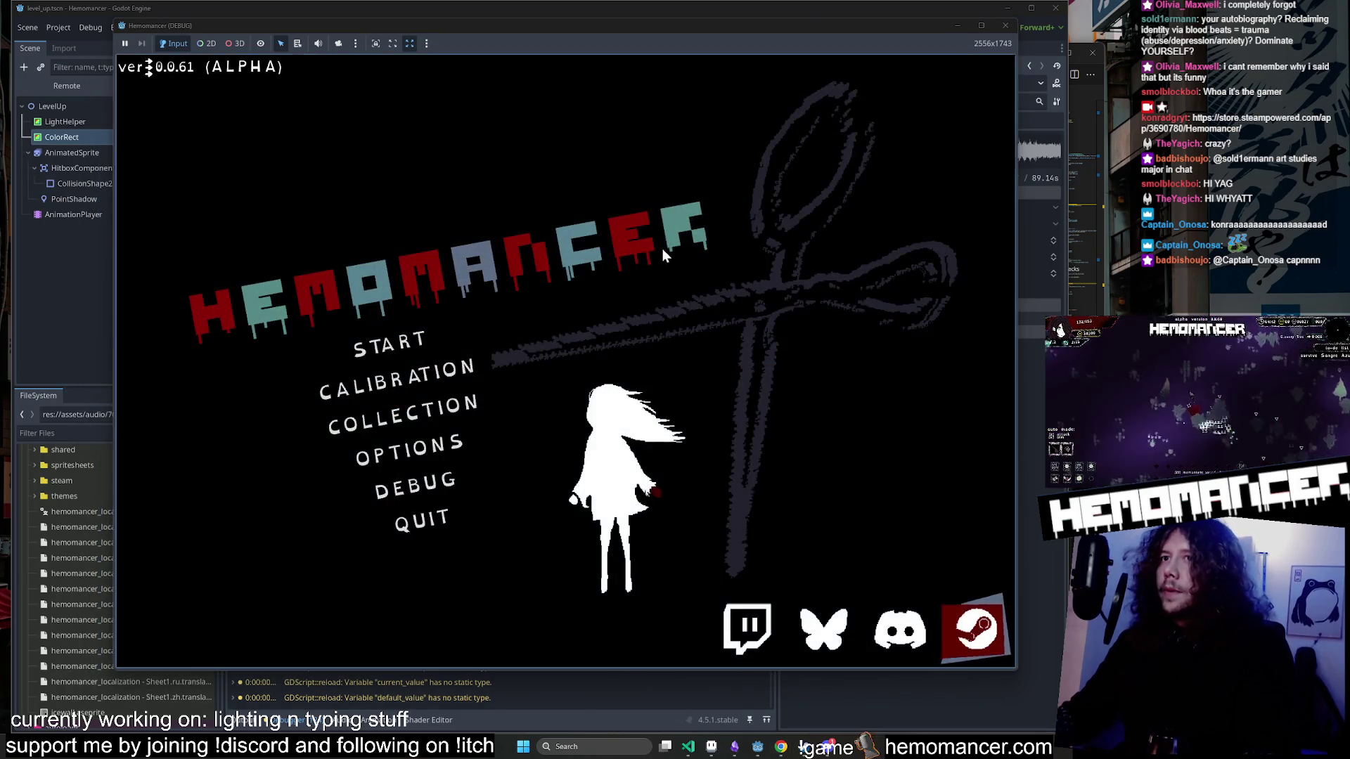
{"action": "left_click", "coordinate": [380, 338]}
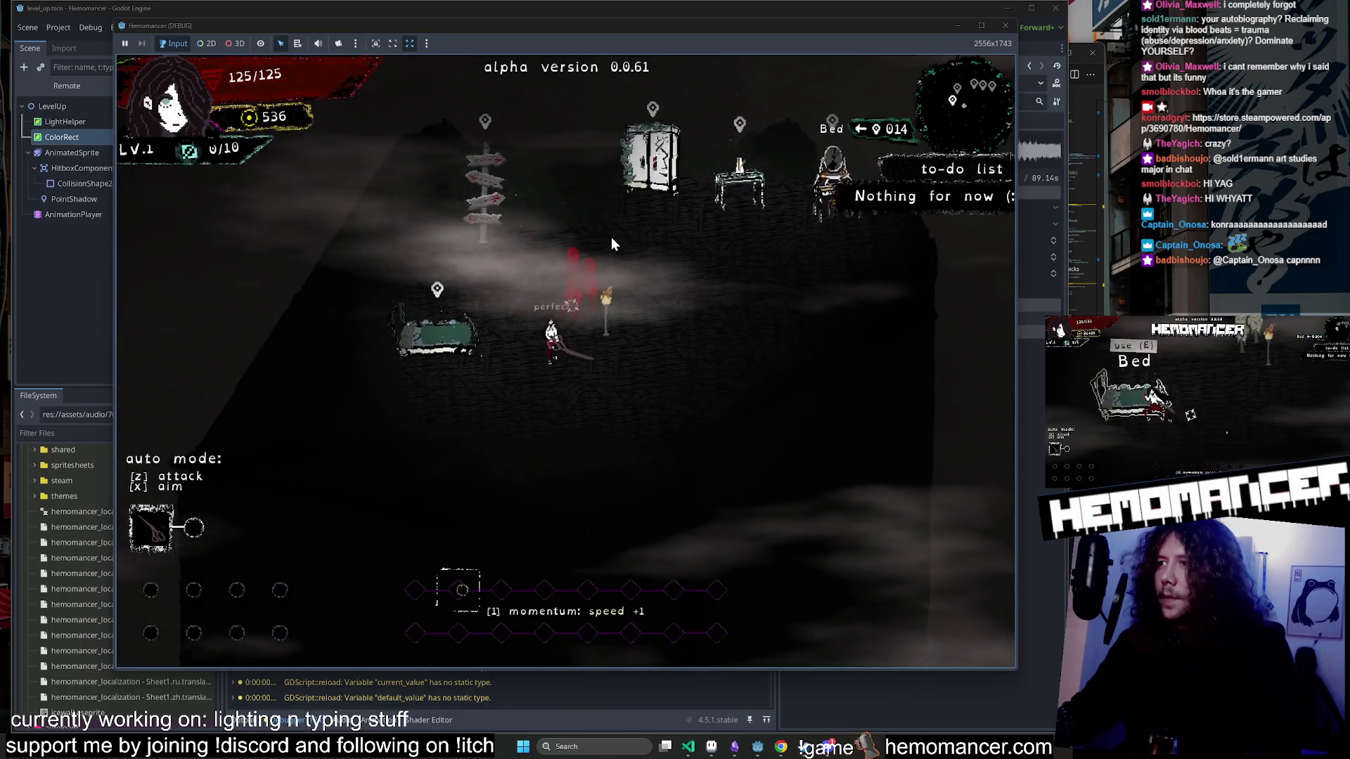
Walk the player past the metronome table to the signpole and press E to open Travel.
{"action": "key", "text": "w"}
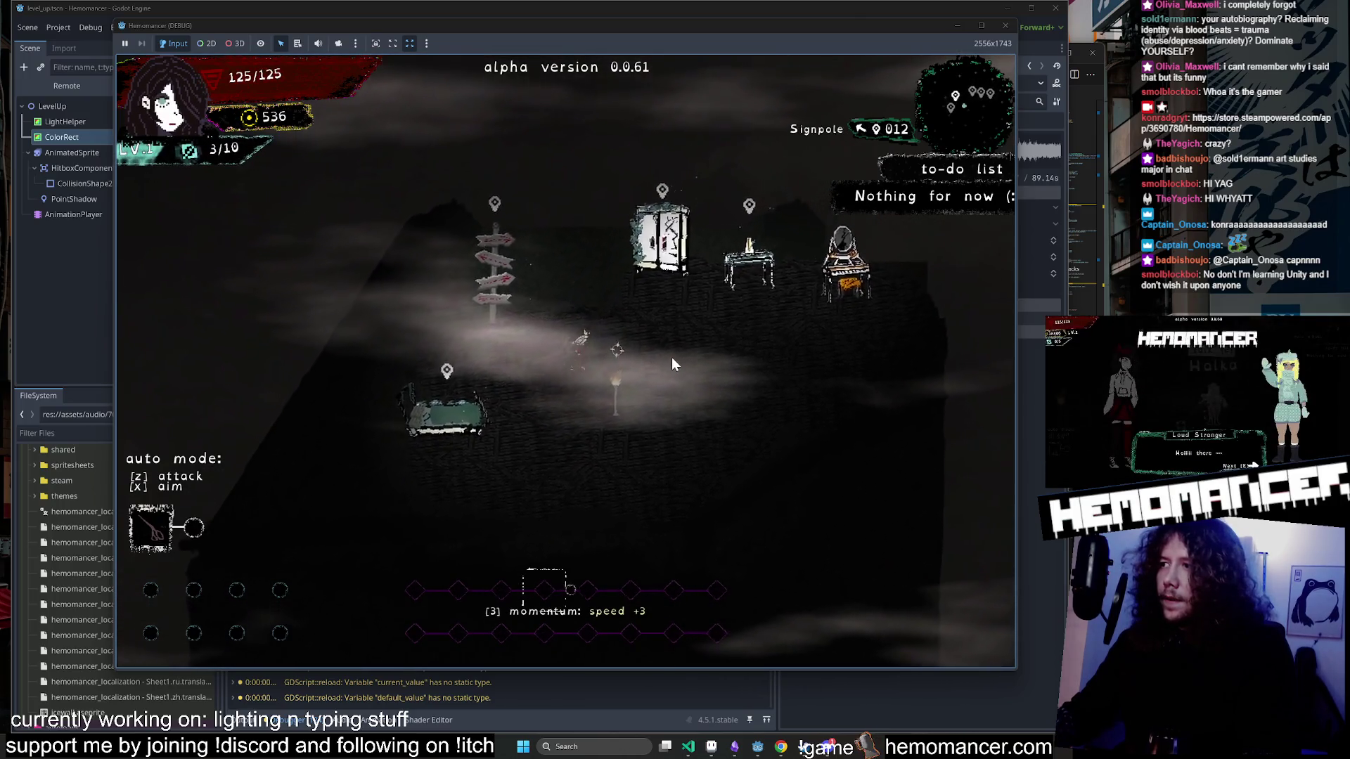
{"action": "key", "text": "d"}
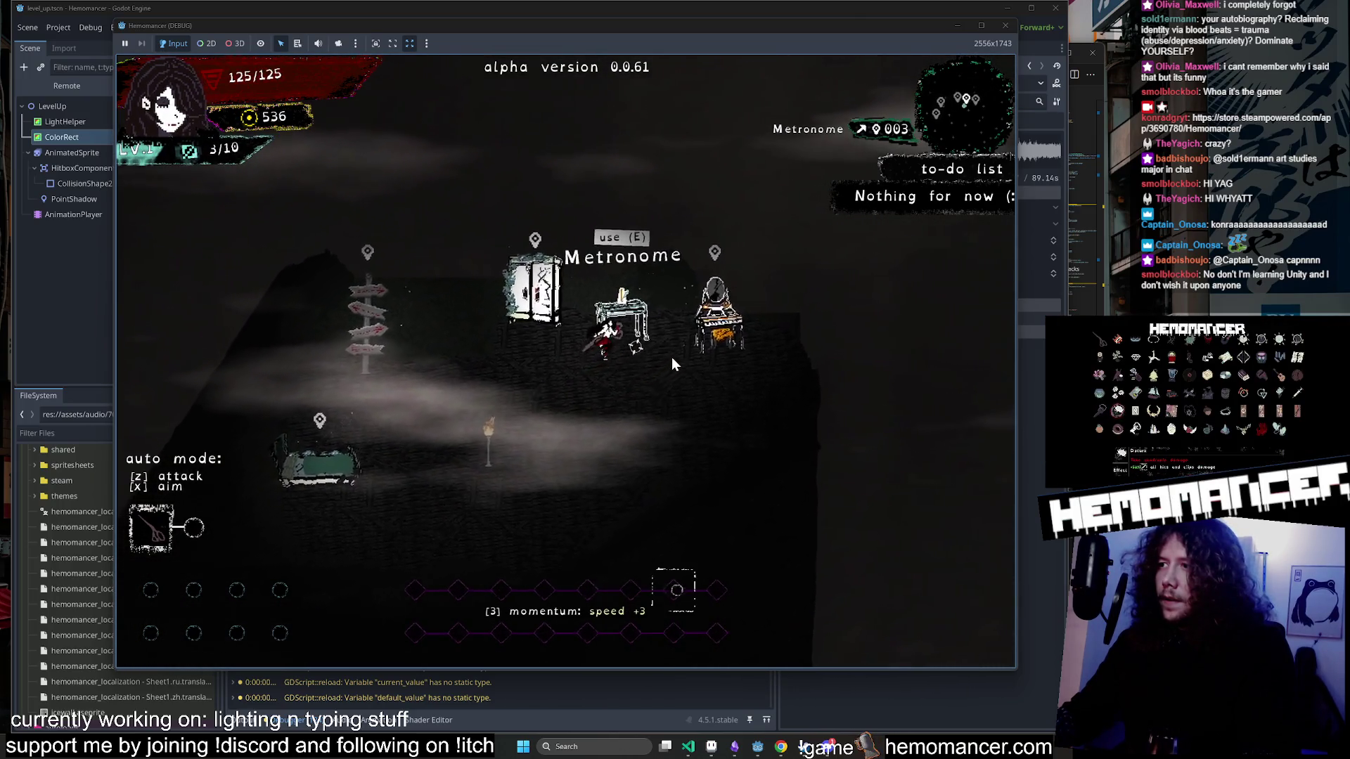
{"action": "key", "text": "s"}
{"action": "key", "text": "a"}
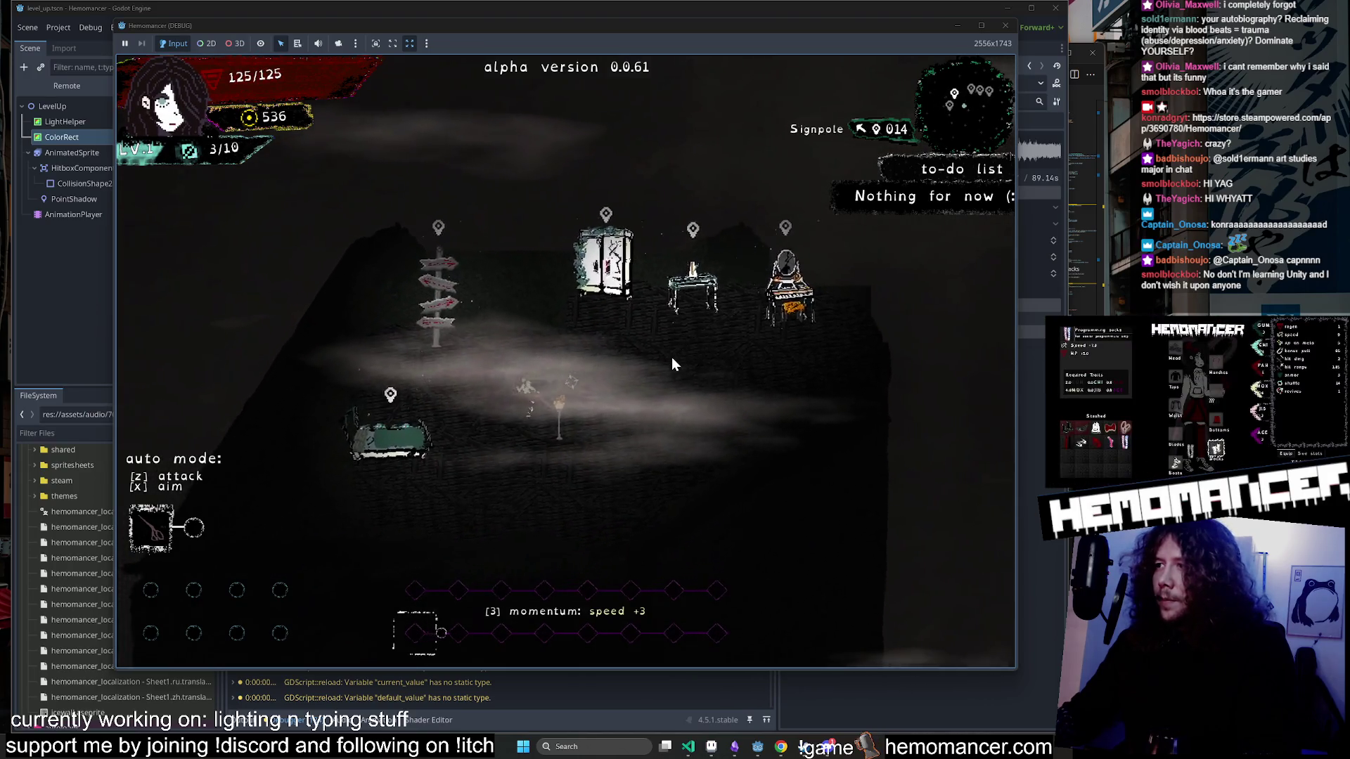
{"action": "key", "text": "a"}
{"action": "key", "text": "w"}
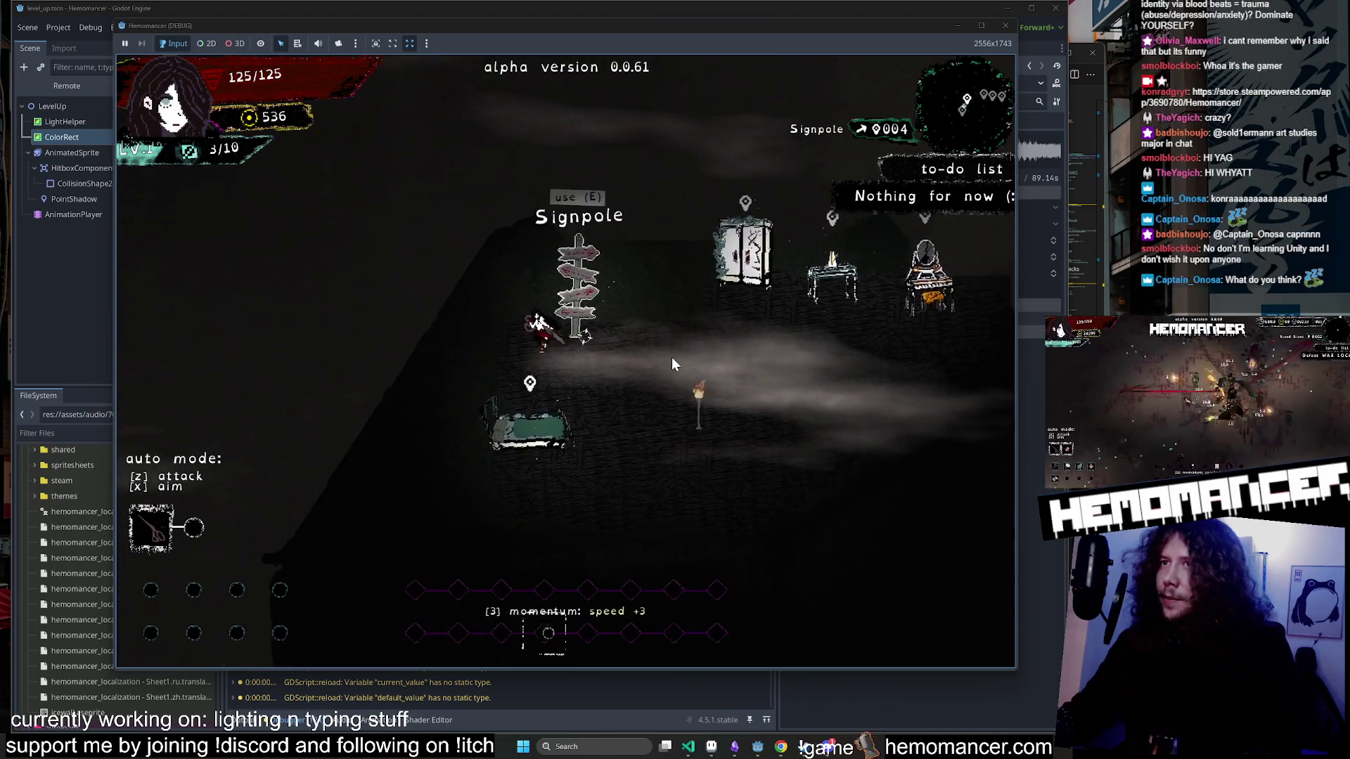
{"action": "key", "text": "e"}
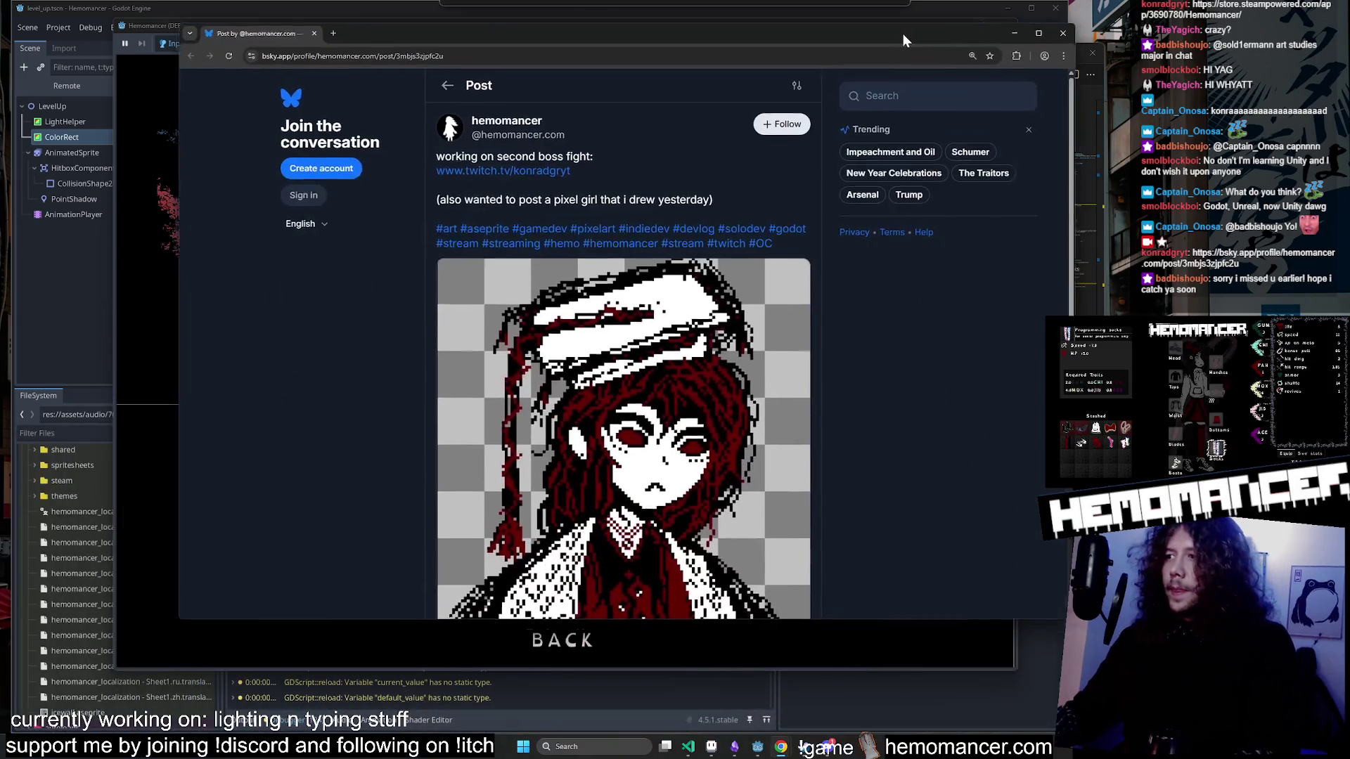
View the graduation-cap girl pixel art full size in the Bluesky post, then close the browser.
{"action": "left_click_drag", "start_coordinate": [903, 34], "coordinate": [853, 73]}
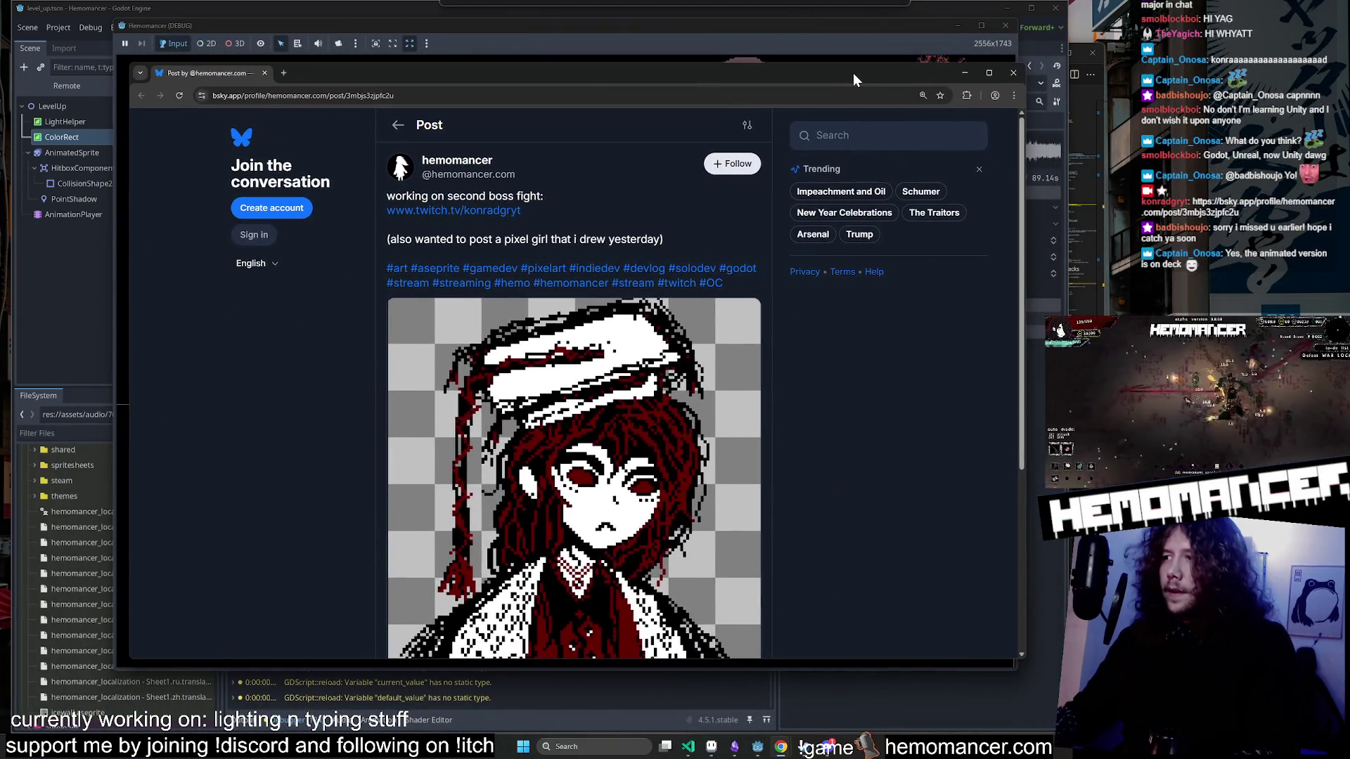
{"action": "scroll", "coordinate": [829, 436], "scroll_direction": "down", "scroll_amount": 1}
{"action": "scroll", "coordinate": [825, 426], "scroll_direction": "down", "scroll_amount": 1}
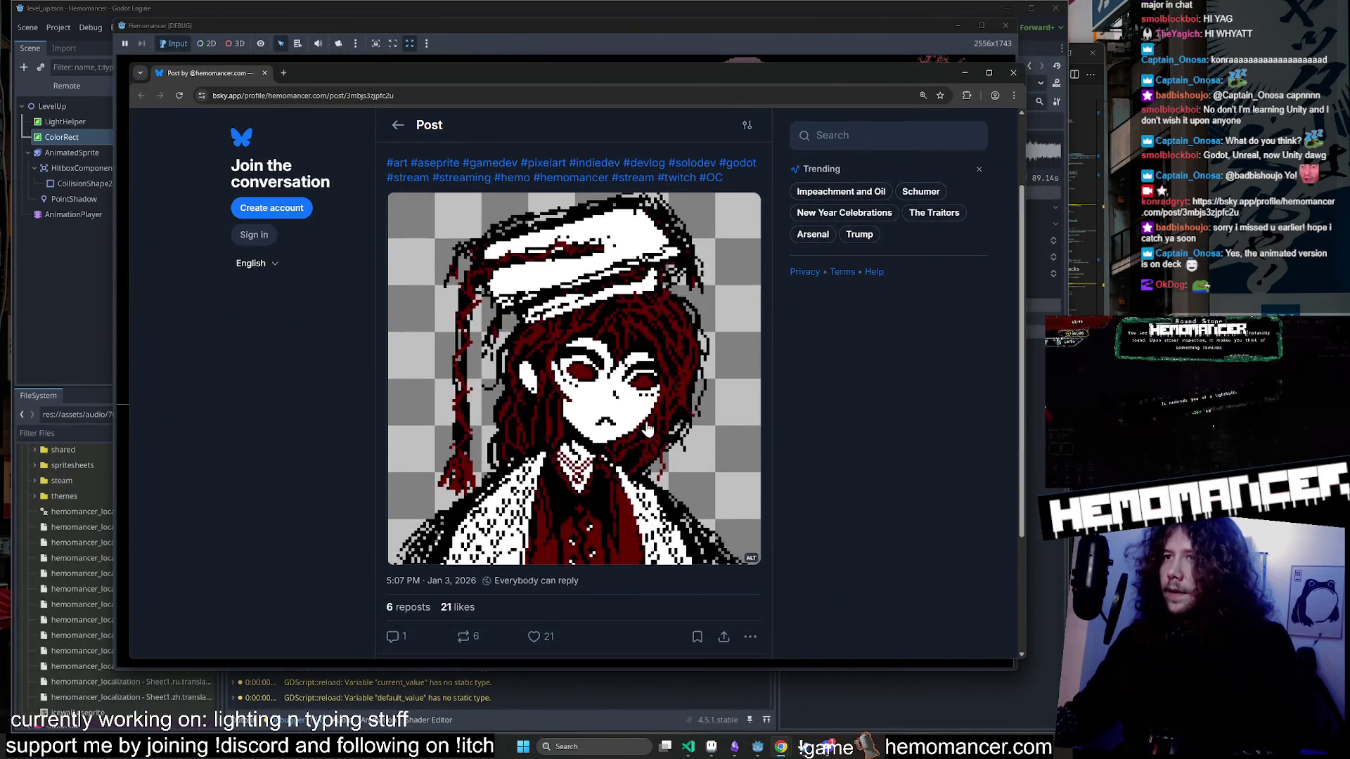
{"action": "left_click", "coordinate": [645, 426]}
{"action": "mouse_move", "coordinate": [737, 74]}
{"action": "left_mouse_down"}
{"action": "mouse_move", "coordinate": [706, 98]}
{"action": "mouse_move", "coordinate": [716, 73]}
{"action": "left_mouse_up"}
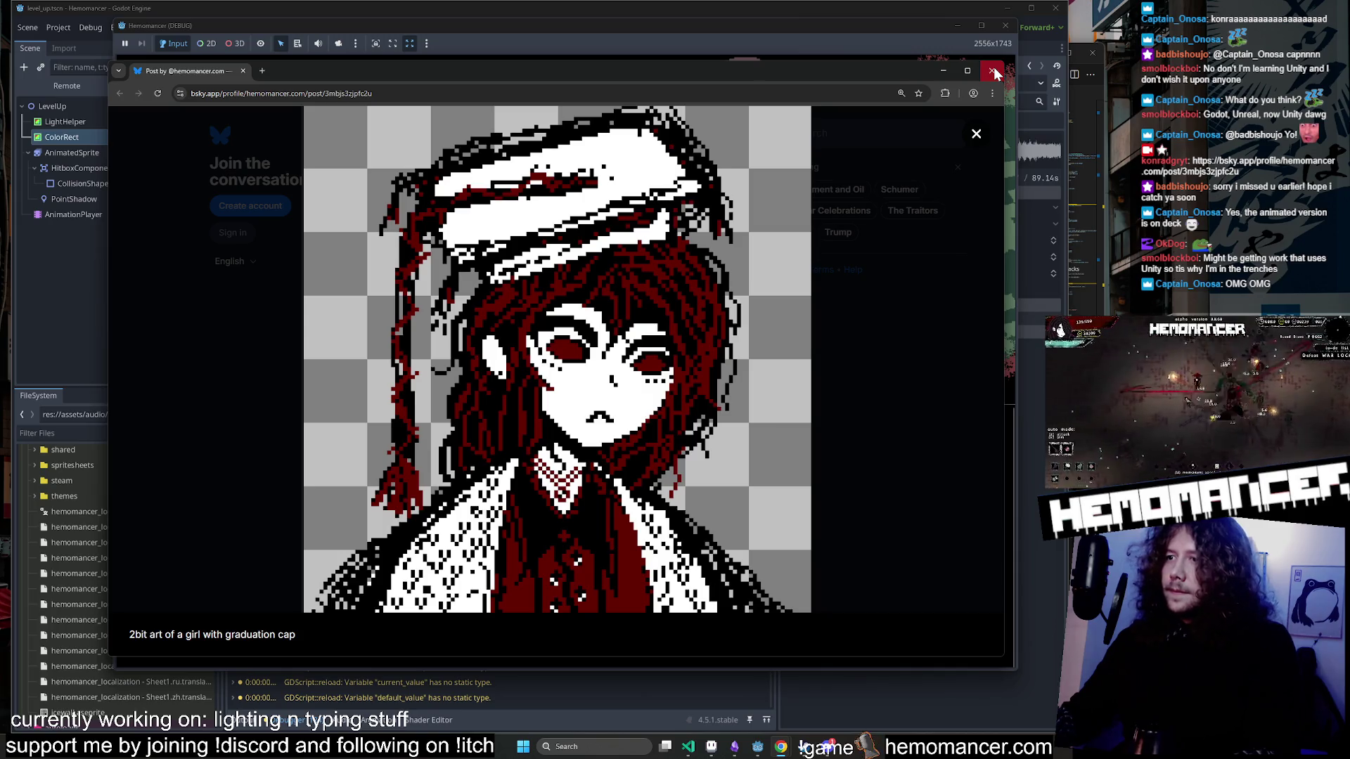
{"action": "left_click", "coordinate": [993, 70]}
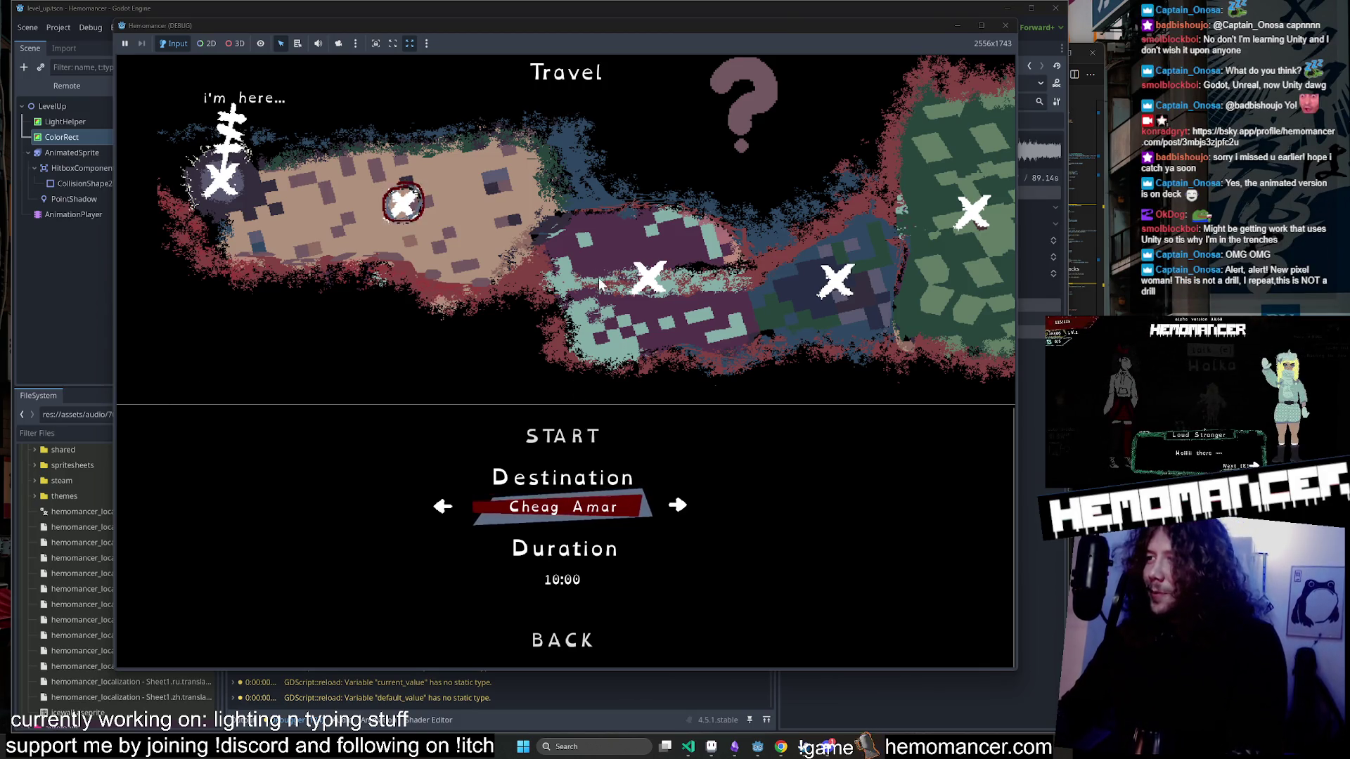
Highlight START in the Travel menu and close the running Hemomancer game window.
{"action": "key", "text": "Up"}
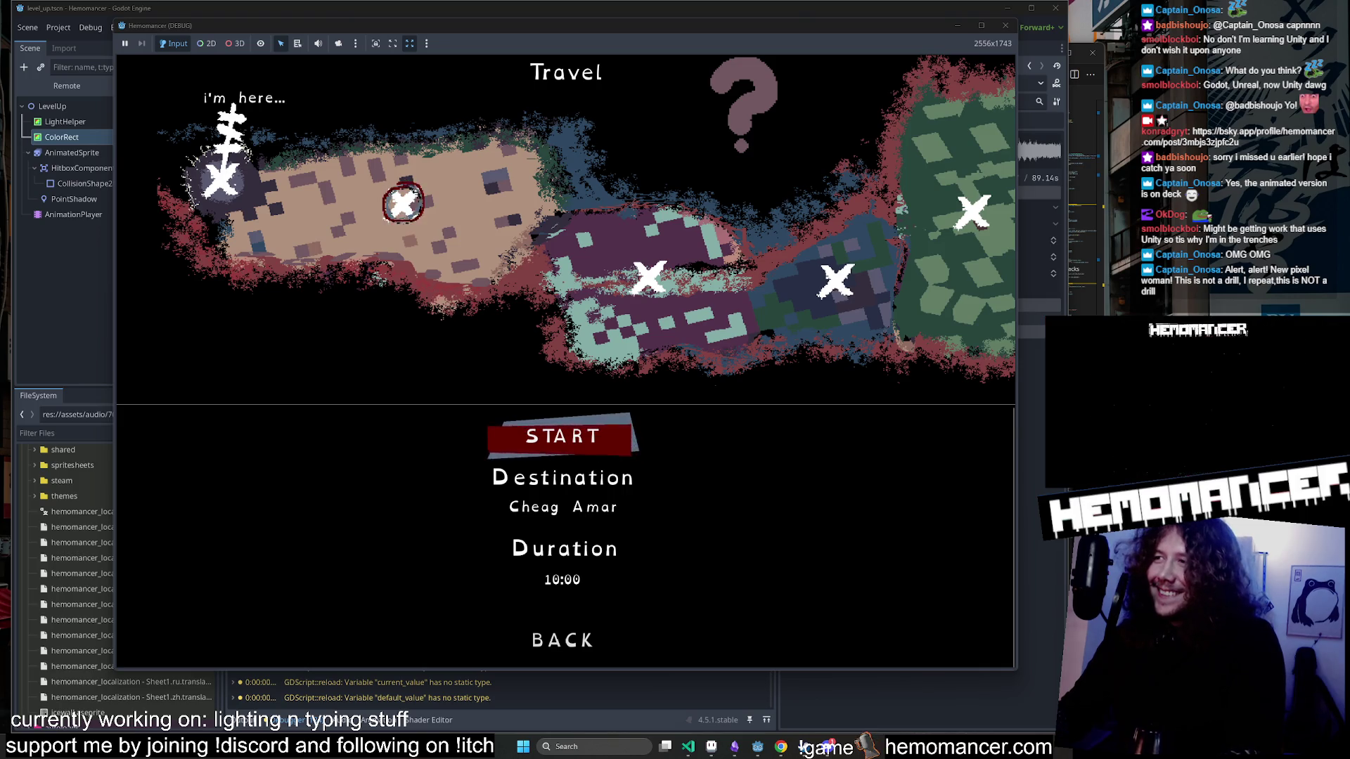
{"action": "left_click", "coordinate": [1007, 25]}
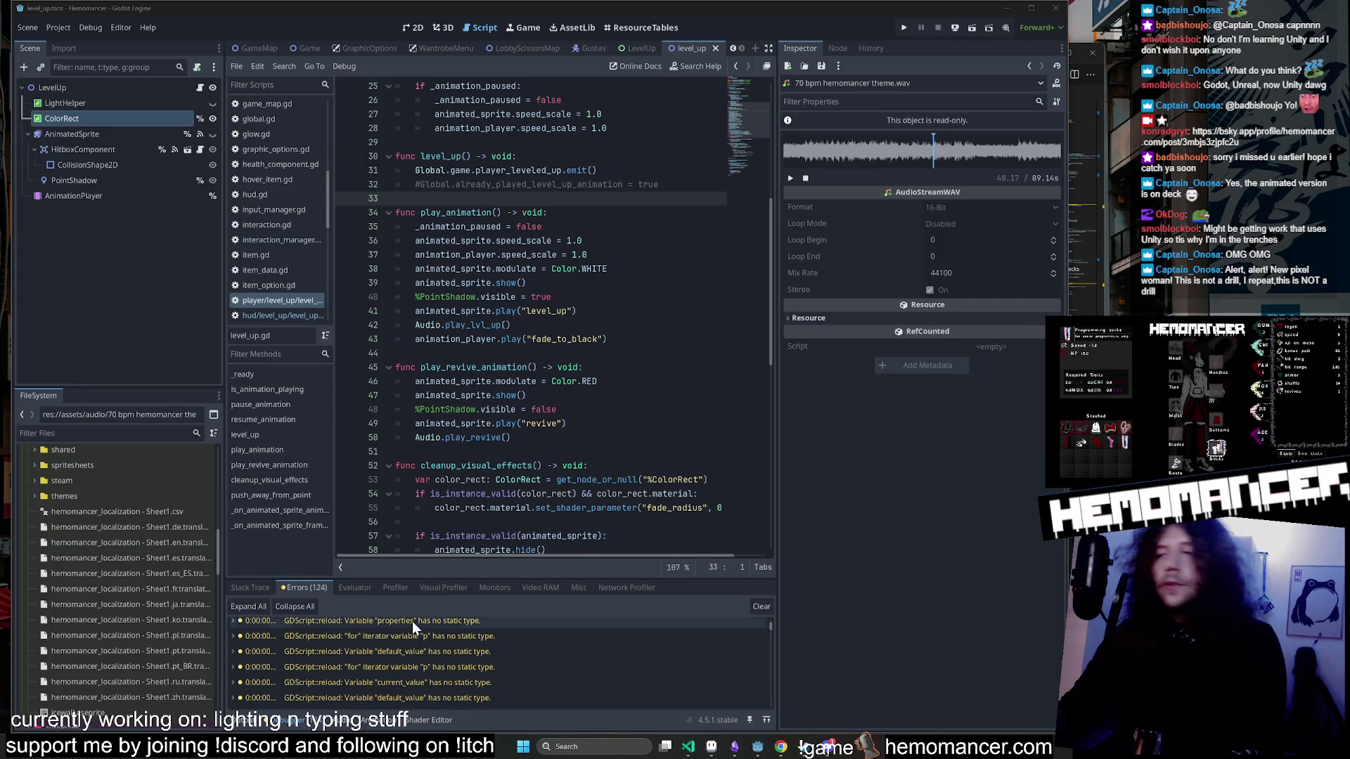
Scroll health_component.gd past line 47, then switch to Discord's modding channel.
{"action": "left_click", "coordinate": [526, 395]}
{"action": "scroll", "coordinate": [526, 396], "scroll_direction": "down", "scroll_amount": 4}
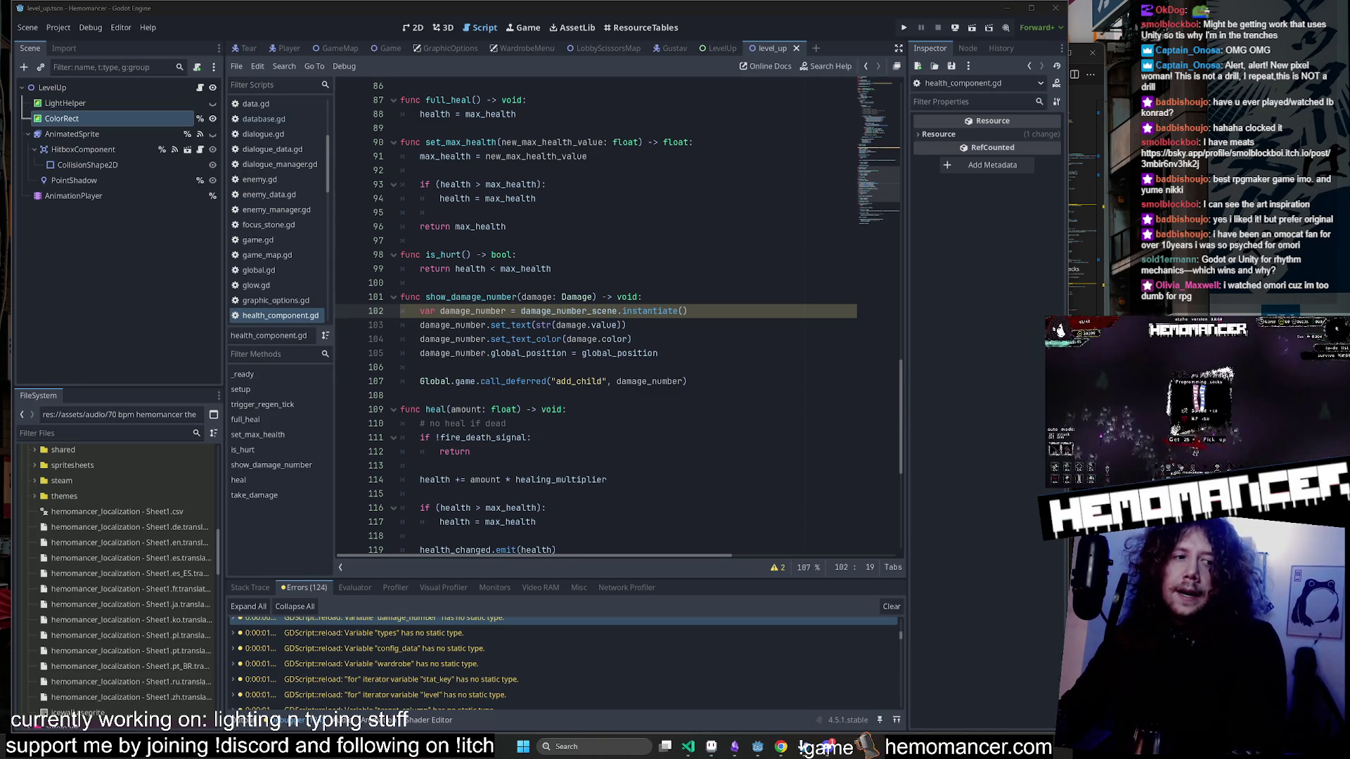
{"action": "key", "text": "alt+Tab"}
{"action": "scroll", "coordinate": [208, 384], "scroll_direction": "down", "scroll_amount": 5}
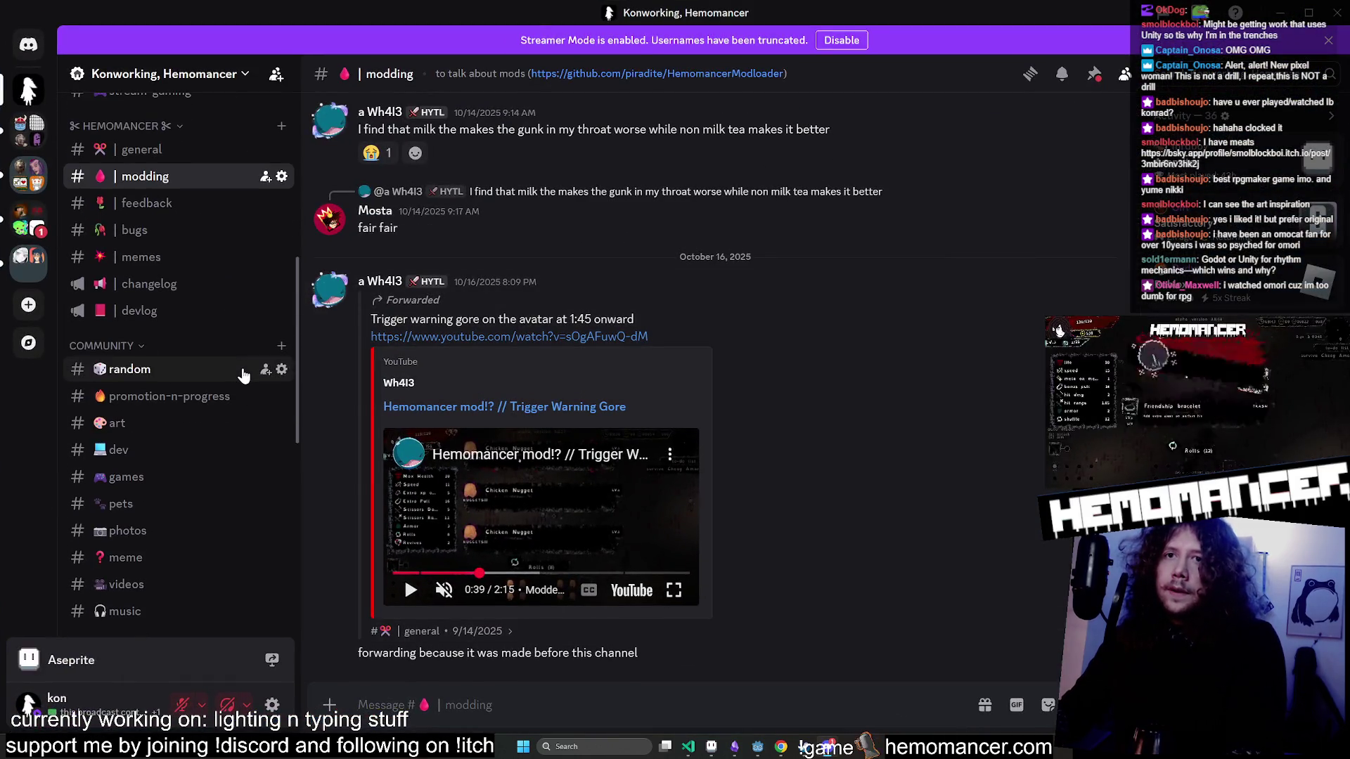
Post the copied How OMORI Was Made YouTube link in the #videos channel.
{"action": "left_click", "coordinate": [126, 478]}
{"action": "type", "text": "https://www.youtube.com/watch?v=4yb9cx83K20"}
{"action": "key", "text": "Return"}
Close Discord and place the caret at the end of line 94 in health_component.gd.
{"action": "double_click", "coordinate": [977, 8]}
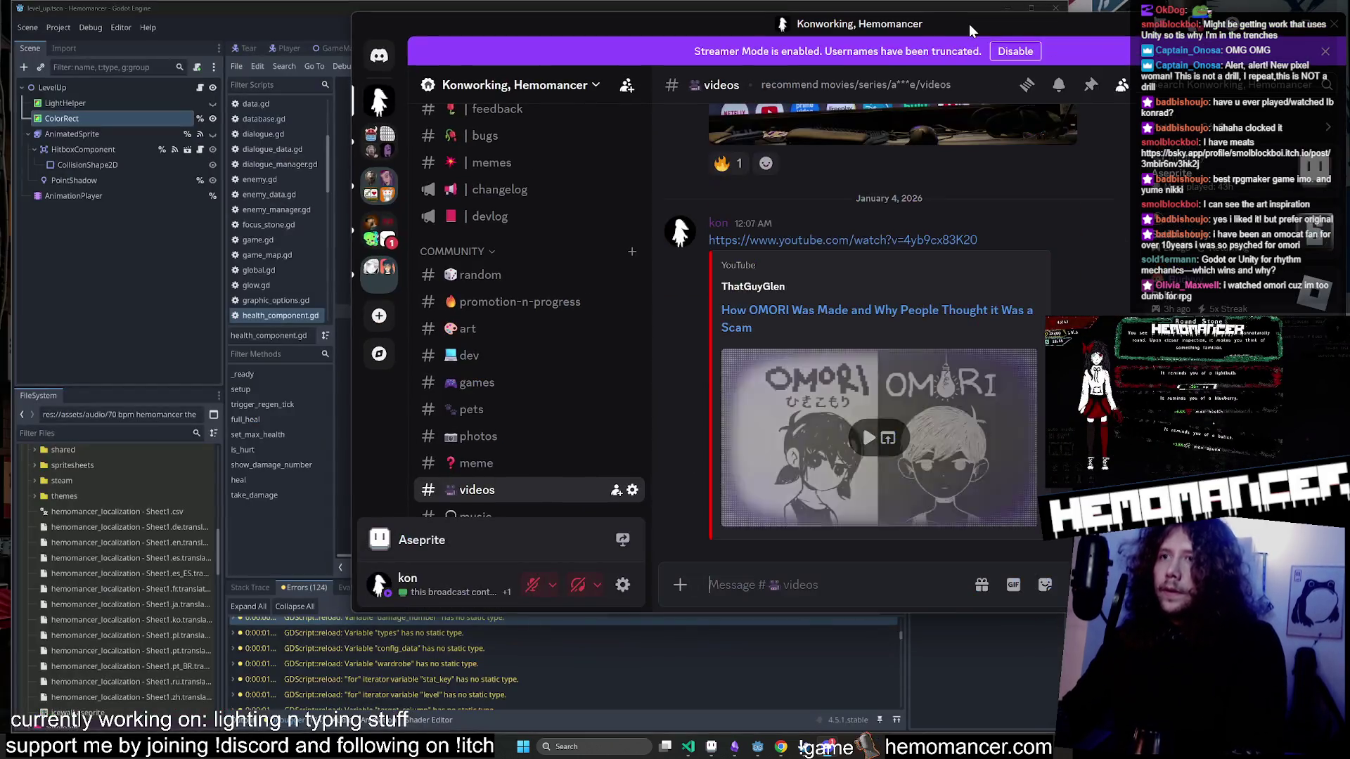
{"action": "key", "text": "alt+F4"}
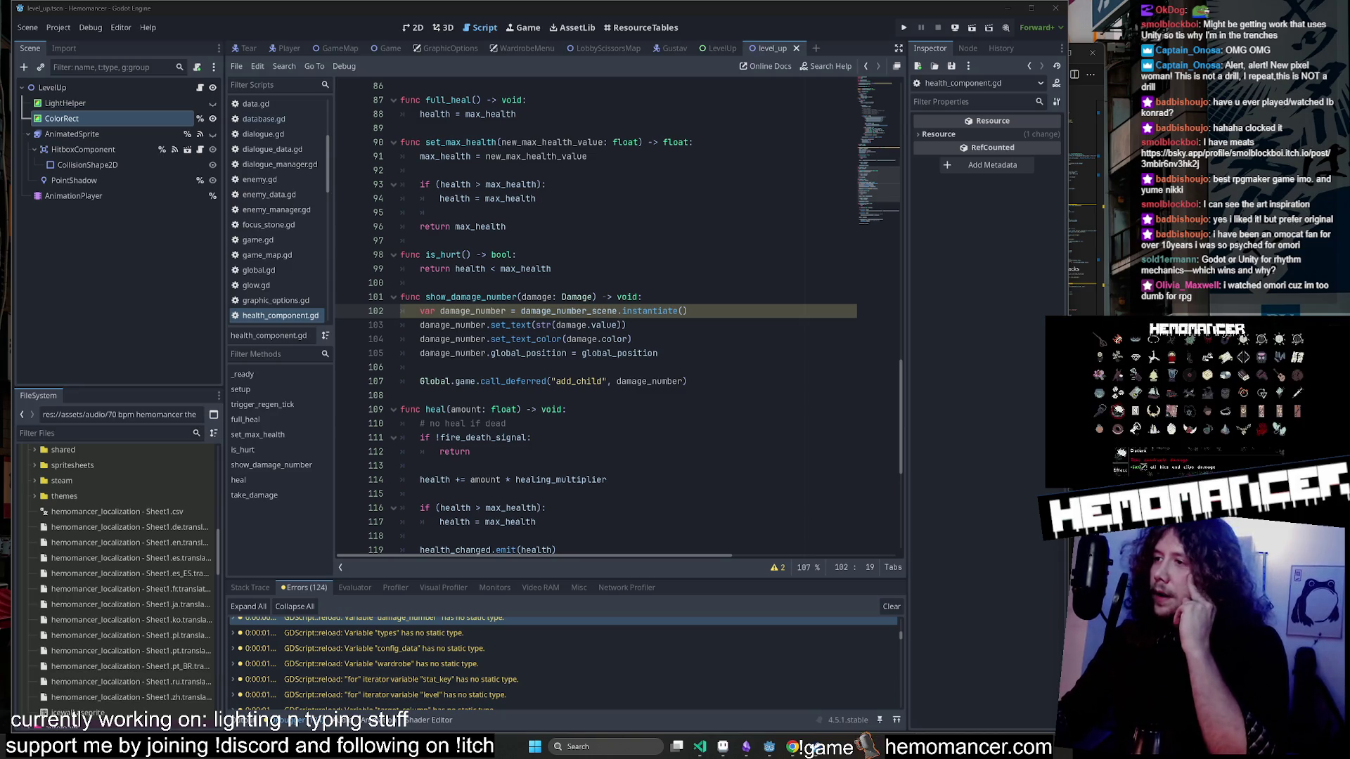
{"action": "left_click", "coordinate": [536, 199]}
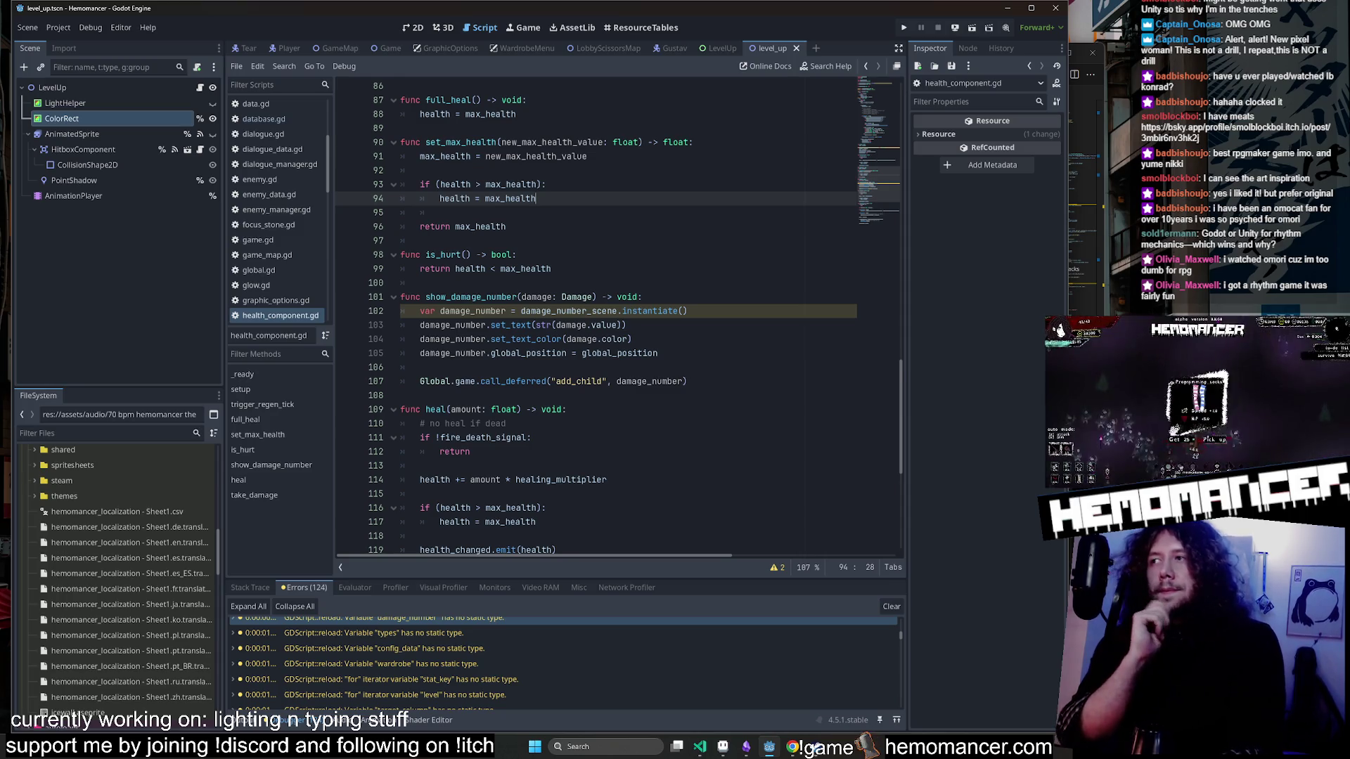
Highlight every use of damage_number on line 102 of show_damage_number, then bring VS Code forward.
{"action": "key", "text": "alt+Tab"}
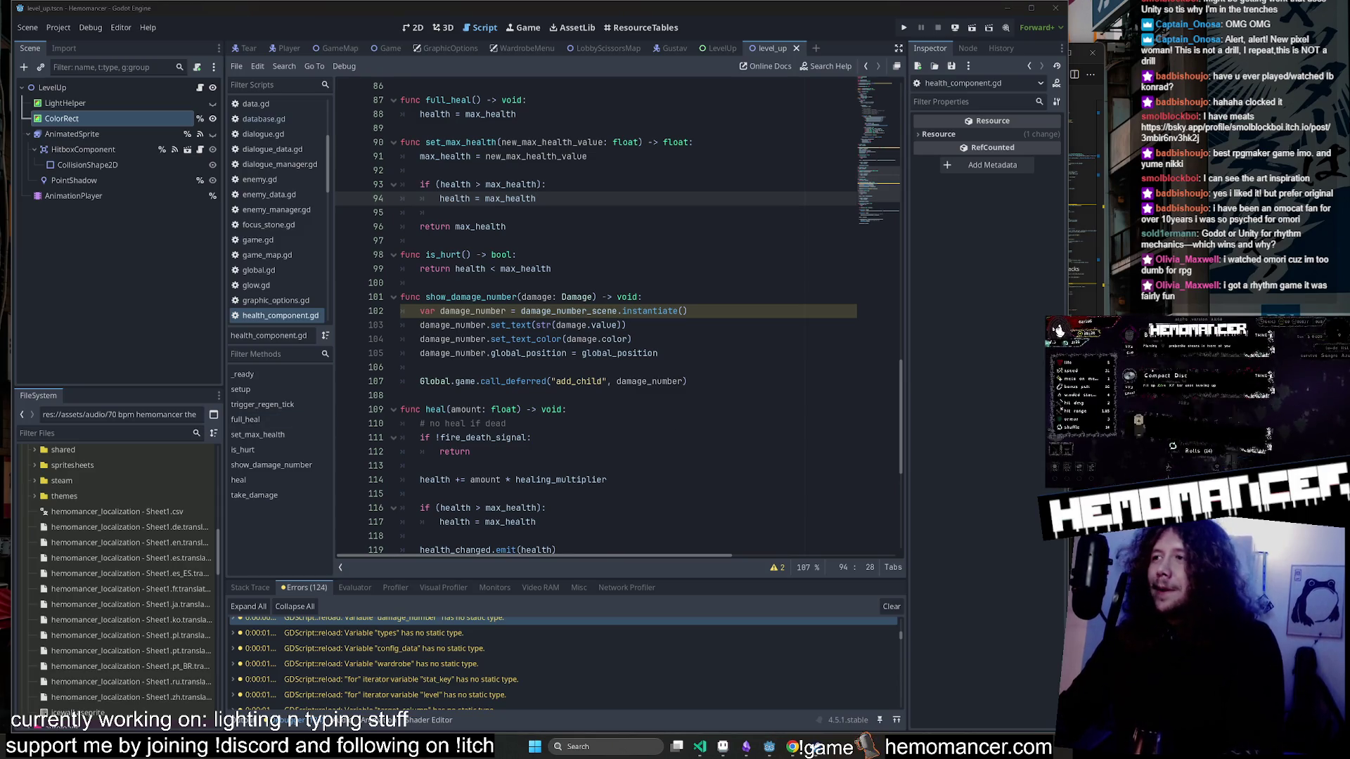
{"action": "scroll", "coordinate": [598, 316], "scroll_direction": "up", "scroll_amount": 1}
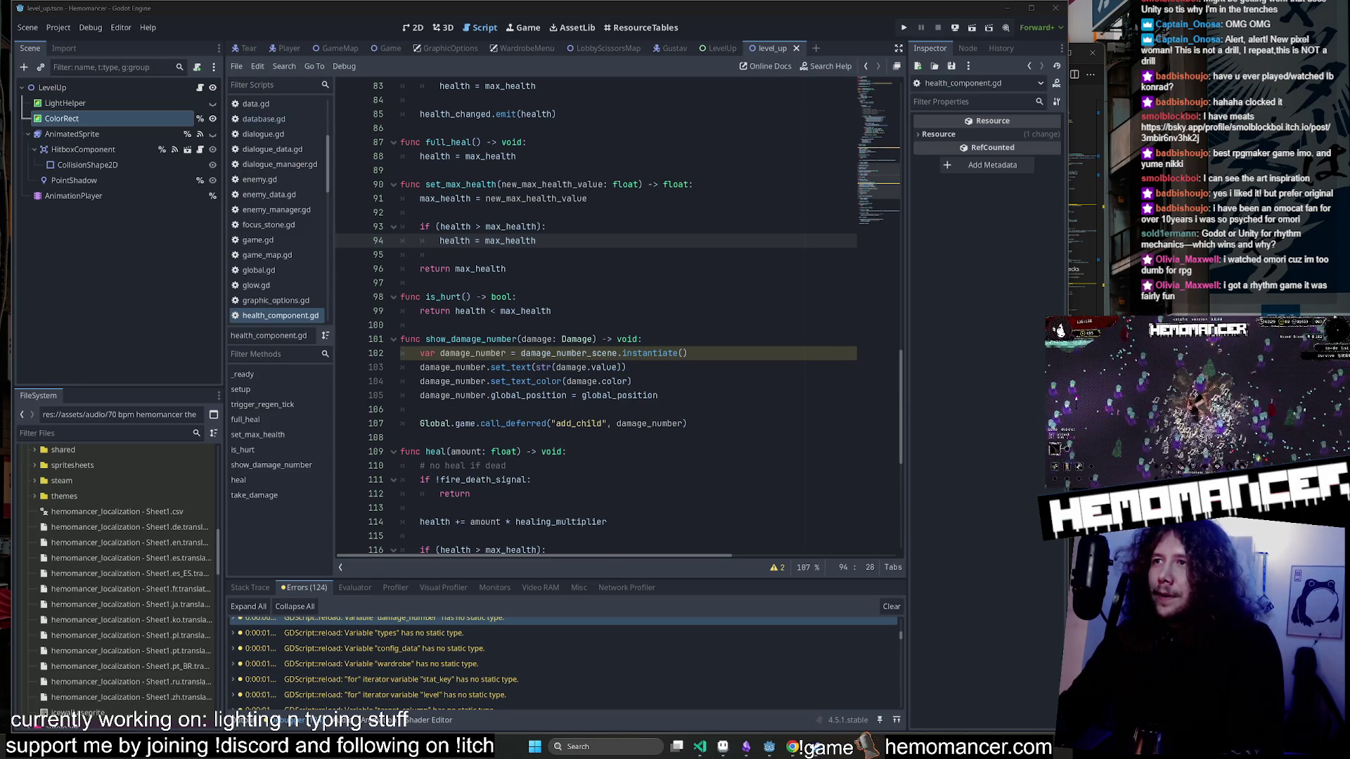
{"action": "scroll", "coordinate": [598, 351], "scroll_direction": "down", "scroll_amount": 1}
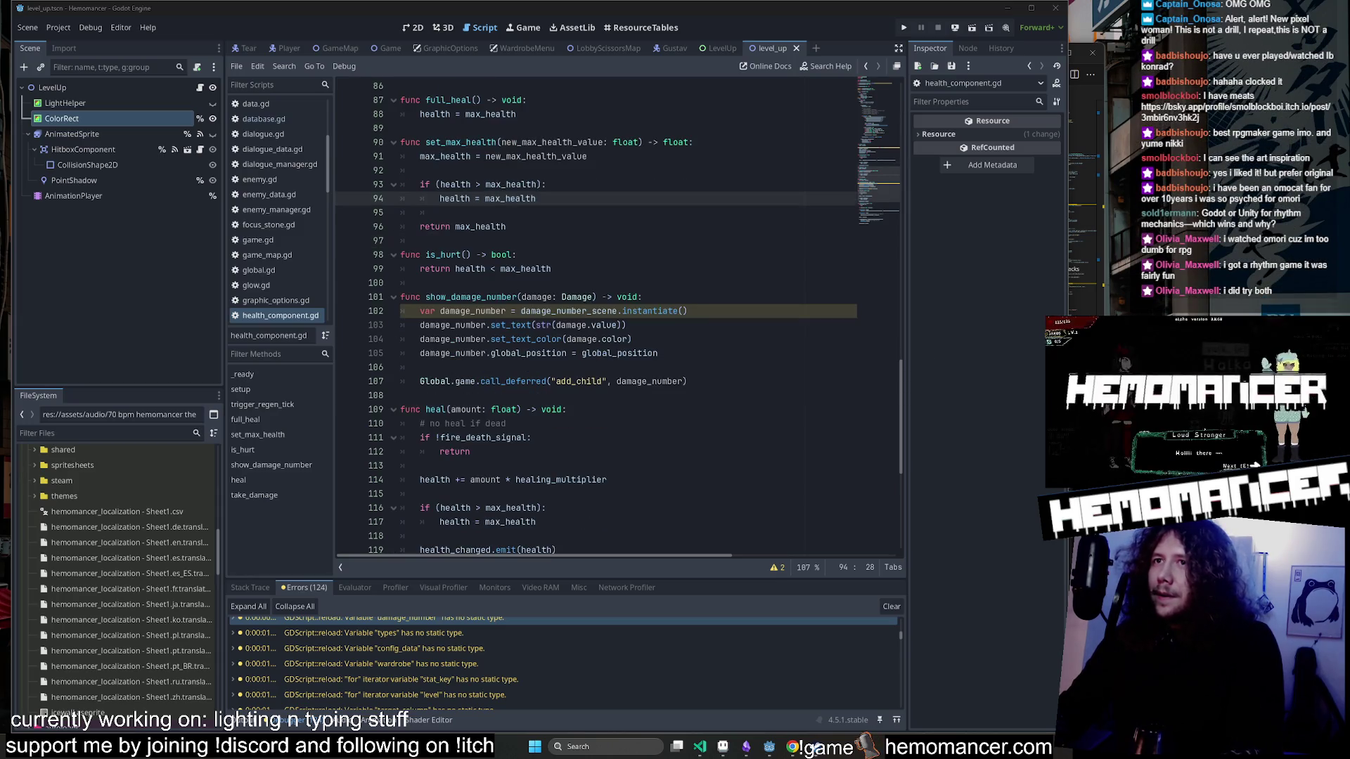
{"action": "left_click", "coordinate": [477, 311]}
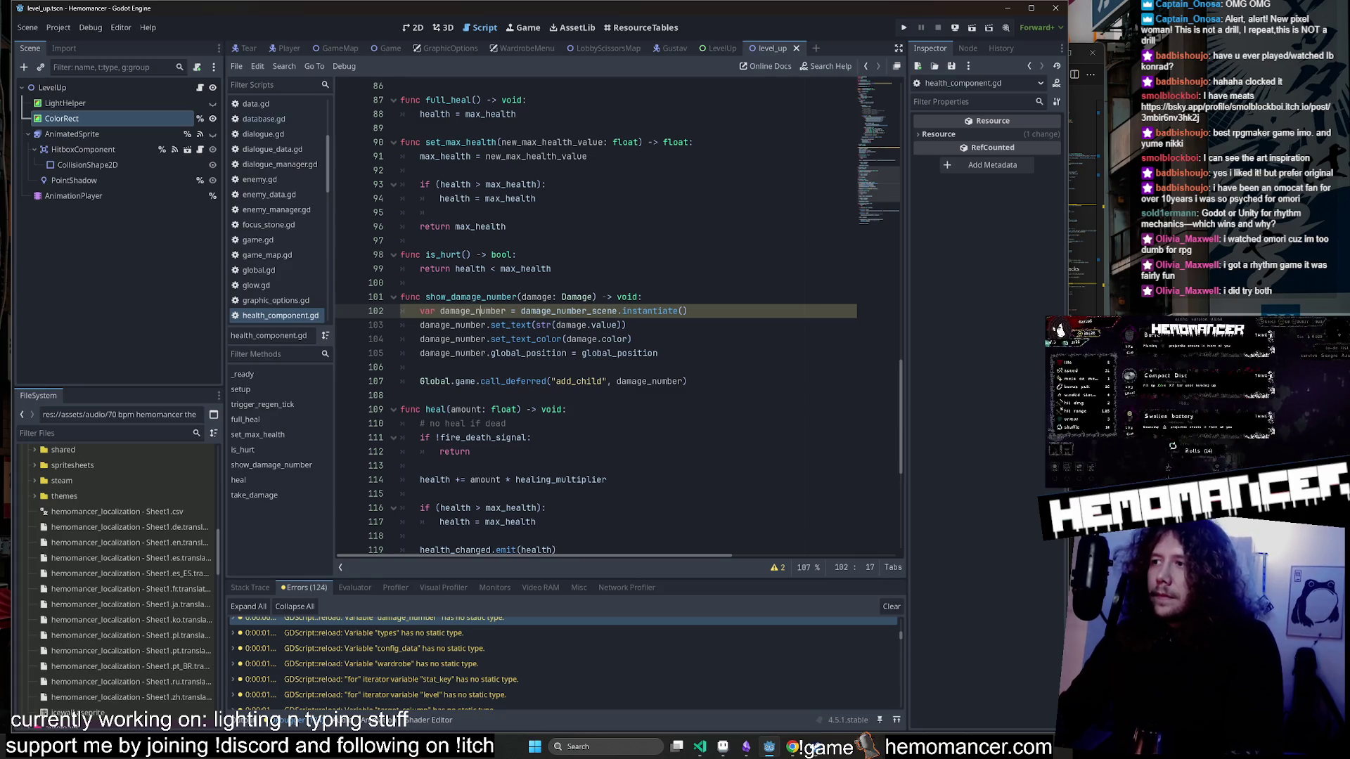
{"action": "double_click", "coordinate": [476, 311]}
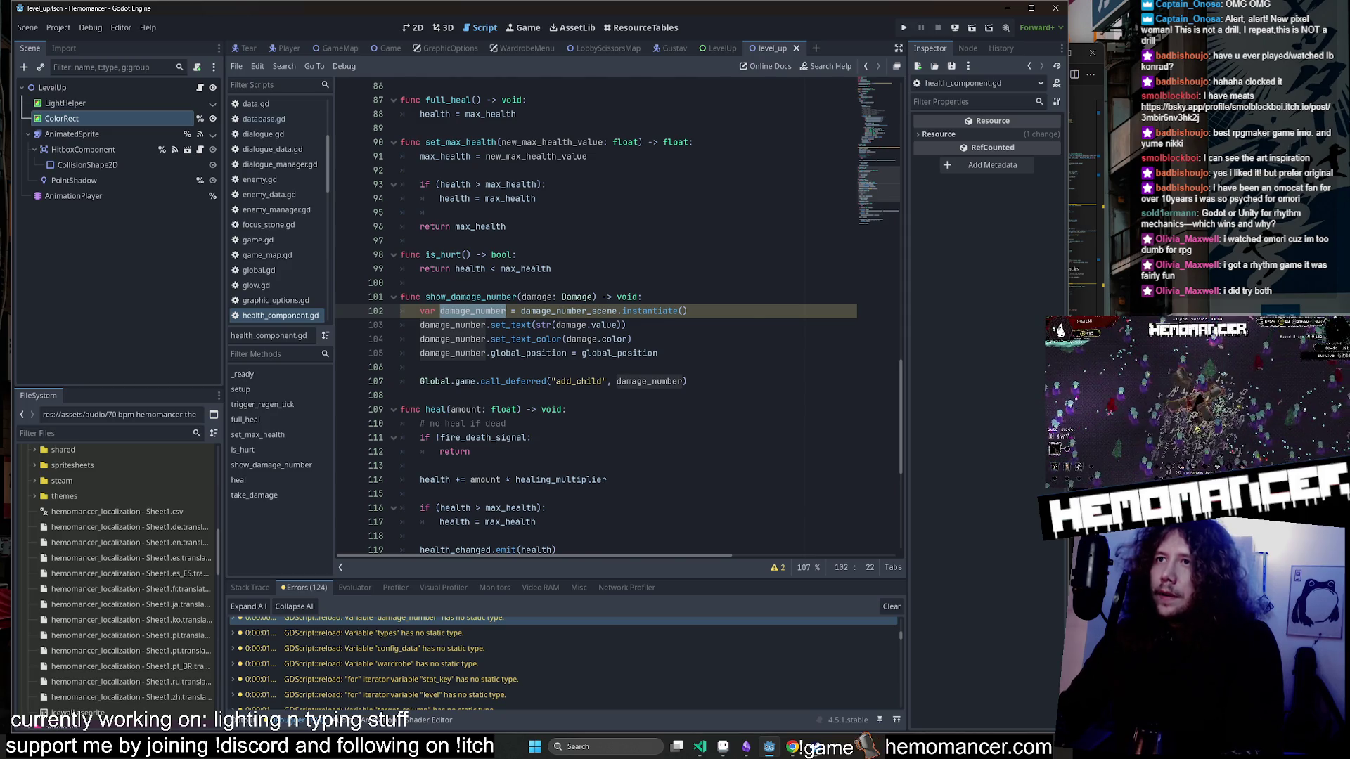
{"action": "mouse_move", "coordinate": [563, 311]}
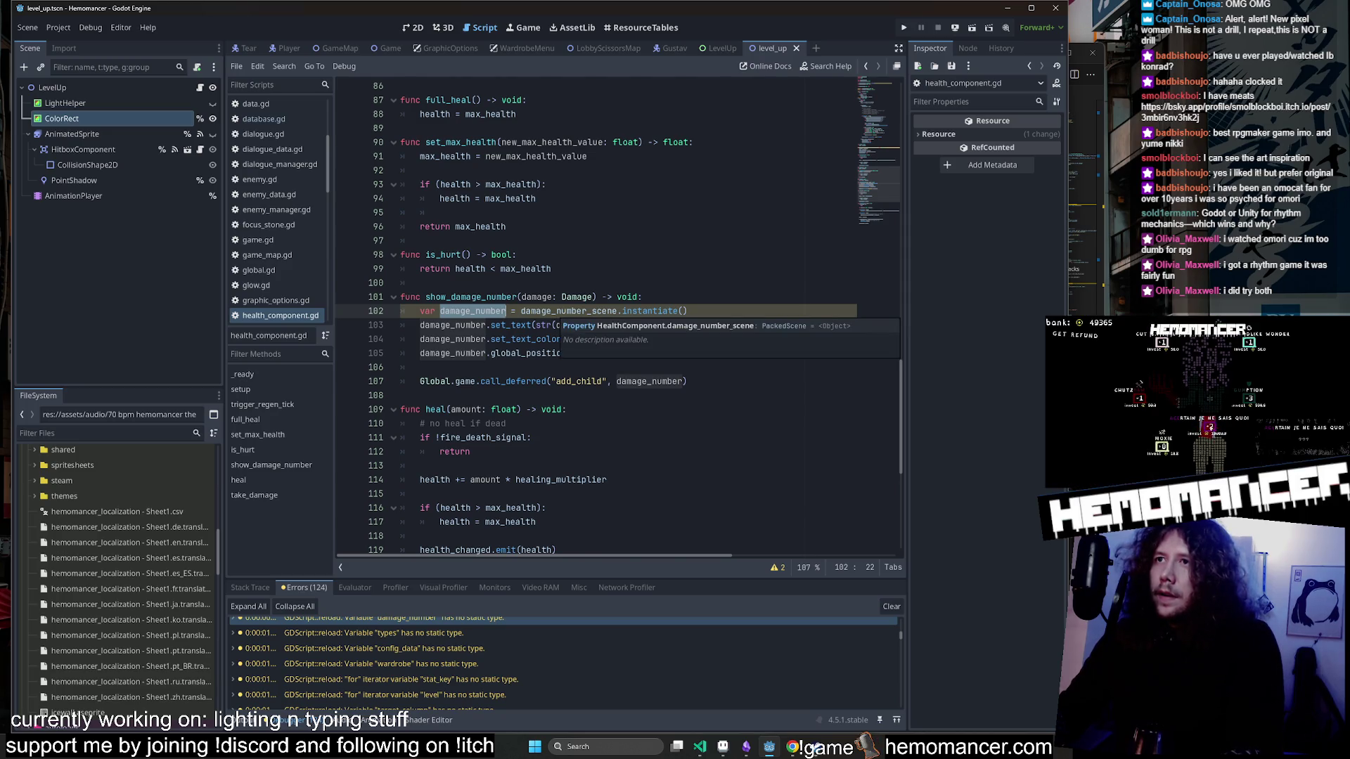
{"action": "left_click", "coordinate": [700, 747]}
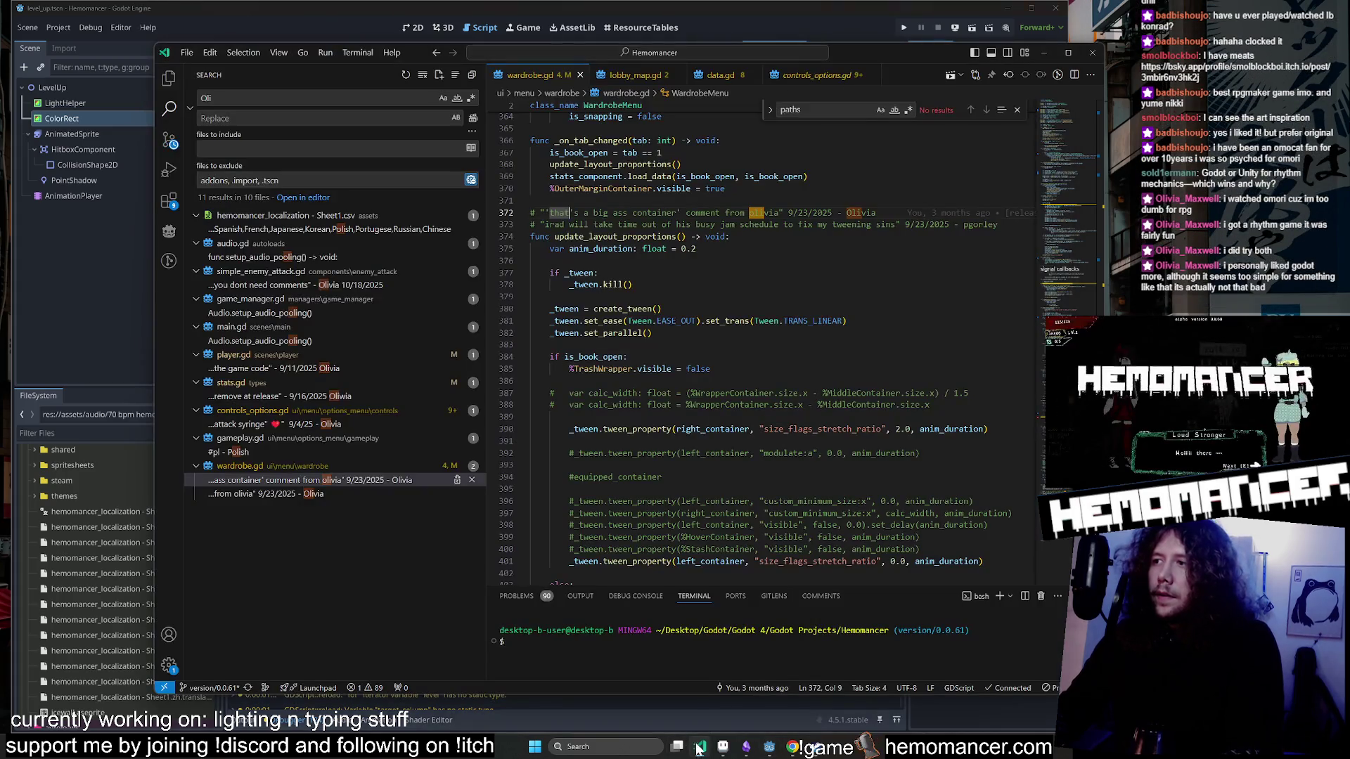
Search the project for DamageNumber and open damage_number.gd at its class_name declaration.
{"action": "left_click_drag", "start_coordinate": [1101, 654], "coordinate": [919, 492]}
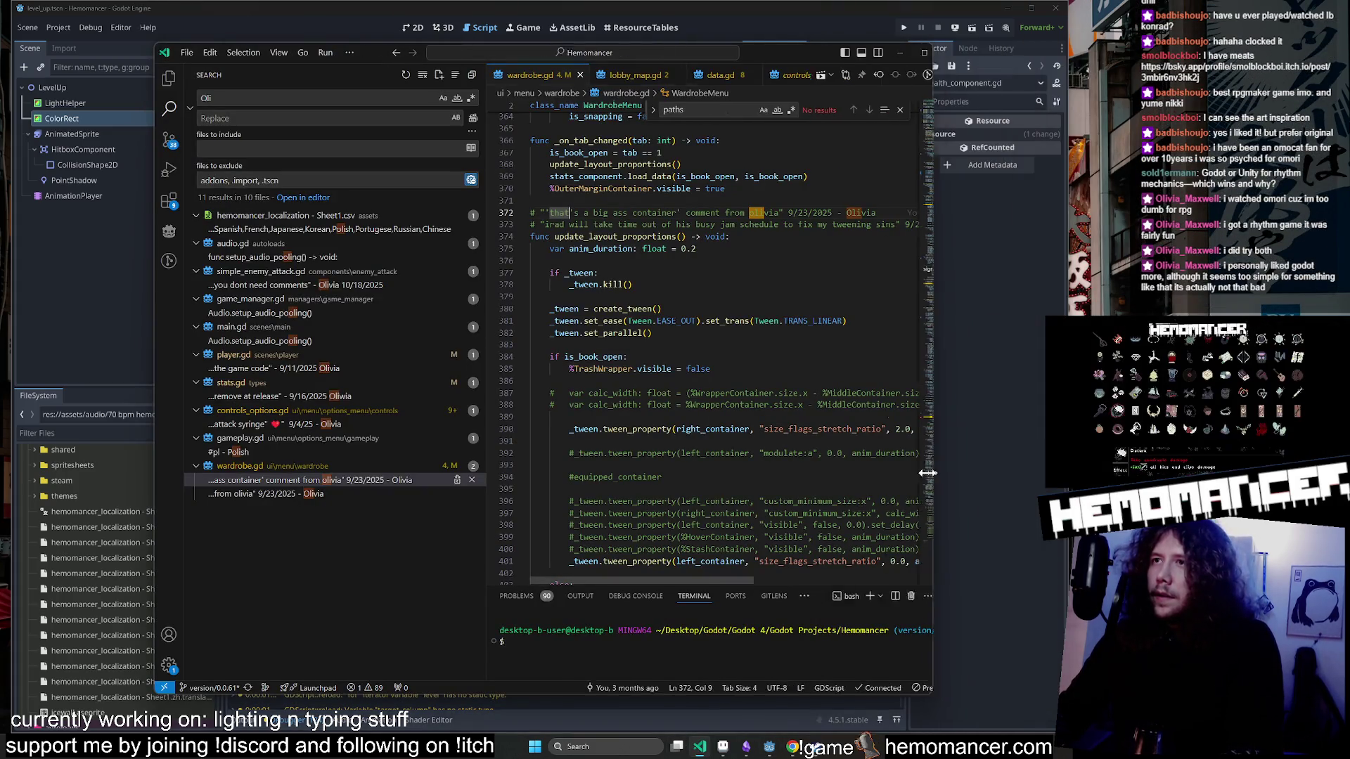
{"action": "key", "text": "ctrl+shift+f"}
{"action": "type", "text": "Daman"}
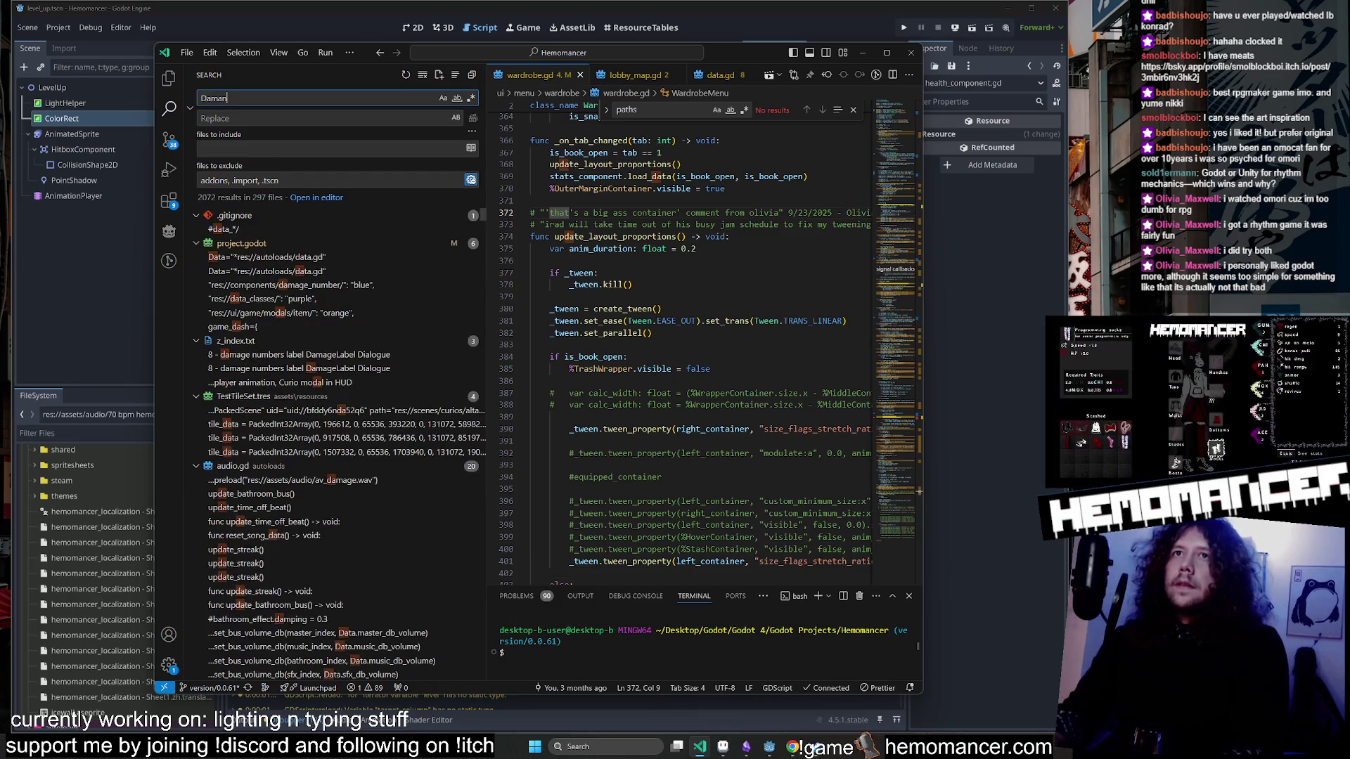
{"action": "key", "text": "BackSpace"}
{"action": "type", "text": "geNumber"}
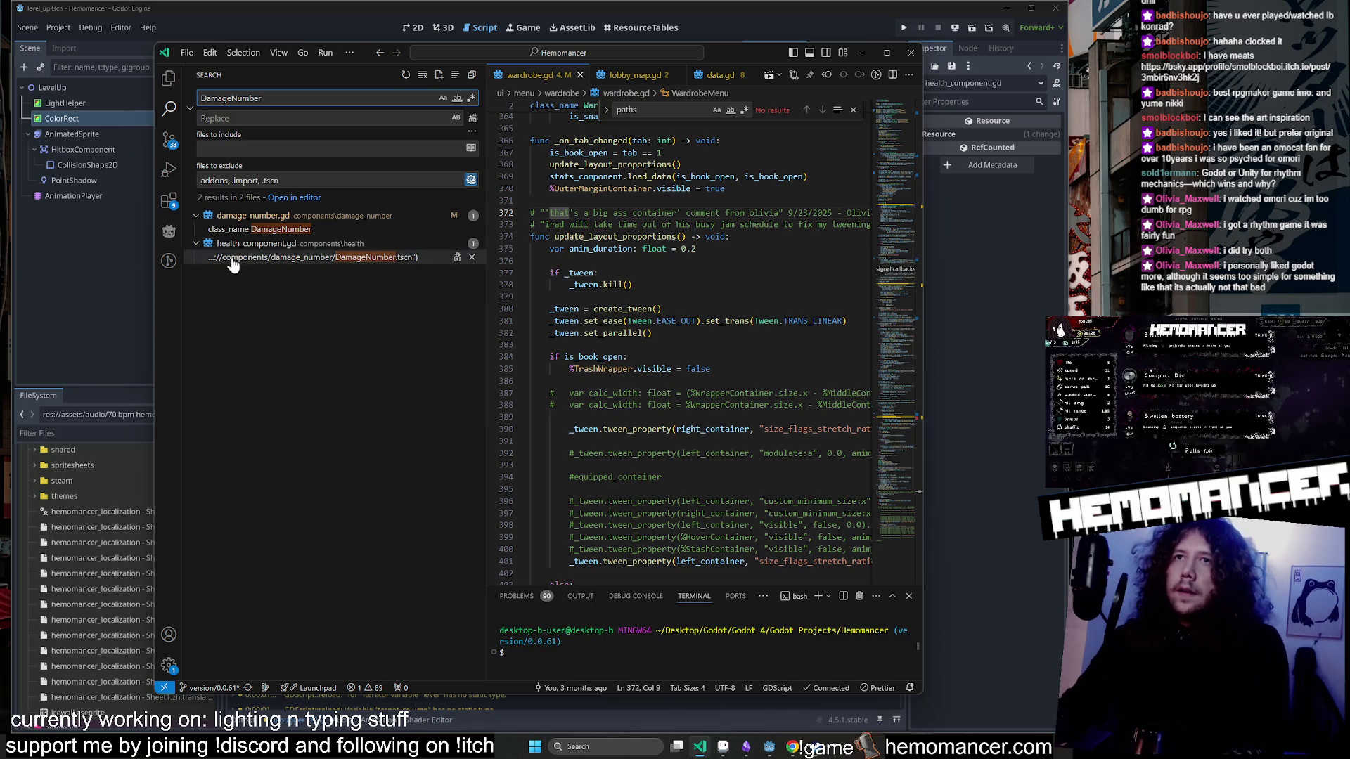
{"action": "left_click", "coordinate": [277, 232]}
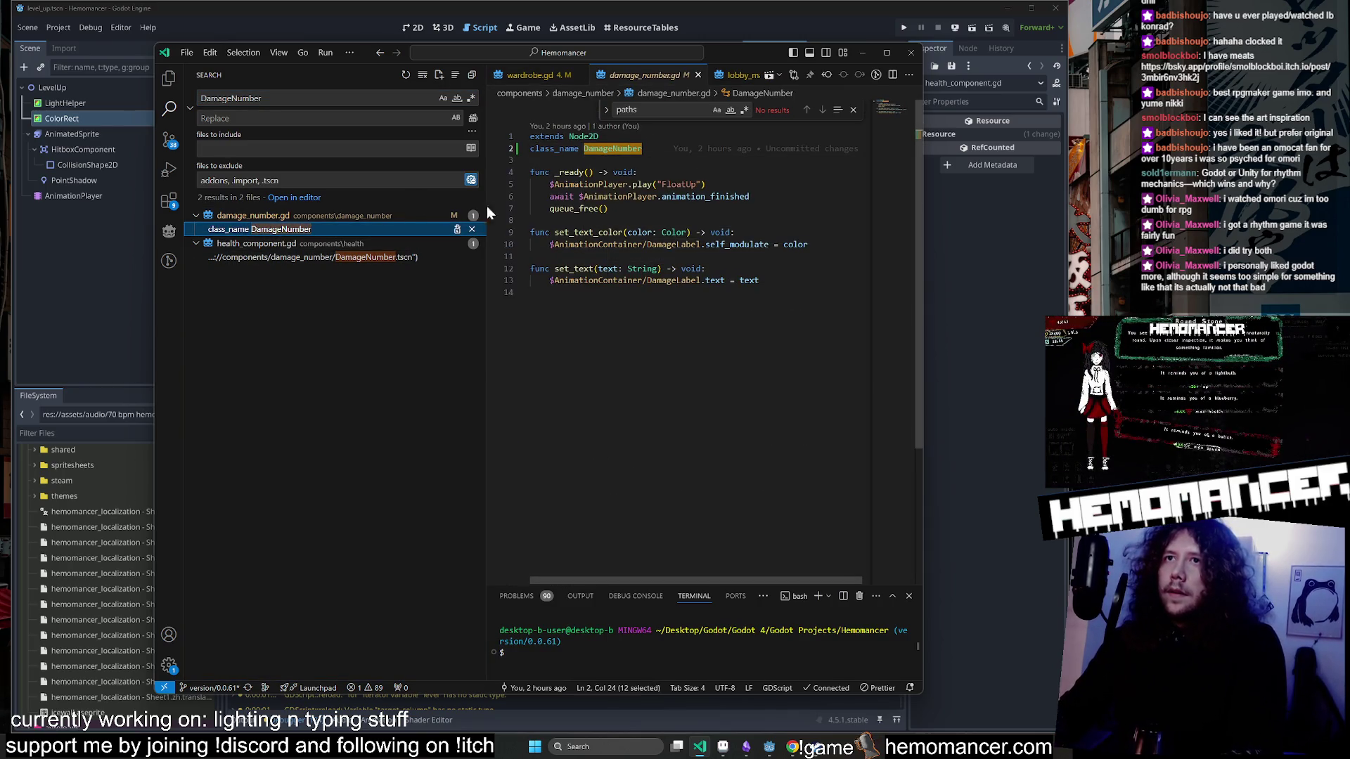
{"action": "mouse_move", "coordinate": [759, 53]}
{"action": "left_mouse_down"}
{"action": "mouse_move", "coordinate": [669, 563]}
{"action": "mouse_move", "coordinate": [732, 184]}
{"action": "mouse_move", "coordinate": [743, 423]}
{"action": "mouse_move", "coordinate": [740, 394]}
{"action": "left_mouse_up"}
{"action": "scroll", "coordinate": [618, 225], "scroll_direction": "up", "scroll_amount": 20}
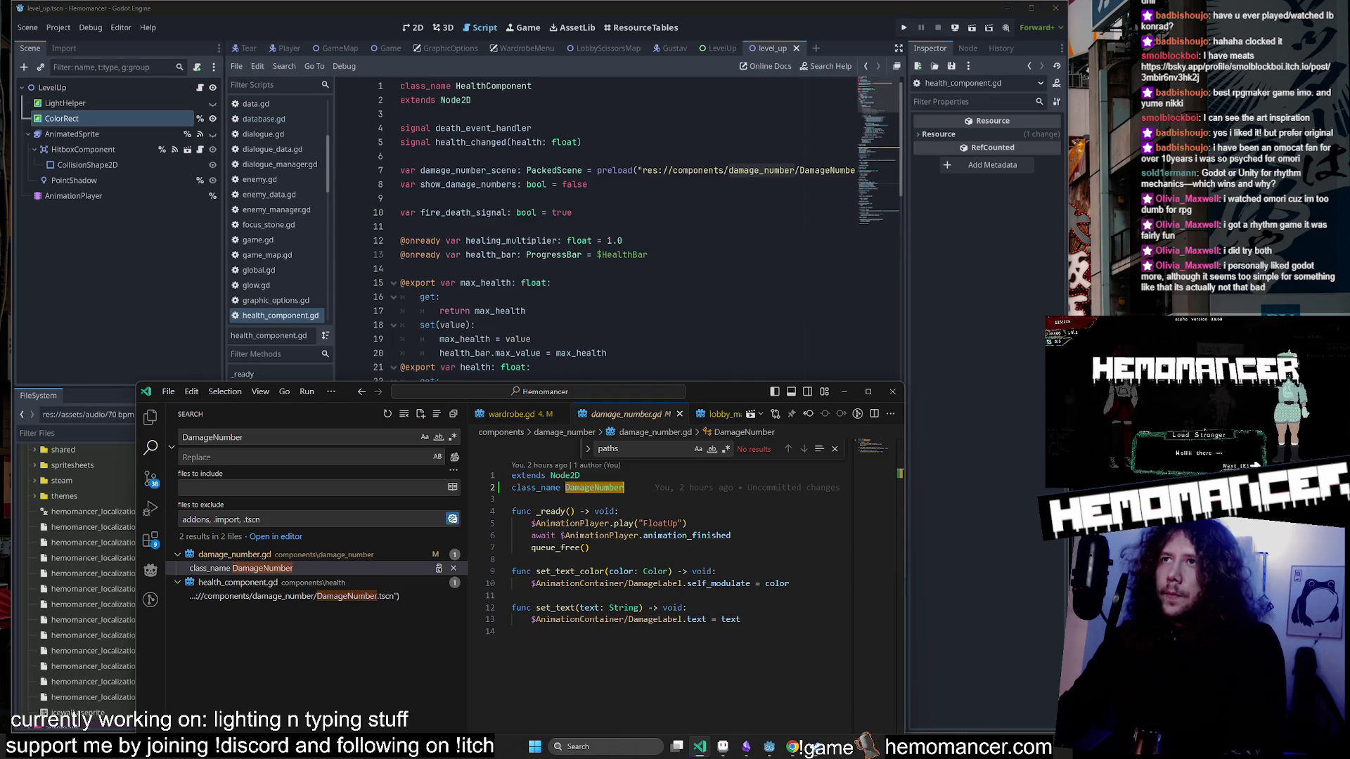
Find damage_number_scene's use, type damage_number on line 102 as DamageNumber, and save health_component.gd.
{"action": "left_click", "coordinate": [803, 170]}
{"action": "mouse_move", "coordinate": [803, 170]}
{"action": "left_mouse_down"}
{"action": "mouse_move", "coordinate": [865, 176]}
{"action": "mouse_move", "coordinate": [401, 184]}
{"action": "left_mouse_up"}
{"action": "double_click", "coordinate": [468, 171]}
{"action": "key", "text": "ctrl+f"}
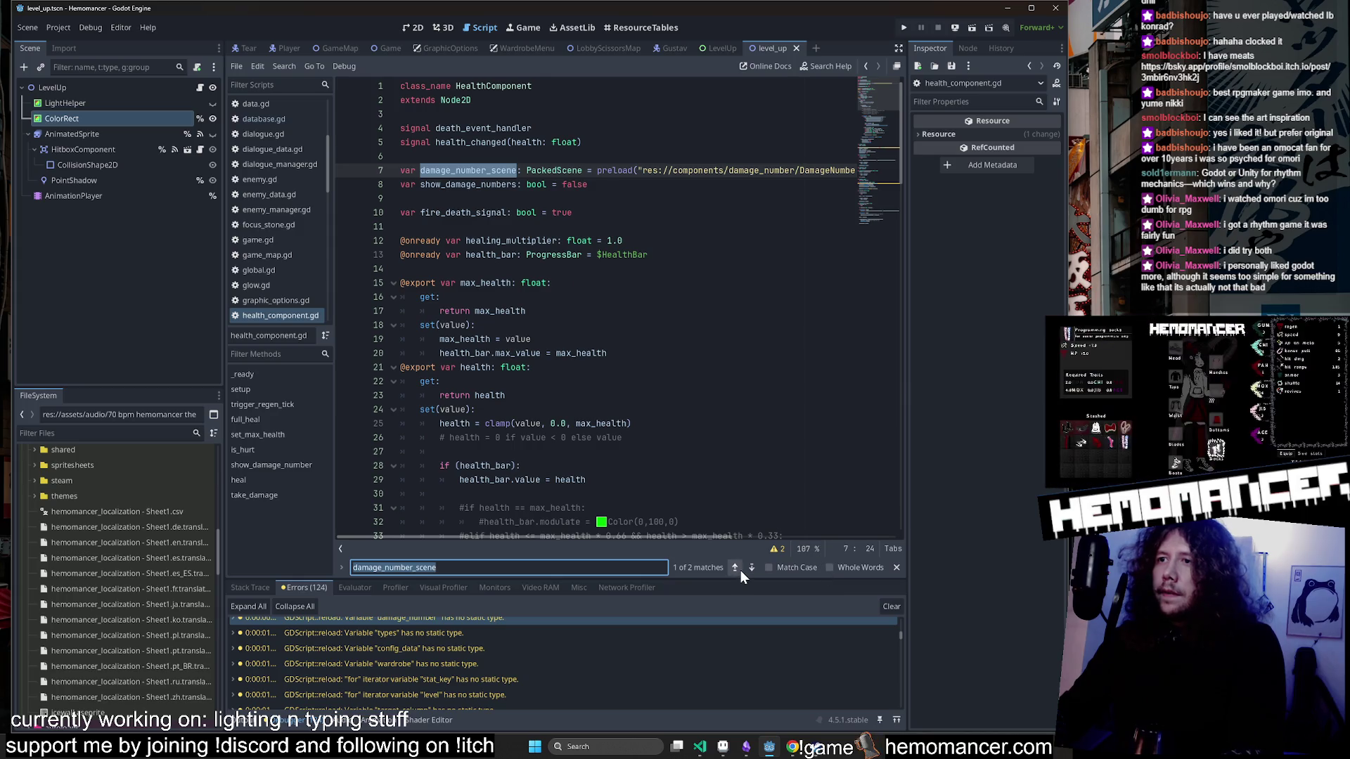
{"action": "left_click", "coordinate": [736, 570]}
{"action": "left_click", "coordinate": [506, 296]}
{"action": "type", "text": ": Dama = damage_number_scene.instantiate("}
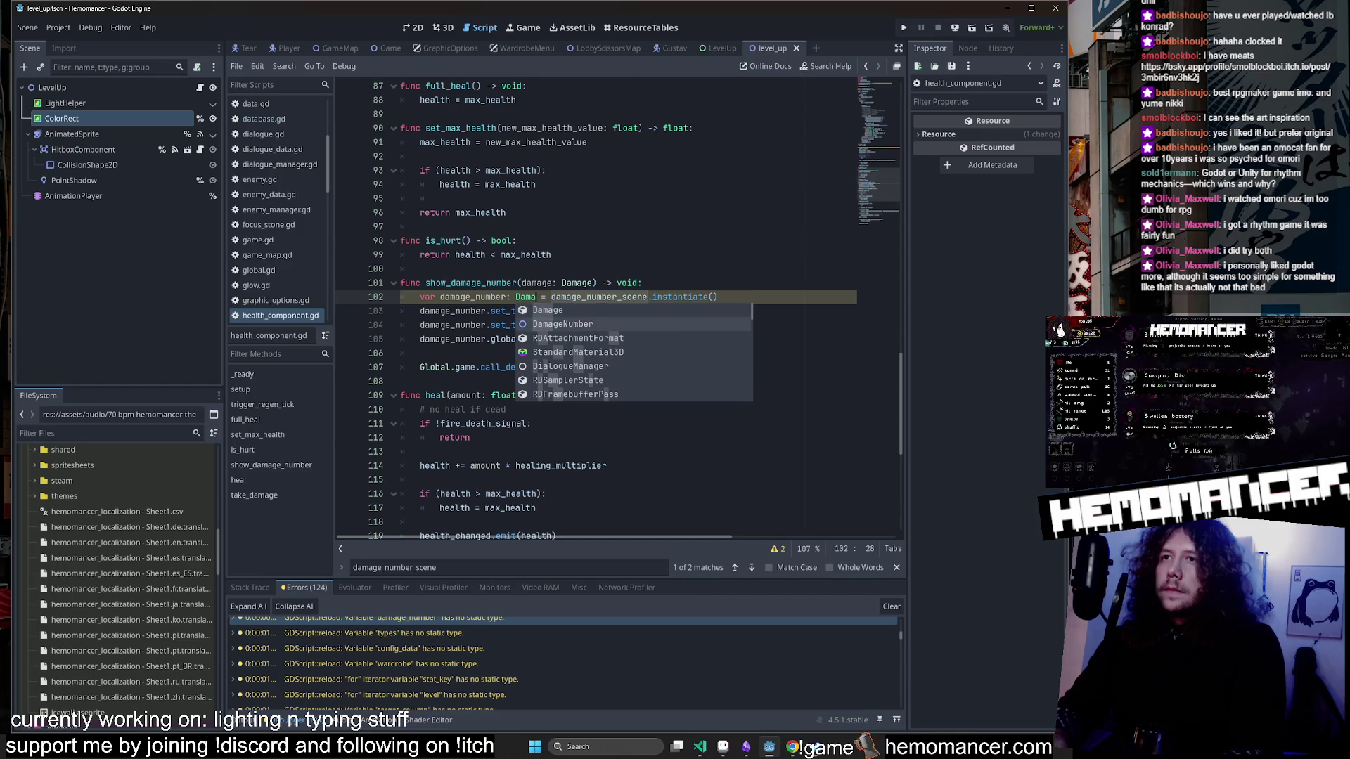
{"action": "key", "text": "Return"}
{"action": "left_click", "coordinate": [642, 282]}
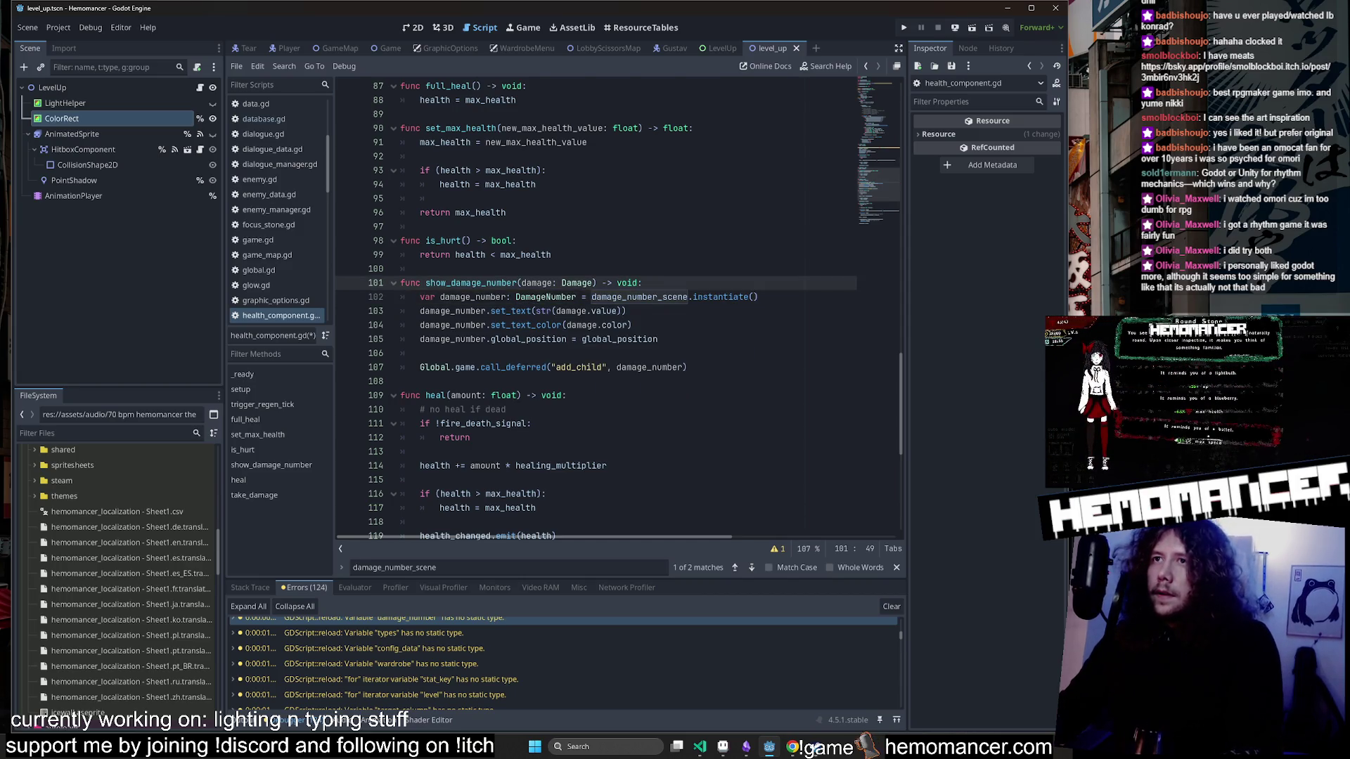
{"action": "key", "text": "ctrl+s"}
From the warning list, give setup's show_damage_numbers_value parameter on line 68 the type bool.
{"action": "scroll", "coordinate": [597, 309], "scroll_direction": "up", "scroll_amount": 7}
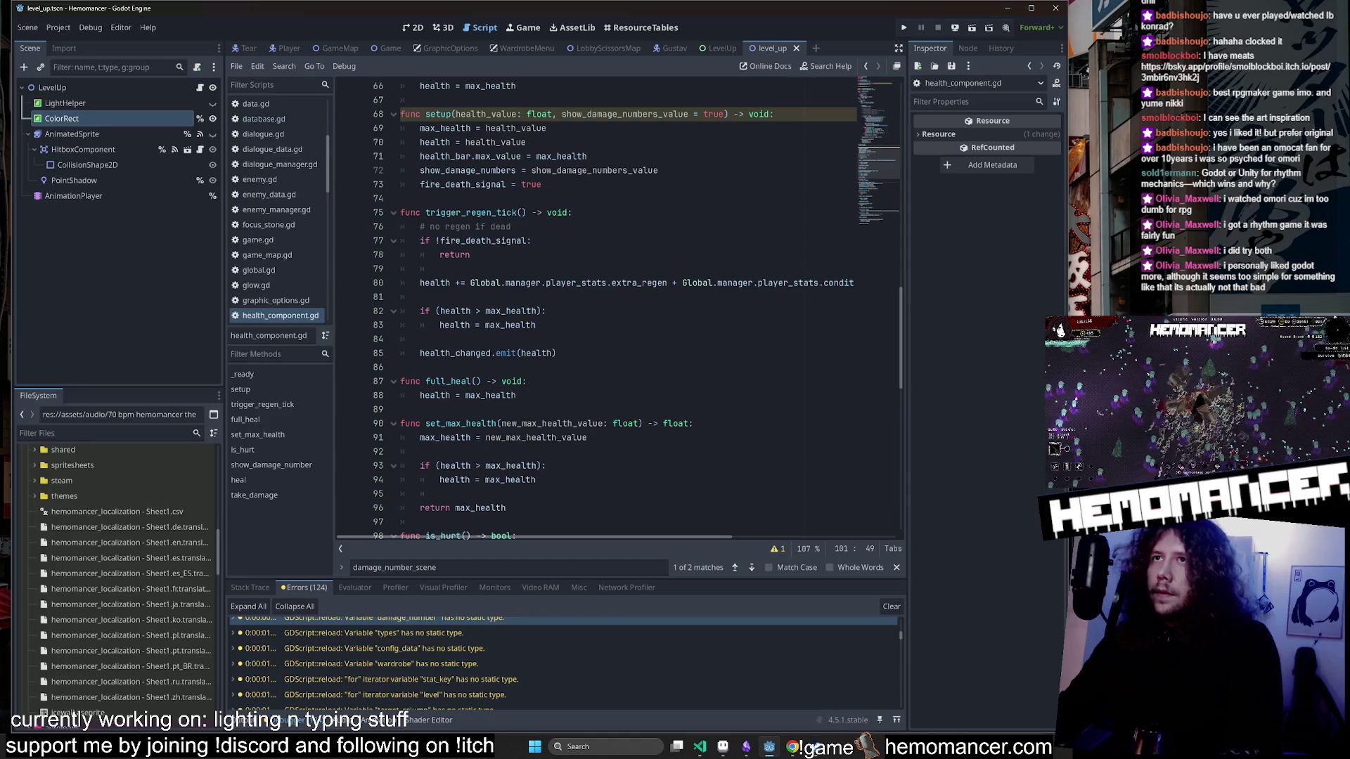
{"action": "scroll", "coordinate": [619, 310], "scroll_direction": "up", "scroll_amount": 2}
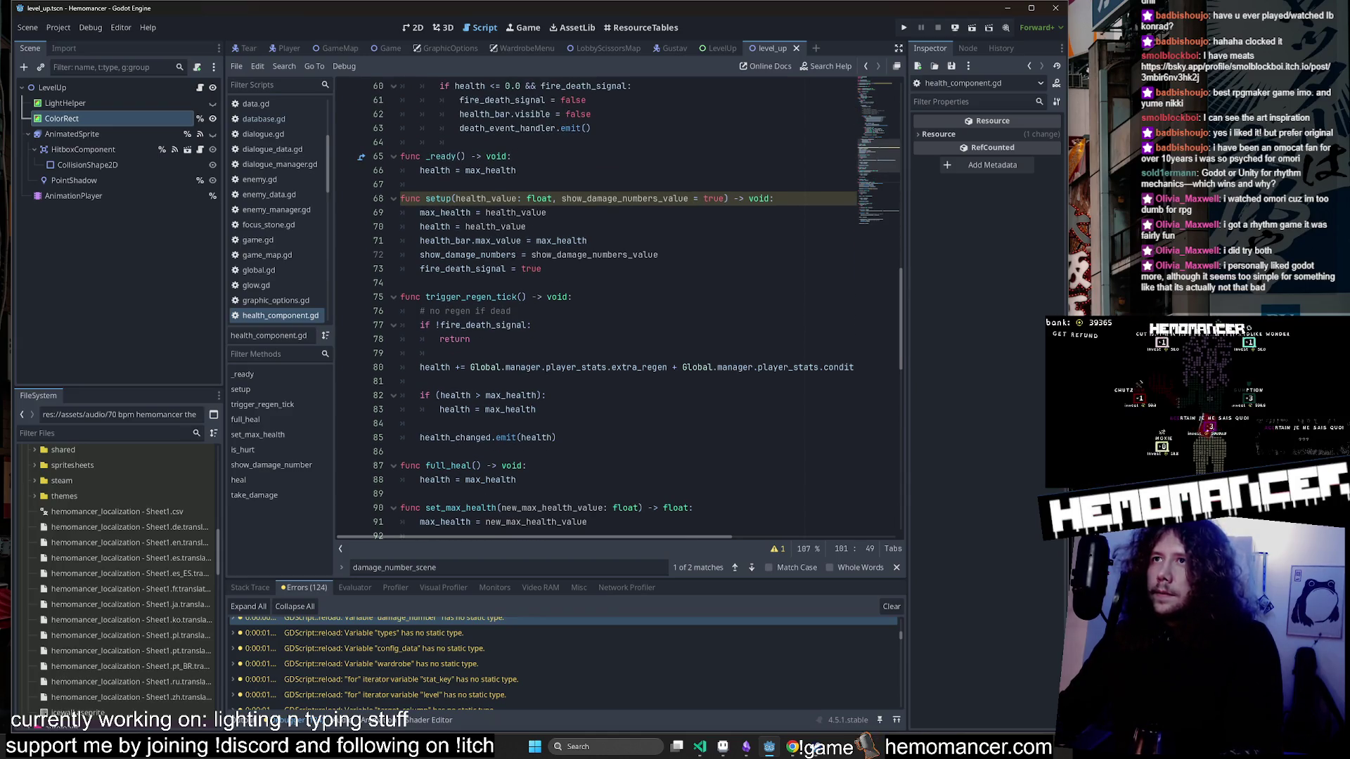
{"action": "left_click", "coordinate": [573, 297]}
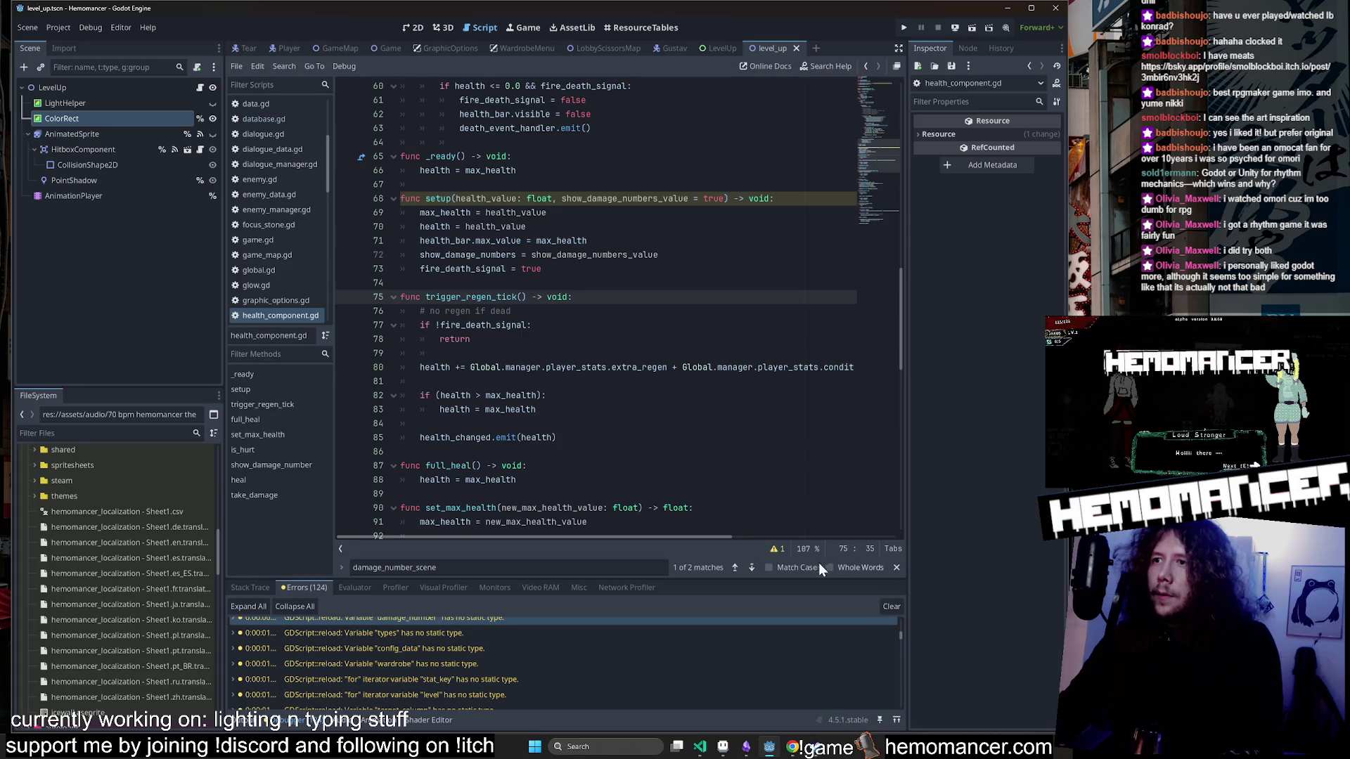
{"action": "left_click", "coordinate": [777, 550]}
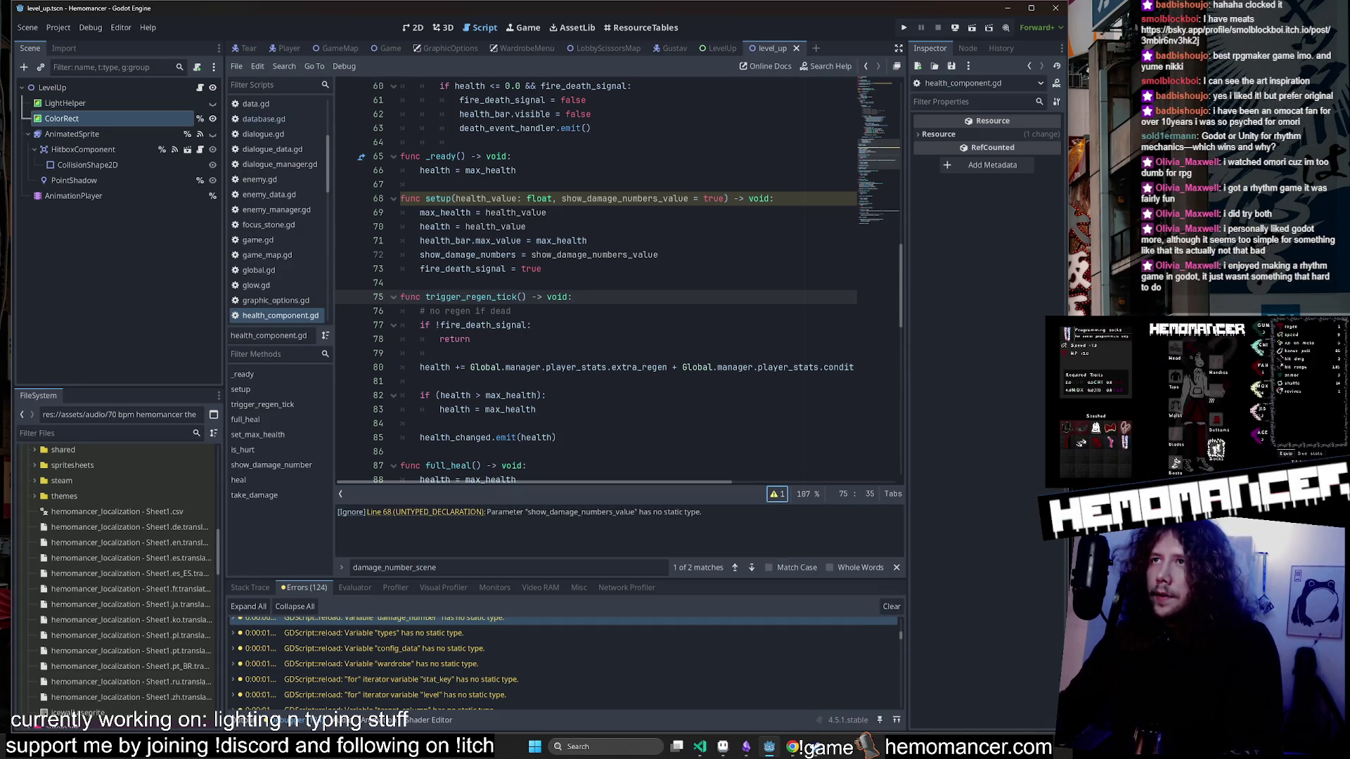
{"action": "left_click", "coordinate": [401, 512]}
{"action": "left_click_drag", "start_coordinate": [725, 198], "coordinate": [563, 198]}
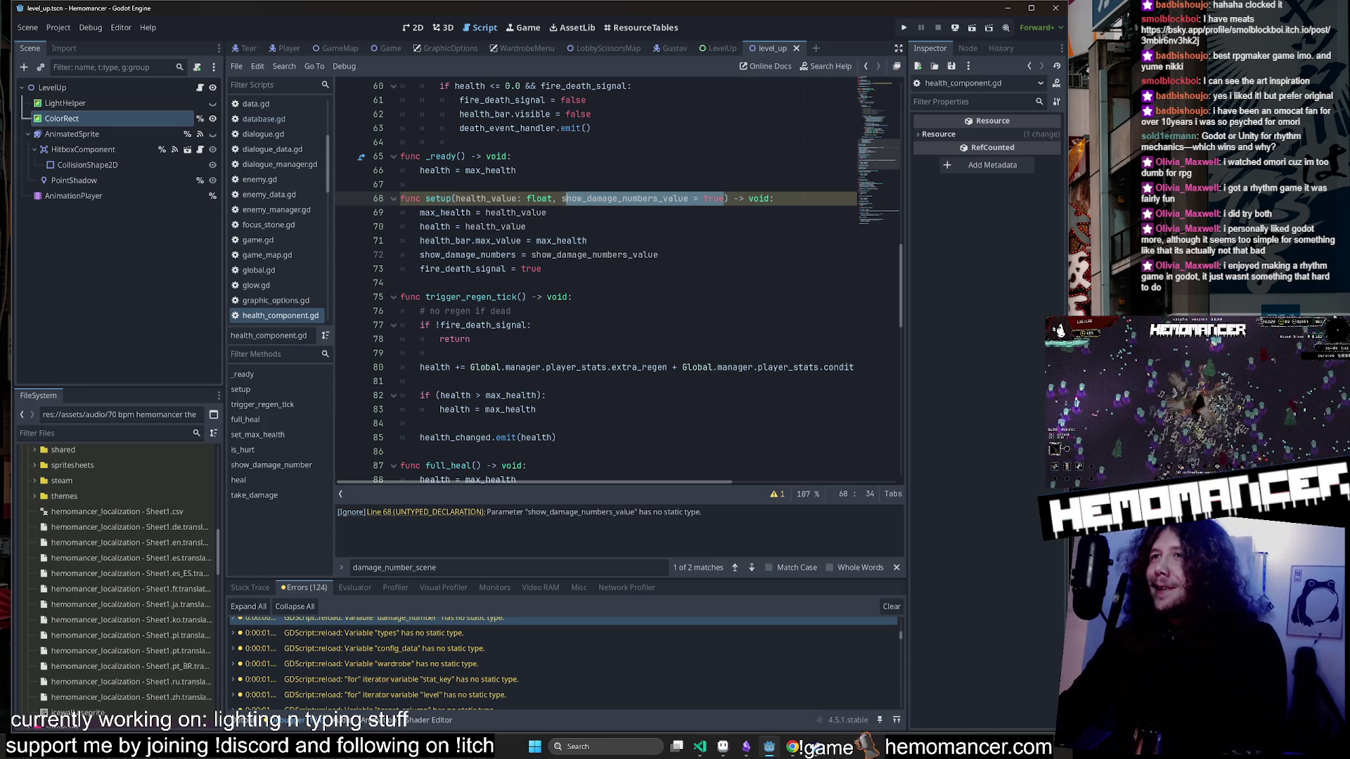
{"action": "left_click_drag", "start_coordinate": [725, 198], "coordinate": [560, 198]}
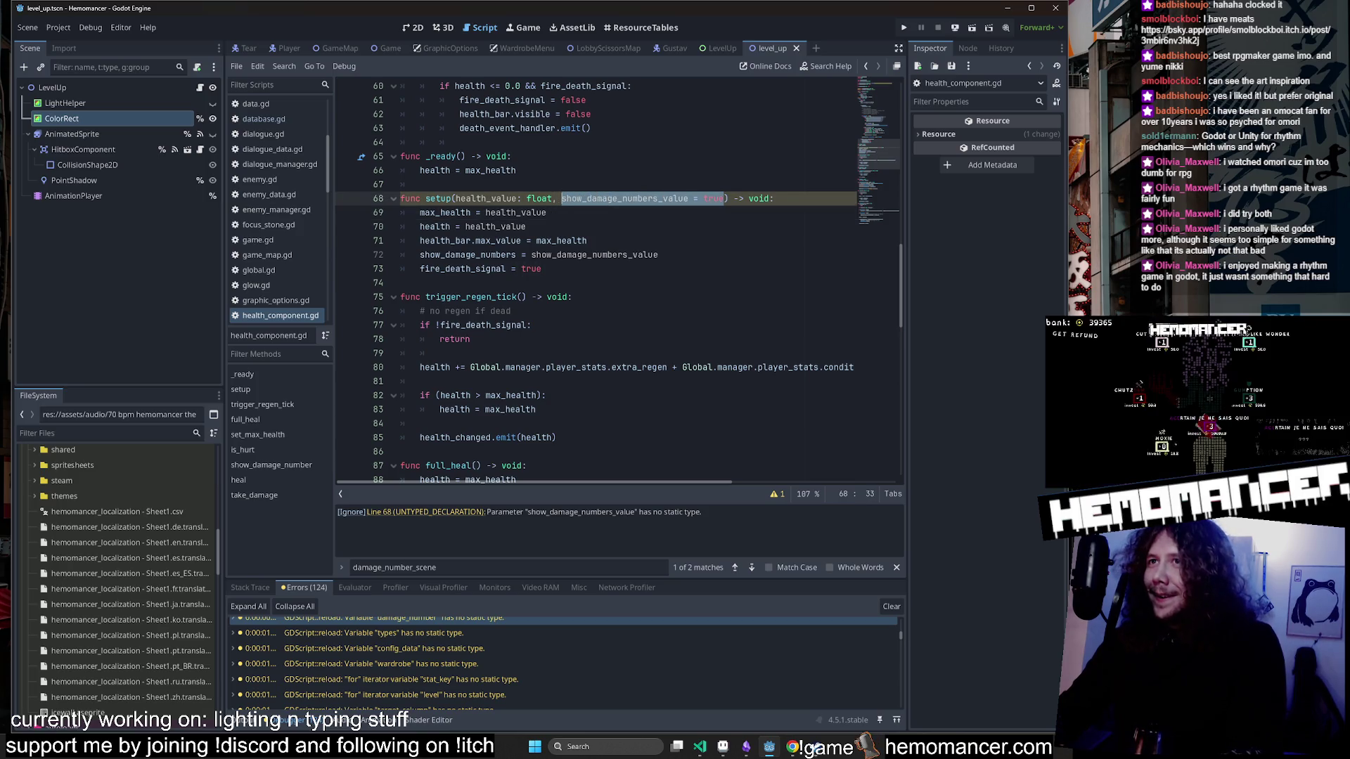
{"action": "left_click", "coordinate": [688, 199]}
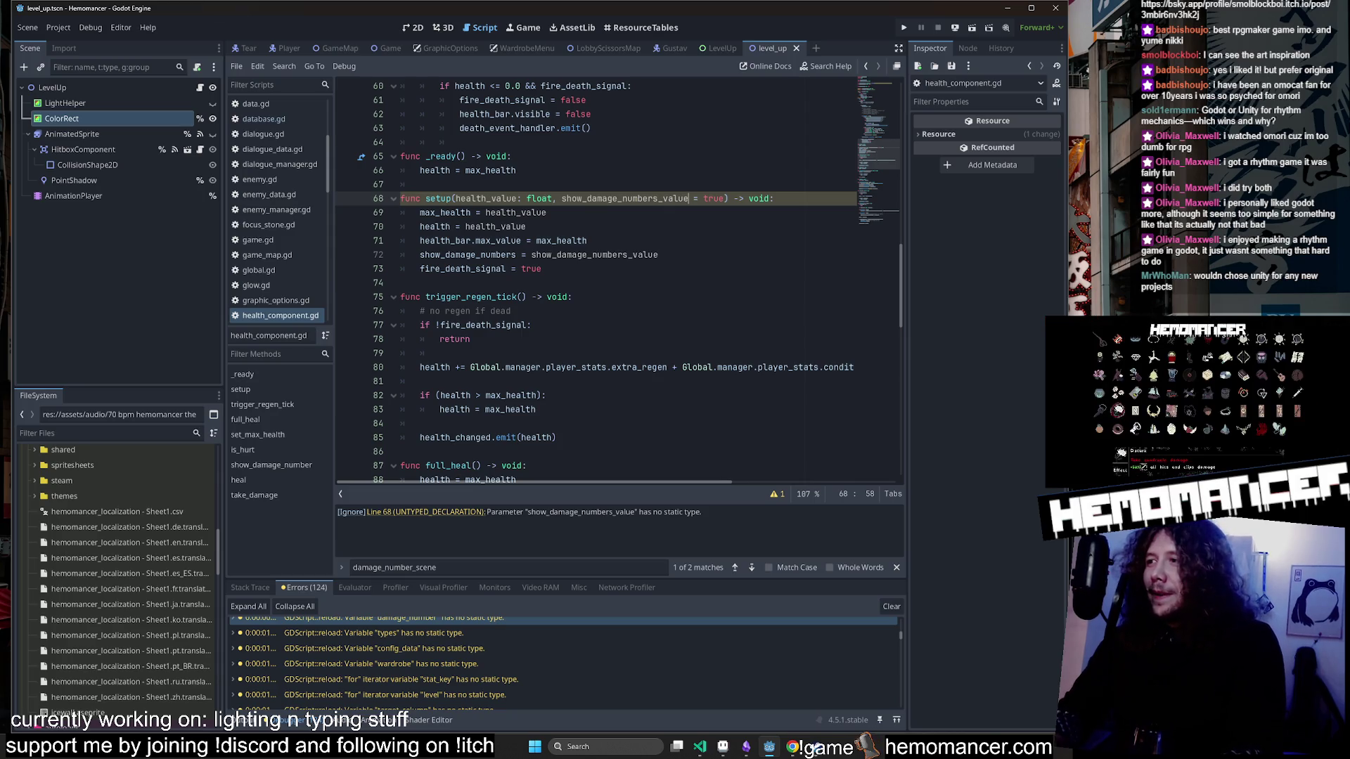
{"action": "type", "text": ": b"}
{"action": "key", "text": "Return"}
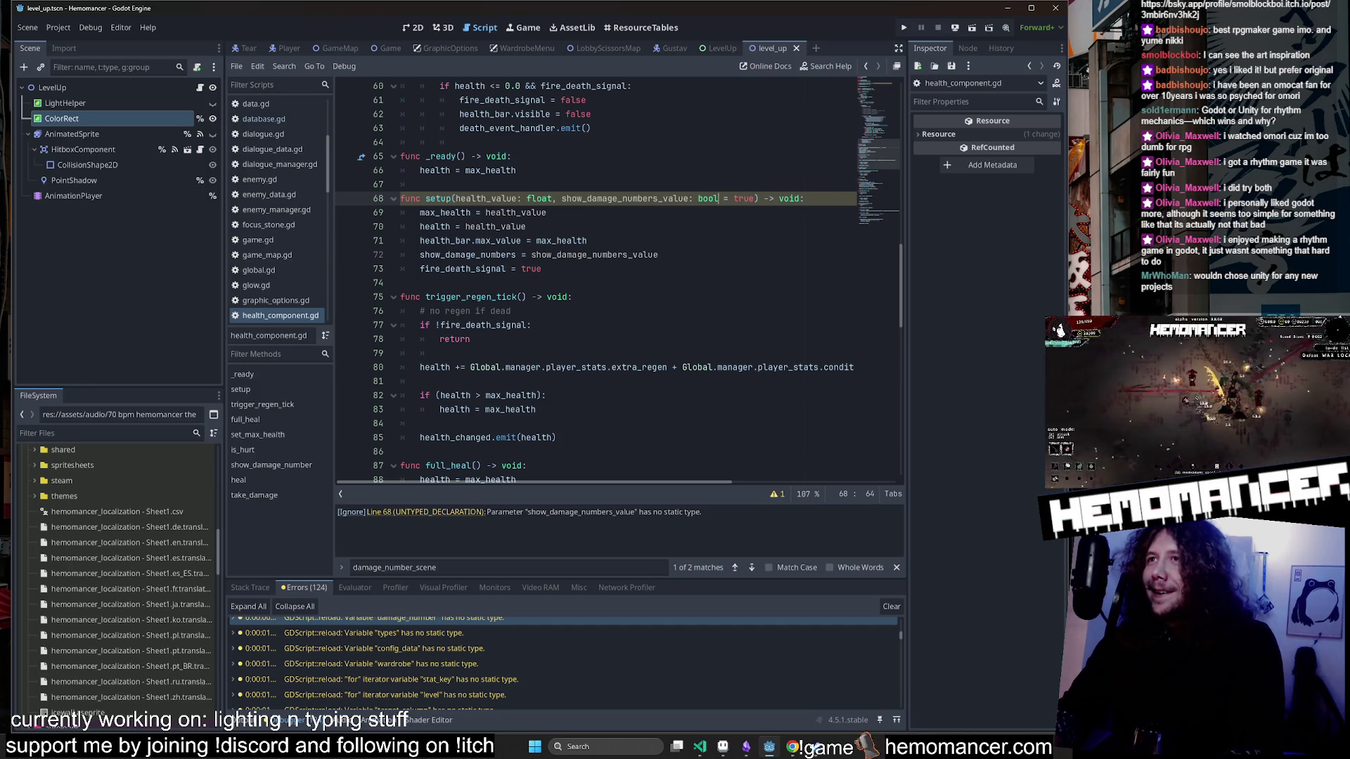
{"action": "left_click", "coordinate": [512, 157]}
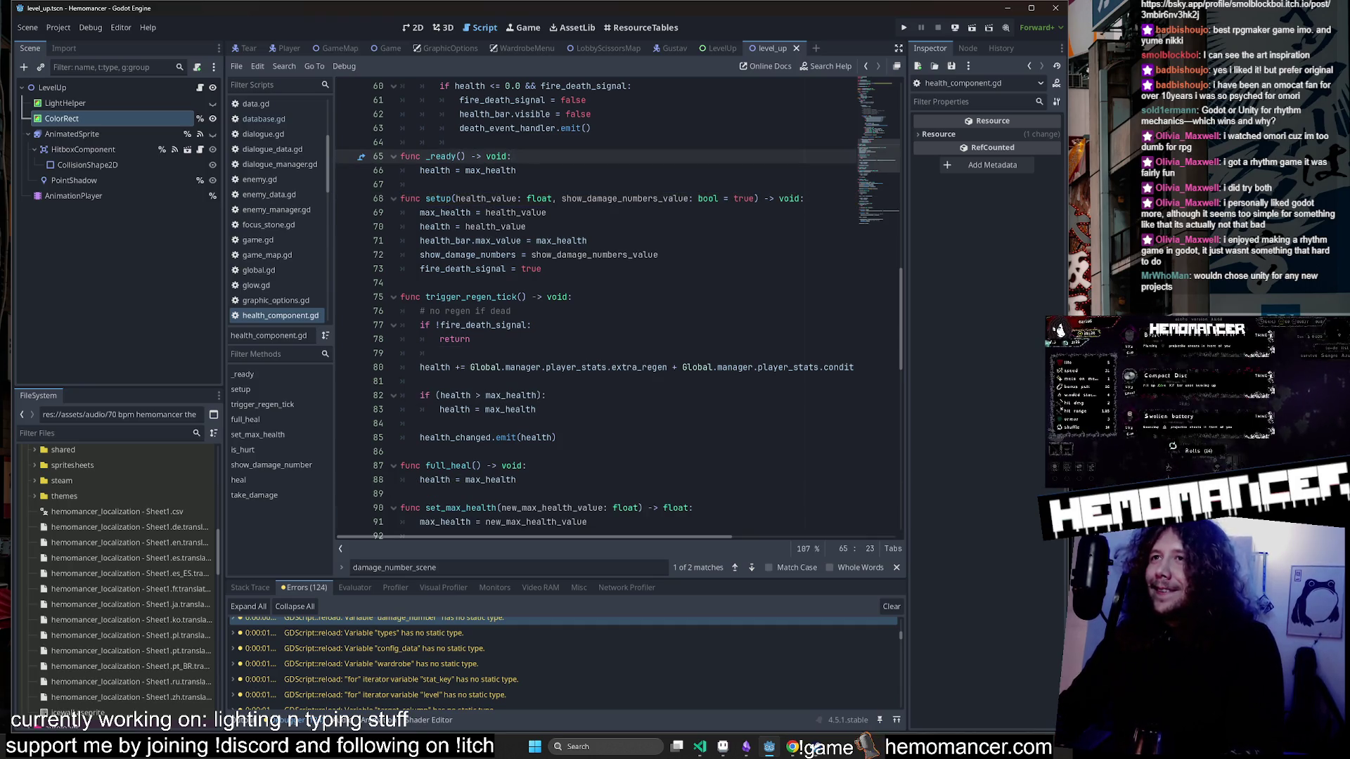
{"action": "left_click", "coordinate": [555, 213]}
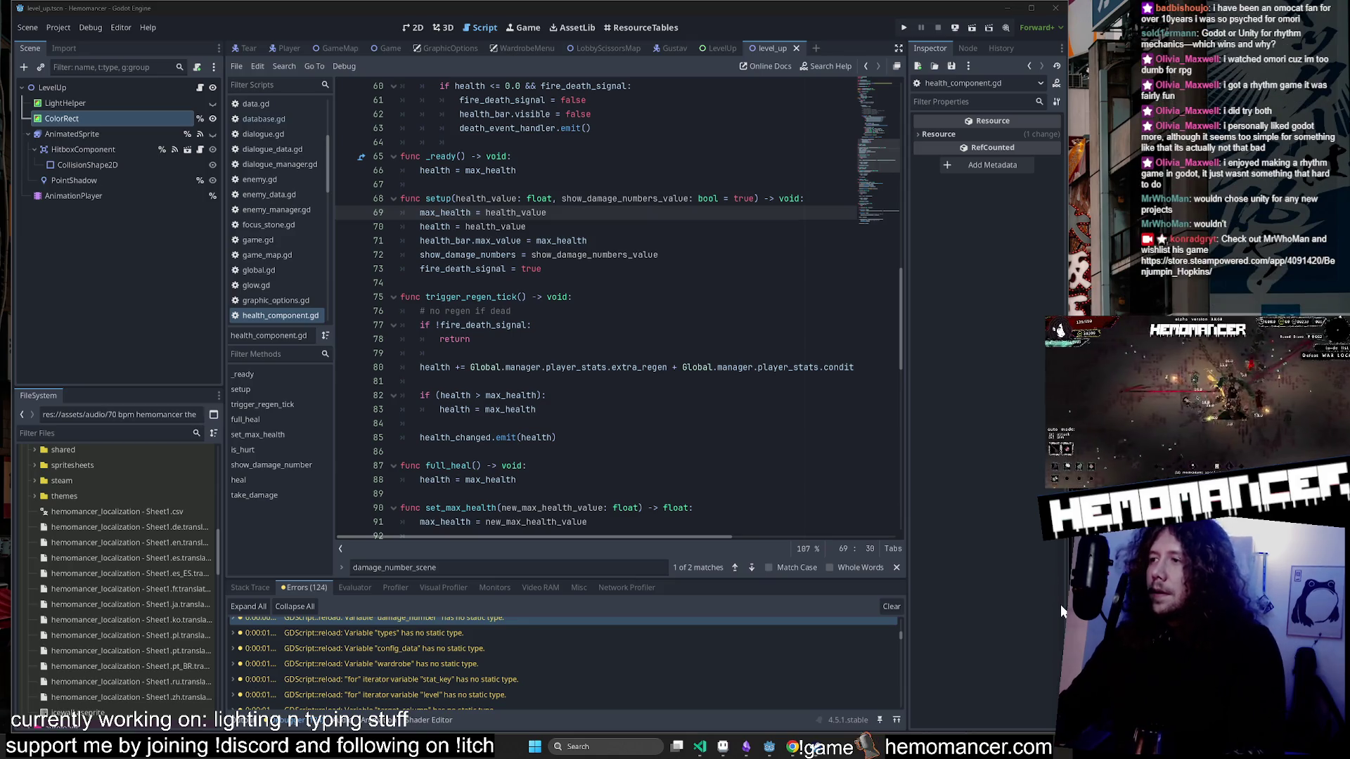
{"action": "left_click", "coordinate": [511, 311]}
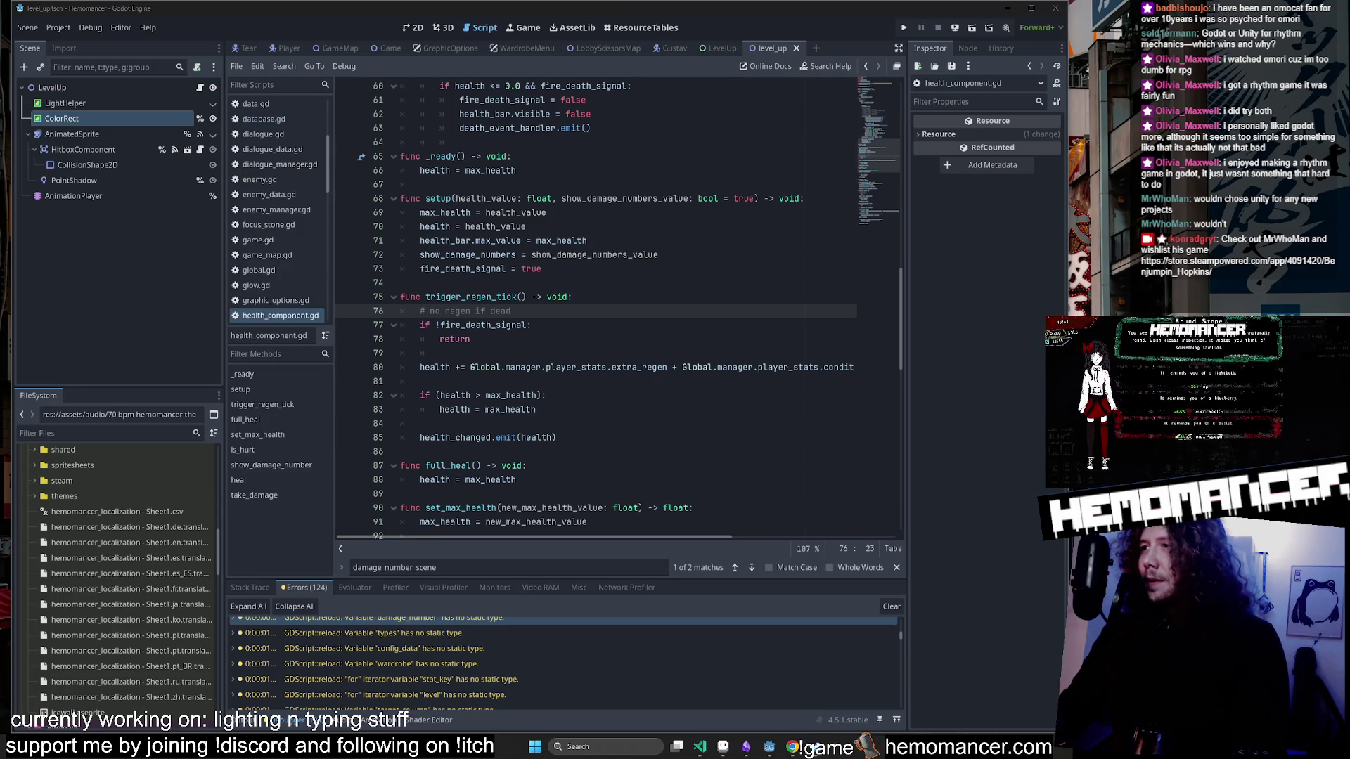
{"action": "left_click", "coordinate": [619, 353]}
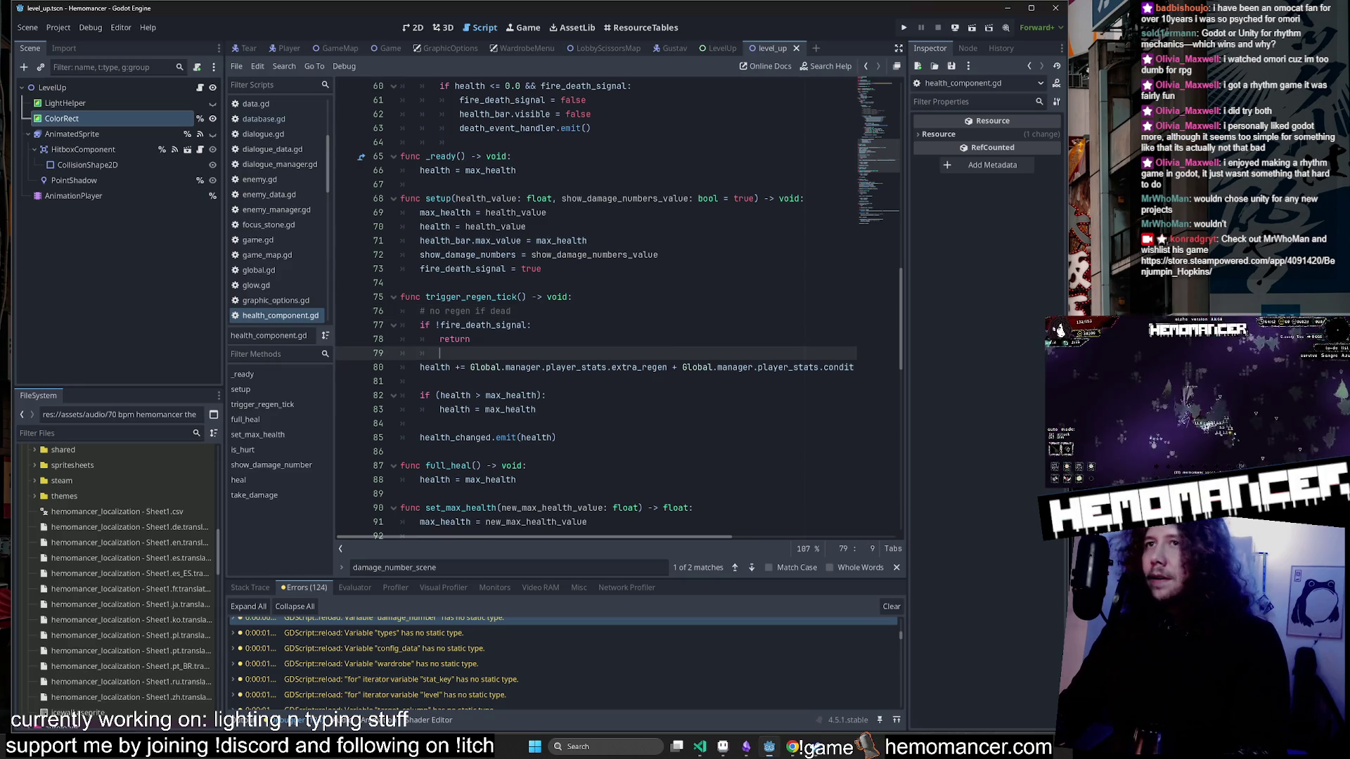
{"action": "scroll", "coordinate": [618, 380], "scroll_direction": "down", "scroll_amount": 4}
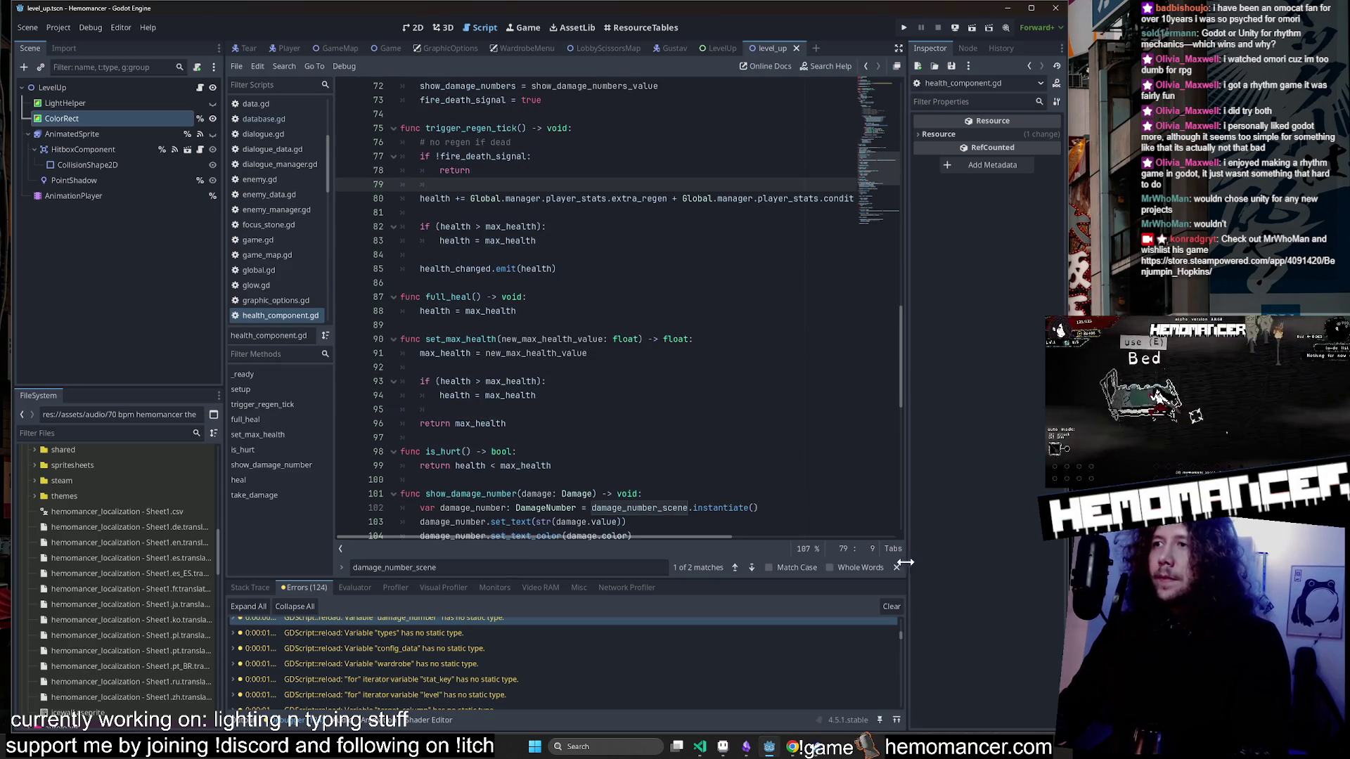
{"action": "left_click", "coordinate": [896, 567]}
{"action": "left_click", "coordinate": [675, 339]}
{"action": "key", "text": "F5"}
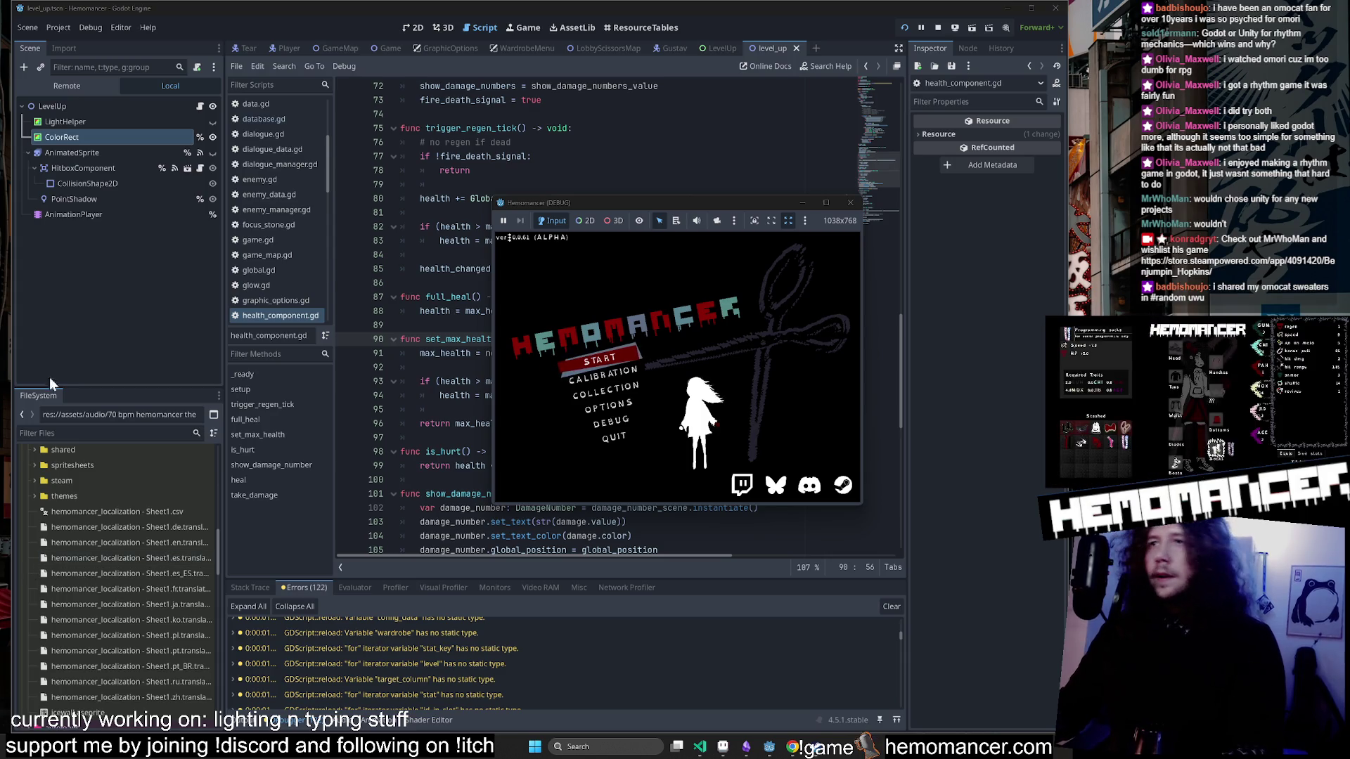
Enlarge and reposition the Hemomancer debug window so its title menu fills most of the screen.
{"action": "left_click_drag", "start_coordinate": [495, 199], "coordinate": [301, 72]}
{"action": "left_click_drag", "start_coordinate": [287, 48], "coordinate": [246, 27]}
{"action": "mouse_move", "coordinate": [250, 505]}
{"action": "left_mouse_down"}
{"action": "mouse_move", "coordinate": [225, 603]}
{"action": "mouse_move", "coordinate": [153, 678]}
{"action": "left_mouse_up"}
{"action": "mouse_move", "coordinate": [865, 31]}
{"action": "left_mouse_down"}
{"action": "mouse_move", "coordinate": [1055, 25]}
{"action": "mouse_move", "coordinate": [1040, 30]}
{"action": "mouse_move", "coordinate": [1075, 14]}
{"action": "left_mouse_up"}
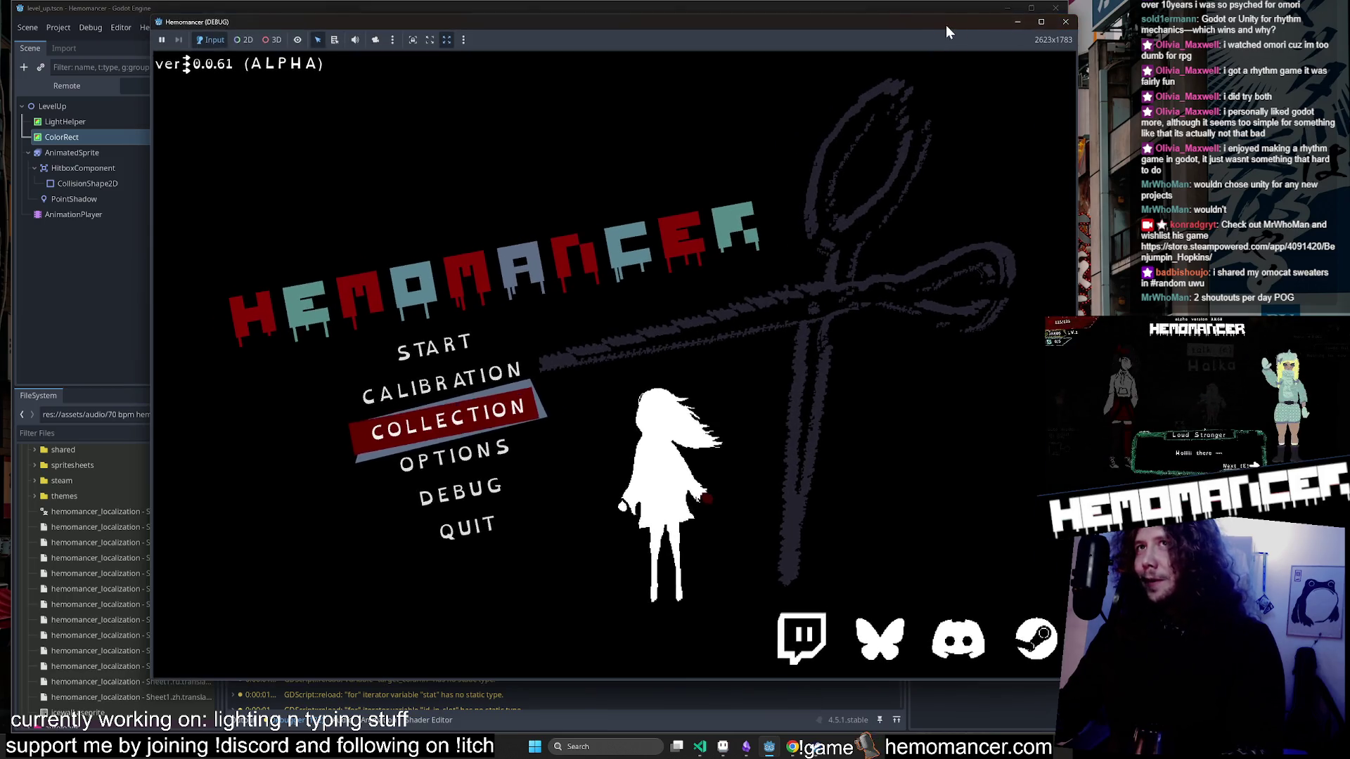
{"action": "left_click_drag", "start_coordinate": [935, 22], "coordinate": [879, 36]}
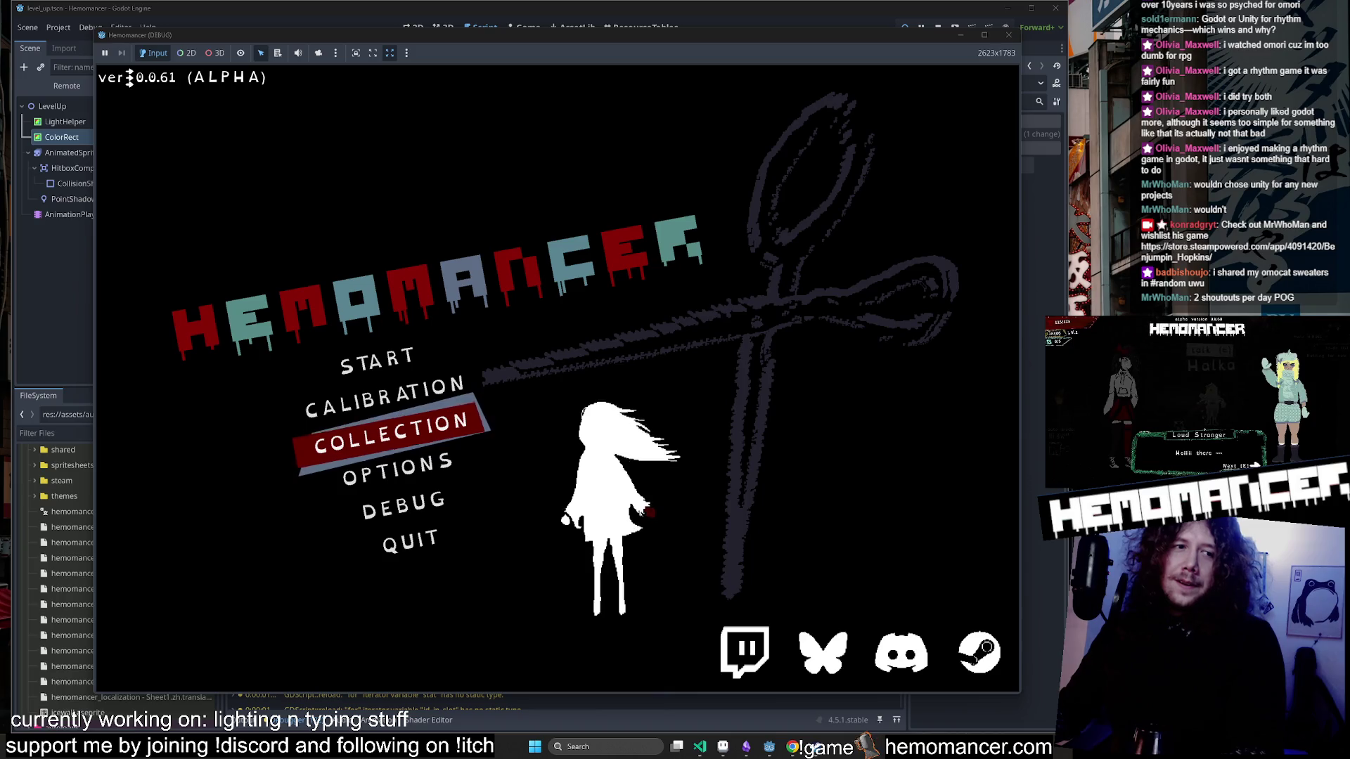
{"action": "key", "text": "alt+Tab"}
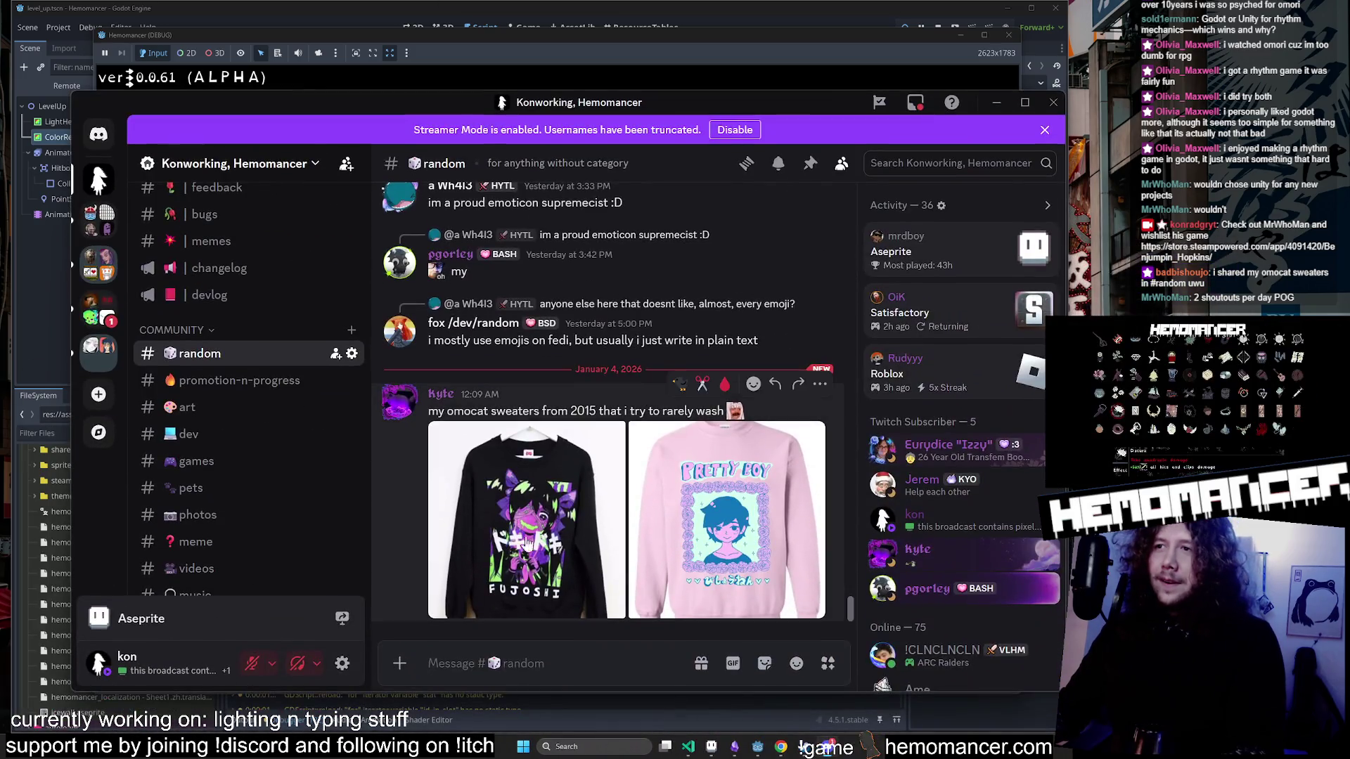
View the black and pink sweater photos full size, zooming in on the FUJOSHI lettering.
{"action": "left_click", "coordinate": [710, 534]}
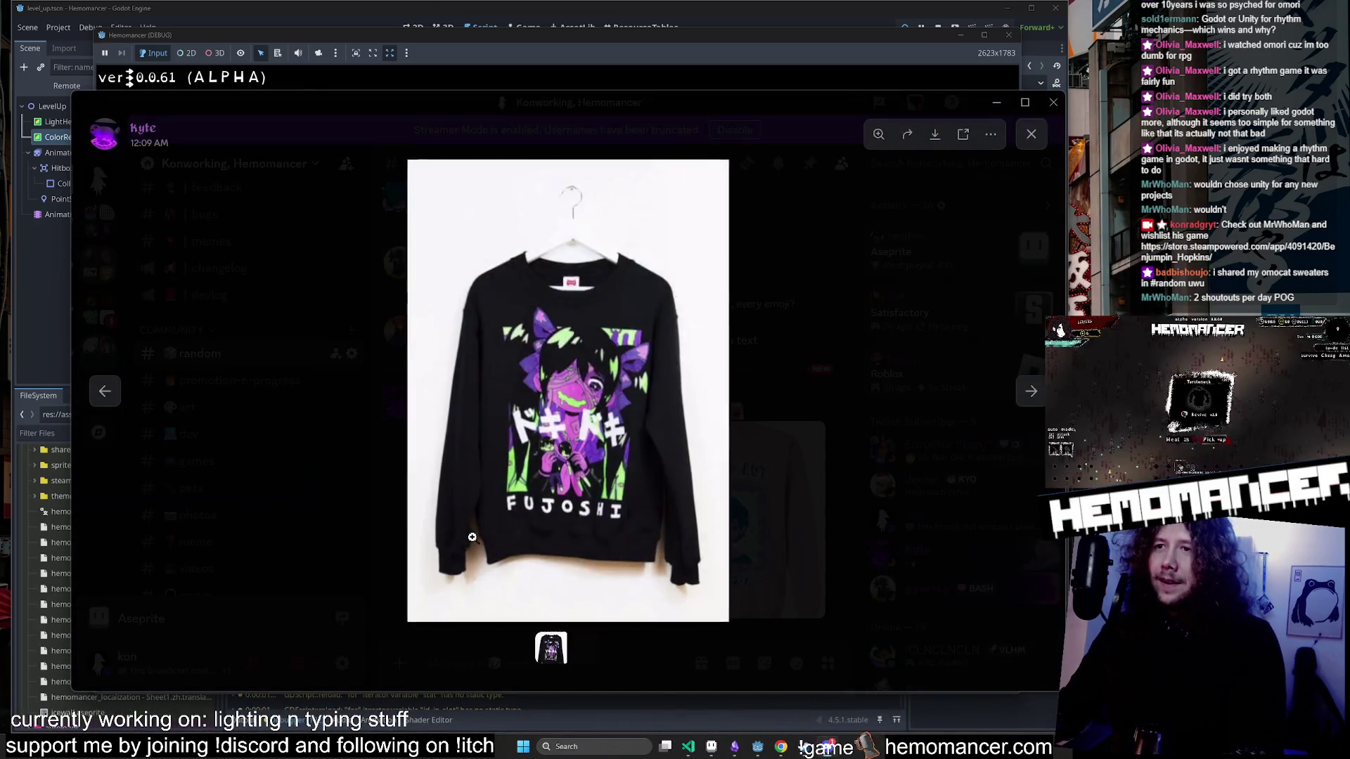
{"action": "left_click", "coordinate": [1032, 391]}
{"action": "left_click", "coordinate": [534, 394]}
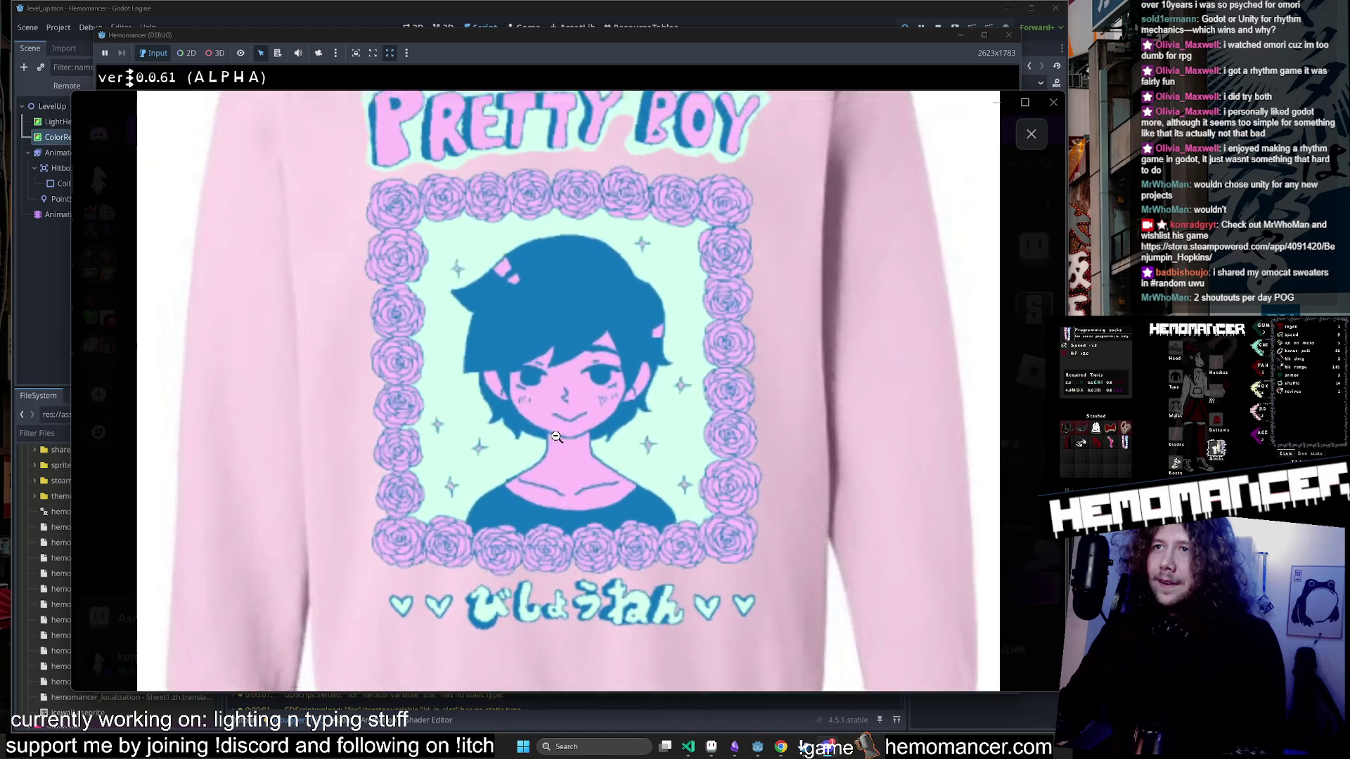
{"action": "left_click", "coordinate": [459, 403]}
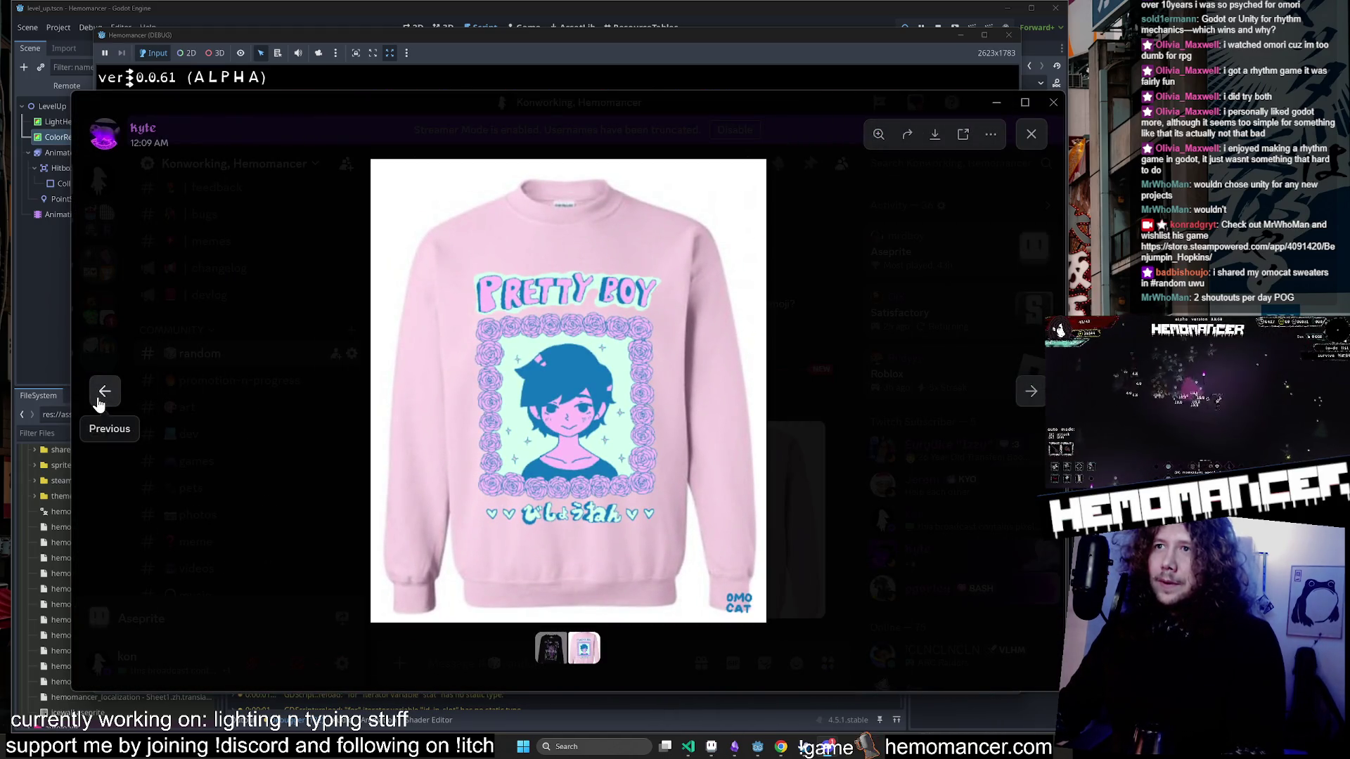
{"action": "left_click", "coordinate": [105, 391]}
{"action": "left_click", "coordinate": [672, 377]}
{"action": "left_click", "coordinate": [670, 375]}
{"action": "left_click", "coordinate": [648, 417]}
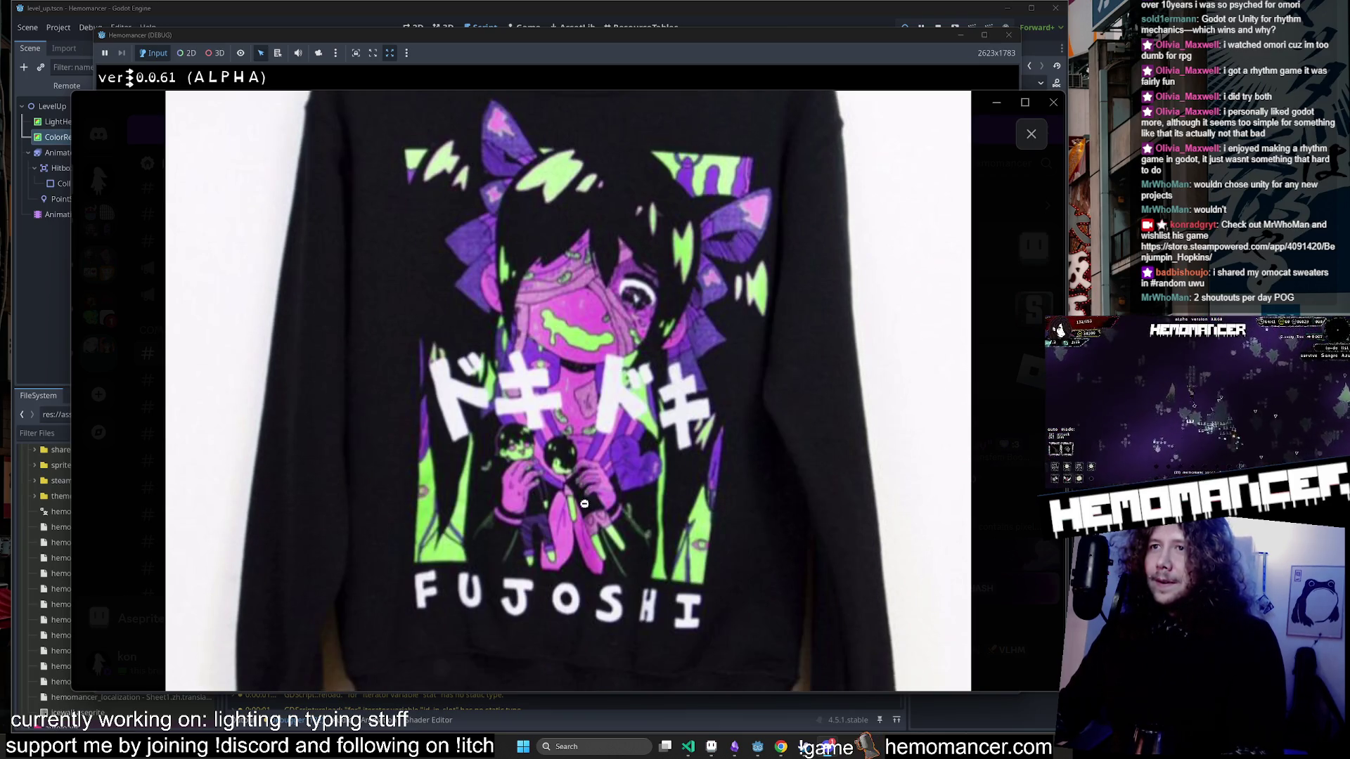
{"action": "left_click", "coordinate": [600, 282]}
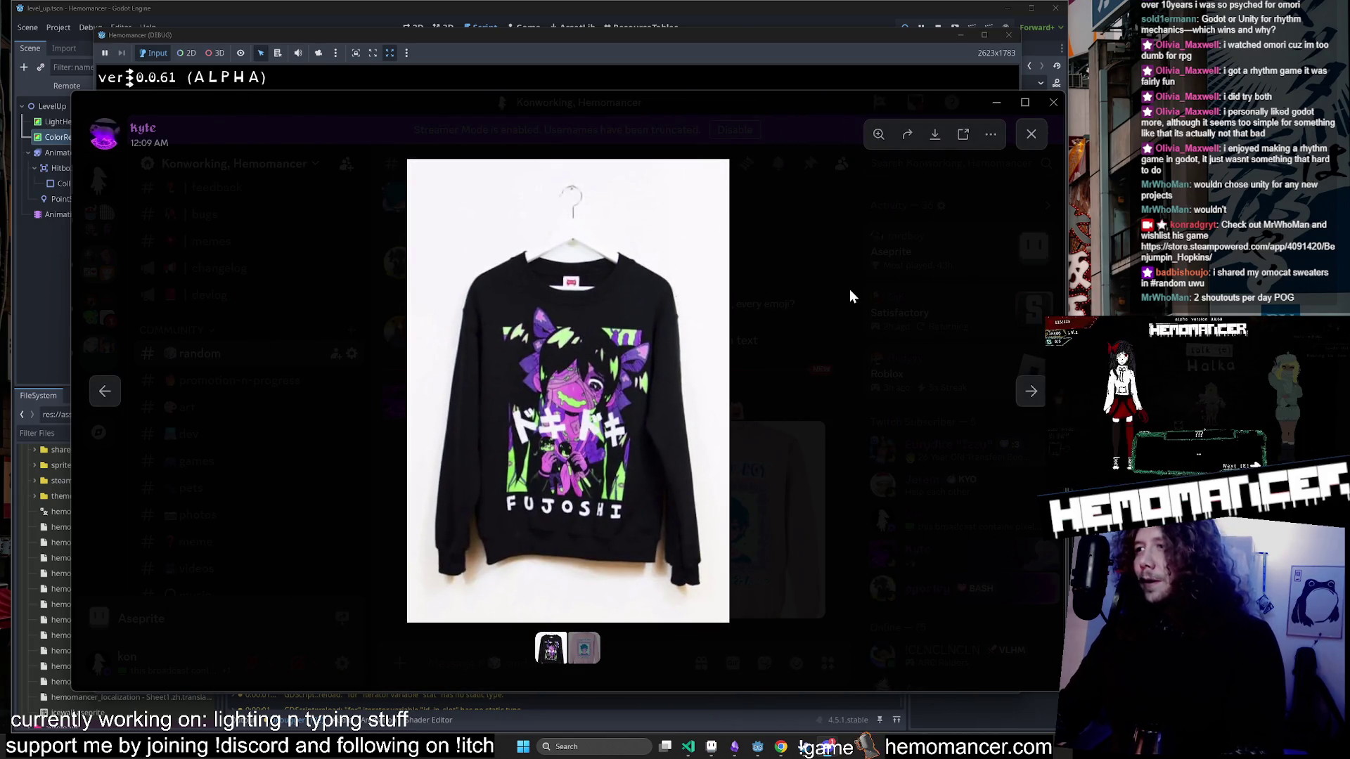
{"action": "left_click", "coordinate": [849, 112]}
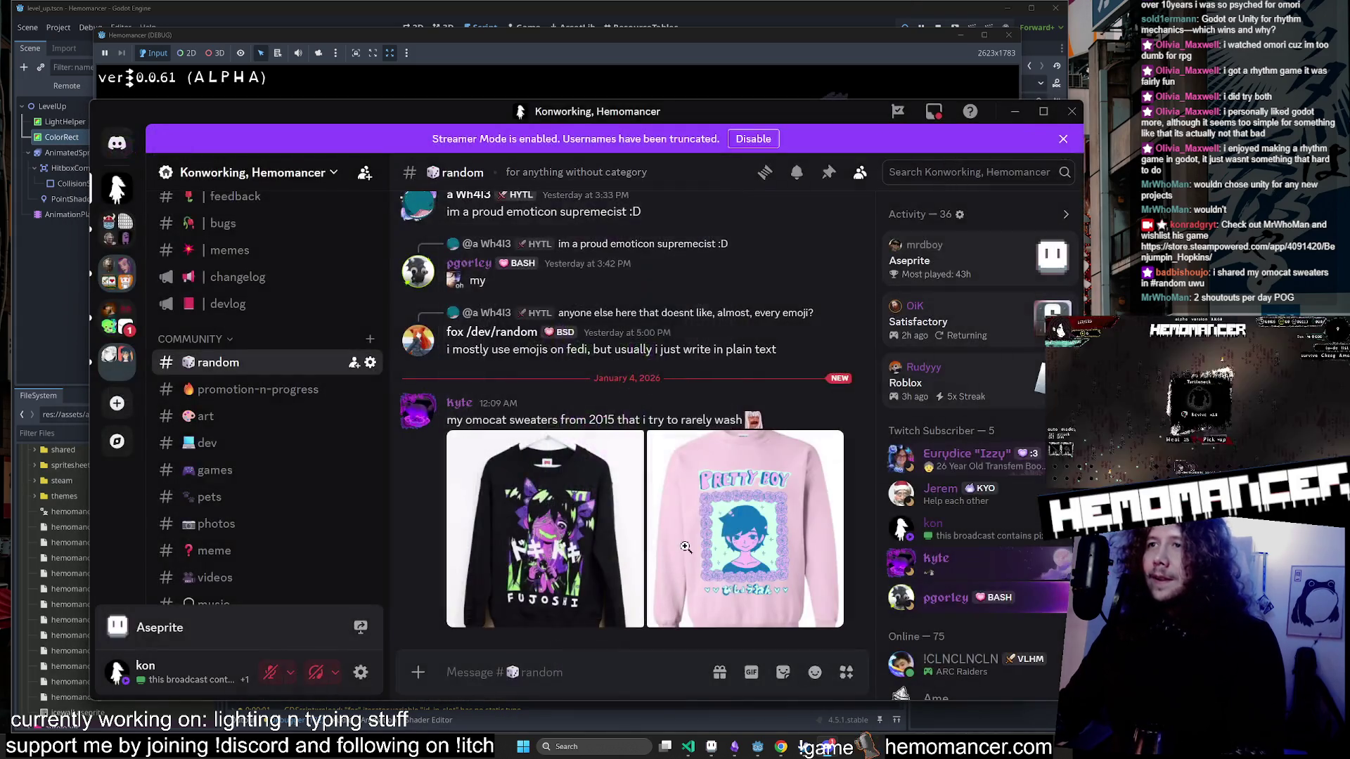
Reopen the pink Pretty Boy and black FUJOSHI sweater photos, then hide Discord.
{"action": "left_click", "coordinate": [685, 547]}
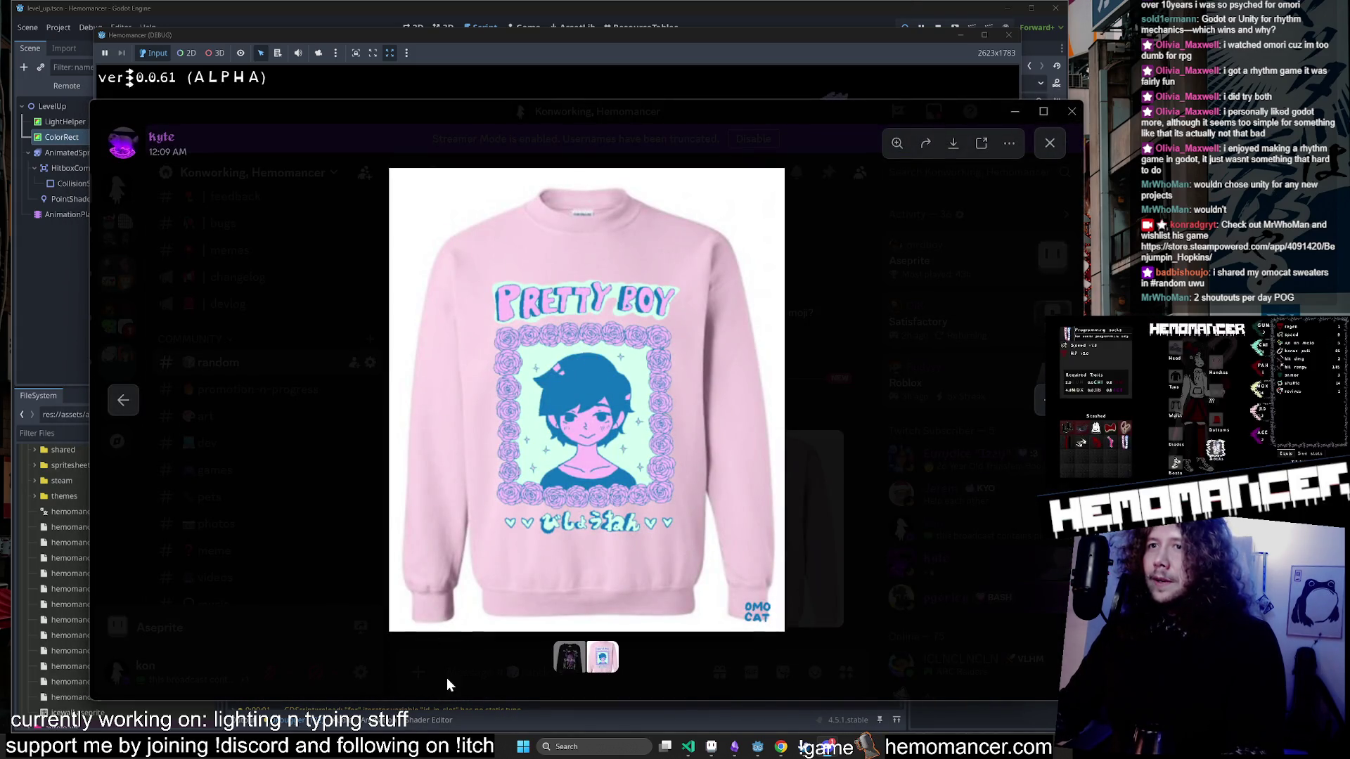
{"action": "left_click", "coordinate": [445, 678]}
{"action": "left_click", "coordinate": [556, 485]}
{"action": "left_click", "coordinate": [709, 548]}
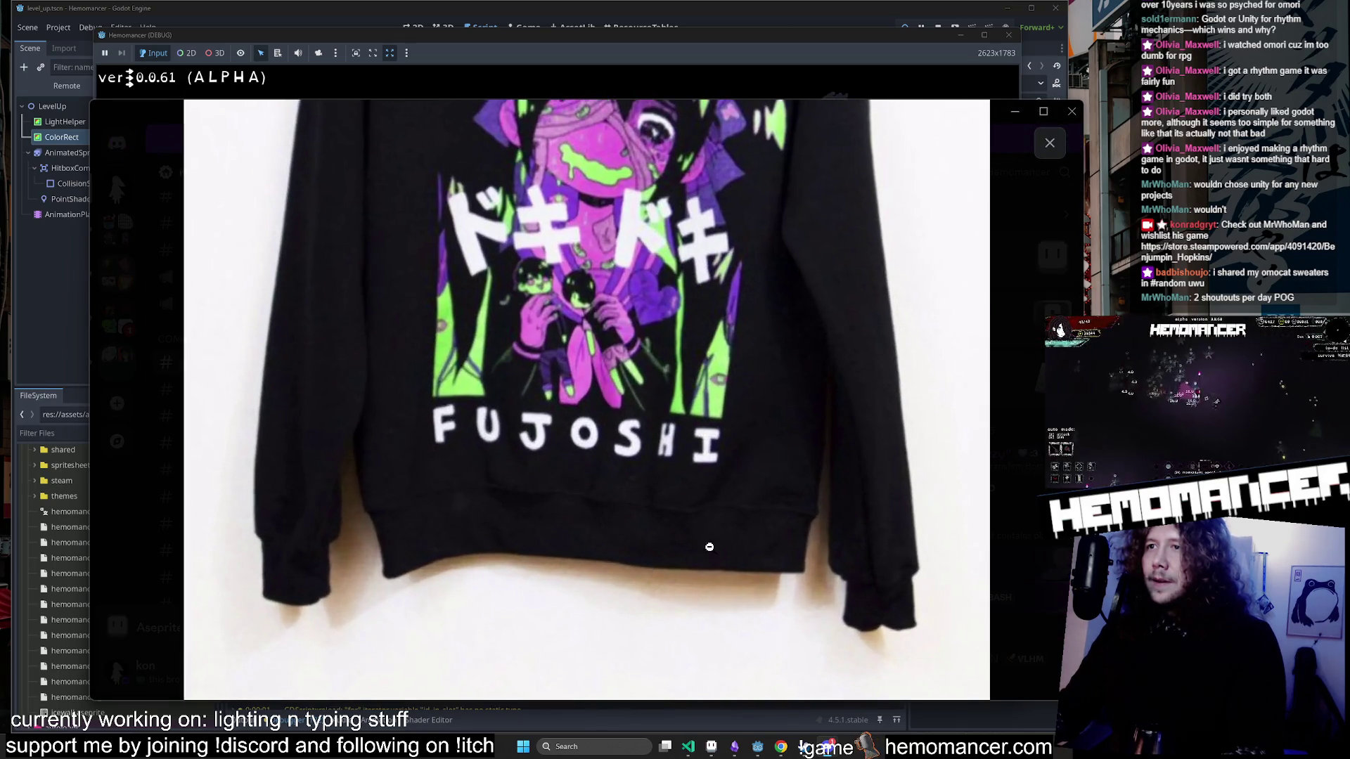
{"action": "left_click", "coordinate": [564, 534]}
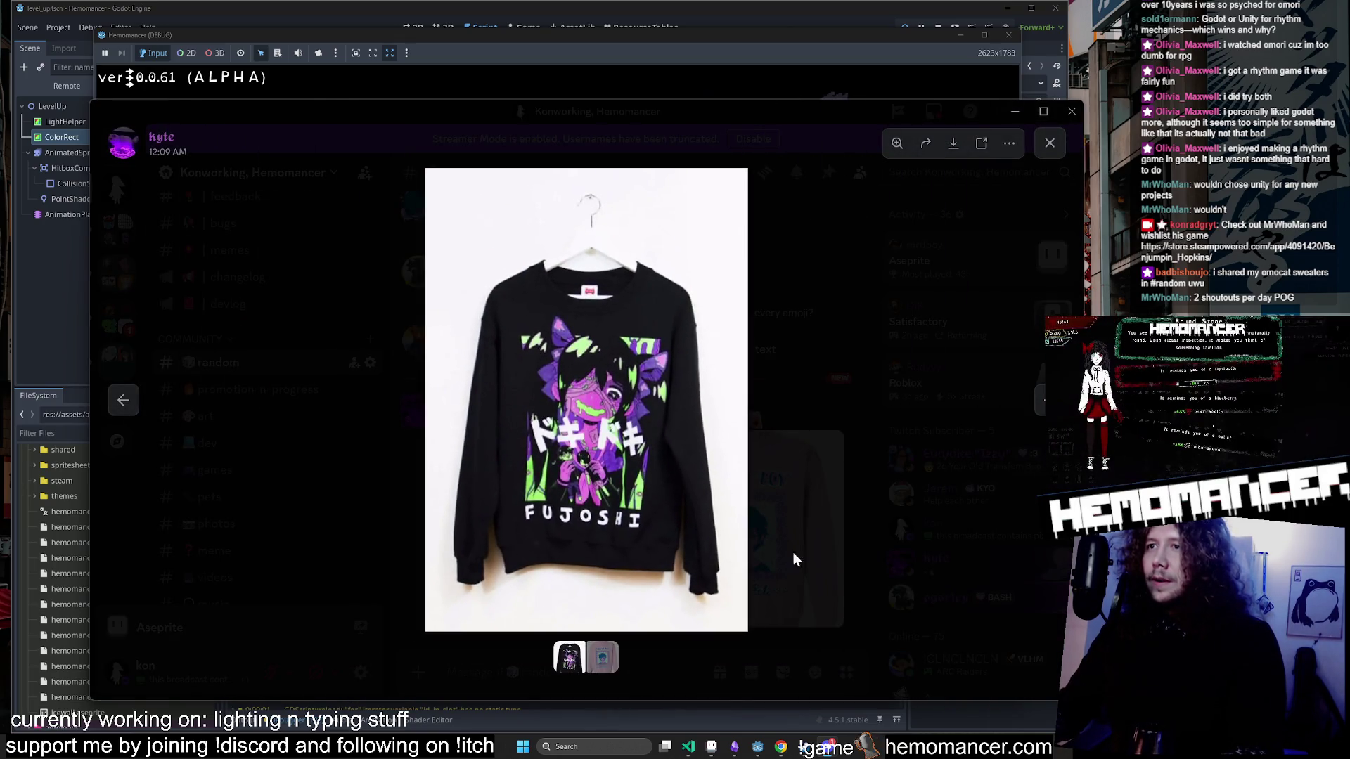
{"action": "left_click", "coordinate": [823, 563]}
{"action": "left_click", "coordinate": [823, 563]}
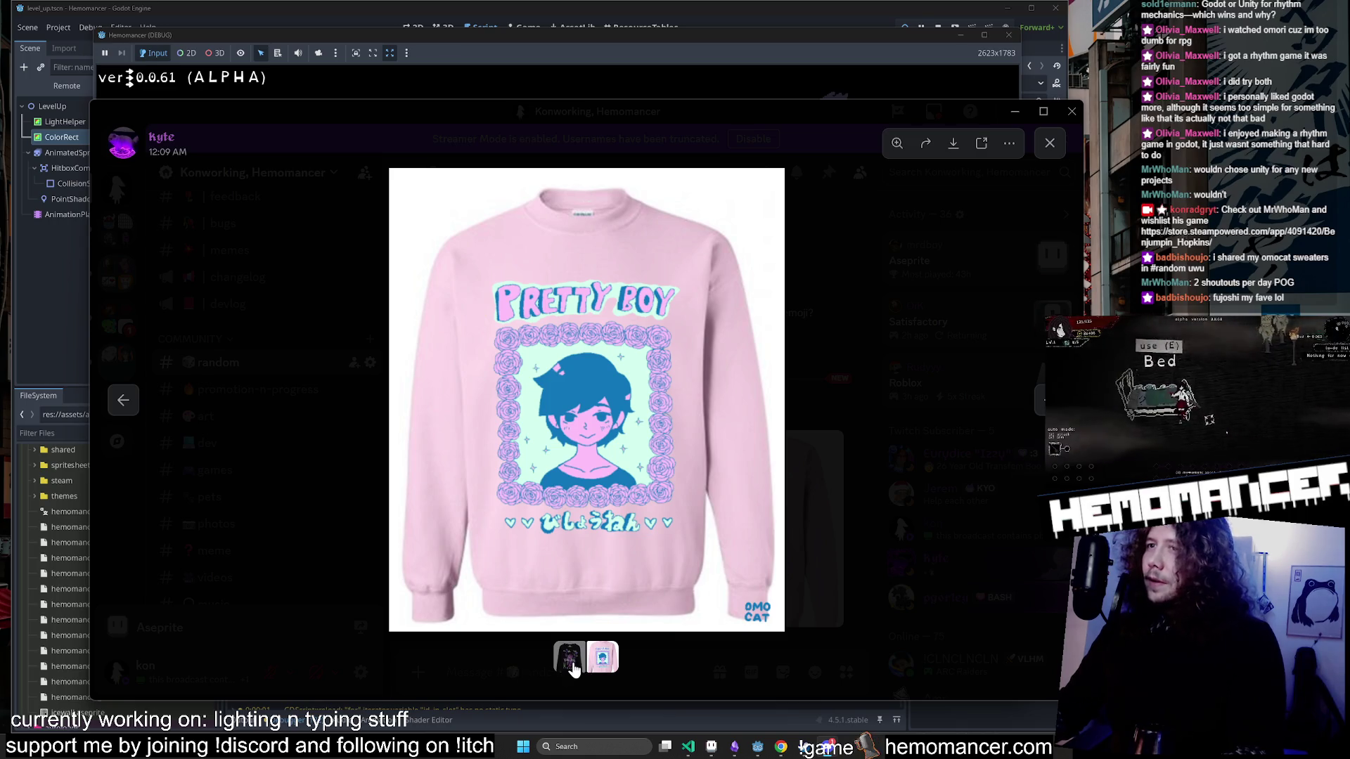
{"action": "left_click", "coordinate": [568, 656]}
{"action": "left_click", "coordinate": [876, 318]}
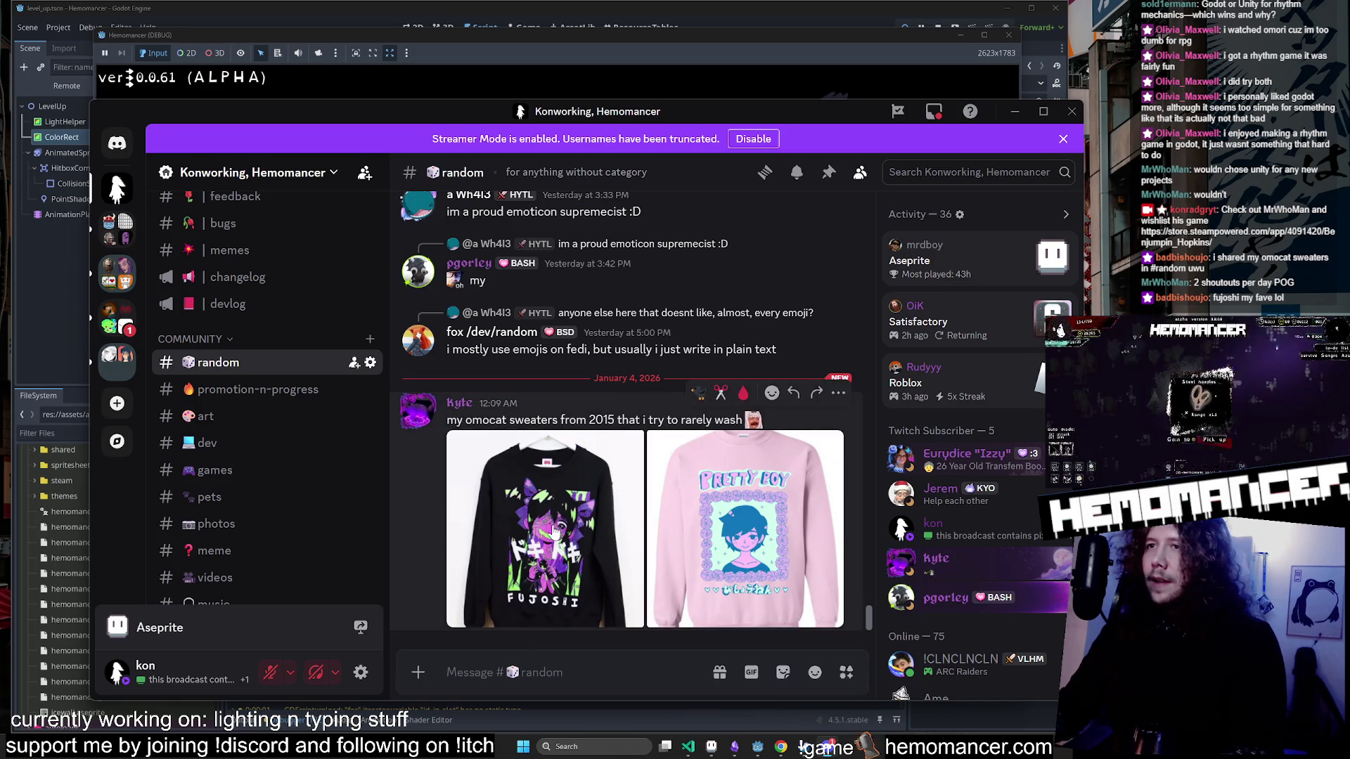
{"action": "left_click", "coordinate": [549, 566]}
{"action": "key", "text": "super+Down"}
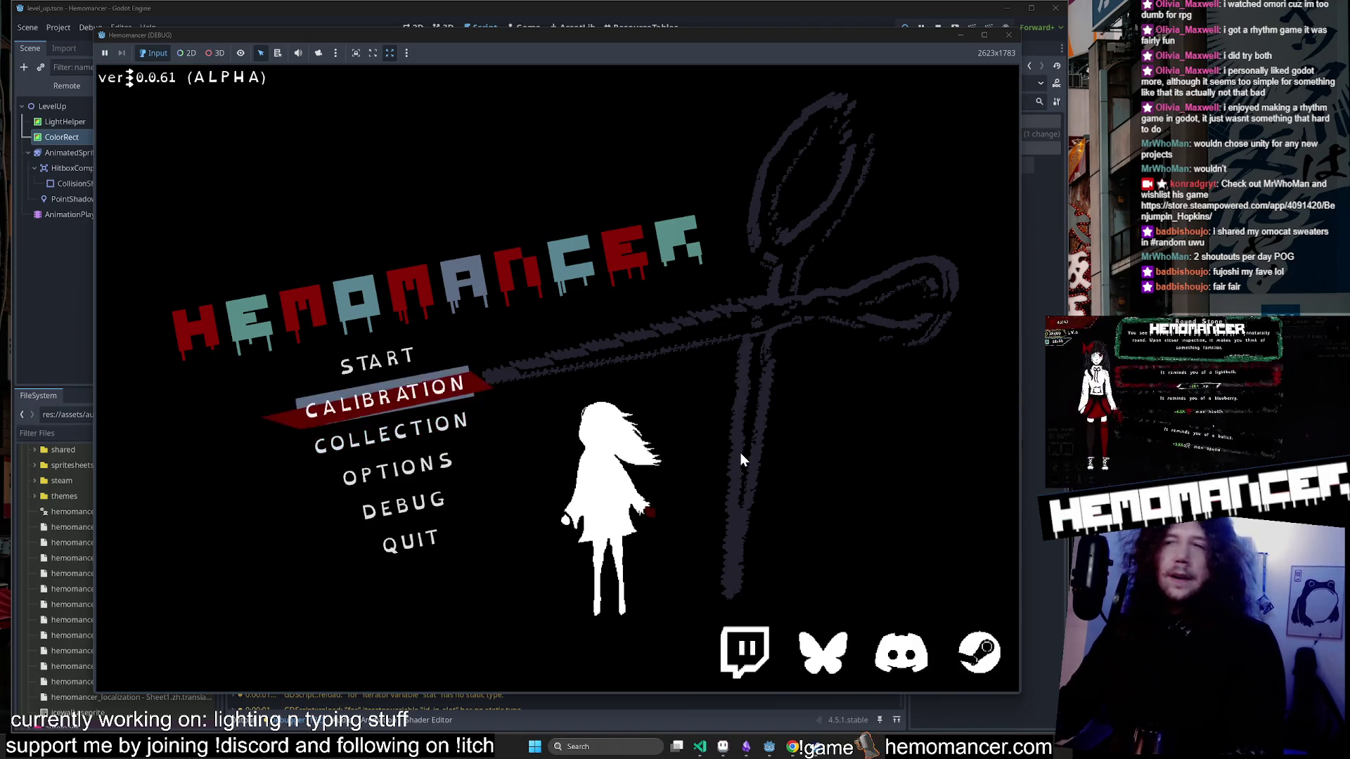
Reposition and enlarge the game window, choose START, and travel via the signpole to Cheag Amar.
{"action": "left_click_drag", "start_coordinate": [496, 36], "coordinate": [467, 18]}
{"action": "mouse_move", "coordinate": [992, 676]}
{"action": "left_mouse_down"}
{"action": "mouse_move", "coordinate": [1020, 706]}
{"action": "mouse_move", "coordinate": [1038, 704]}
{"action": "left_mouse_up"}
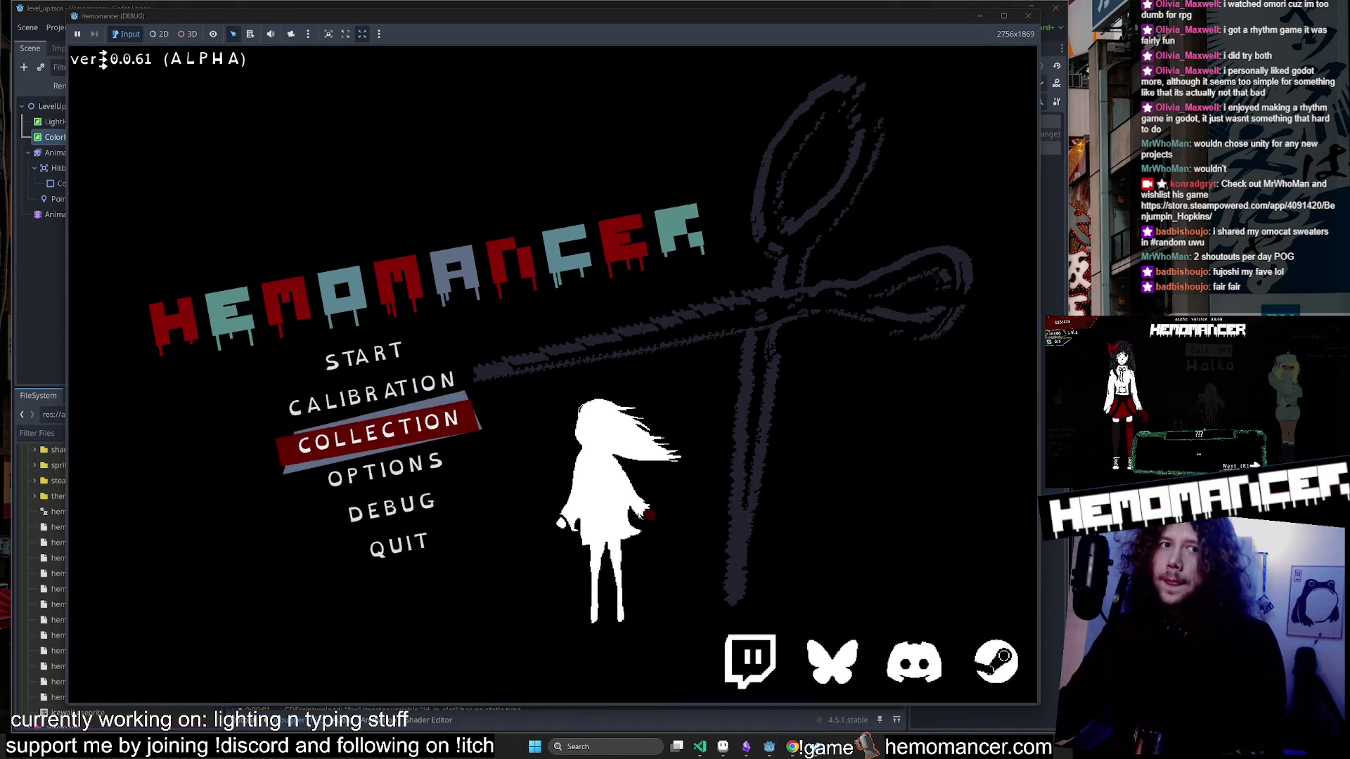
{"action": "key", "text": "Down"}
{"action": "key", "text": "Down"}
{"action": "key", "text": "Down"}
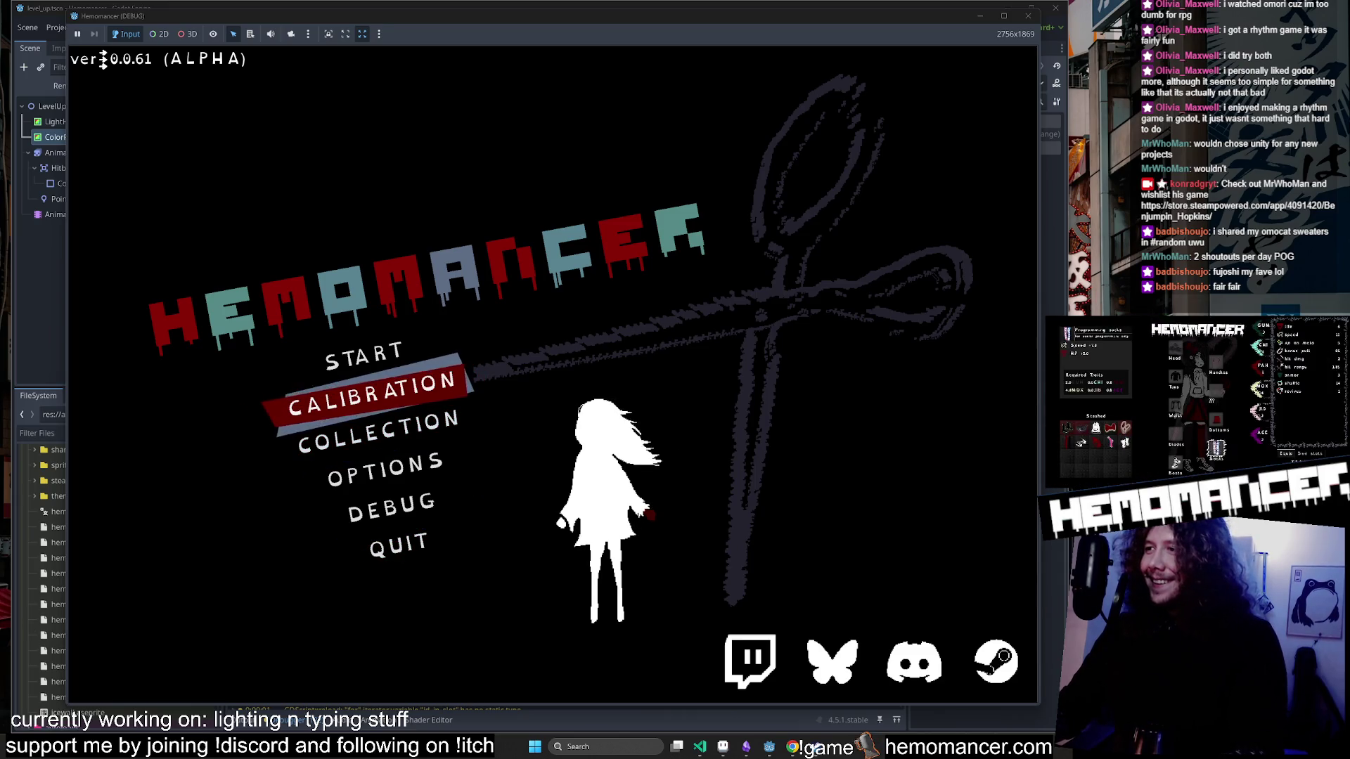
{"action": "key", "text": "Up"}
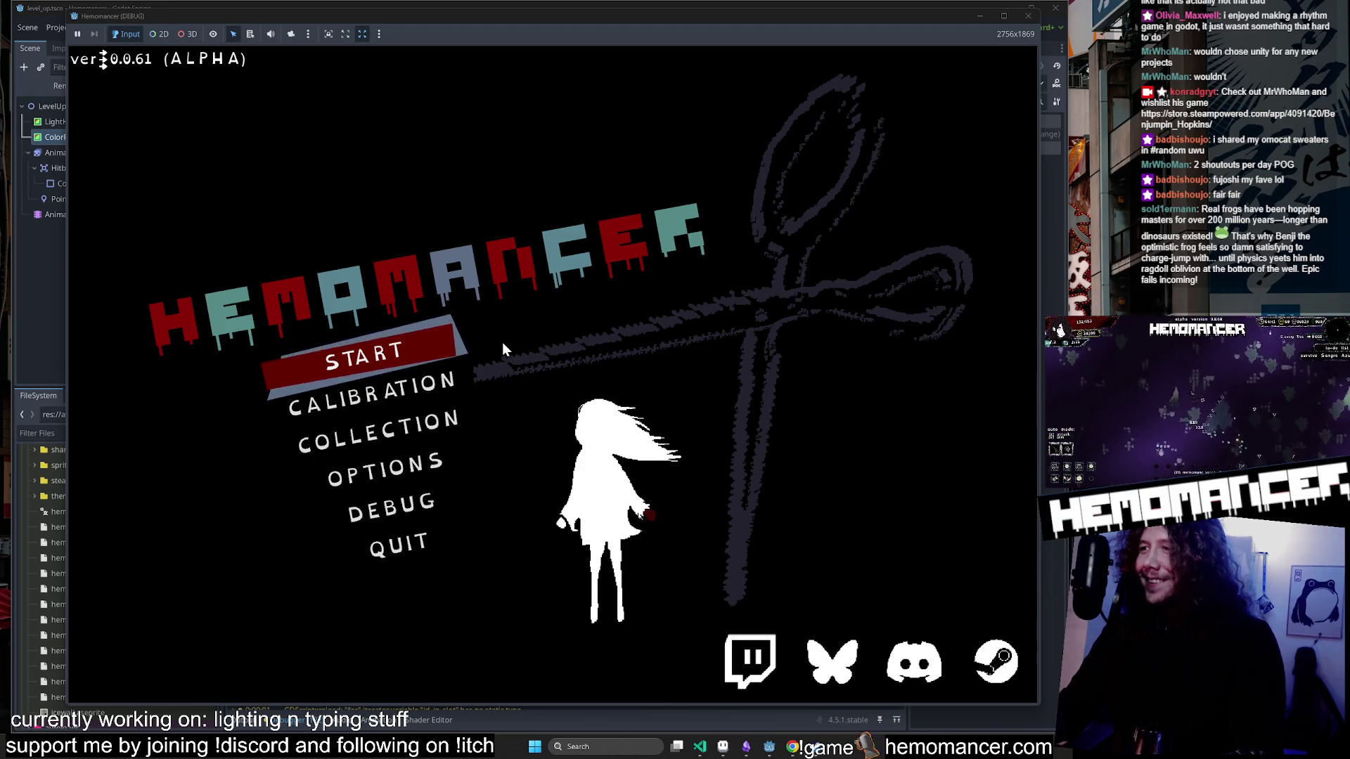
{"action": "key", "text": "Return"}
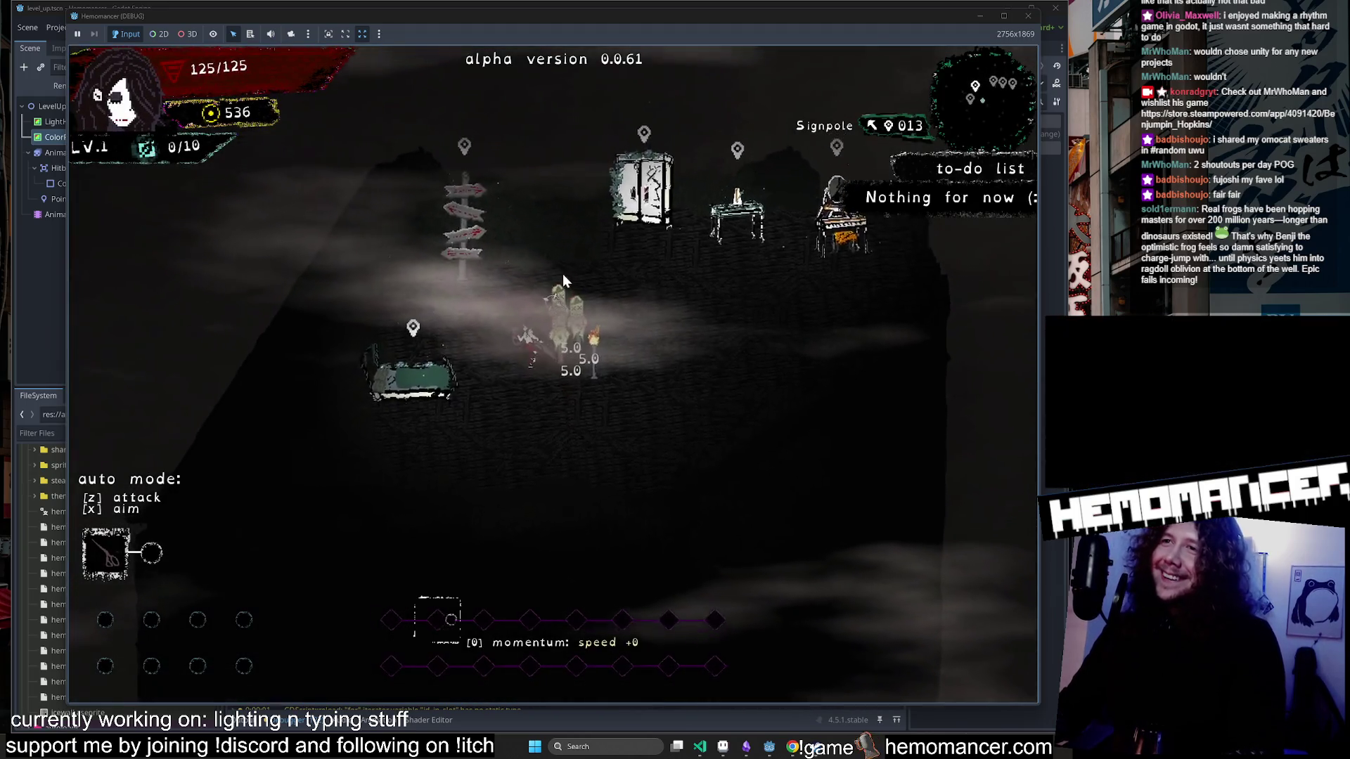
{"action": "key", "text": "a"}
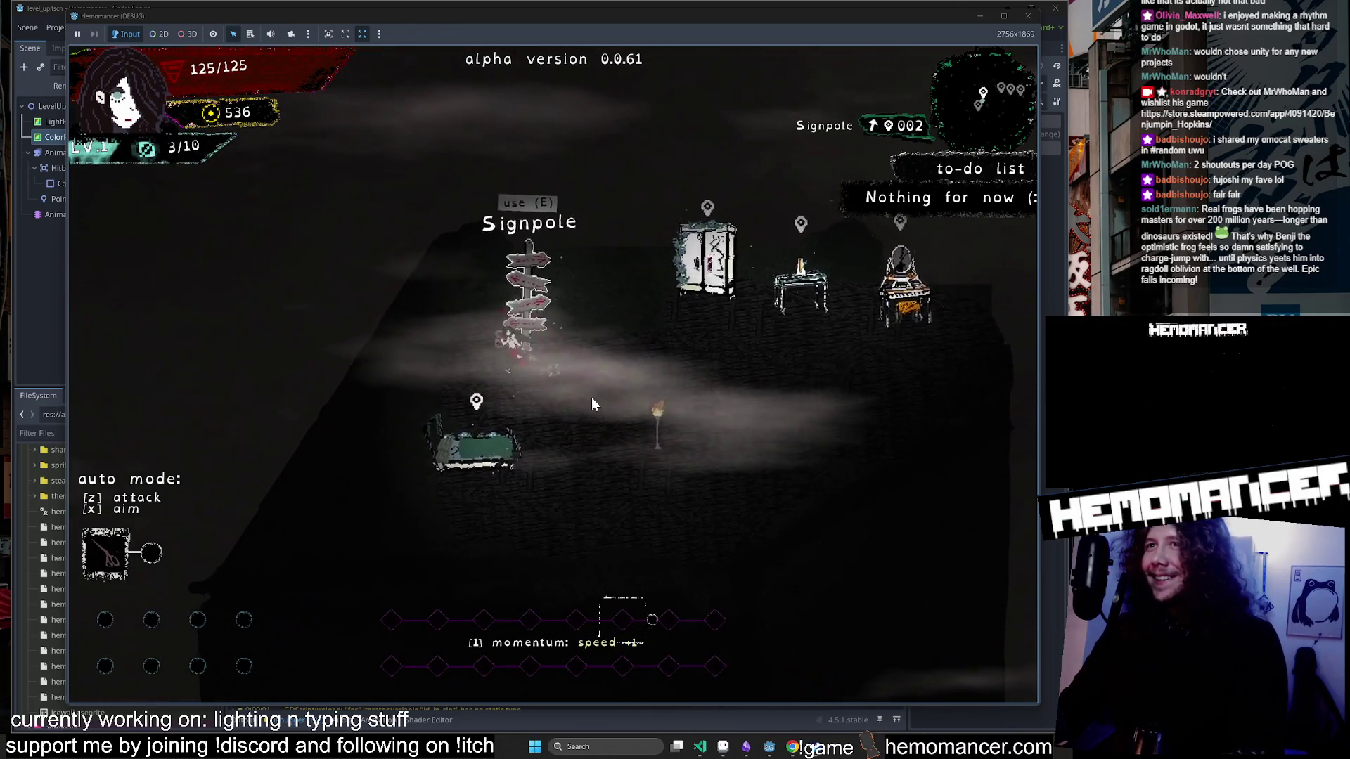
{"action": "key", "text": "e"}
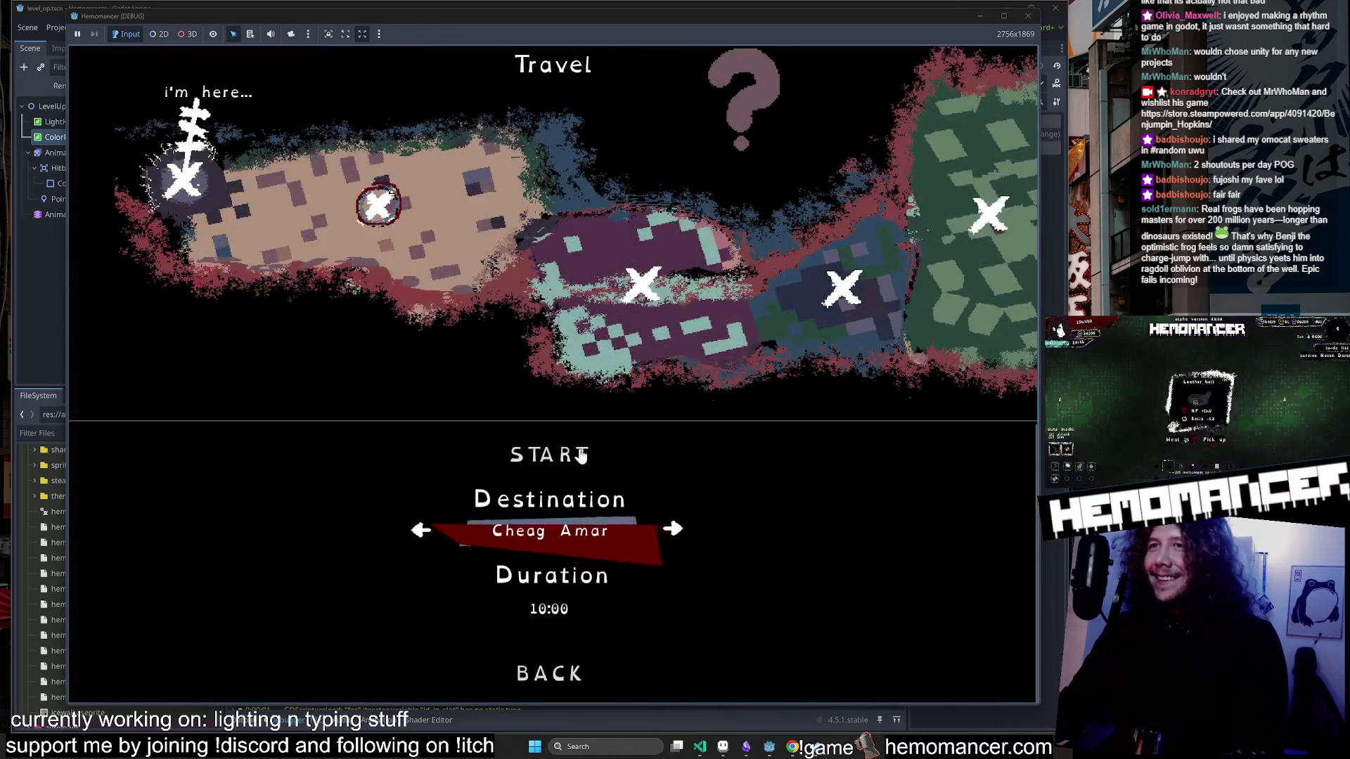
{"action": "key", "text": "Return"}
{"action": "key", "text": "w+d"}
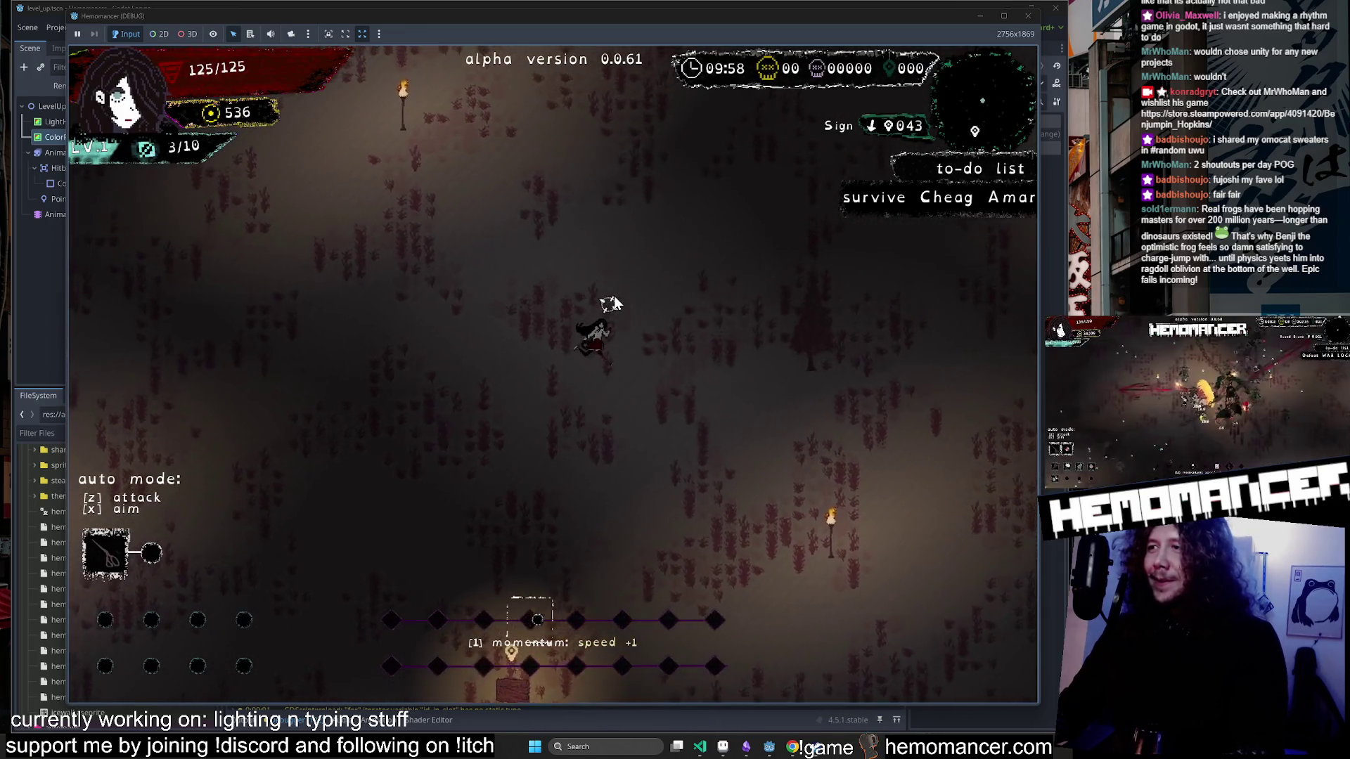
Run right across the field fighting enemies and take the Sunrise upgrade.
{"action": "key", "text": "w+d"}
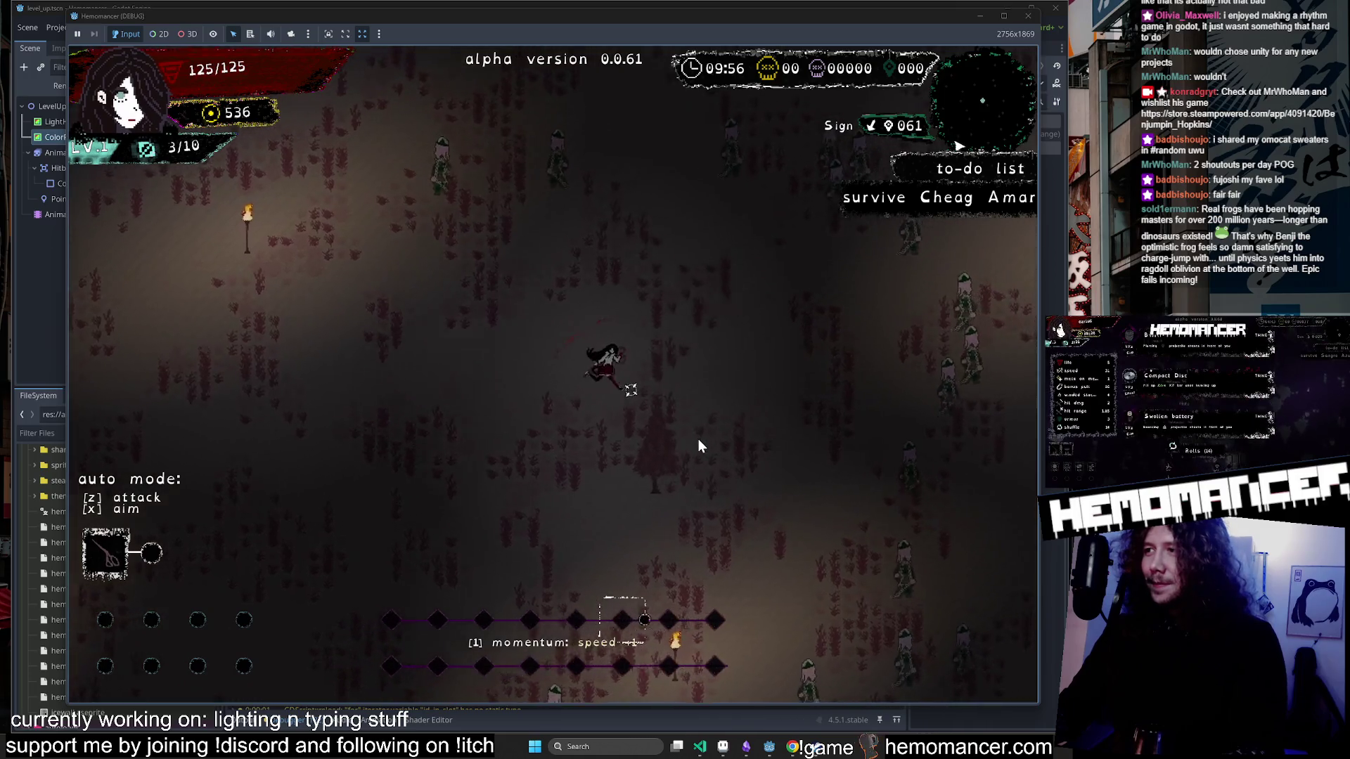
{"action": "key", "text": "d"}
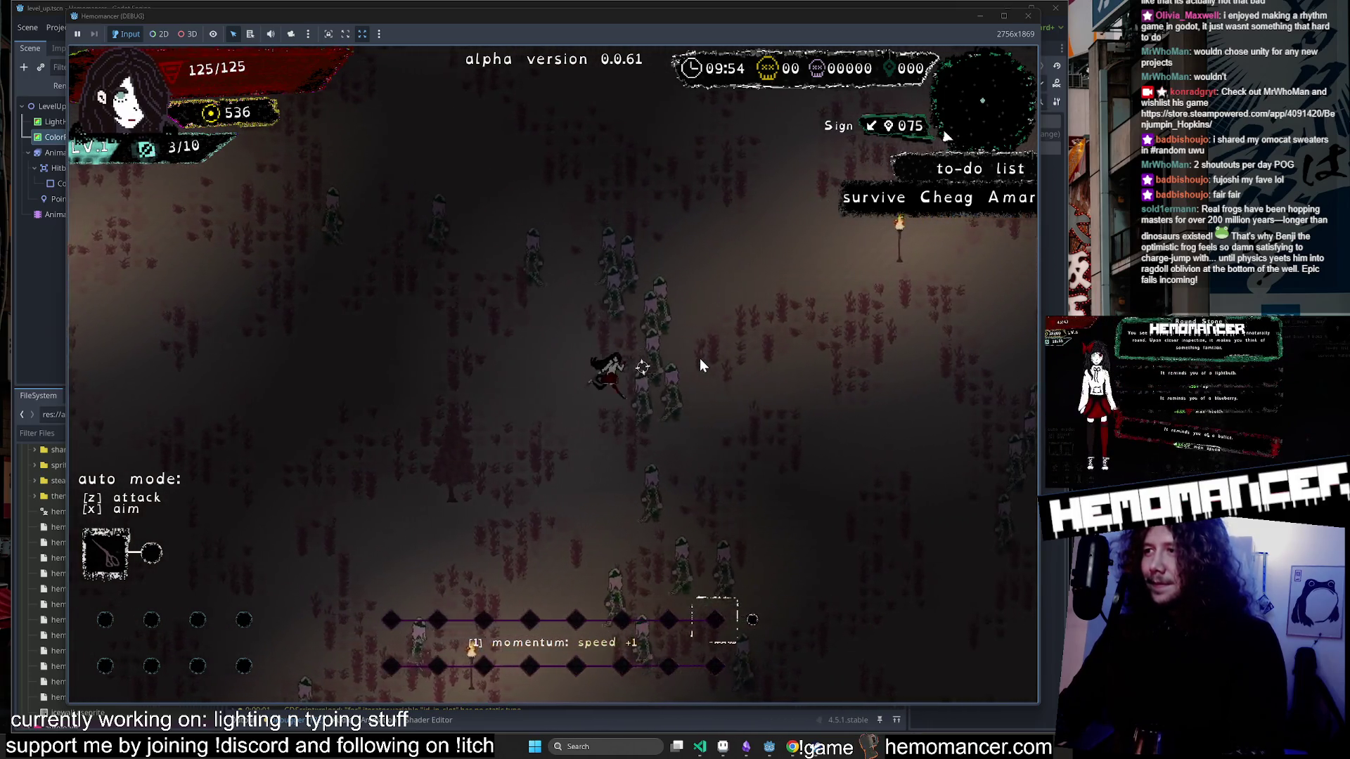
{"action": "key", "text": "d"}
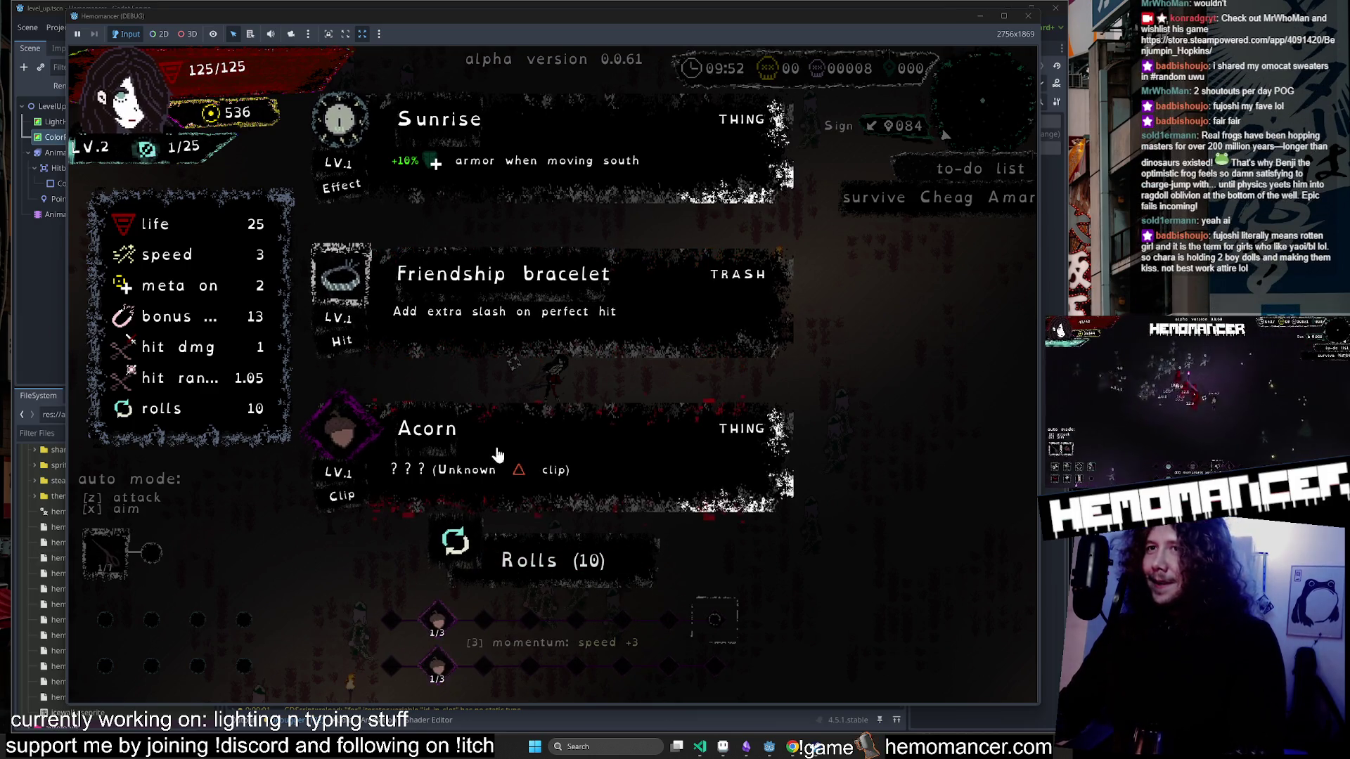
{"action": "left_click", "coordinate": [576, 126]}
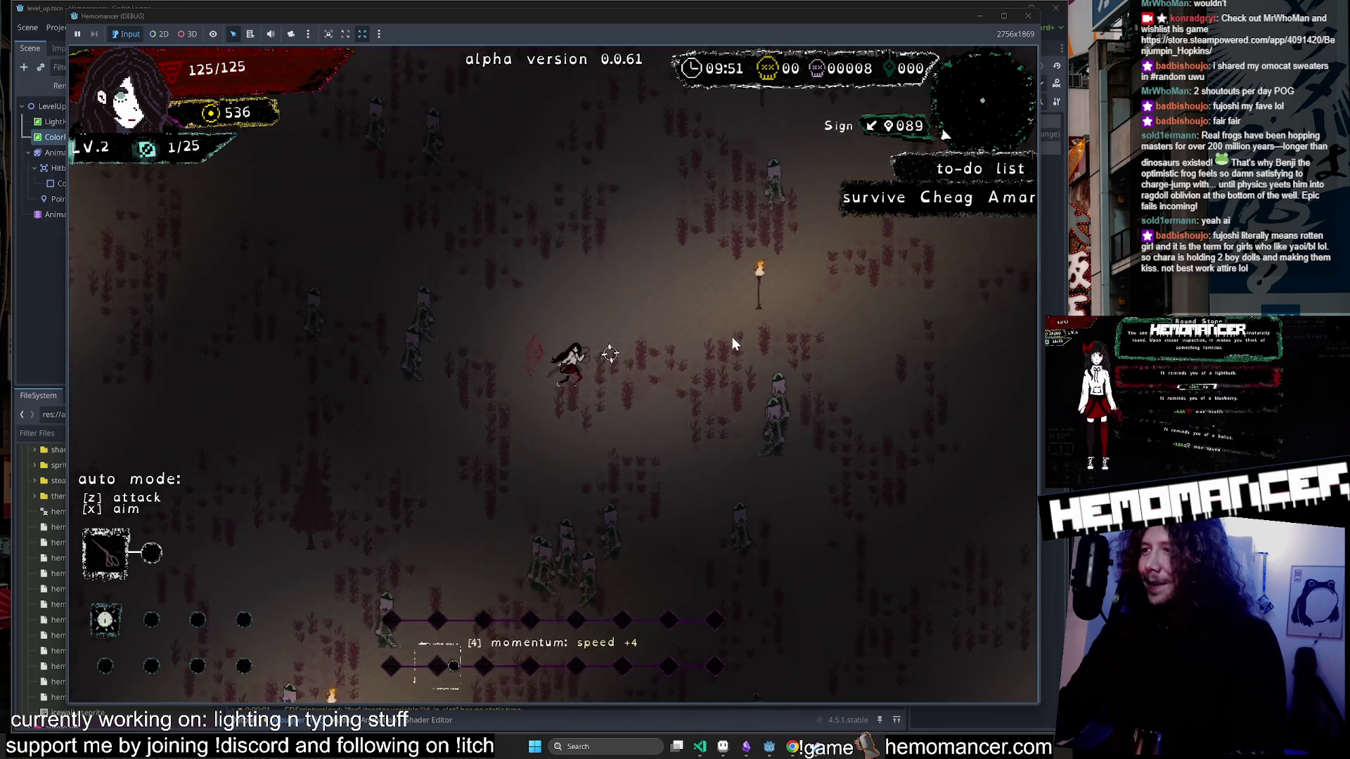
Steer past the Glowing Tree and through the enemy crowds until reaching level 3.
{"action": "key", "text": "Up"}
{"action": "key", "text": "Right"}
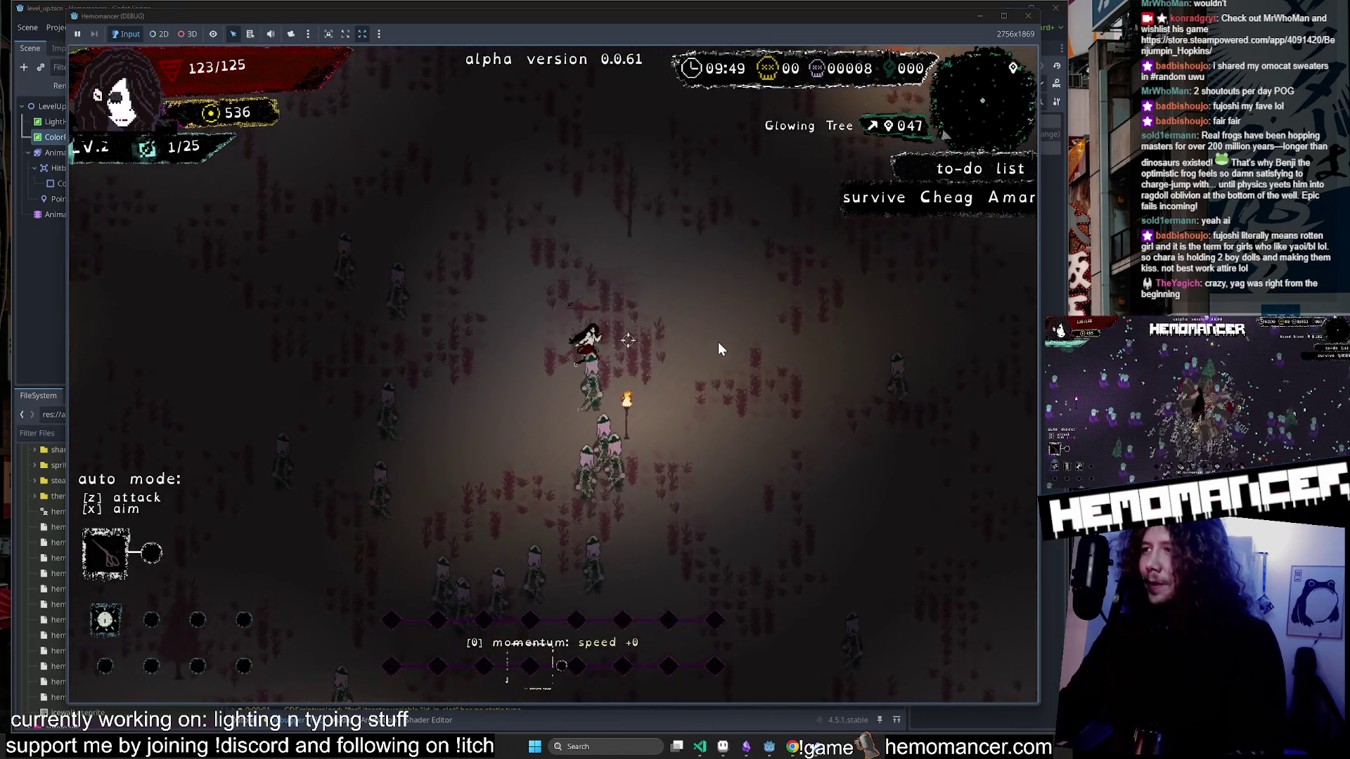
{"action": "key", "text": "Up"}
{"action": "key", "text": "Right"}
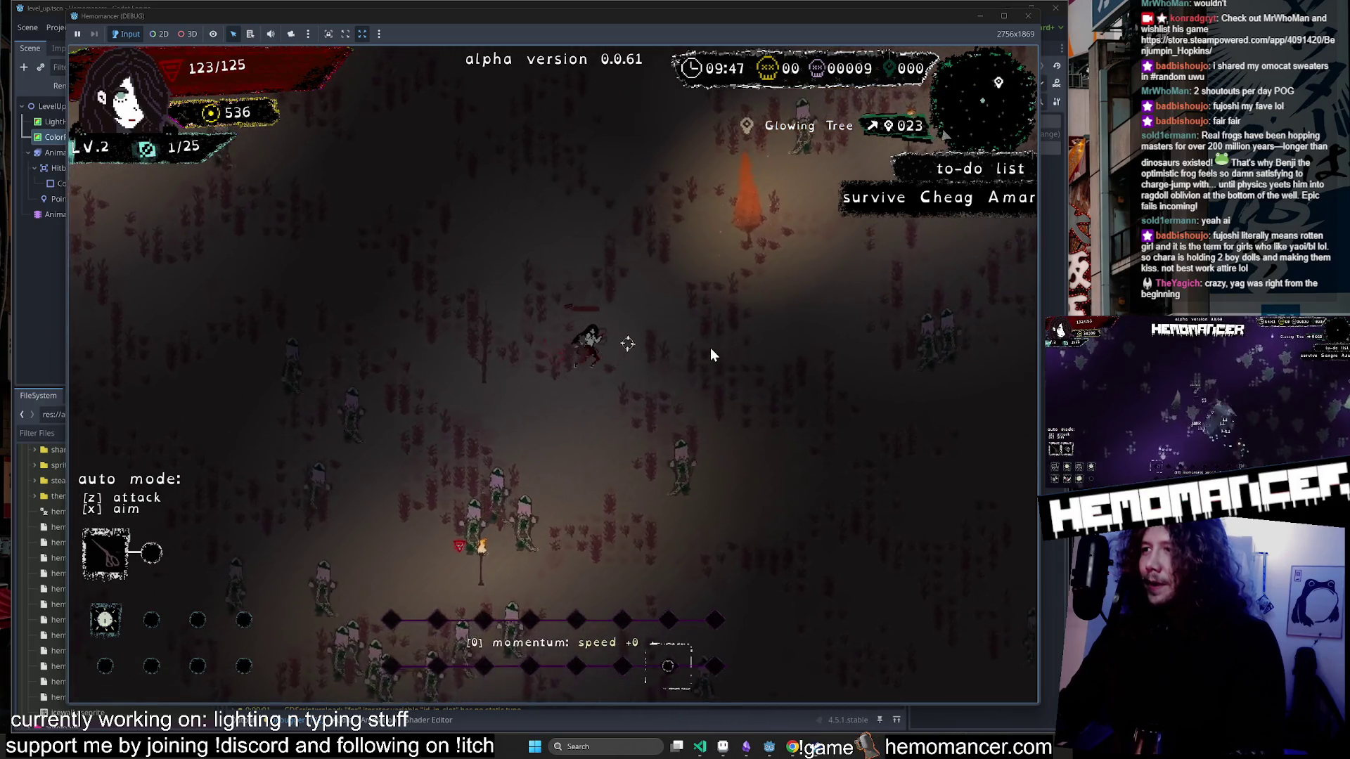
{"action": "key", "text": "Up"}
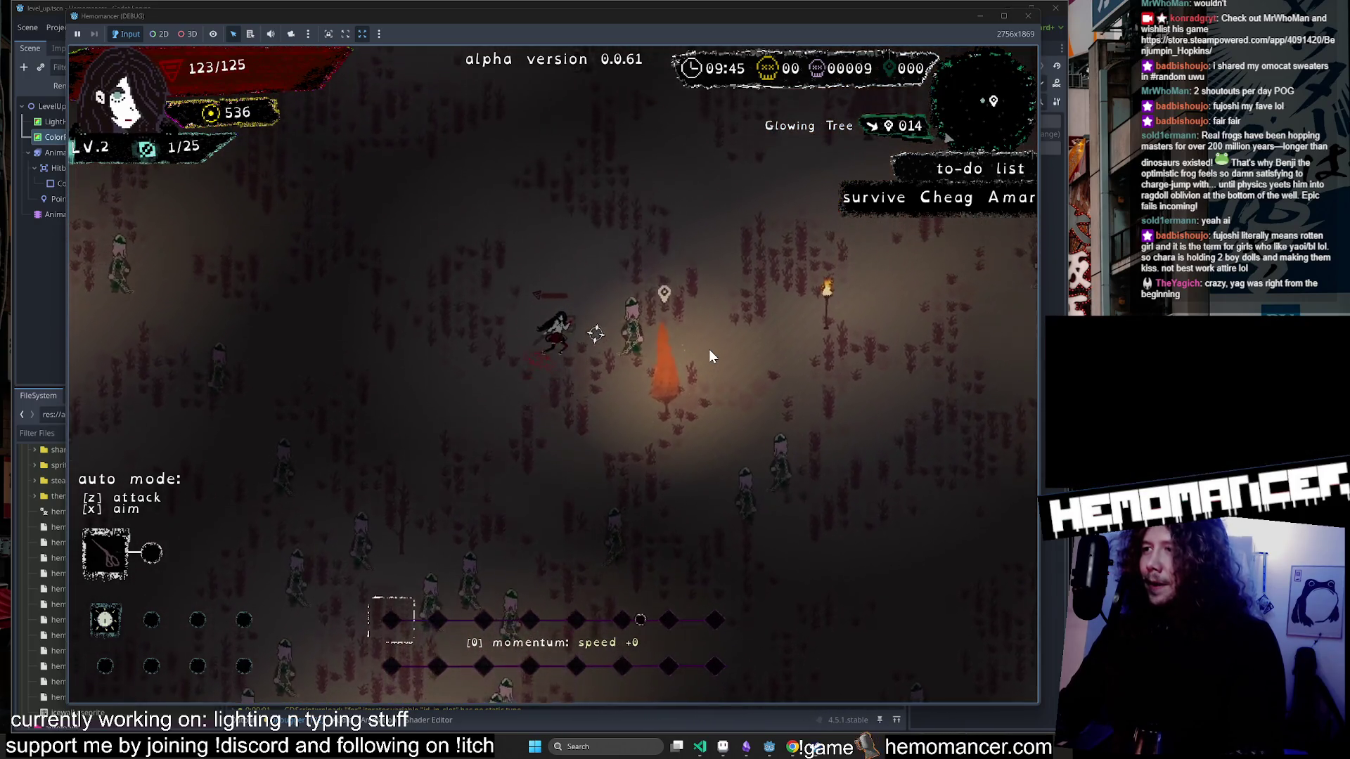
{"action": "key", "text": "Up"}
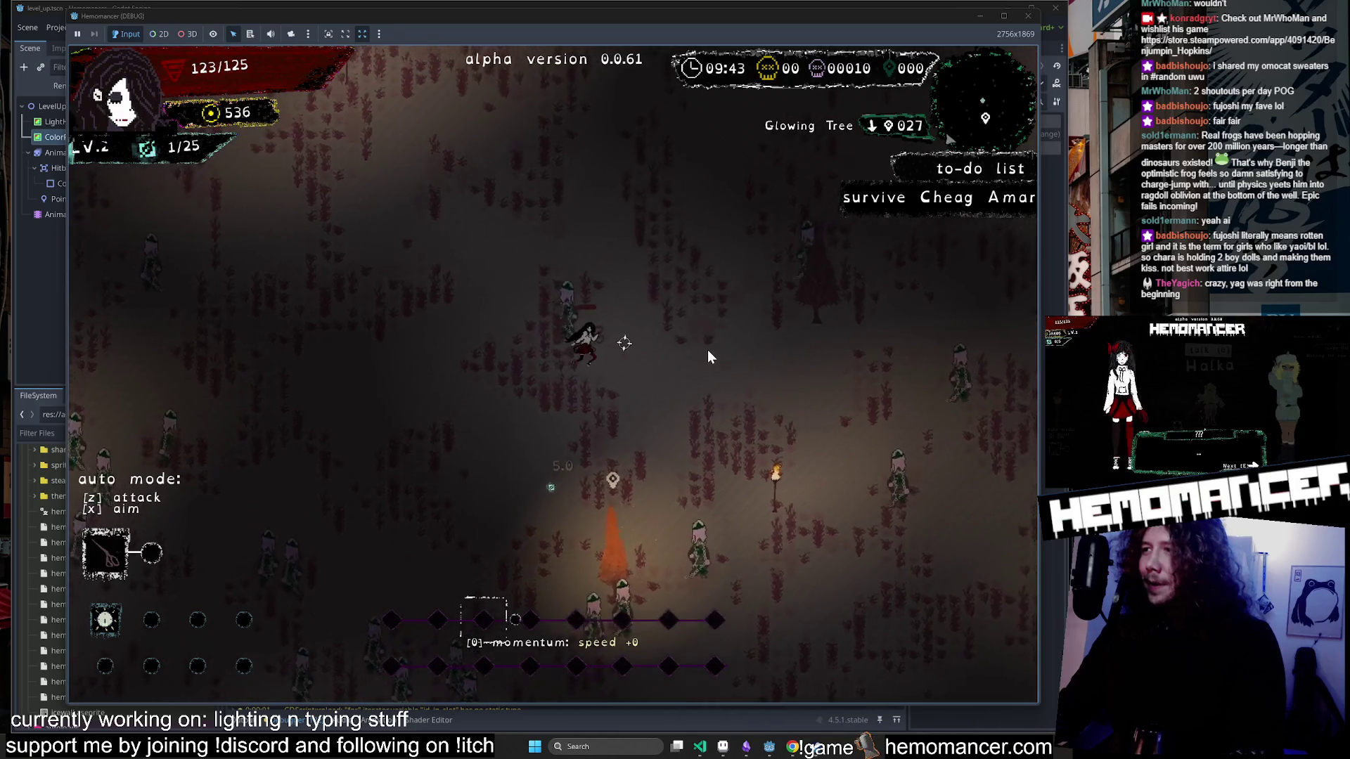
{"action": "key", "text": "Up"}
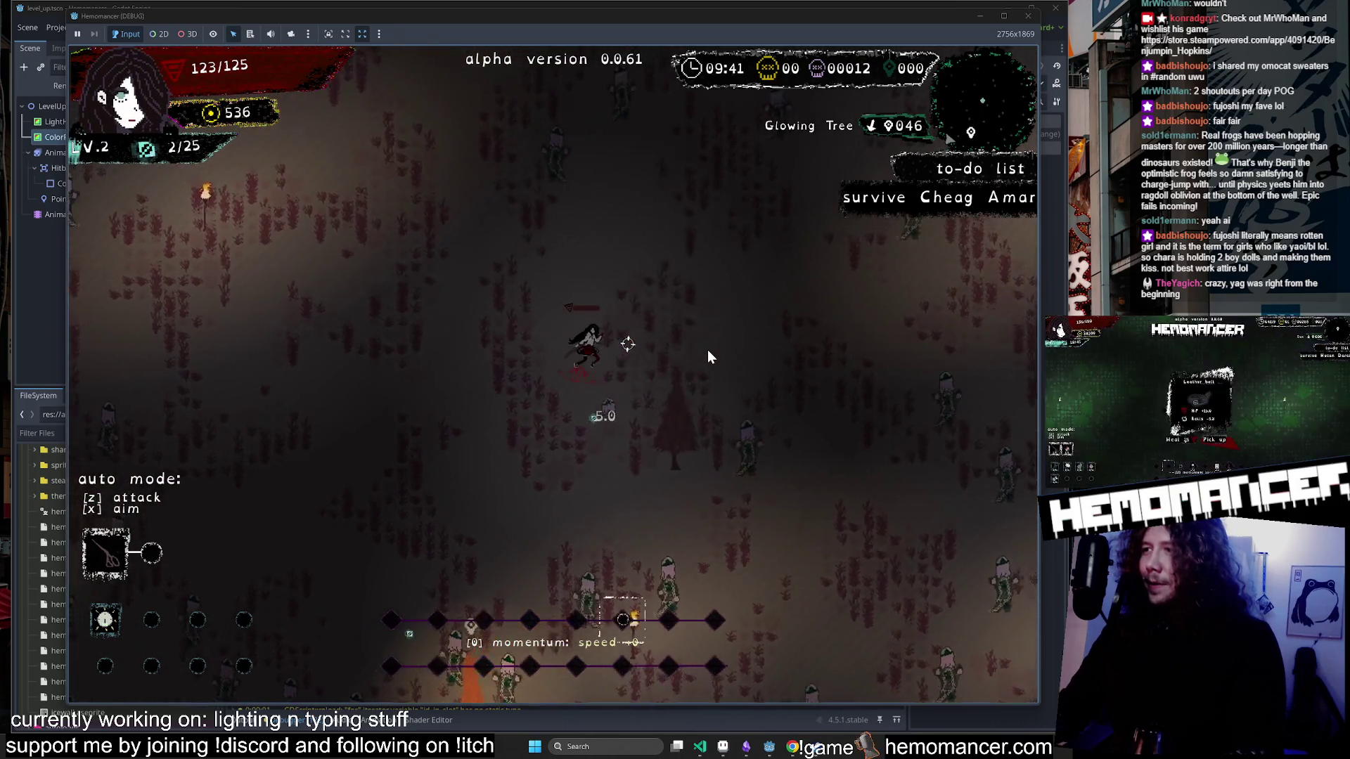
{"action": "key", "text": "Up"}
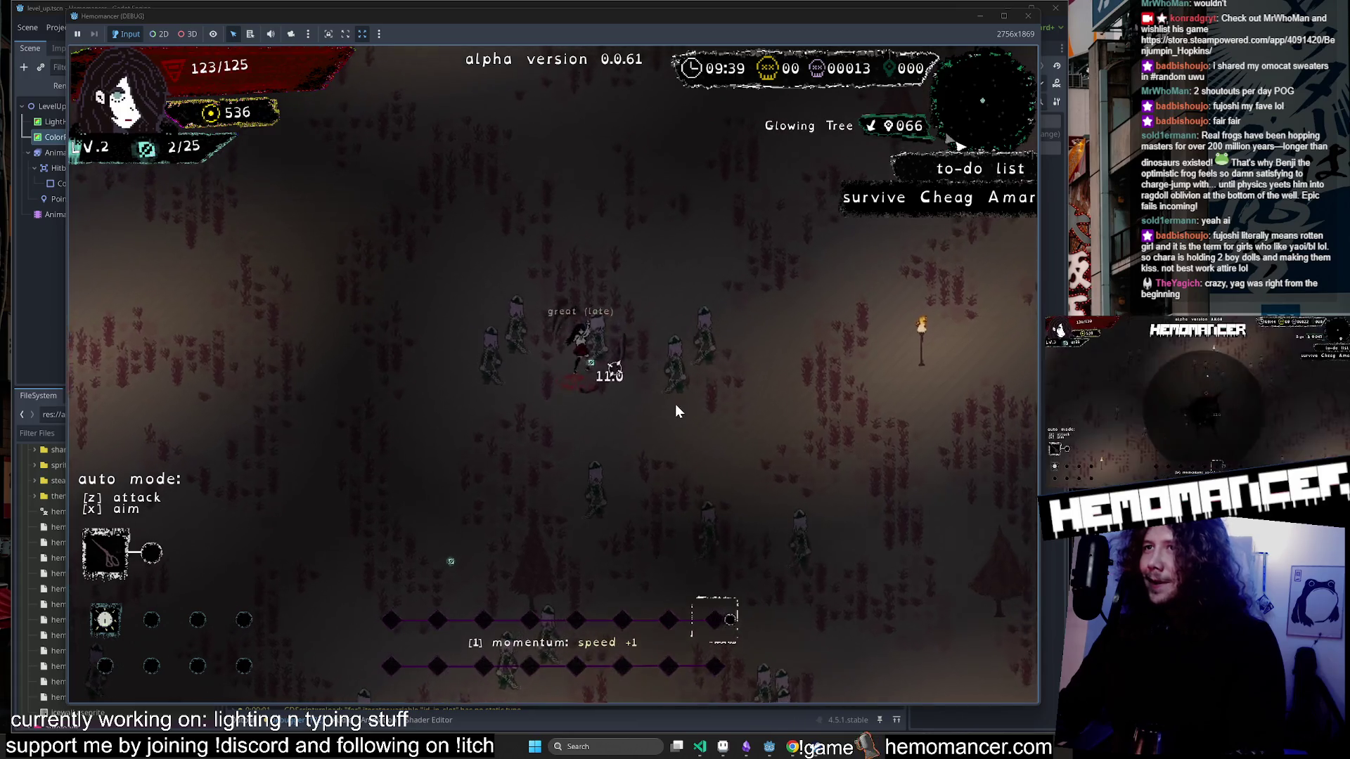
{"action": "key", "text": "Up"}
{"action": "key", "text": "Right"}
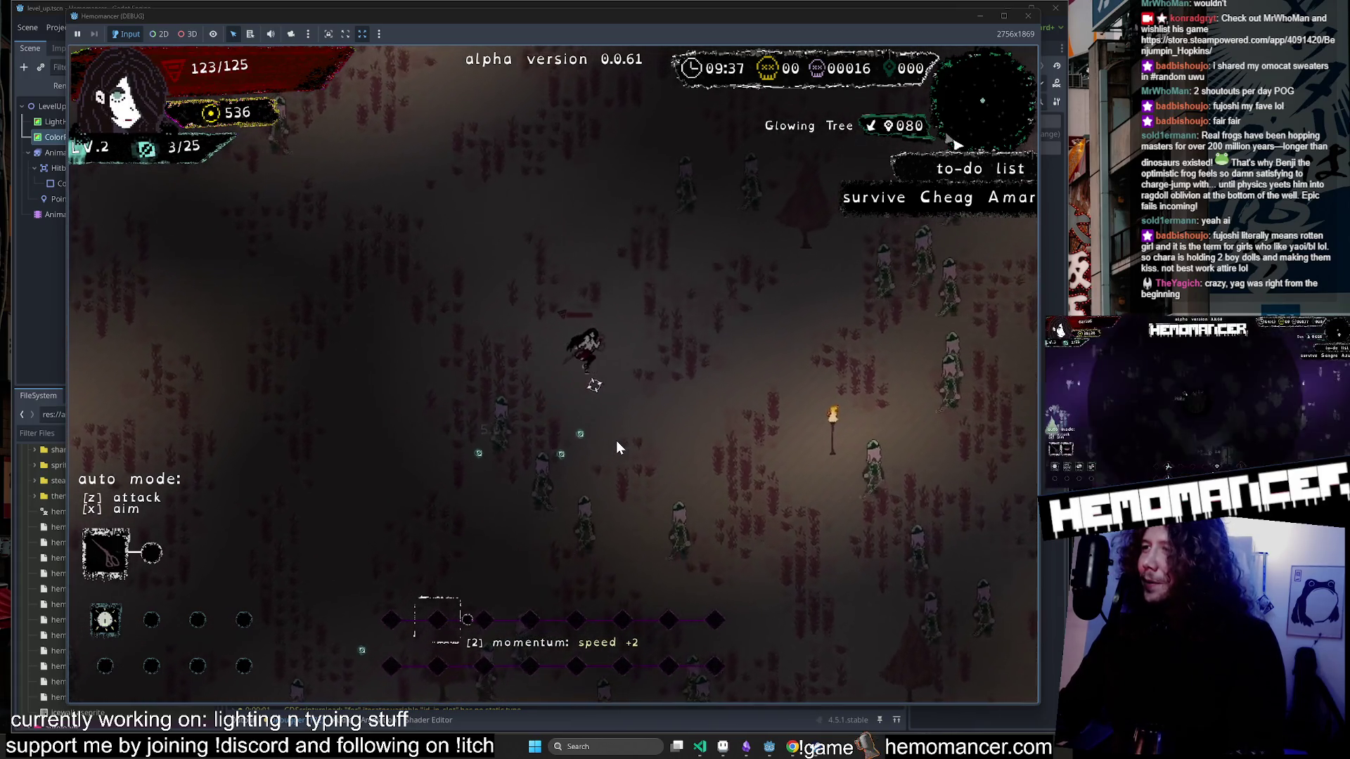
{"action": "key", "text": "Up"}
{"action": "key", "text": "Right"}
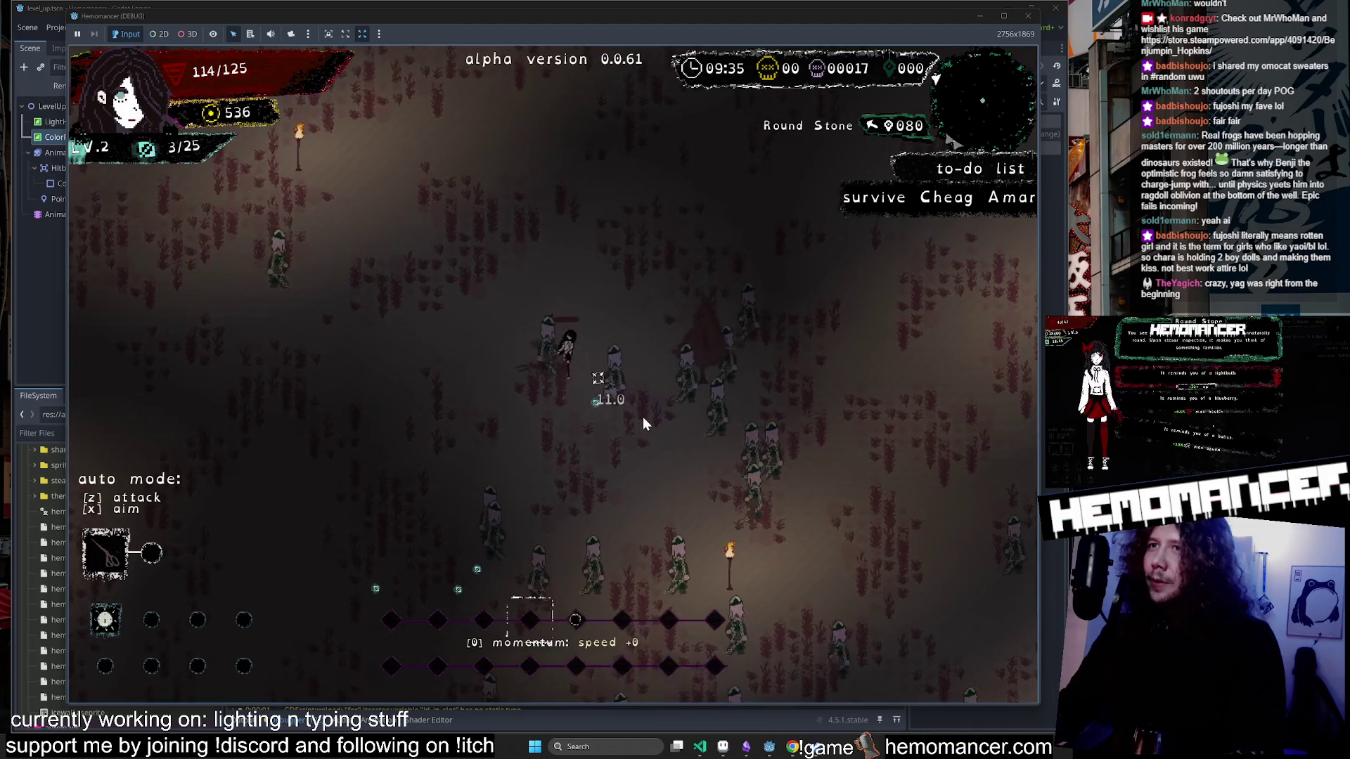
{"action": "key", "text": "Up"}
{"action": "key", "text": "Right"}
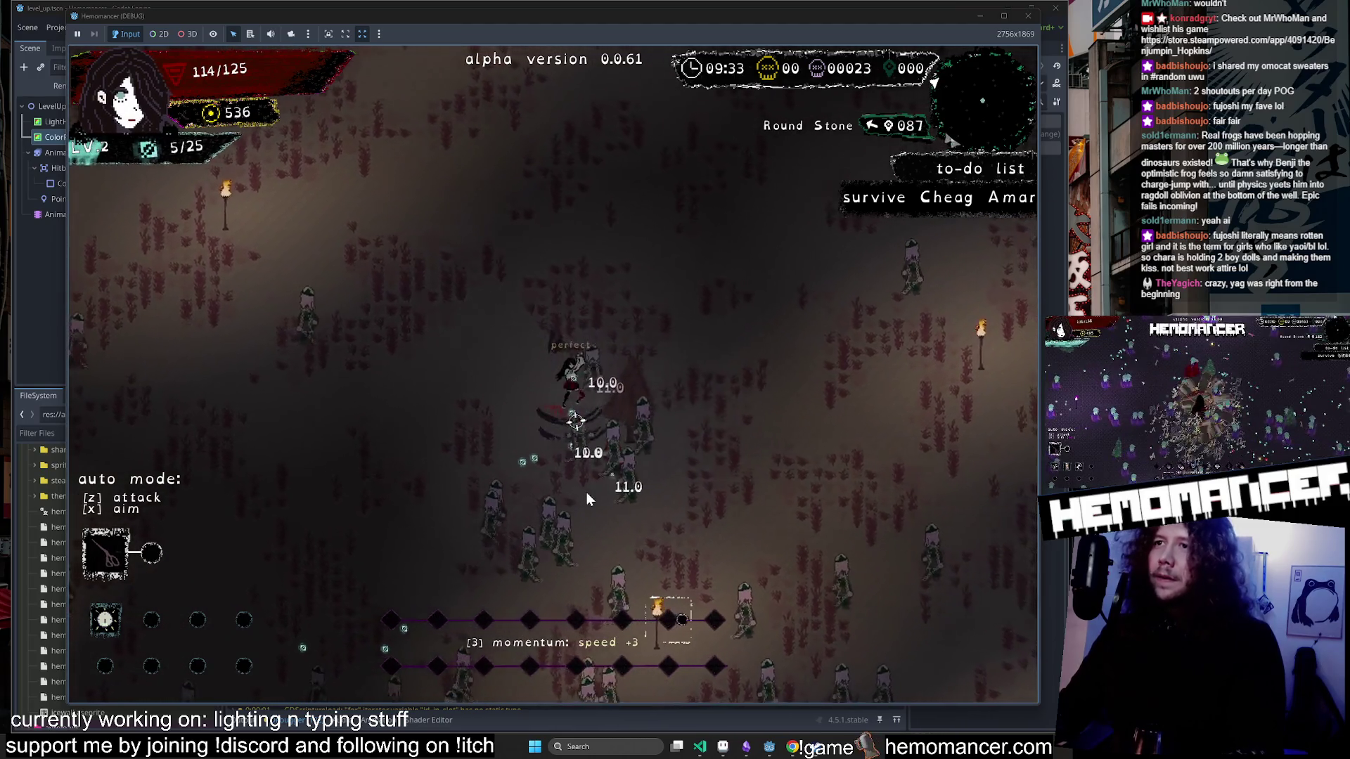
{"action": "key", "text": "Down"}
{"action": "key", "text": "Left"}
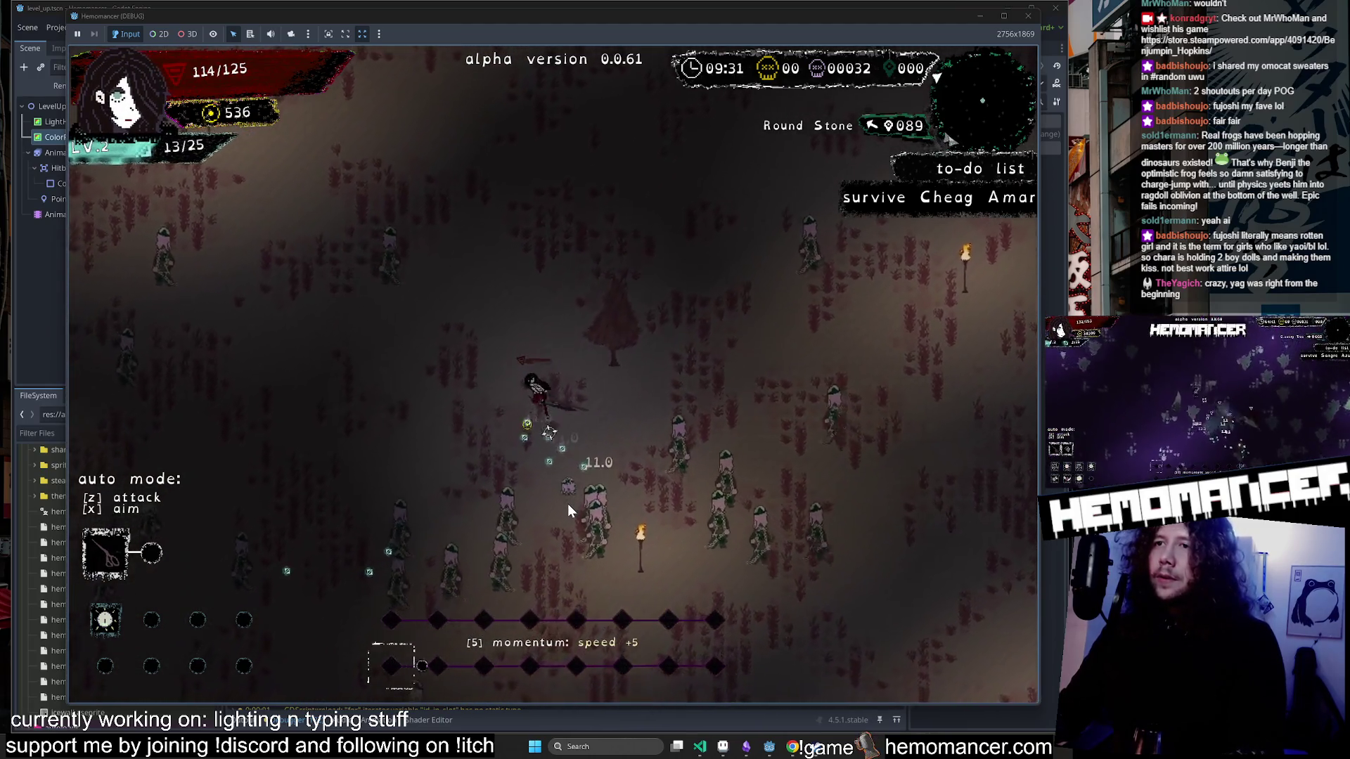
{"action": "key", "text": "Down"}
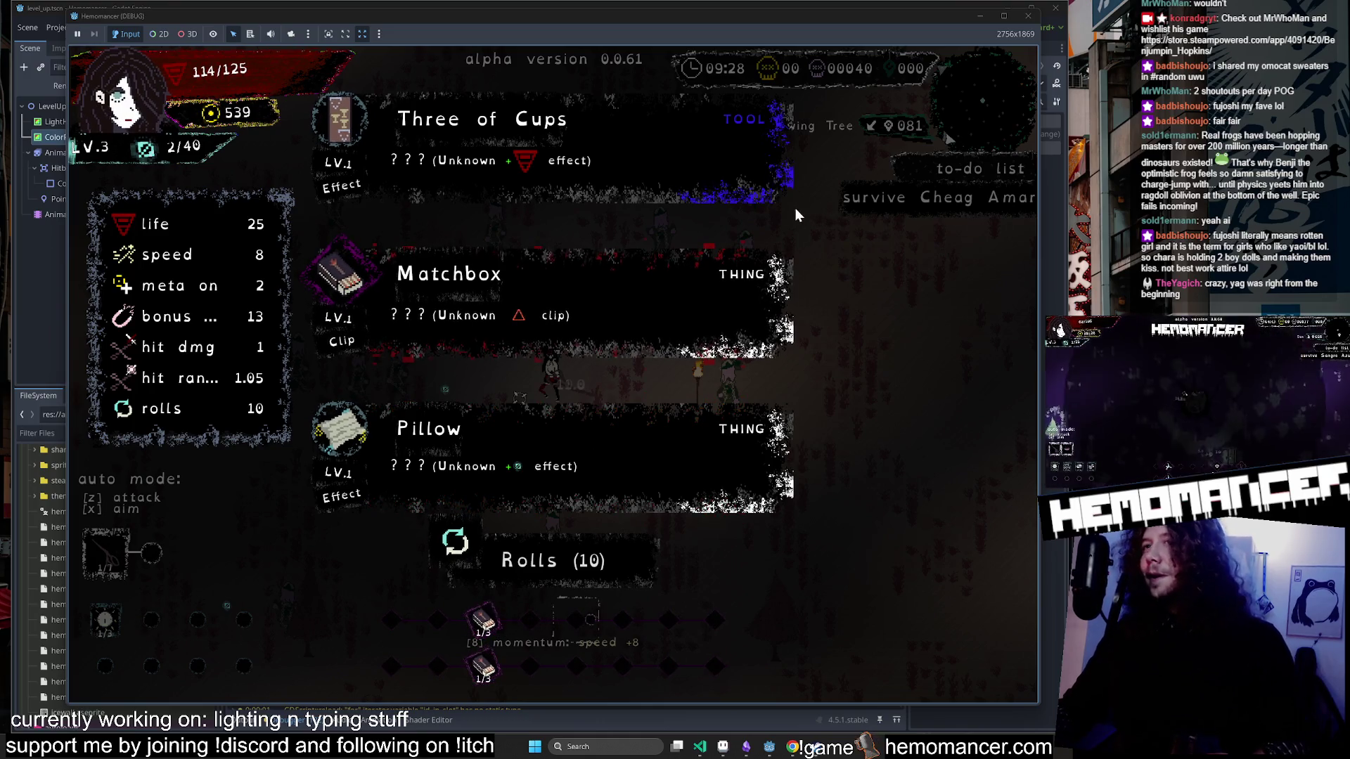
Take the Pillow upgrade and move through the enemies gathering XP toward the next level.
{"action": "left_click", "coordinate": [550, 458]}
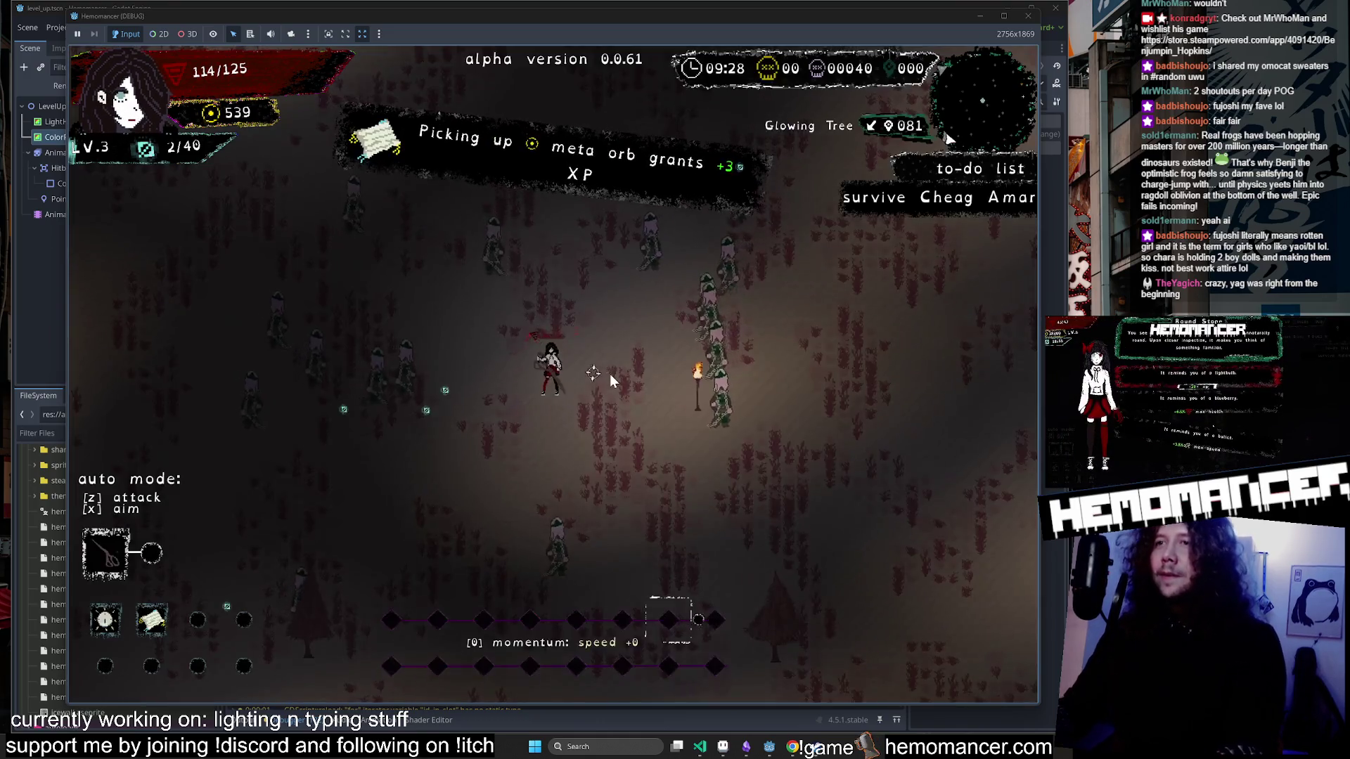
{"action": "key", "text": "w"}
{"action": "key", "text": "d"}
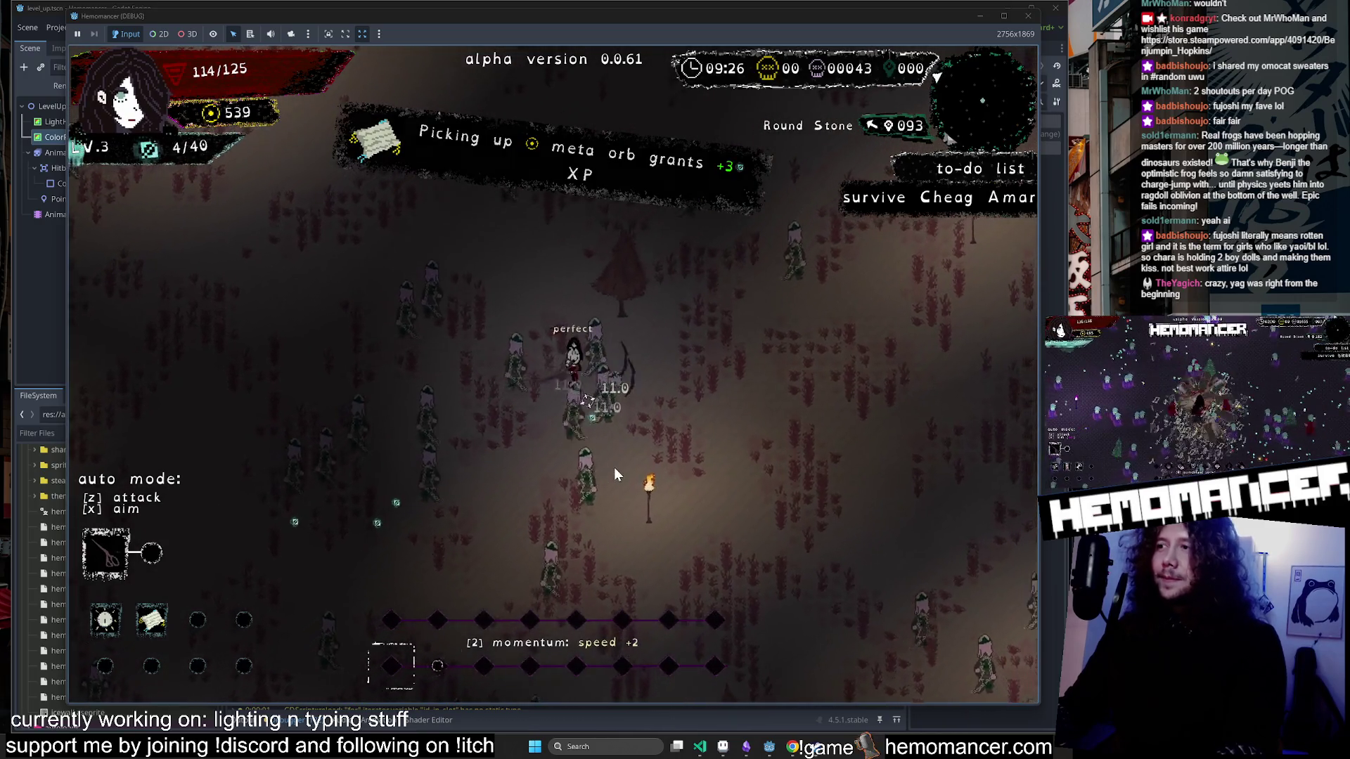
{"action": "key", "text": "w"}
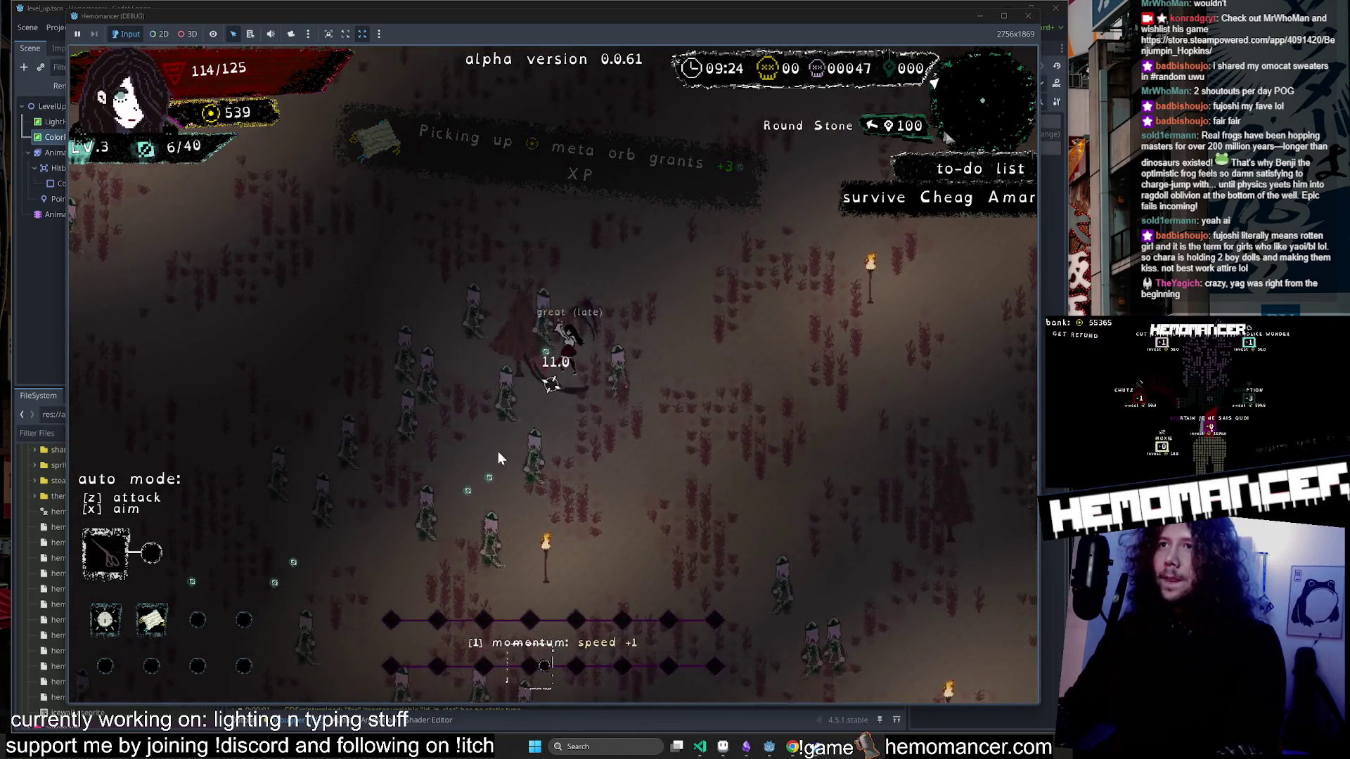
{"action": "key", "text": "s"}
{"action": "key", "text": "a"}
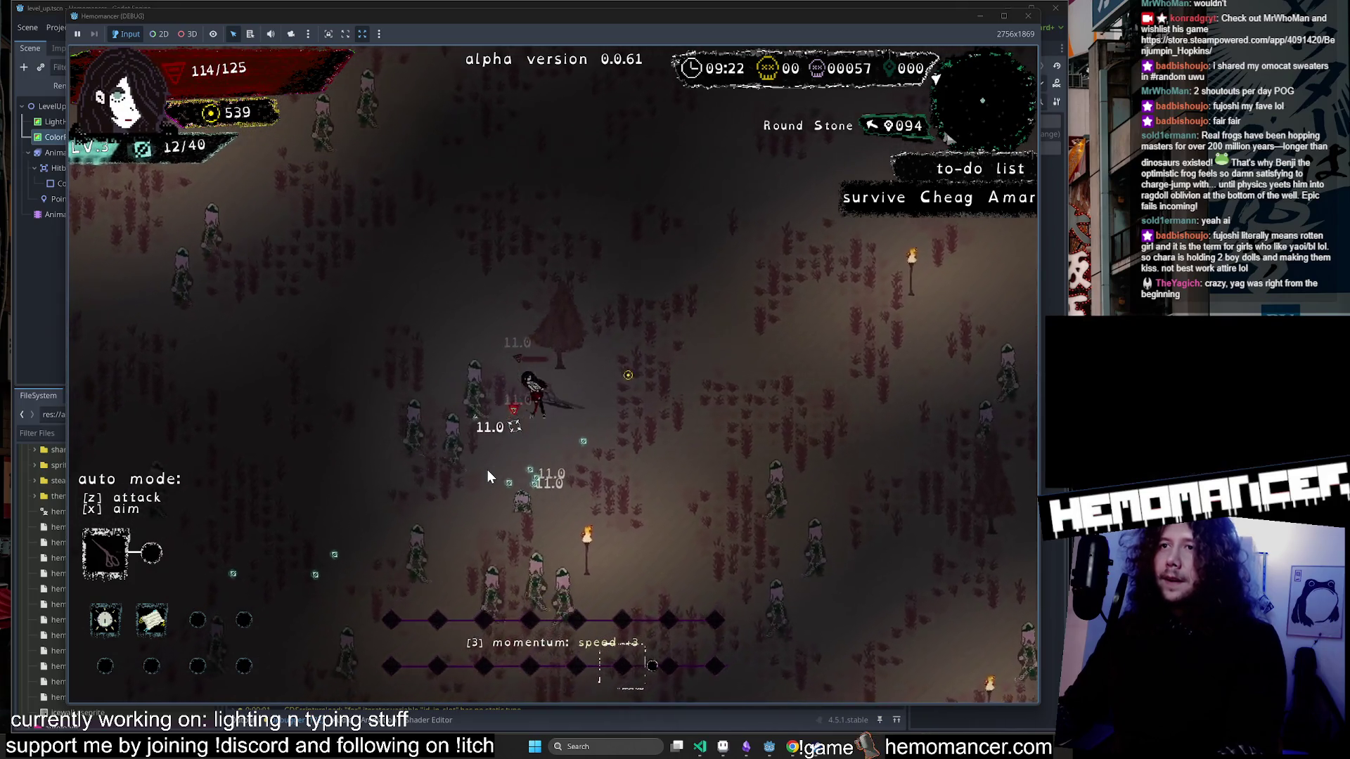
{"action": "key", "text": "s"}
{"action": "key", "text": "d"}
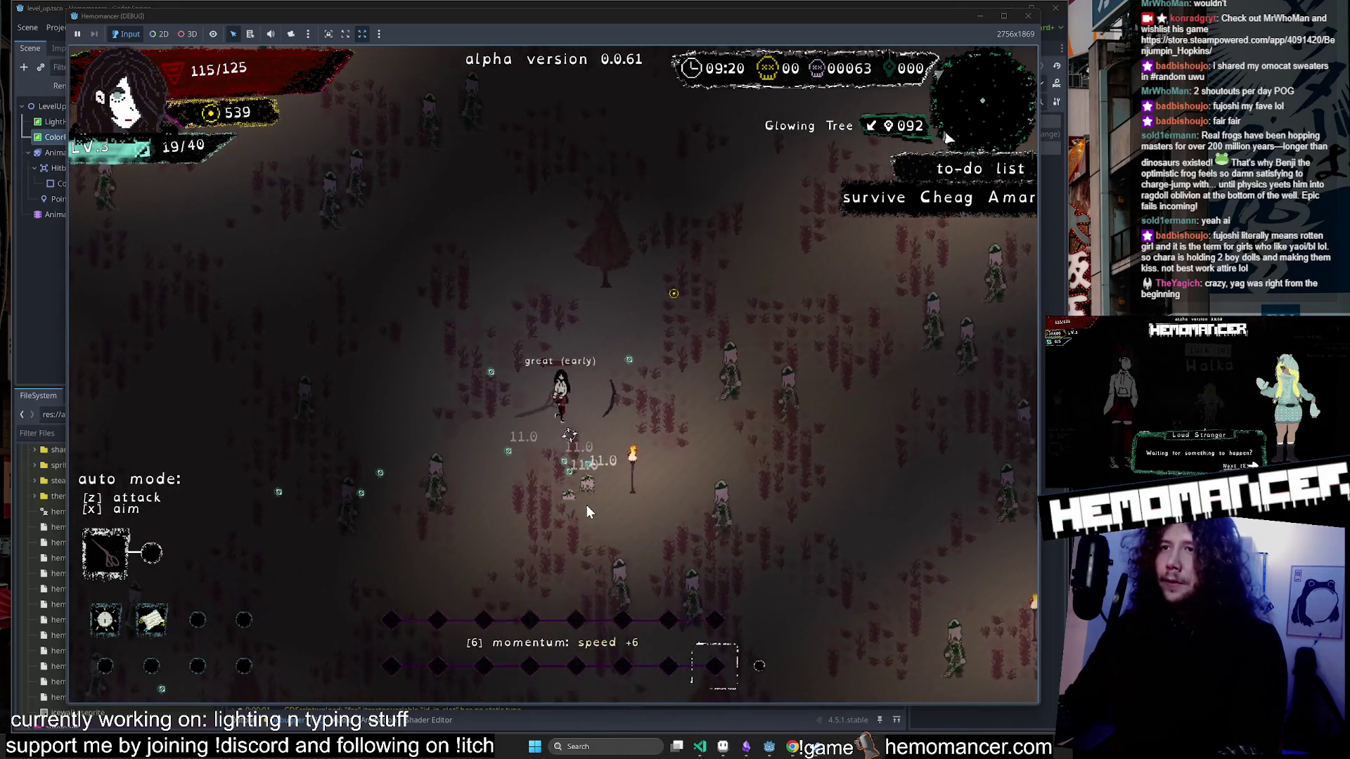
{"action": "key", "text": "s"}
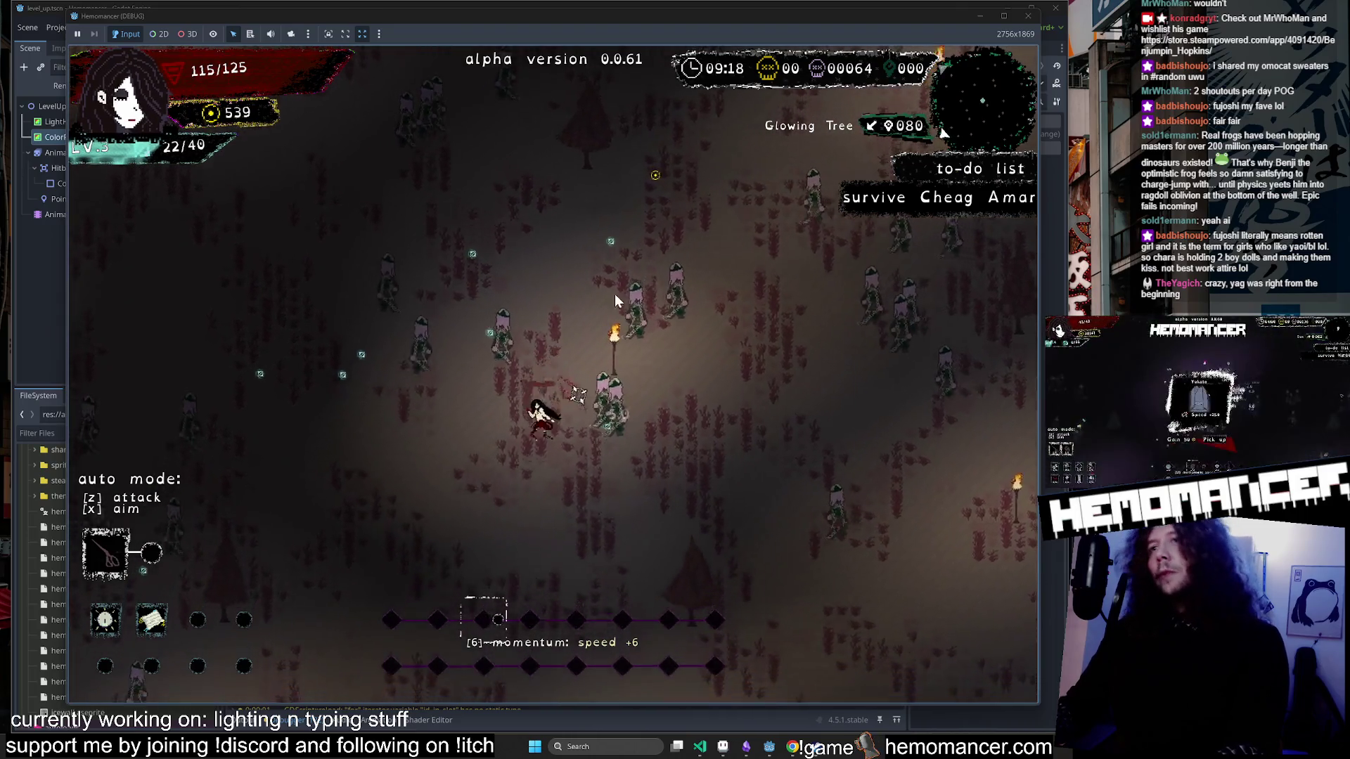
{"action": "key", "text": "w"}
{"action": "key", "text": "d"}
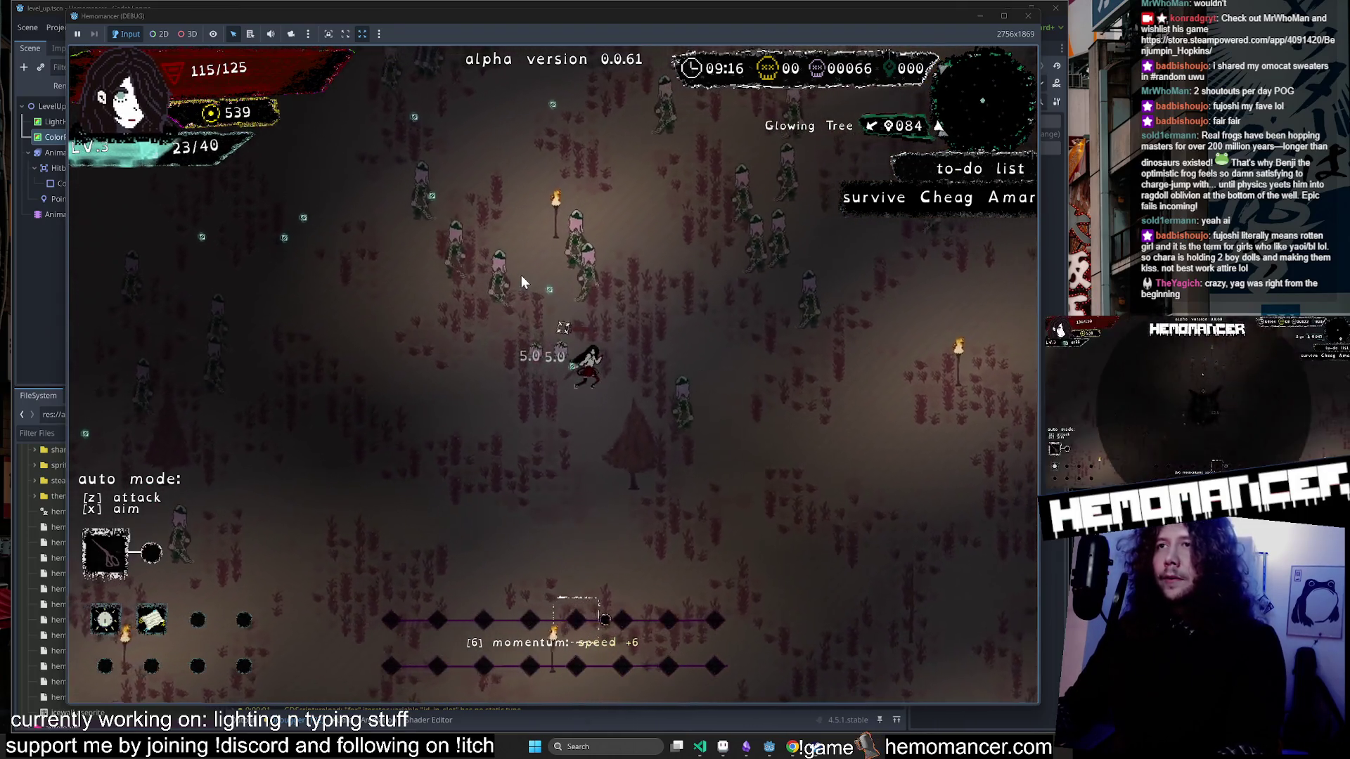
{"action": "key", "text": "w"}
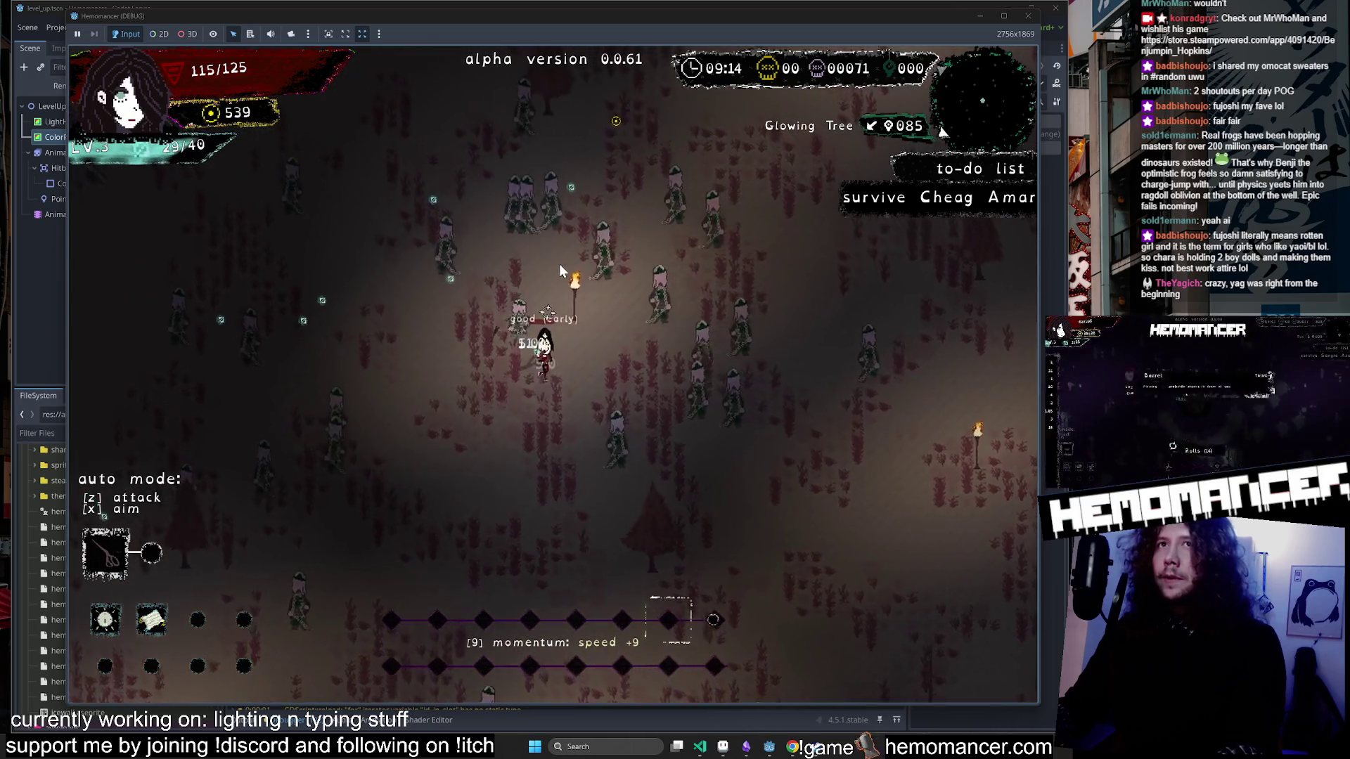
{"action": "key", "text": "w"}
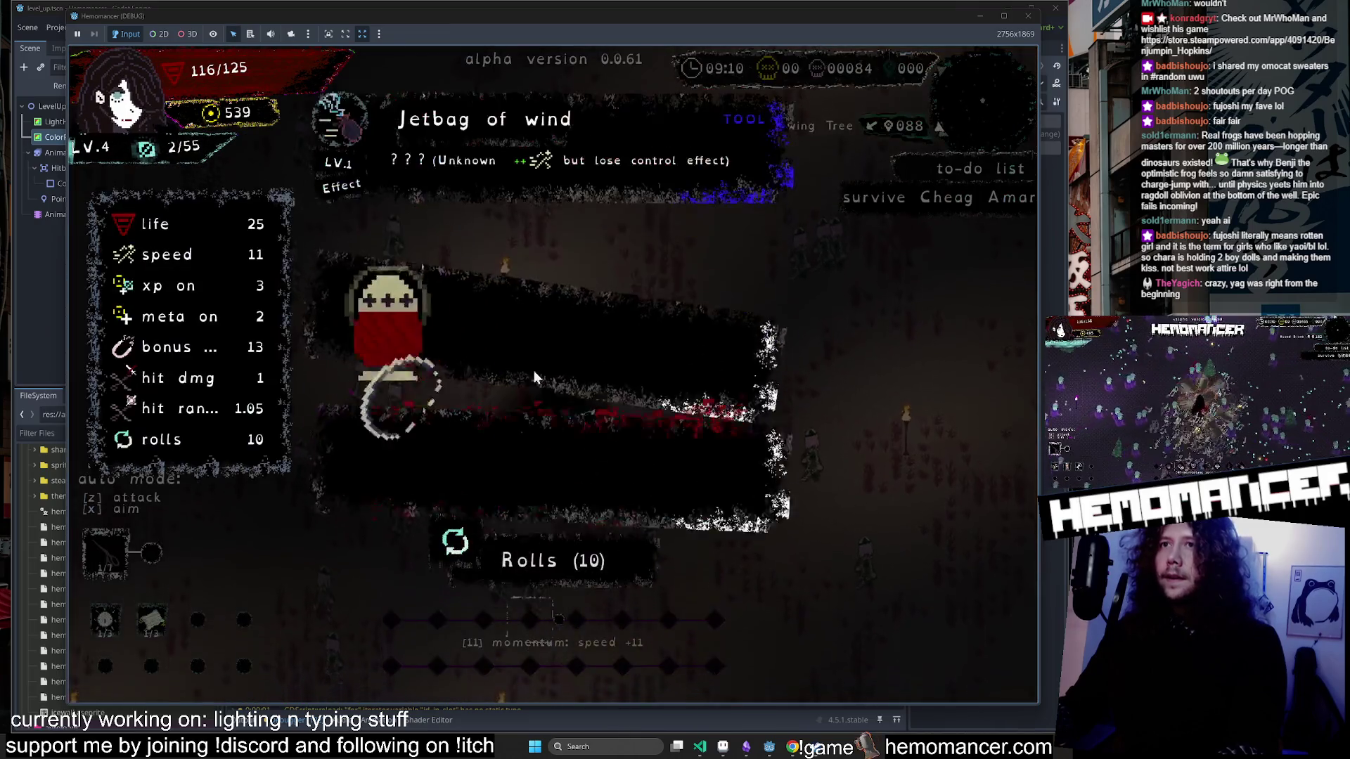
Pick the Jetbog of wind reward, head up-right toward the Round Stone, then stop the game.
{"action": "left_click", "coordinate": [548, 344]}
{"action": "key", "text": "w"}
{"action": "key", "text": "d"}
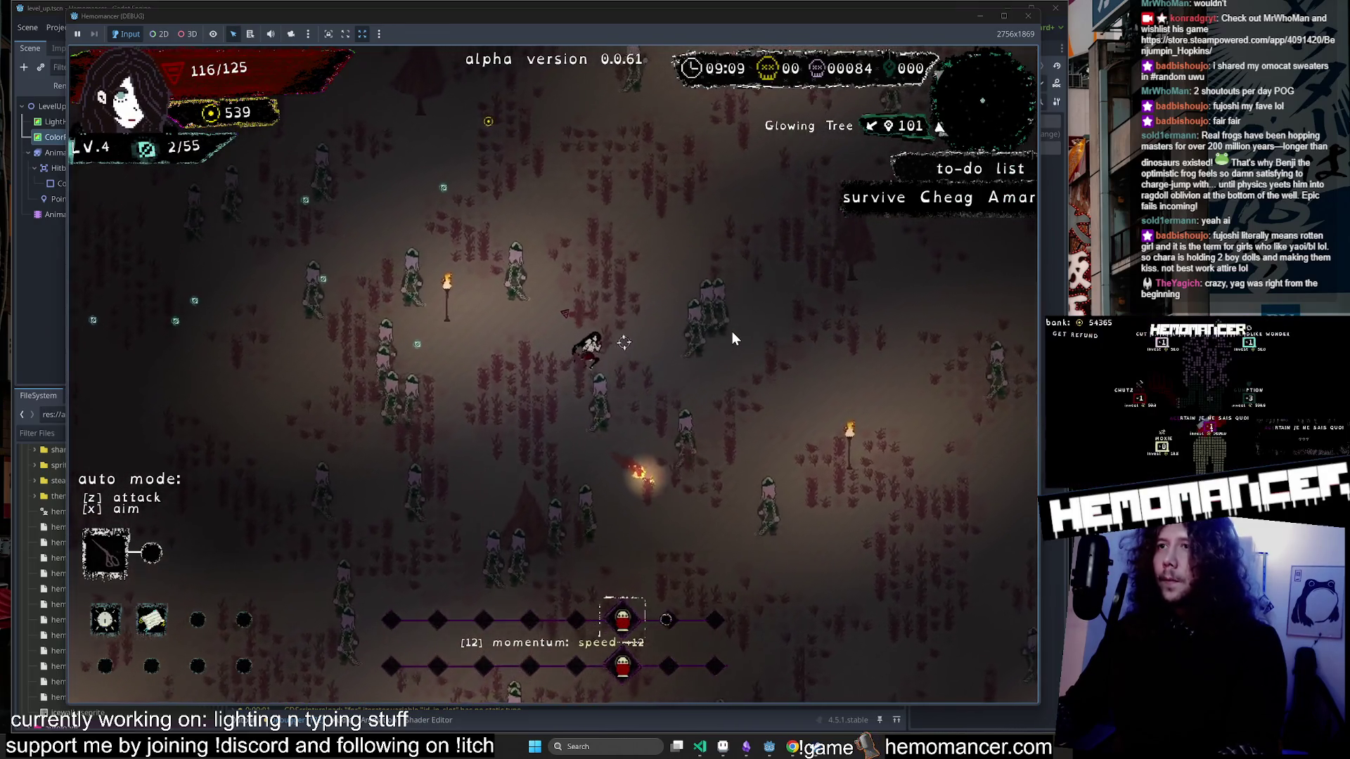
{"action": "key", "text": "w"}
{"action": "key", "text": "d"}
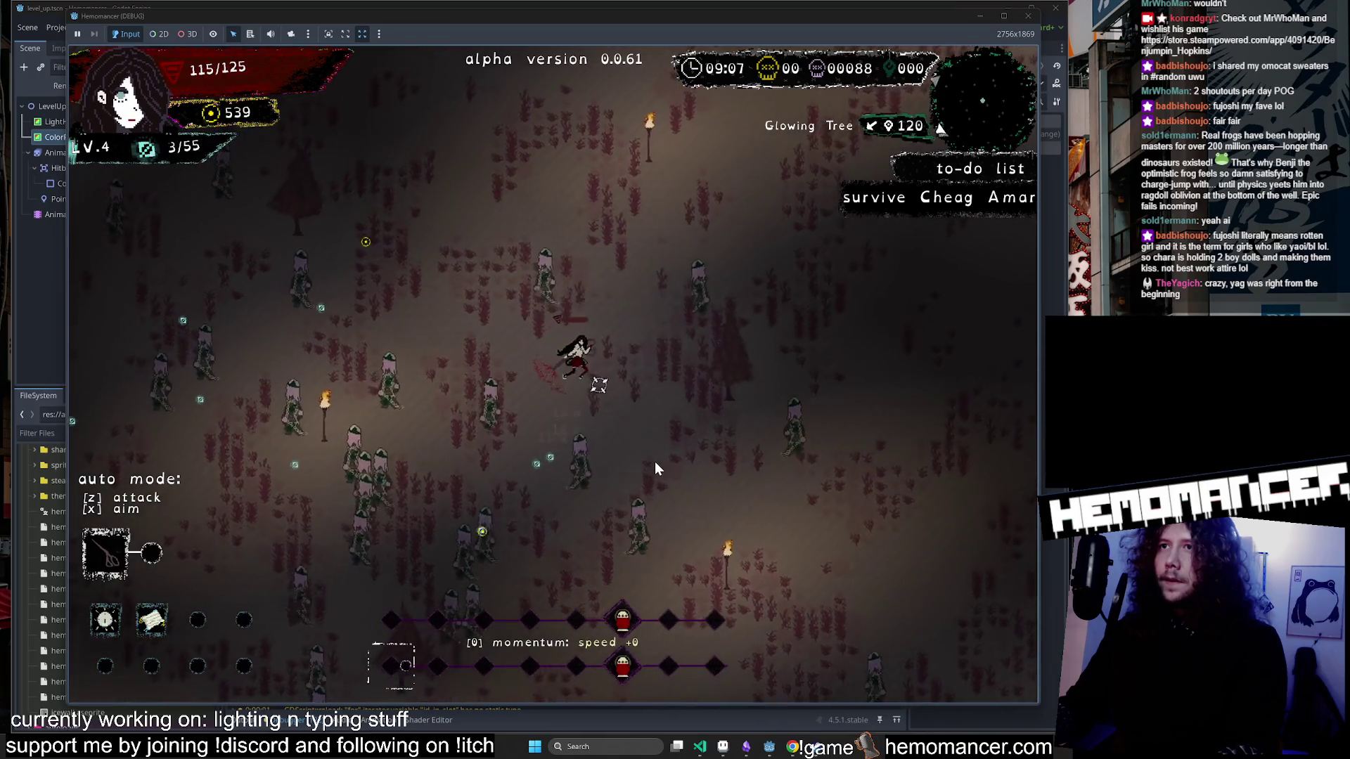
{"action": "key", "text": "w"}
{"action": "key", "text": "d"}
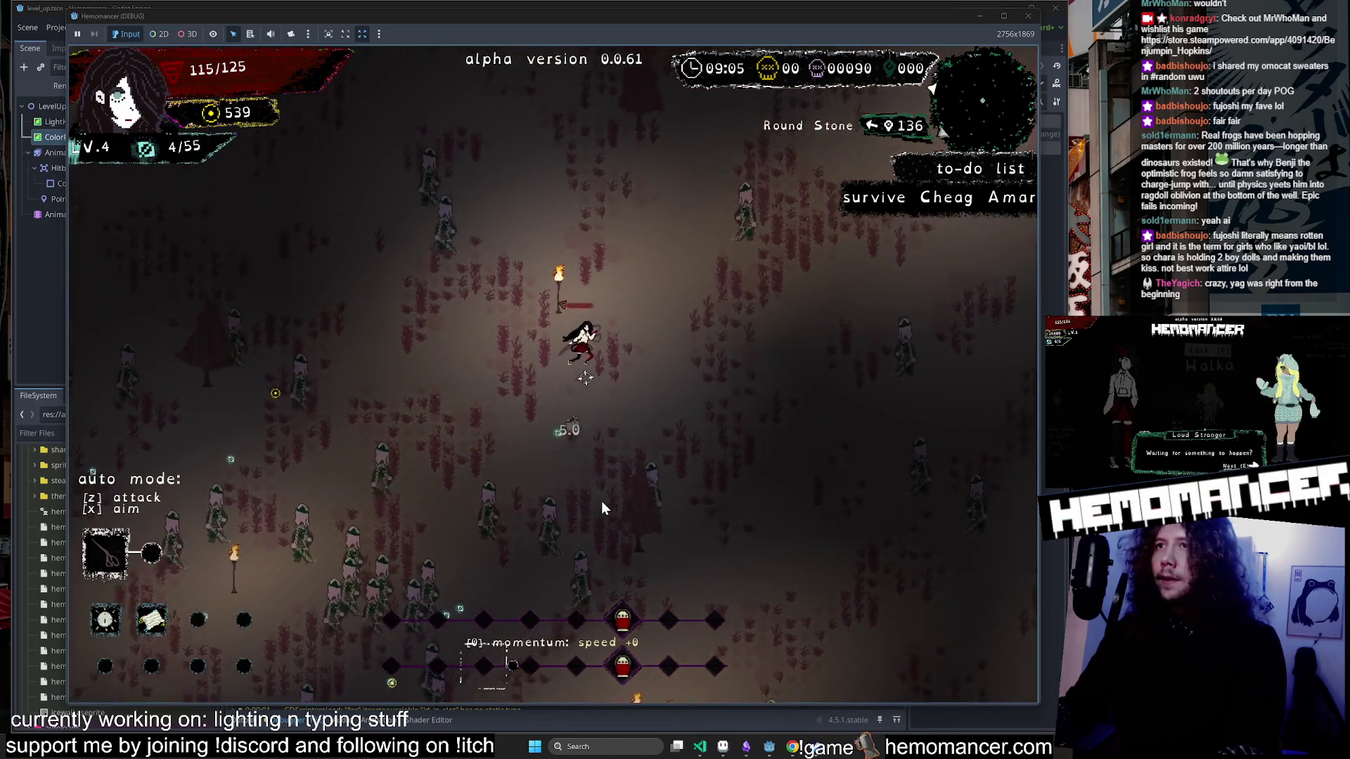
{"action": "key", "text": "w"}
{"action": "key", "text": "d"}
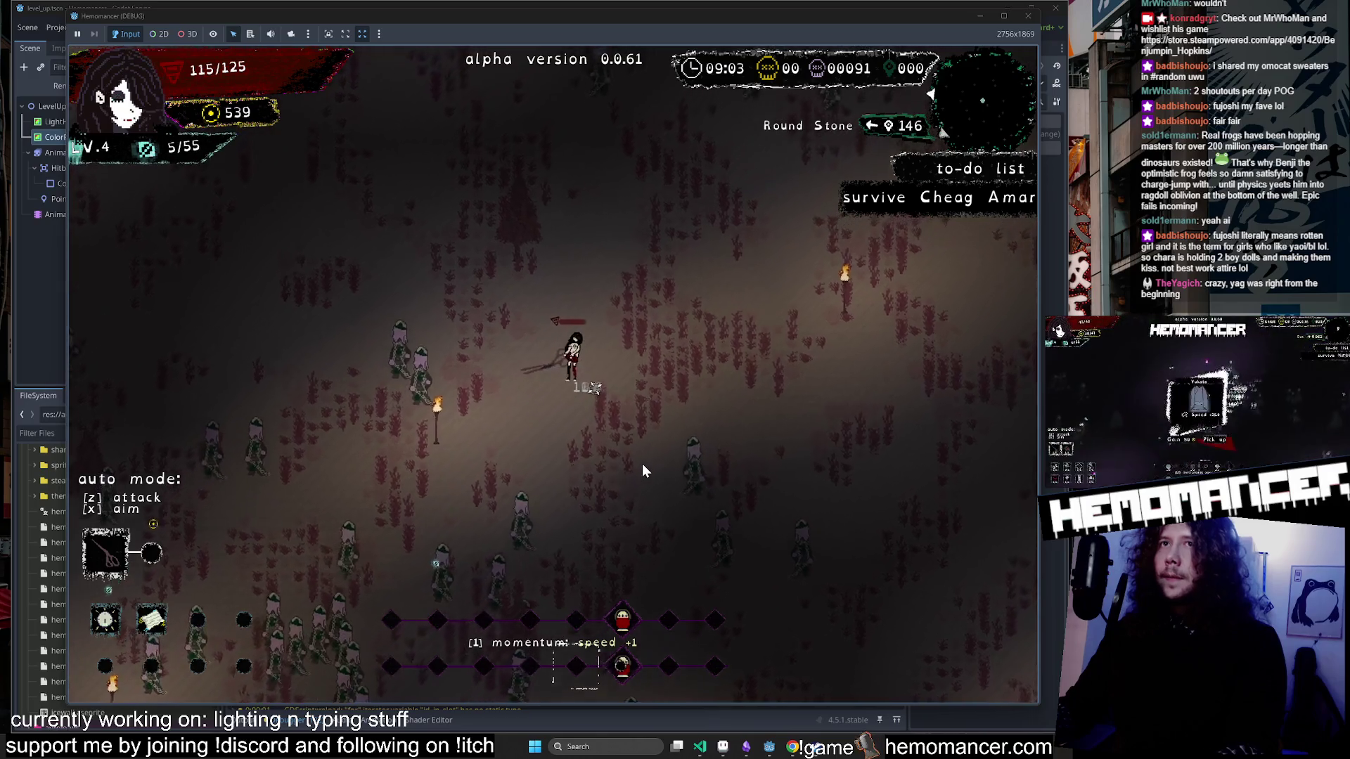
{"action": "key", "text": "w"}
{"action": "key", "text": "d"}
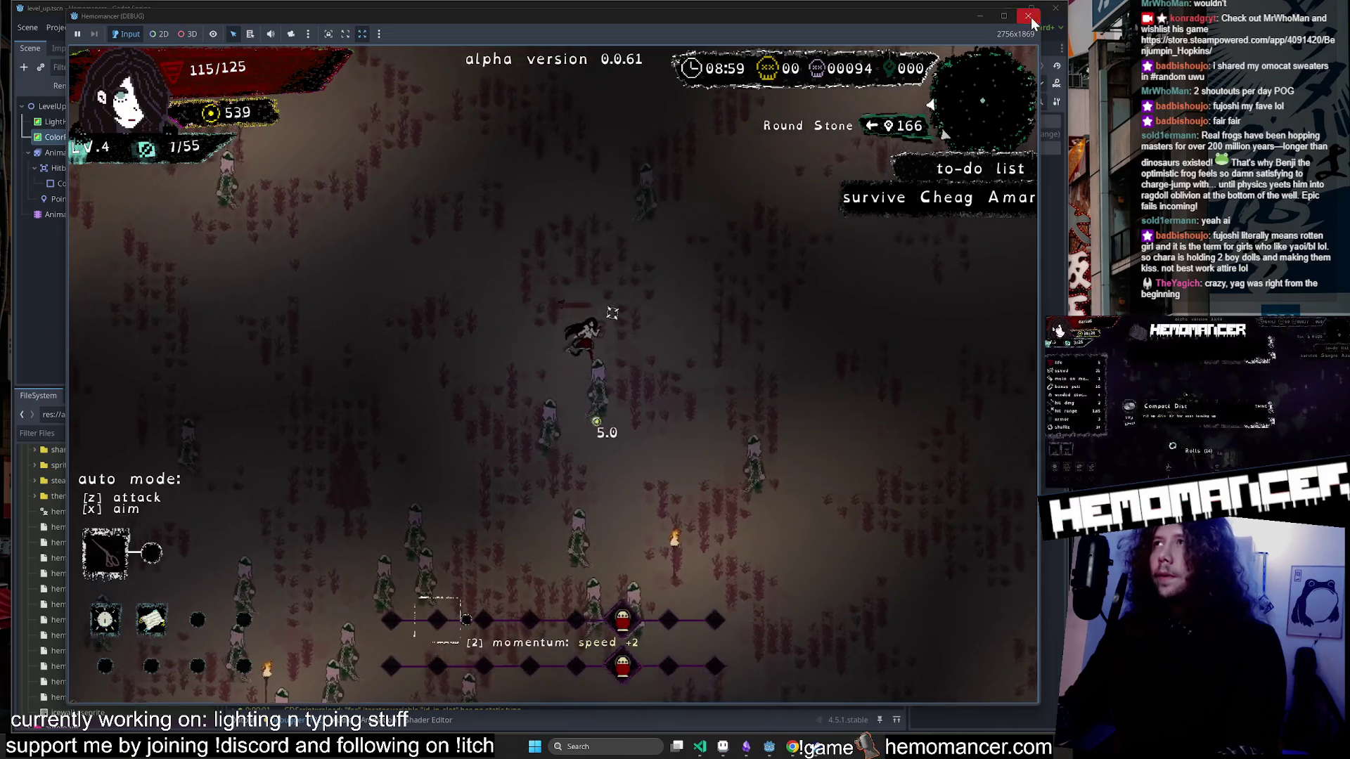
{"action": "key", "text": "F8"}
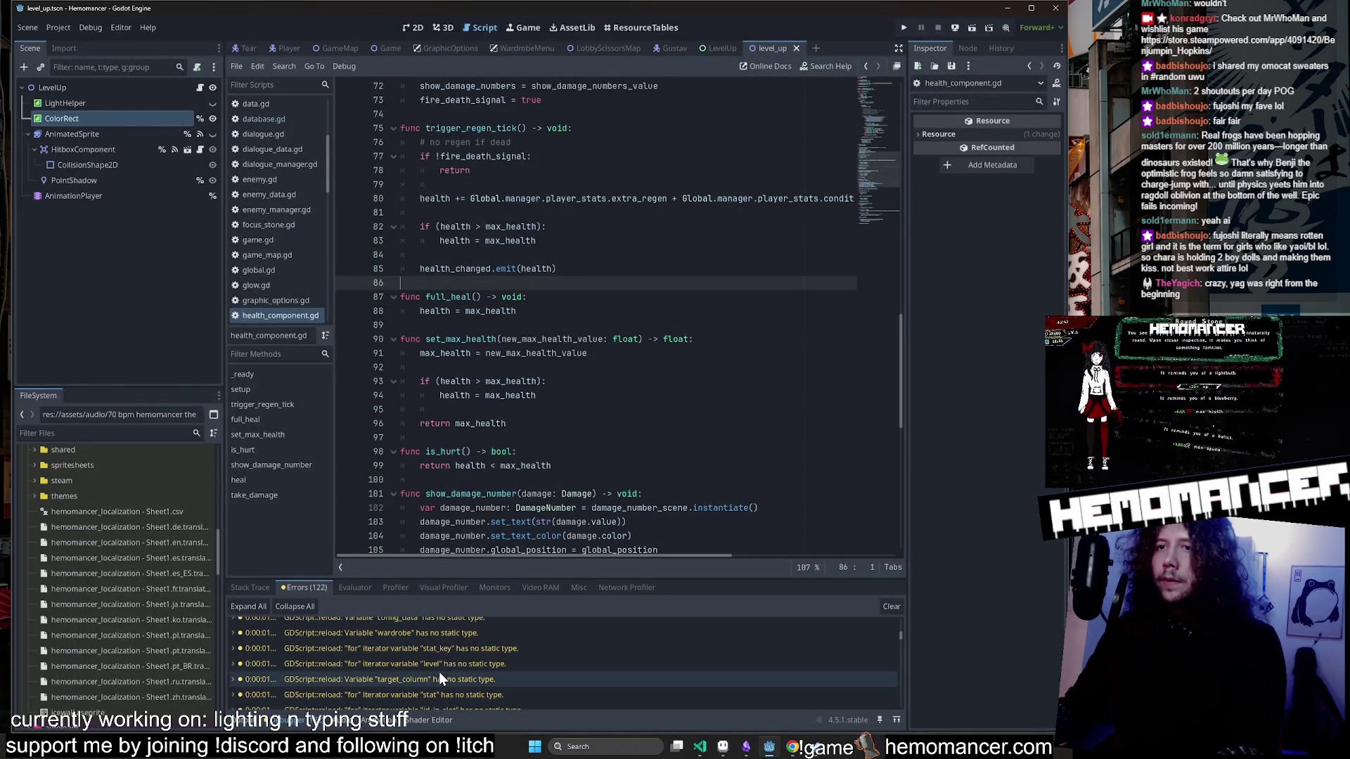
Undo a mistaken bool hint and type target_column on line 39 as VBoxContainer.
{"action": "left_click", "coordinate": [439, 672]}
{"action": "scroll", "coordinate": [619, 316], "scroll_direction": "up", "scroll_amount": 2}
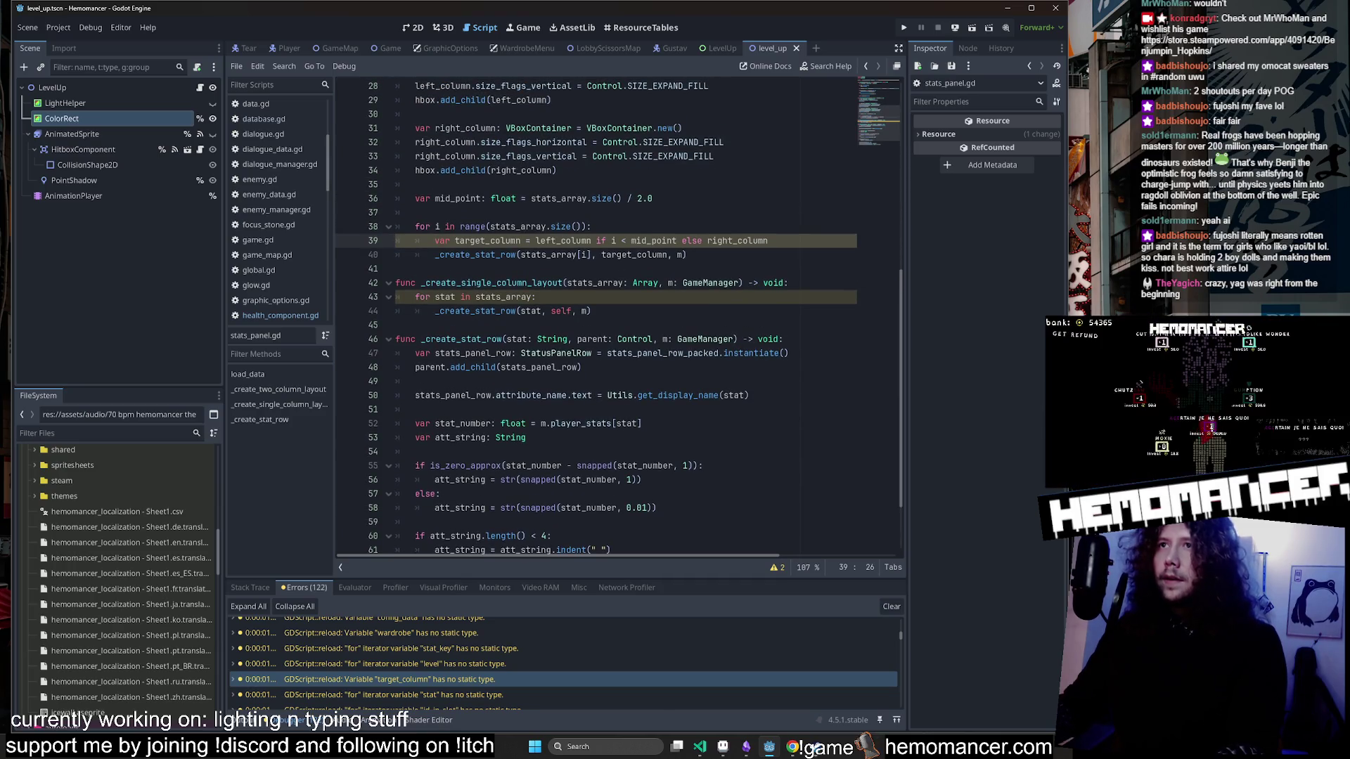
{"action": "type", "text": ": bool"}
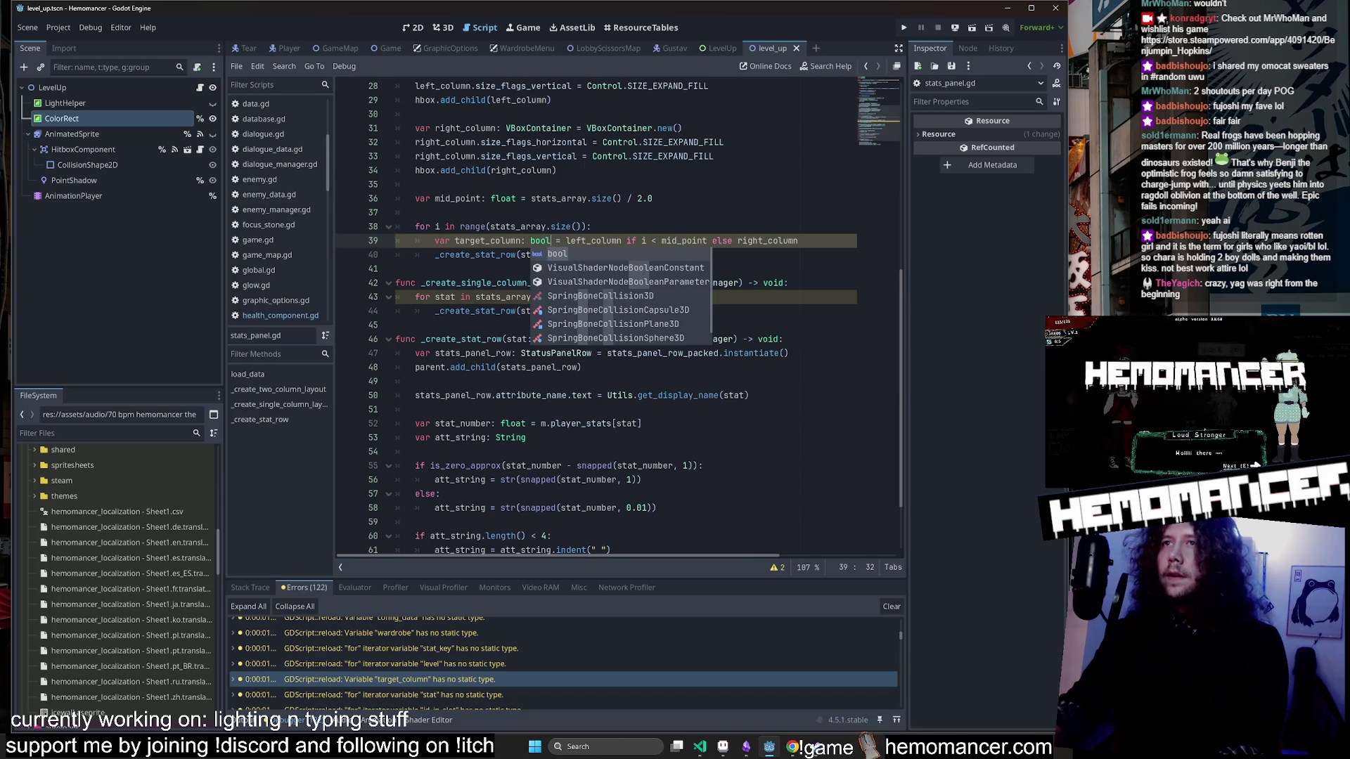
{"action": "left_click", "coordinate": [415, 184]}
{"action": "left_click", "coordinate": [396, 325]}
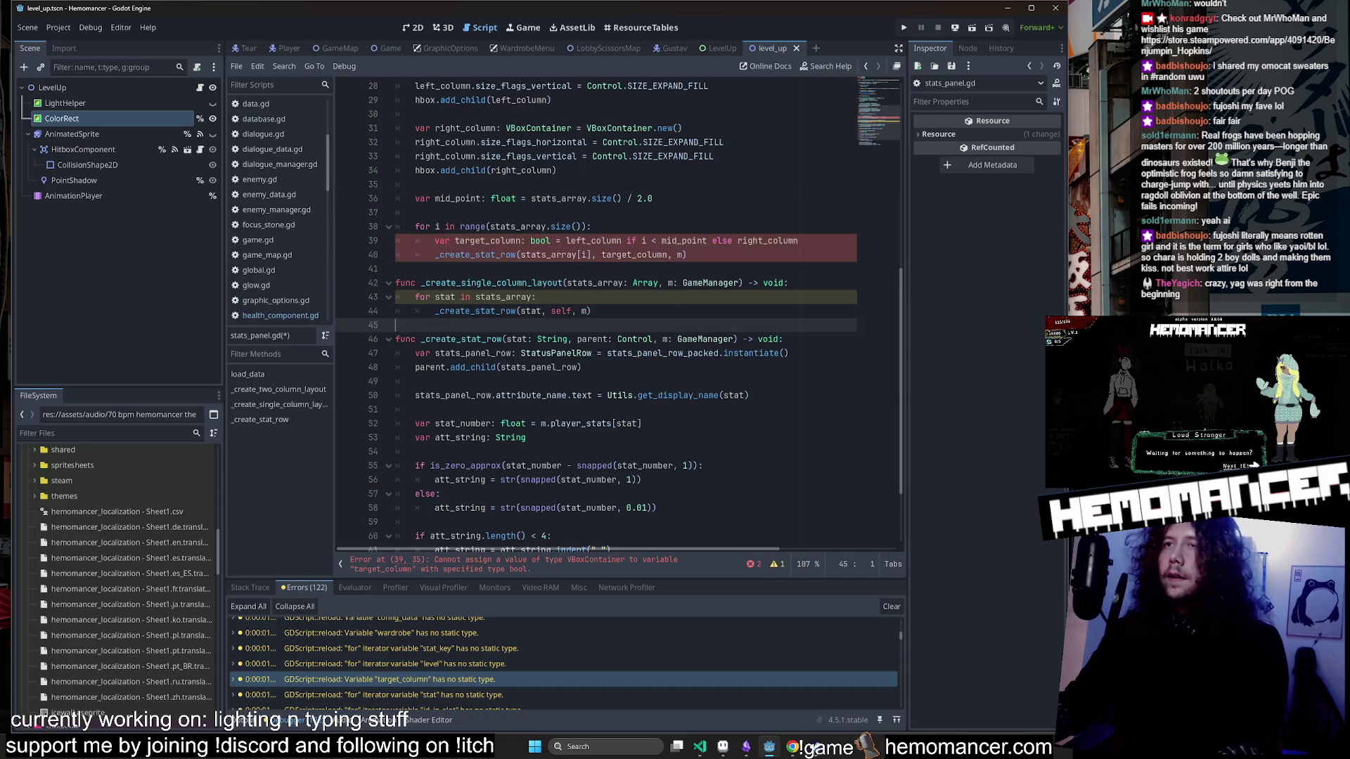
{"action": "key", "text": "ctrl+z"}
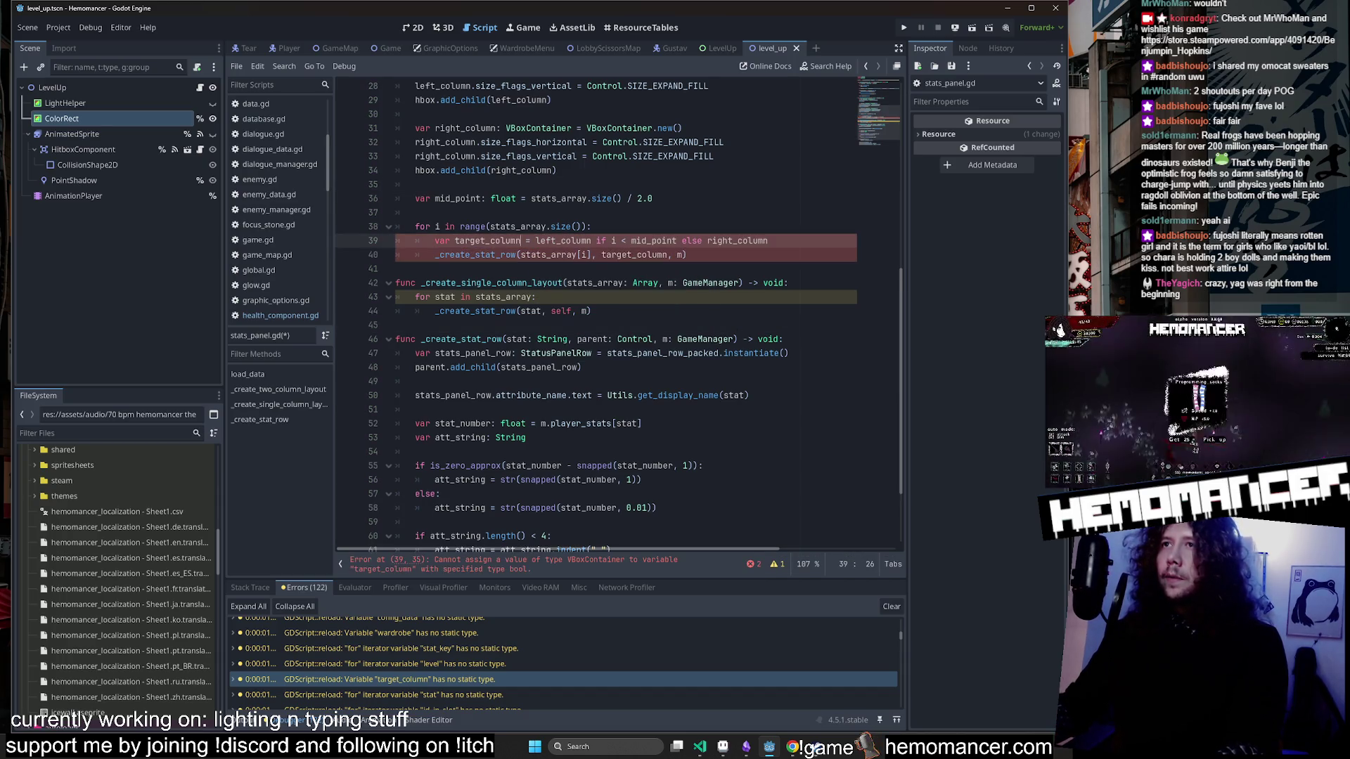
{"action": "mouse_move", "coordinate": [559, 241]}
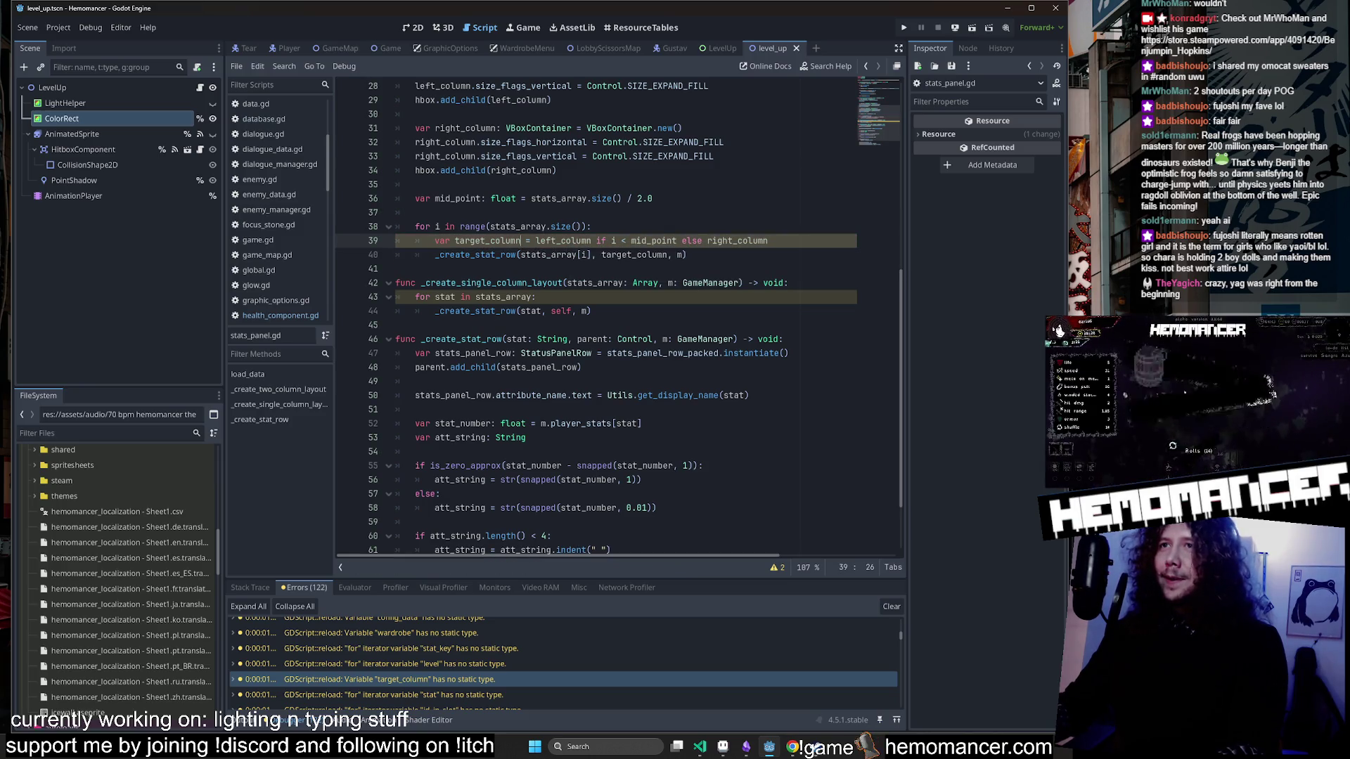
{"action": "type", "text": ":VB"}
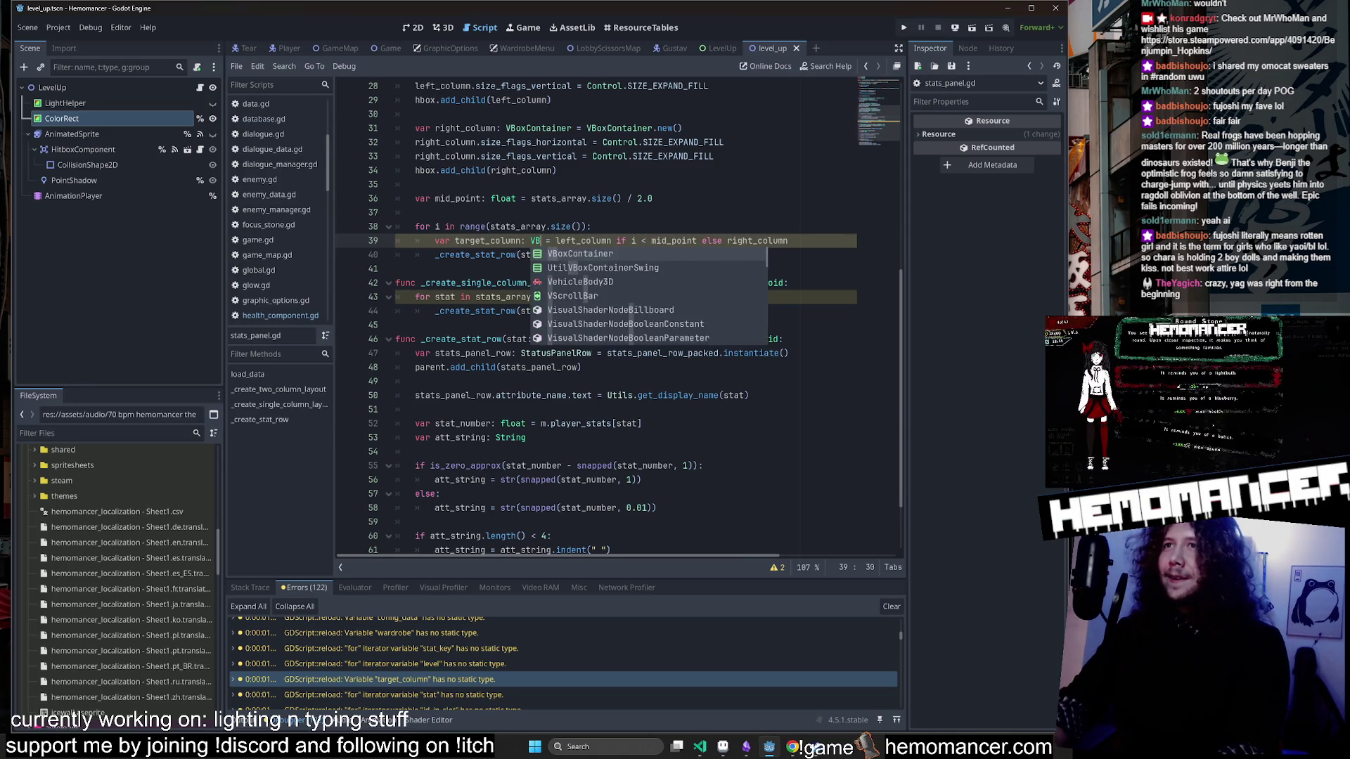
{"action": "key", "text": "Return"}
{"action": "left_click", "coordinate": [422, 325]}
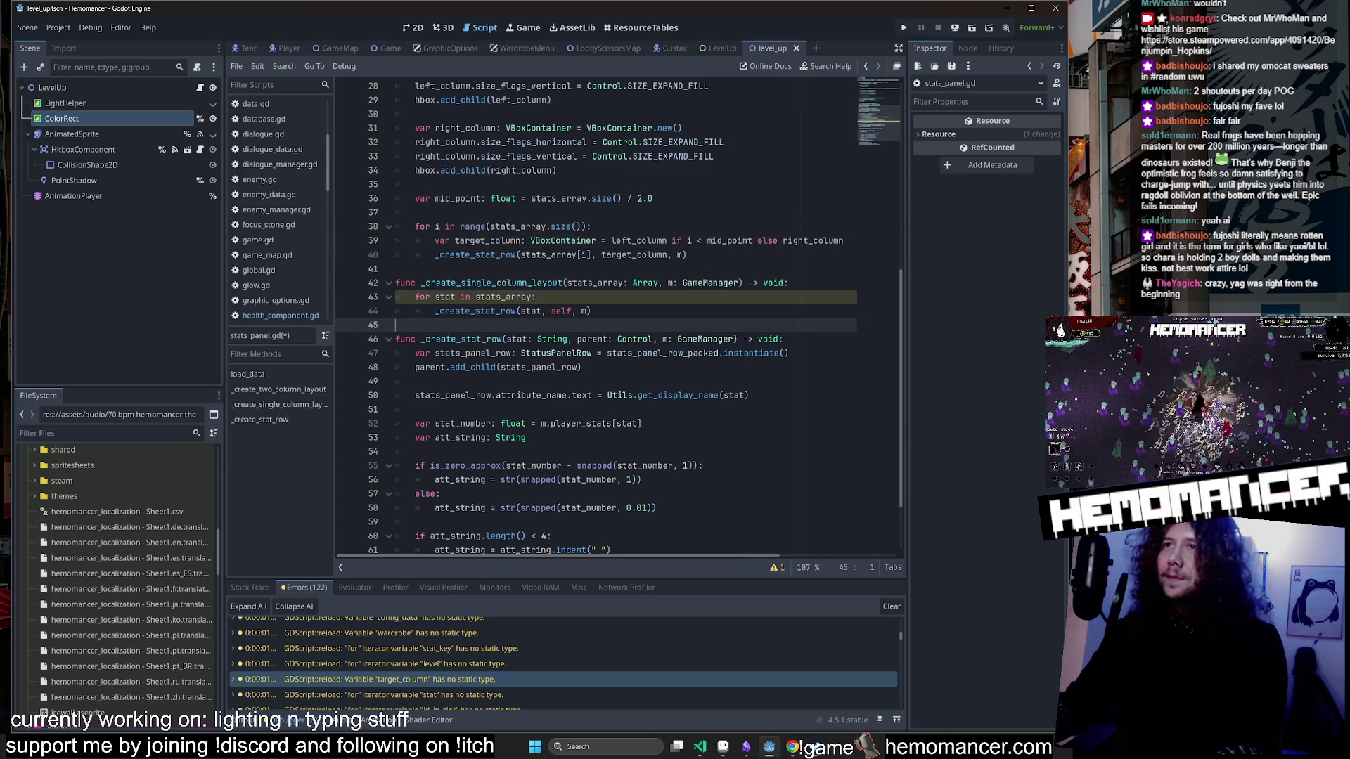
Select stats_array on line 43 and search the script for it.
{"action": "left_click", "coordinate": [456, 297]}
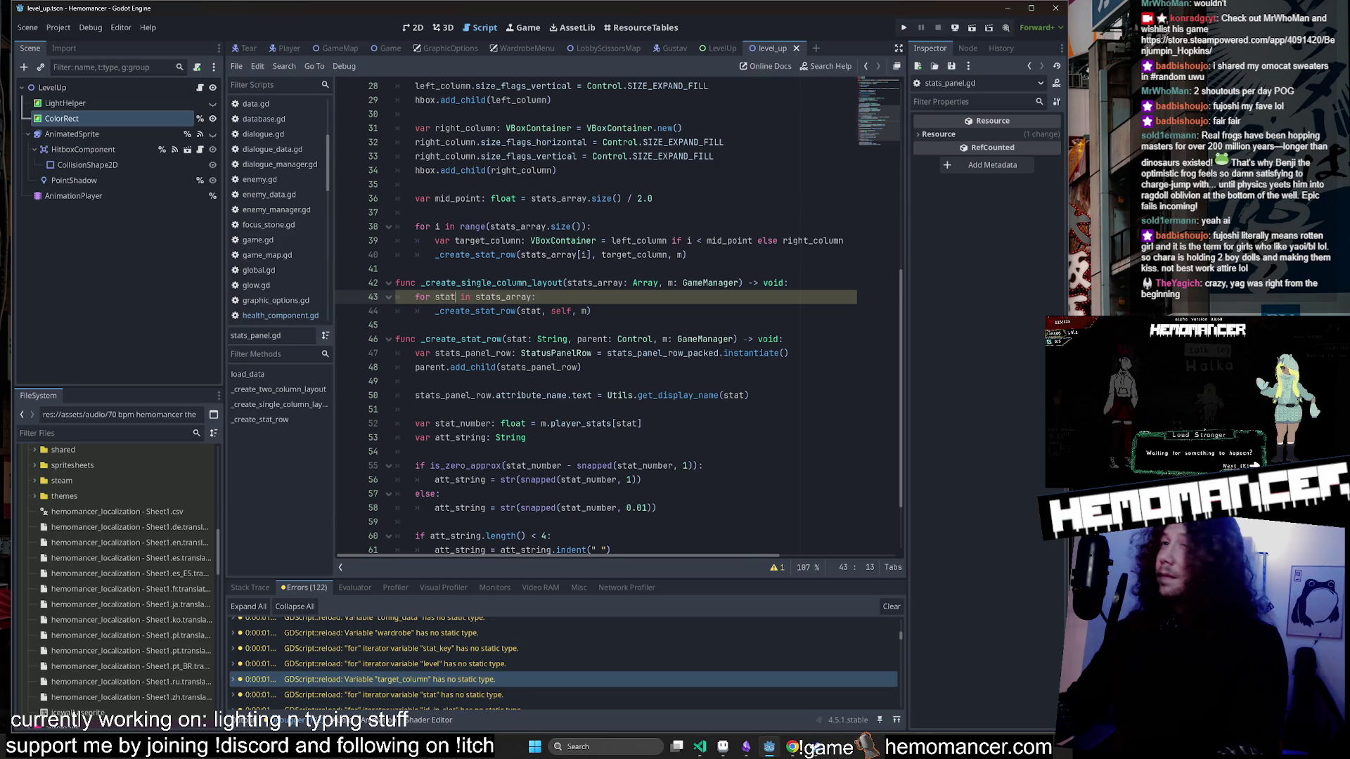
{"action": "double_click", "coordinate": [503, 296]}
{"action": "key", "text": "ctrl+f"}
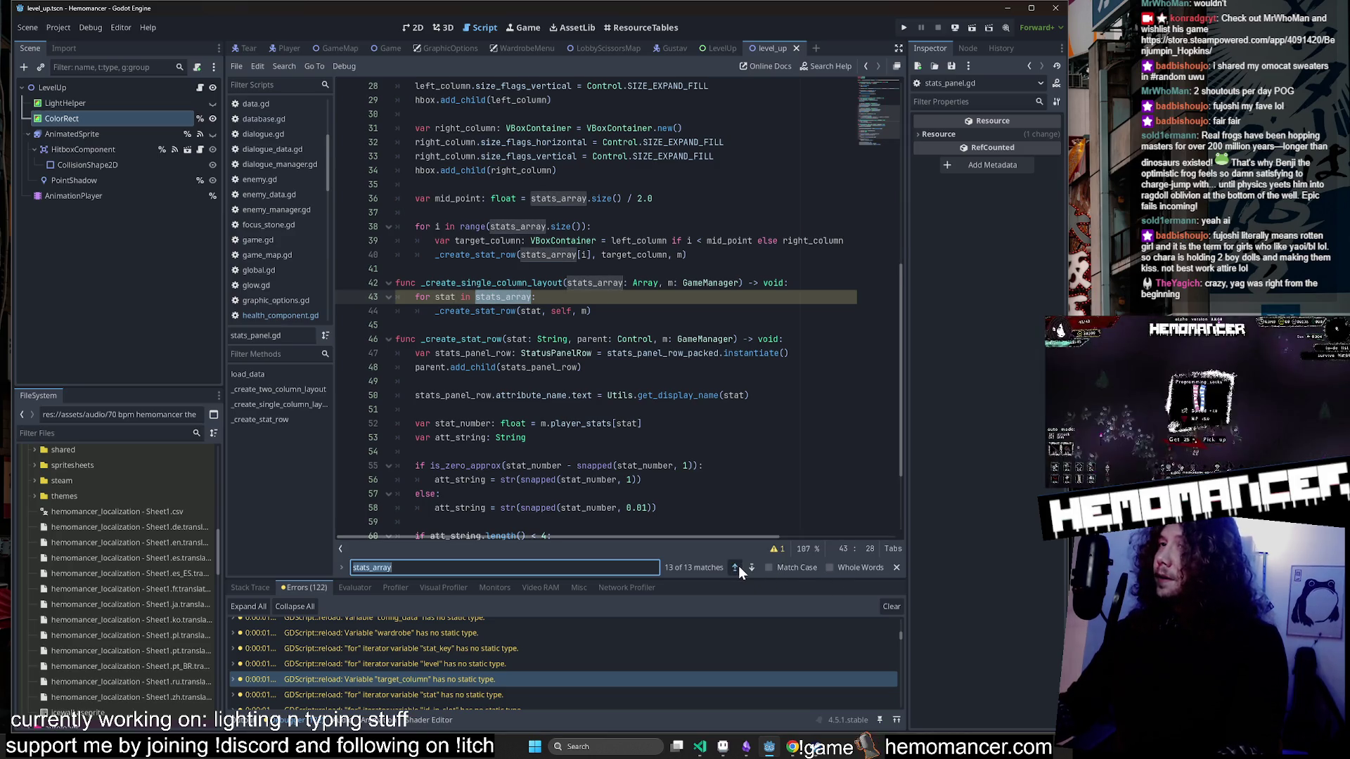
Step back through every stats_array match in stats_panel.gd to the first one.
{"action": "left_click", "coordinate": [738, 567]}
{"action": "left_click", "coordinate": [738, 567]}
{"action": "left_click", "coordinate": [738, 567]}
{"action": "left_click", "coordinate": [739, 566]}
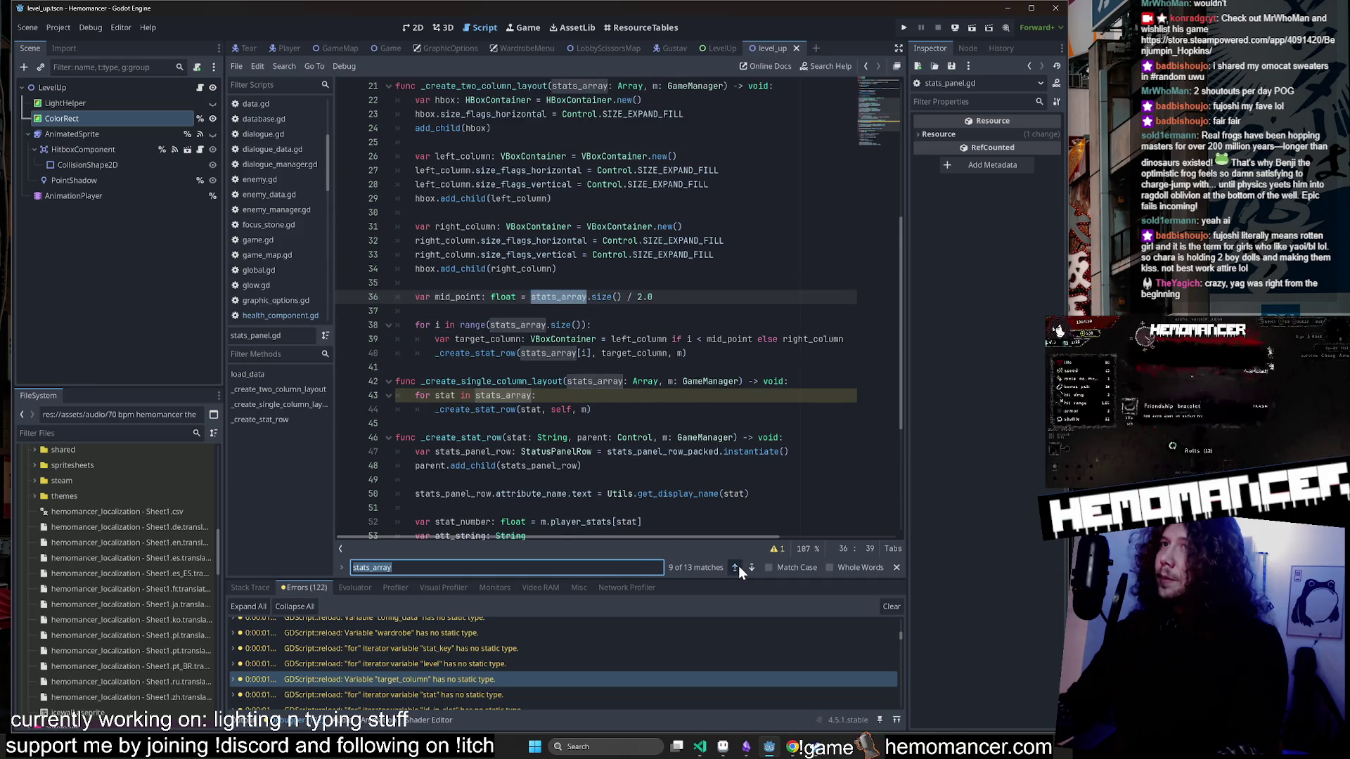
{"action": "left_click", "coordinate": [736, 567]}
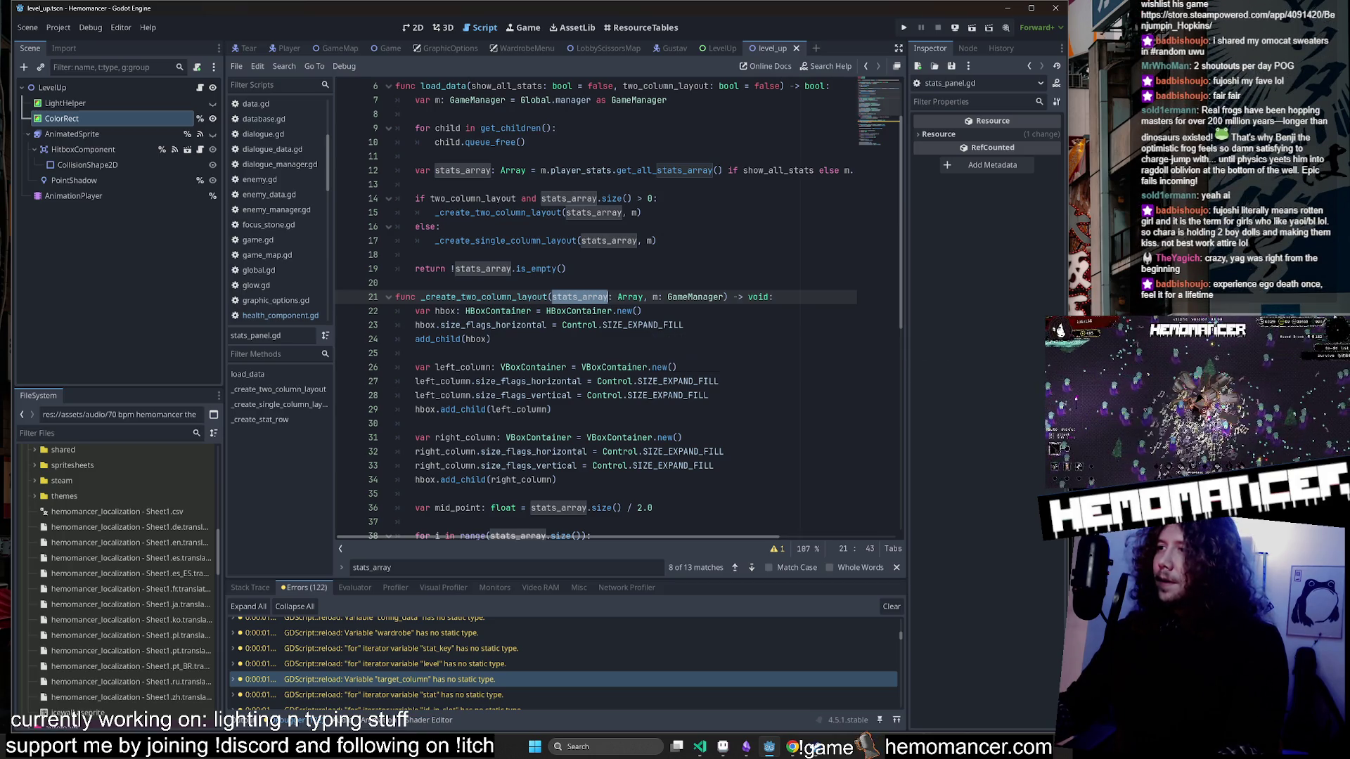
{"action": "scroll", "coordinate": [619, 310], "scroll_direction": "up", "scroll_amount": 1}
{"action": "scroll", "coordinate": [618, 310], "scroll_direction": "down", "scroll_amount": 1}
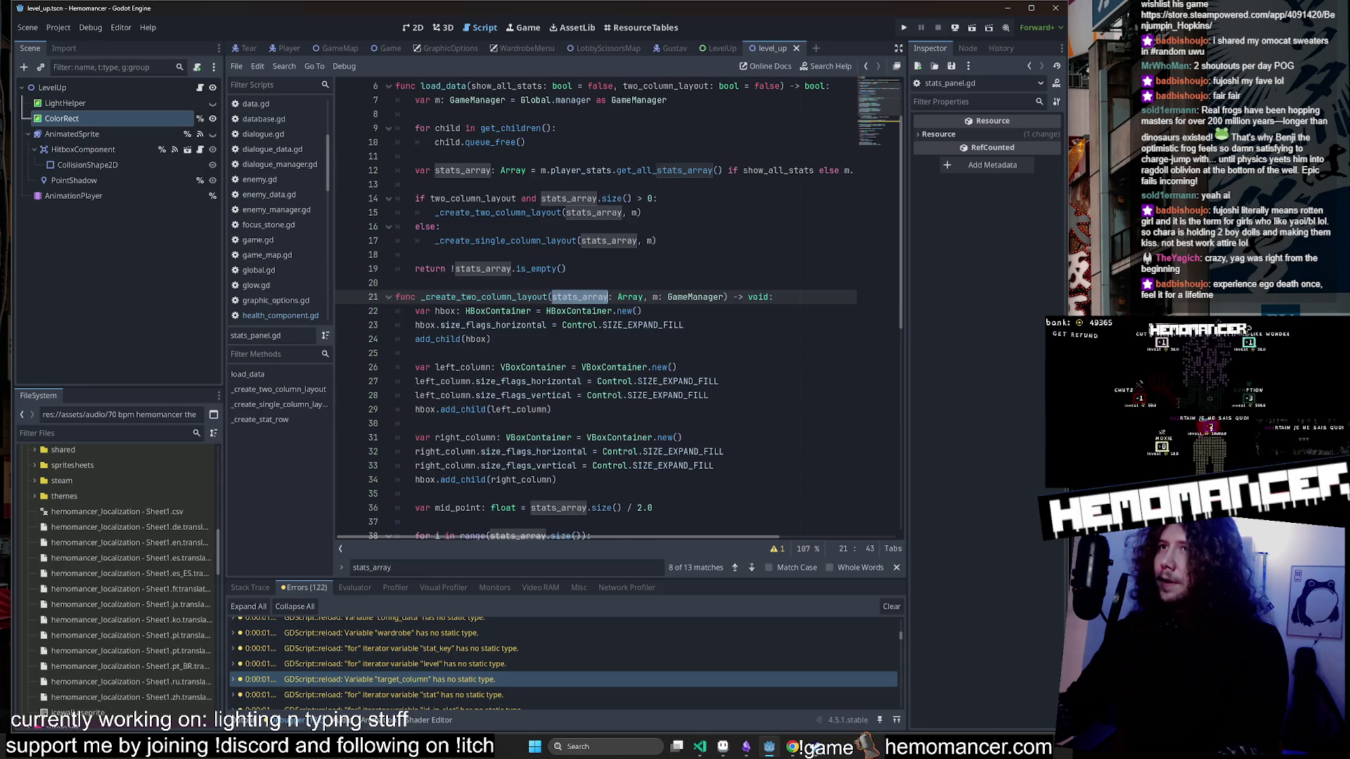
{"action": "left_click", "coordinate": [734, 567]}
{"action": "left_click", "coordinate": [733, 567]}
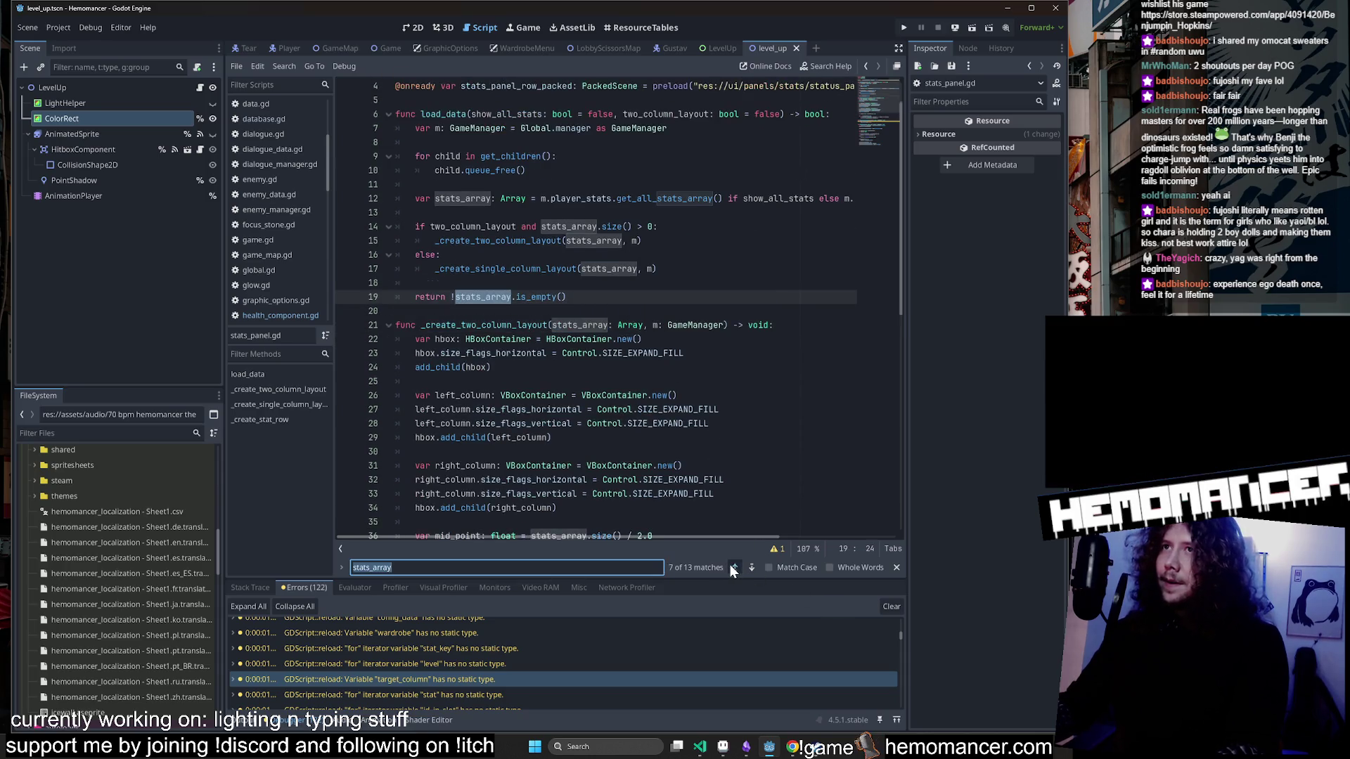
{"action": "left_click", "coordinate": [734, 567]}
{"action": "left_click", "coordinate": [733, 567]}
{"action": "left_click", "coordinate": [732, 567]}
{"action": "left_click", "coordinate": [732, 567]}
{"action": "left_click", "coordinate": [732, 567]}
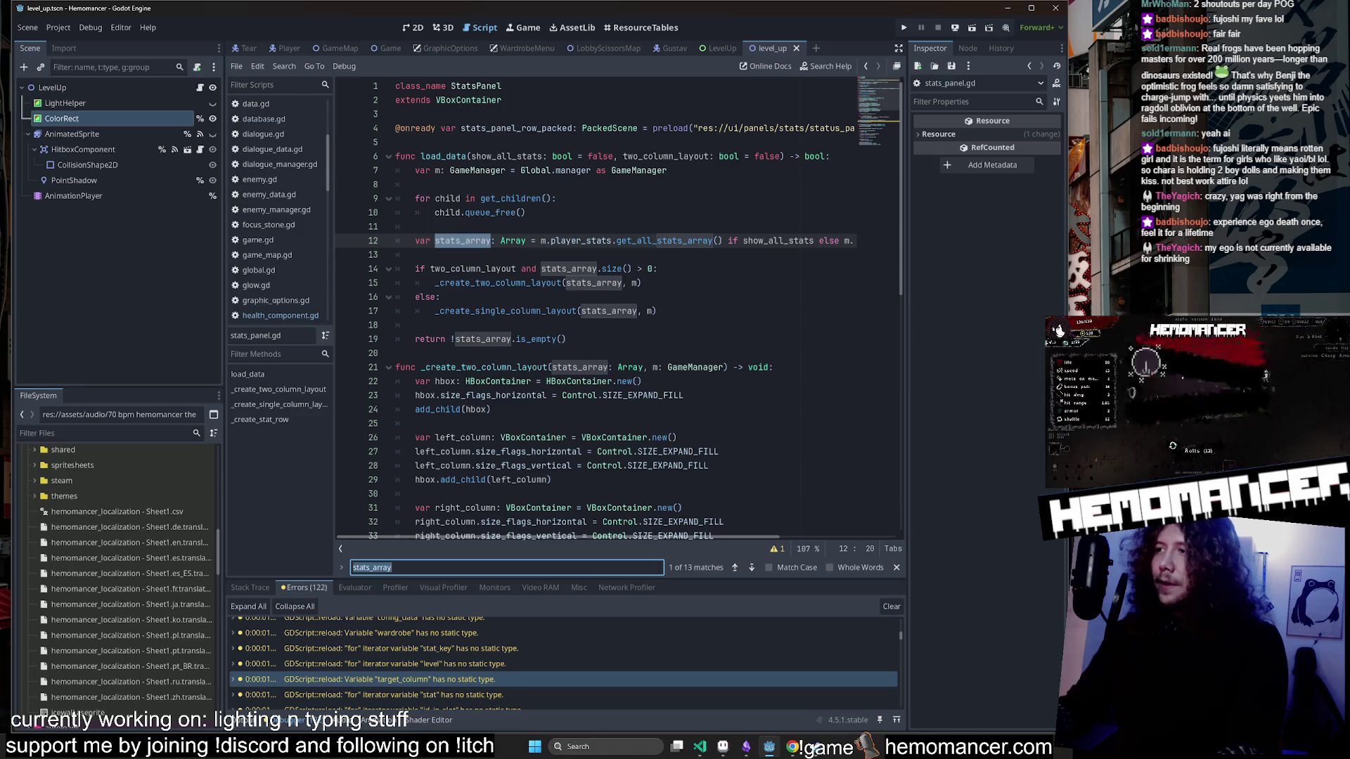
Close the find bar, then close the level_up scene tab.
{"action": "left_click", "coordinate": [415, 254]}
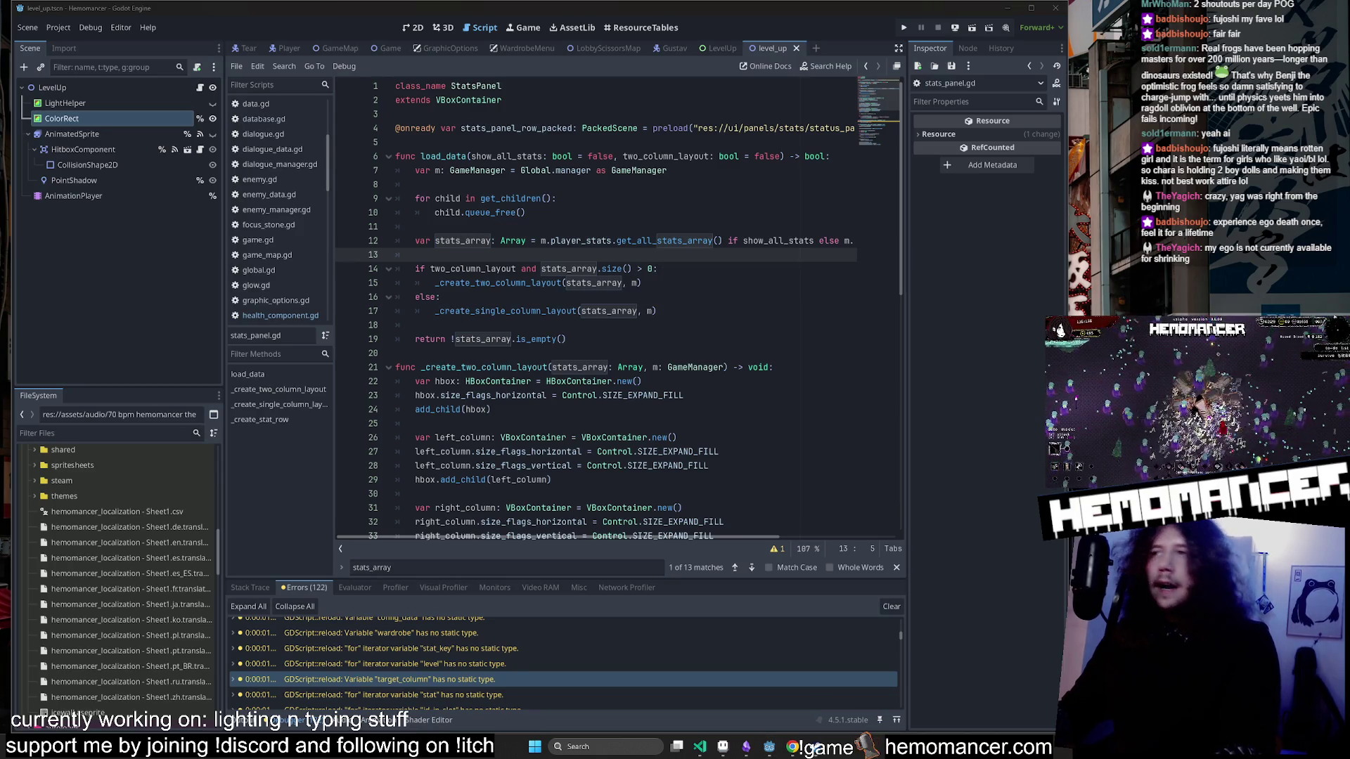
{"action": "left_click", "coordinate": [896, 567]}
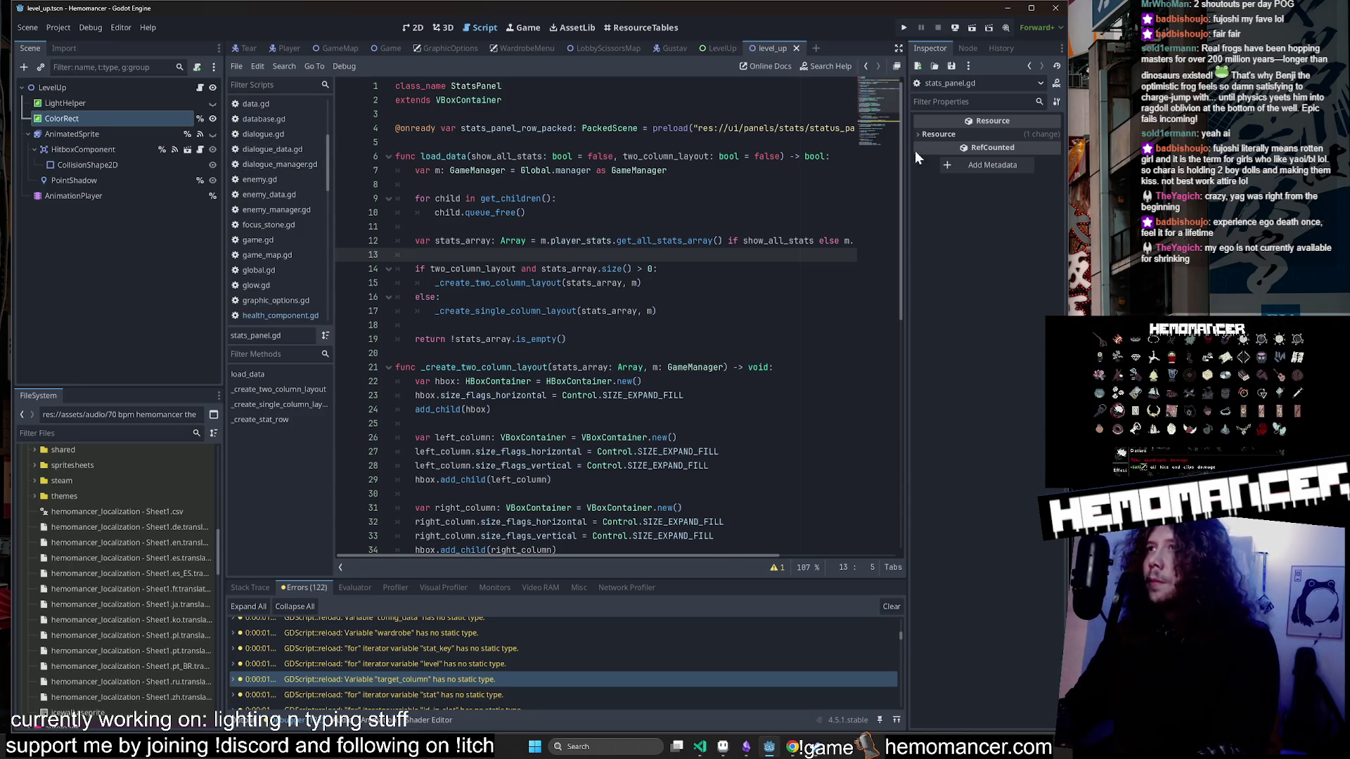
{"action": "scroll", "coordinate": [879, 126], "scroll_direction": "down", "scroll_amount": 10}
{"action": "left_click", "coordinate": [698, 273]}
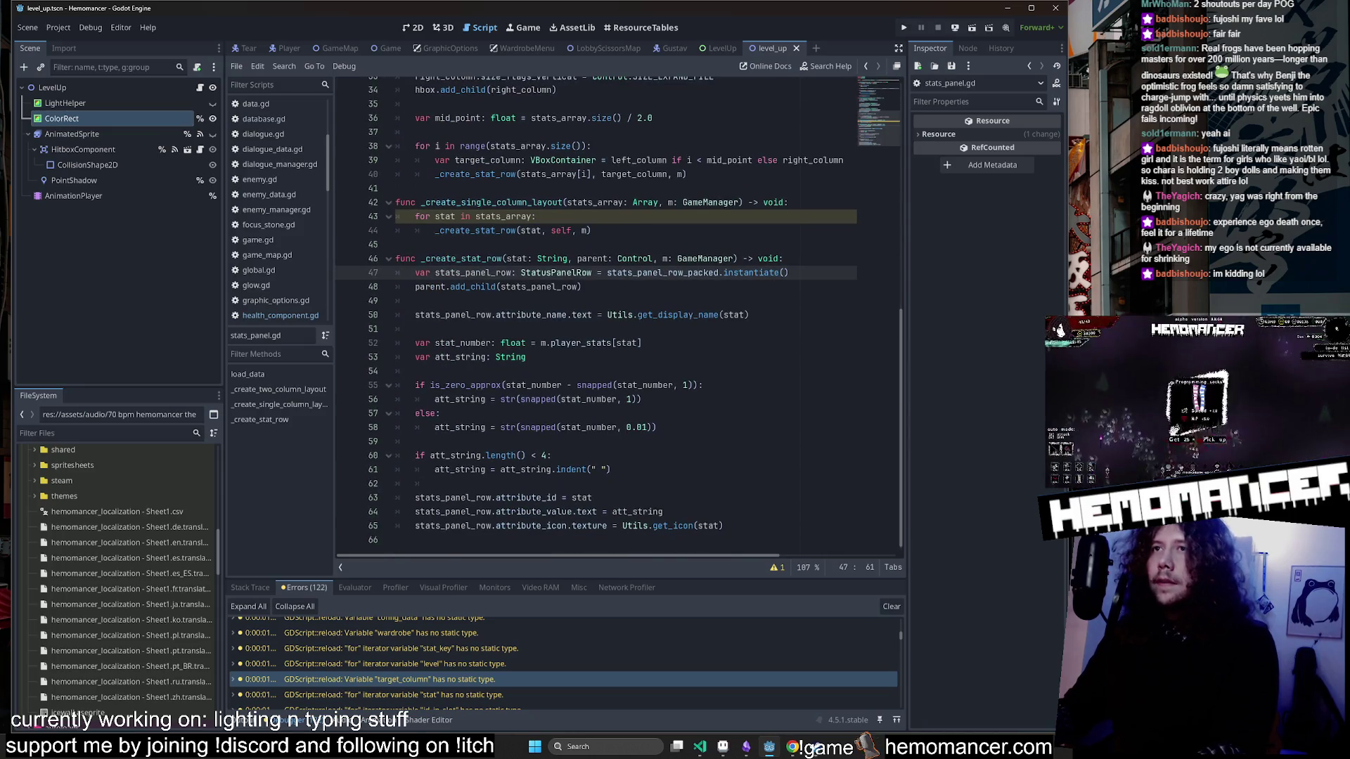
{"action": "left_click", "coordinate": [632, 342]}
{"action": "scroll", "coordinate": [633, 343], "scroll_direction": "up", "scroll_amount": 11}
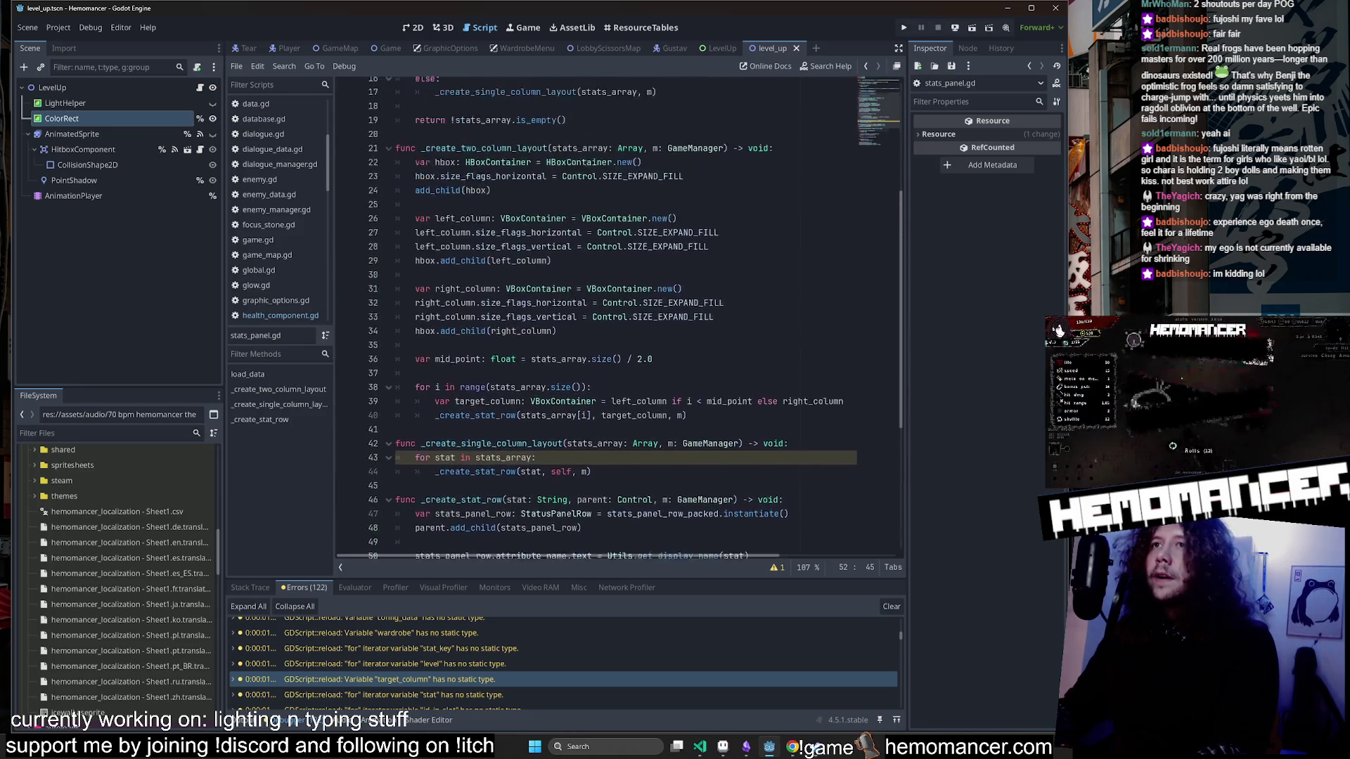
{"action": "middle_click", "coordinate": [765, 43]}
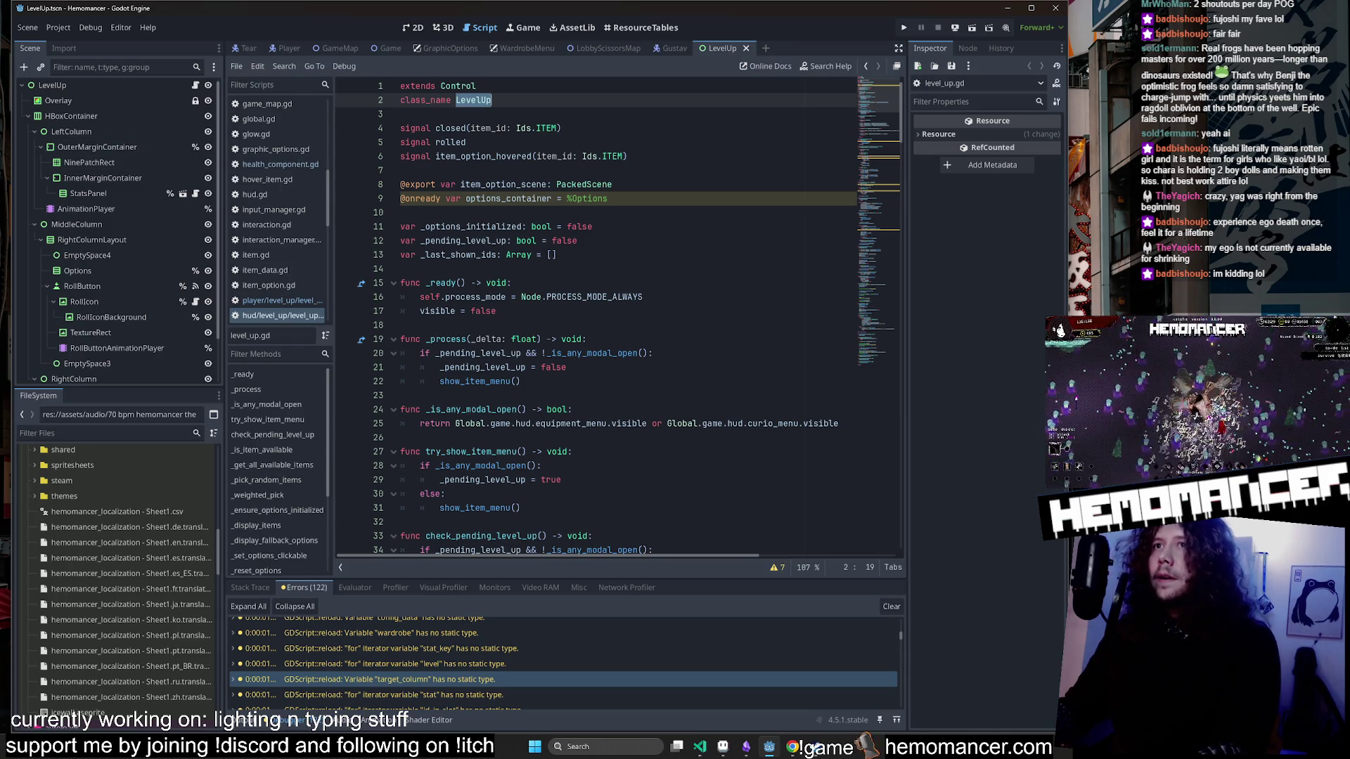
Add the ': VBoxContainer' type to options_container on line 9.
{"action": "double_click", "coordinate": [589, 199]}
{"action": "scroll", "coordinate": [109, 124], "scroll_direction": "down", "scroll_amount": 2}
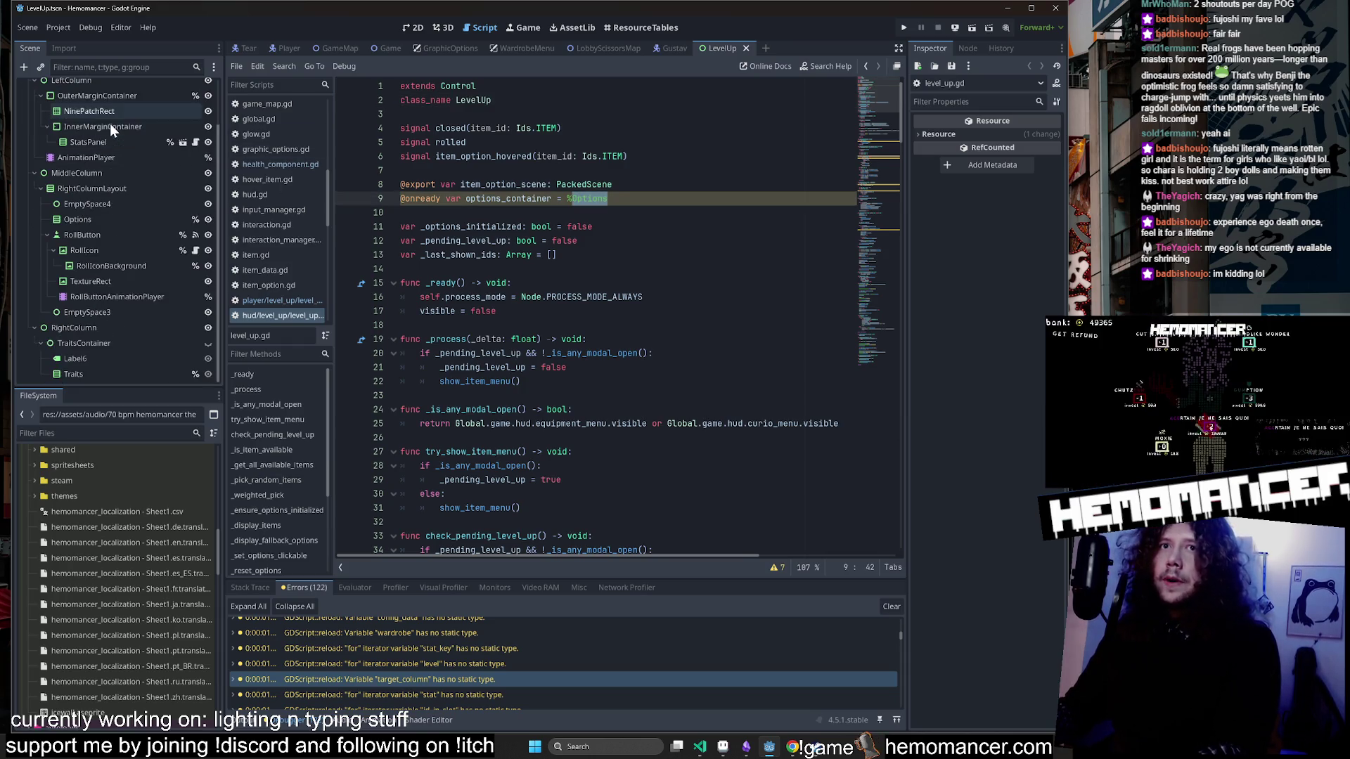
{"action": "scroll", "coordinate": [107, 293], "scroll_direction": "up", "scroll_amount": 2}
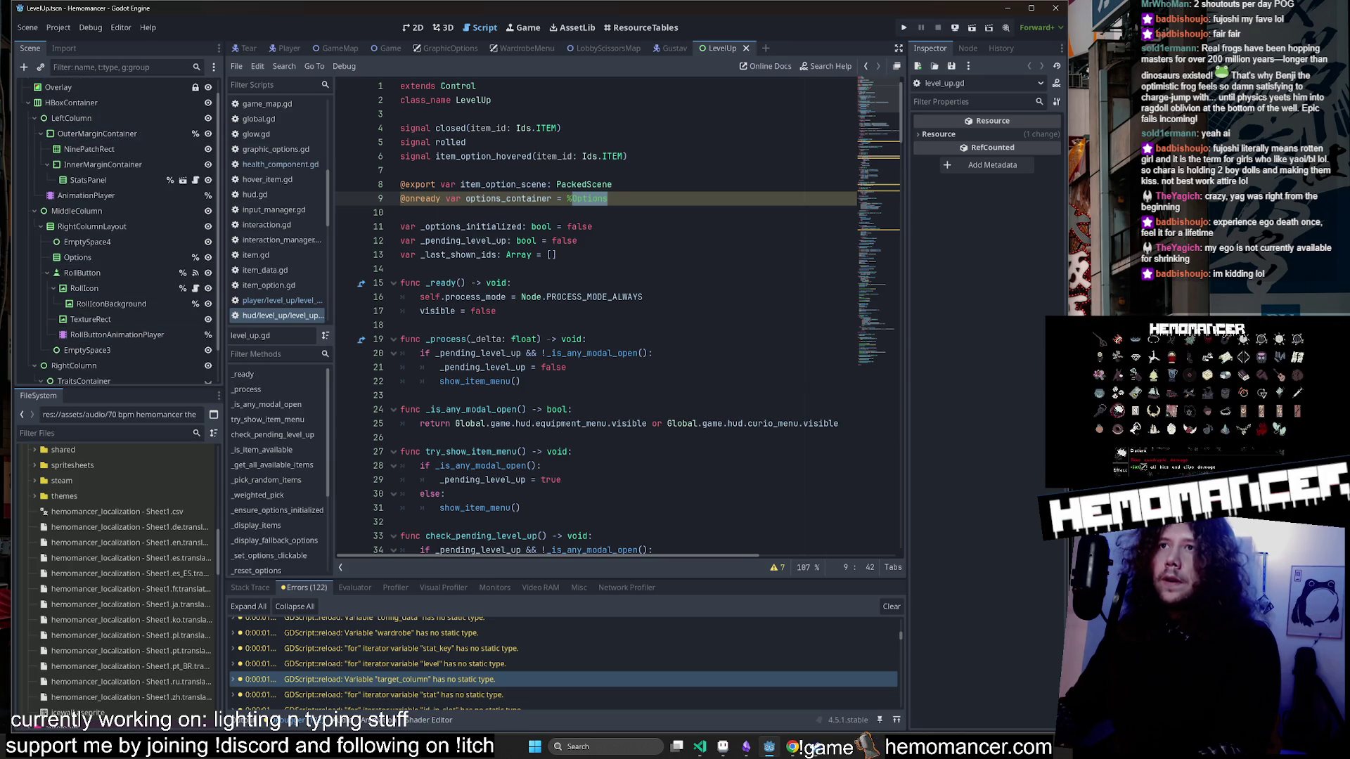
{"action": "type", "text": ": VBoxContainer"}
{"action": "left_click", "coordinate": [466, 142]}
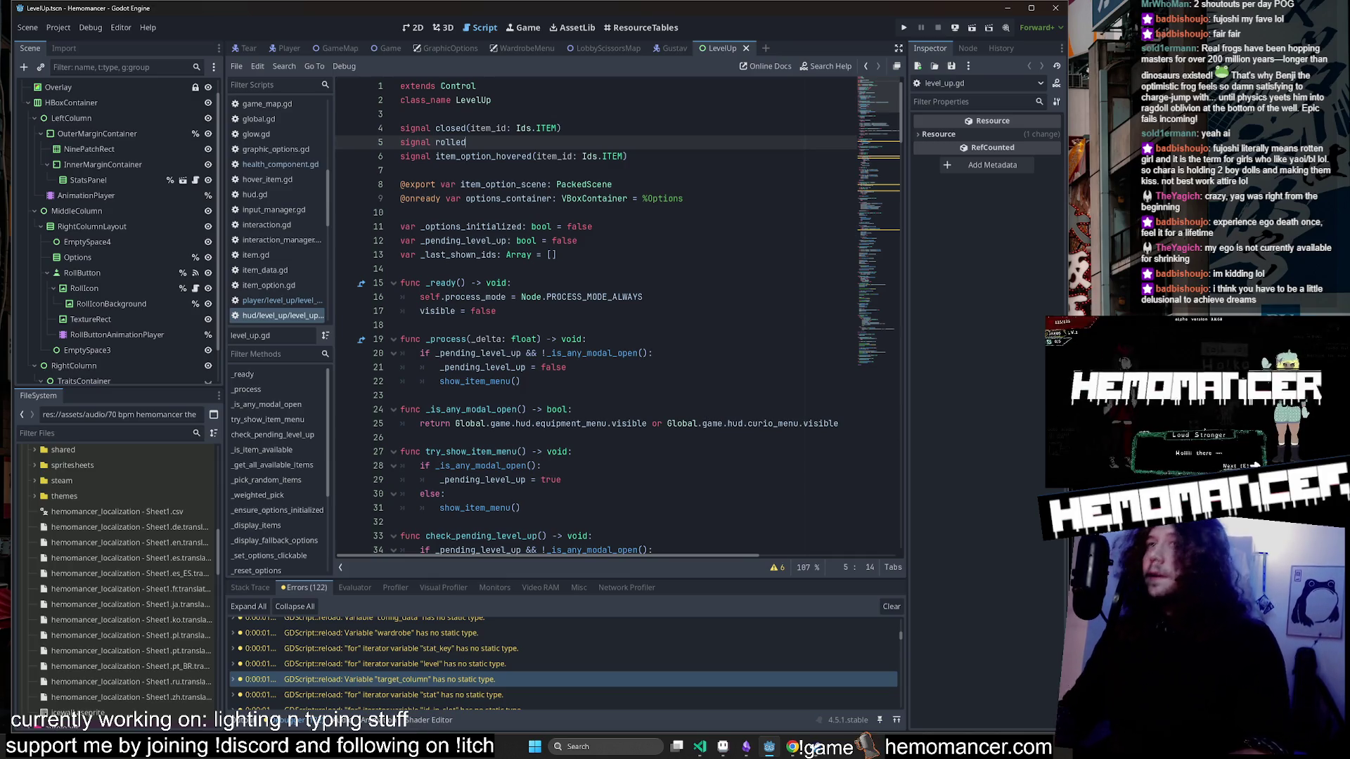
Review the _is_item_available and _display_items code, then jump to the untyped level loop warning.
{"action": "left_click", "coordinate": [879, 133]}
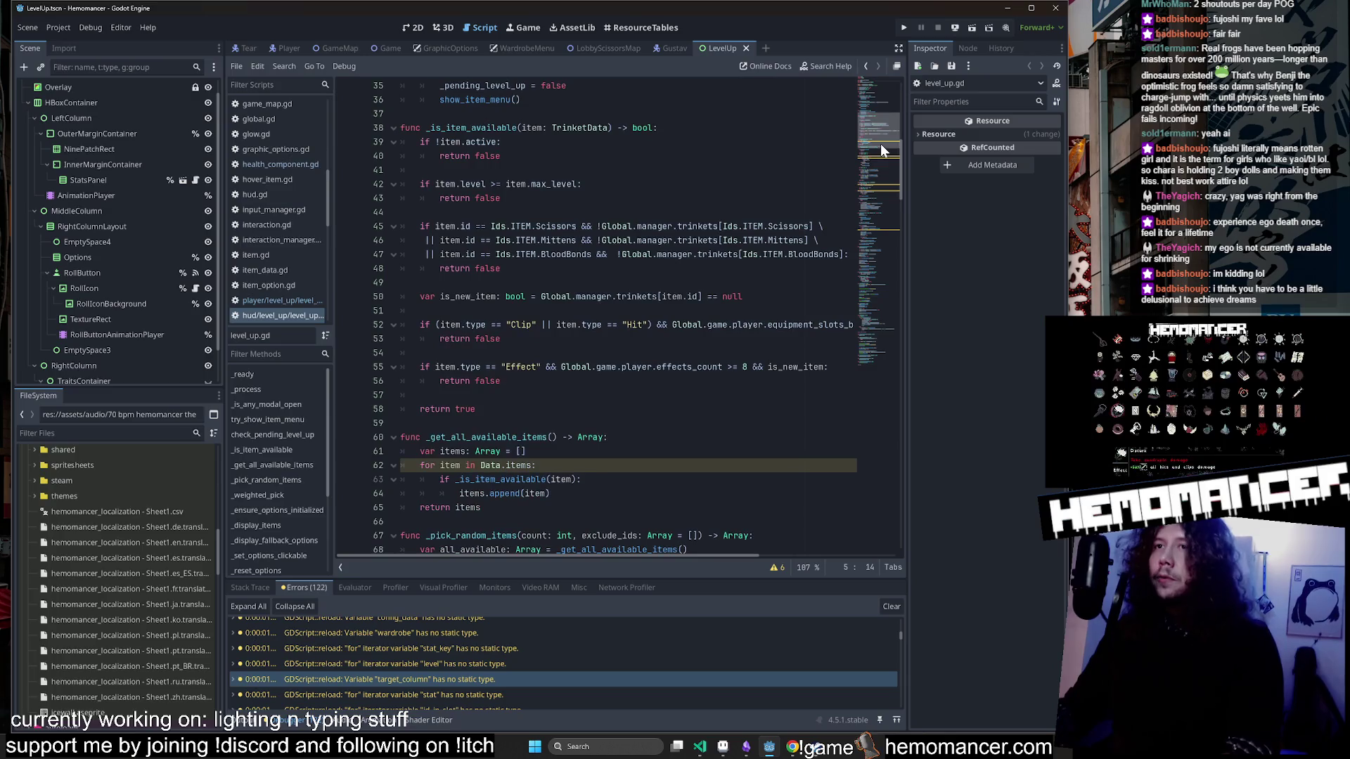
{"action": "left_click", "coordinate": [500, 381]}
{"action": "scroll", "coordinate": [884, 168], "scroll_direction": "down", "scroll_amount": 20}
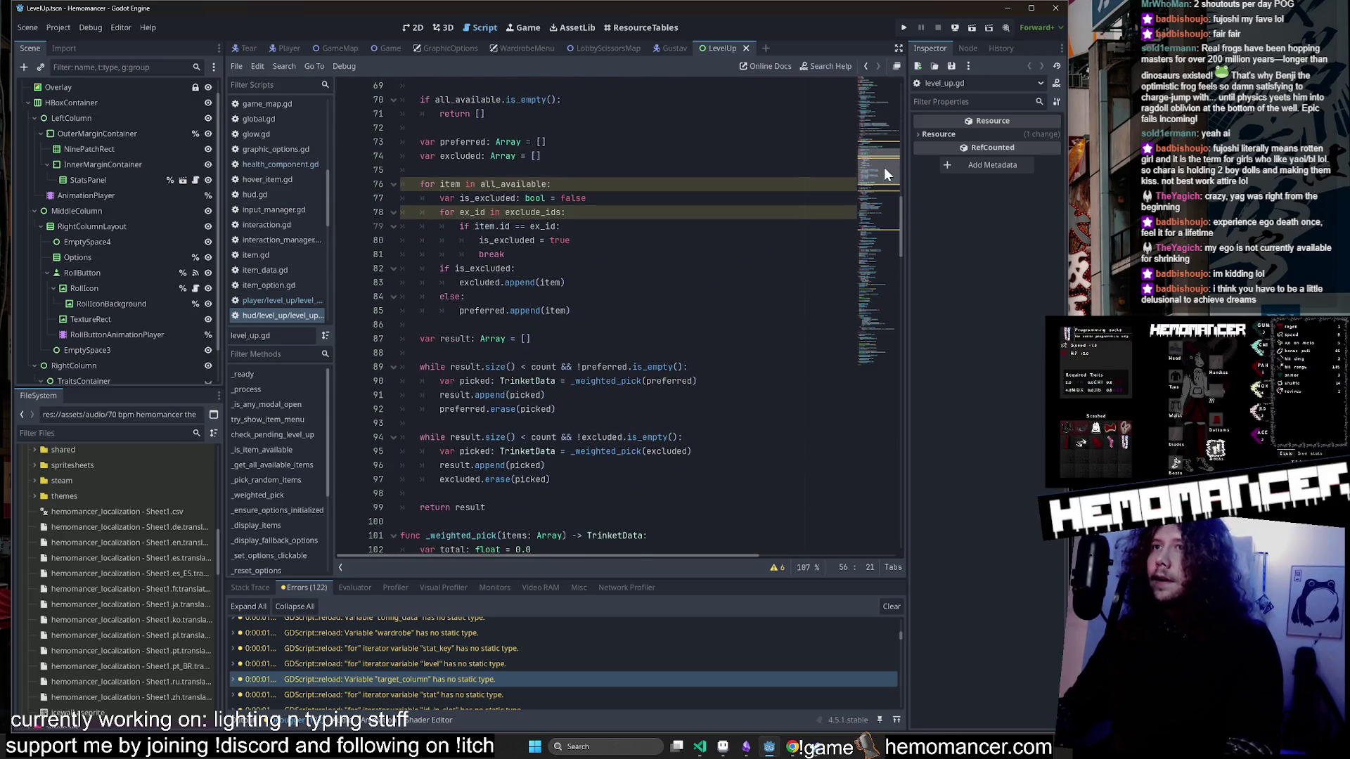
{"action": "mouse_move", "coordinate": [878, 211]}
{"action": "left_mouse_down"}
{"action": "mouse_move", "coordinate": [879, 200]}
{"action": "mouse_move", "coordinate": [876, 234]}
{"action": "left_mouse_up"}
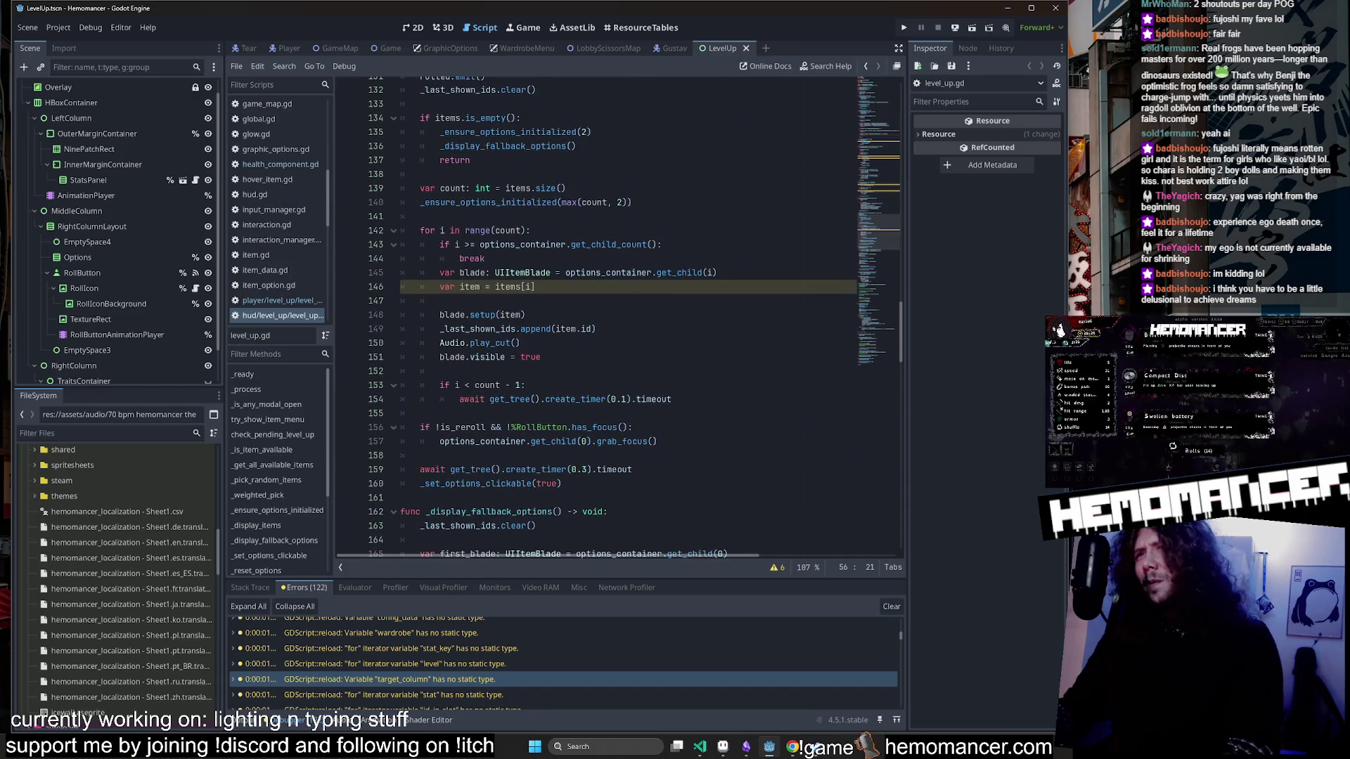
{"action": "mouse_move", "coordinate": [517, 287]}
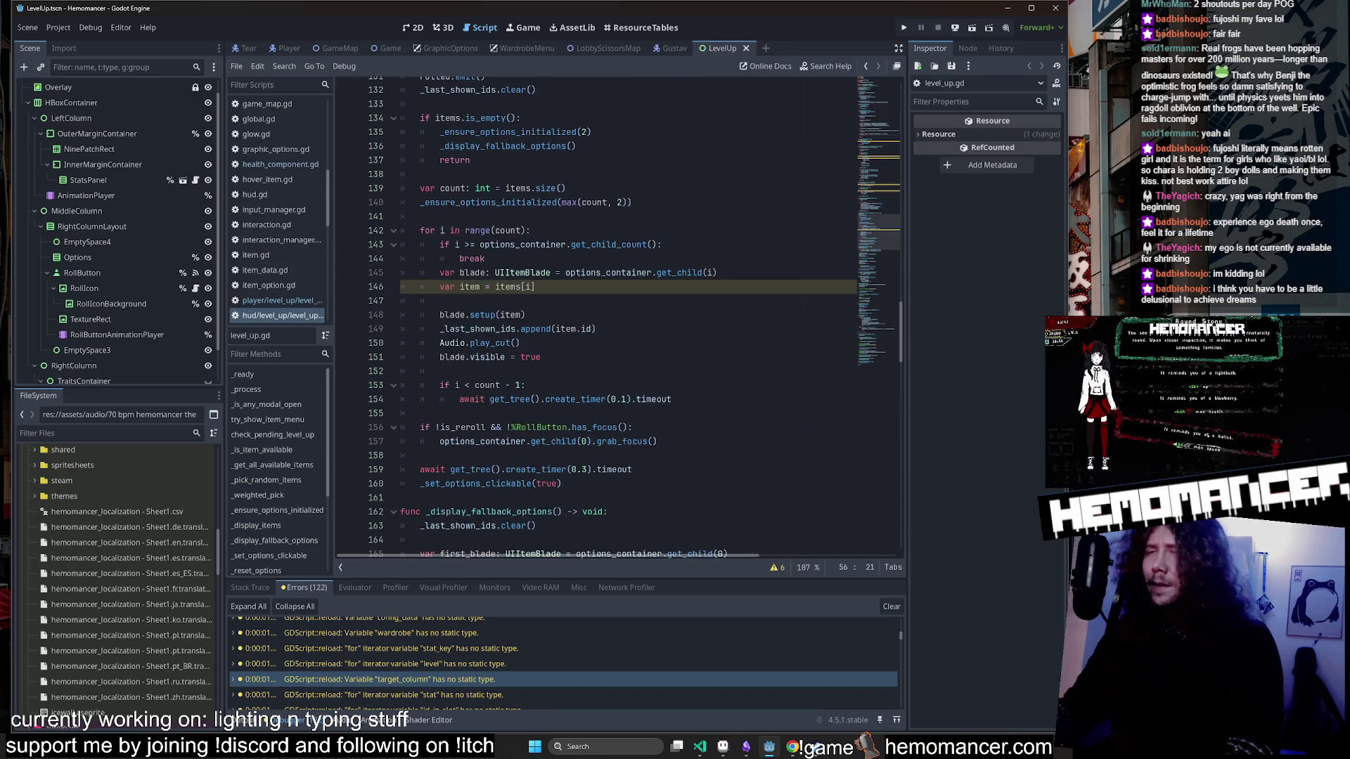
{"action": "double_click", "coordinate": [508, 286]}
{"action": "scroll", "coordinate": [533, 329], "scroll_direction": "up", "scroll_amount": 1}
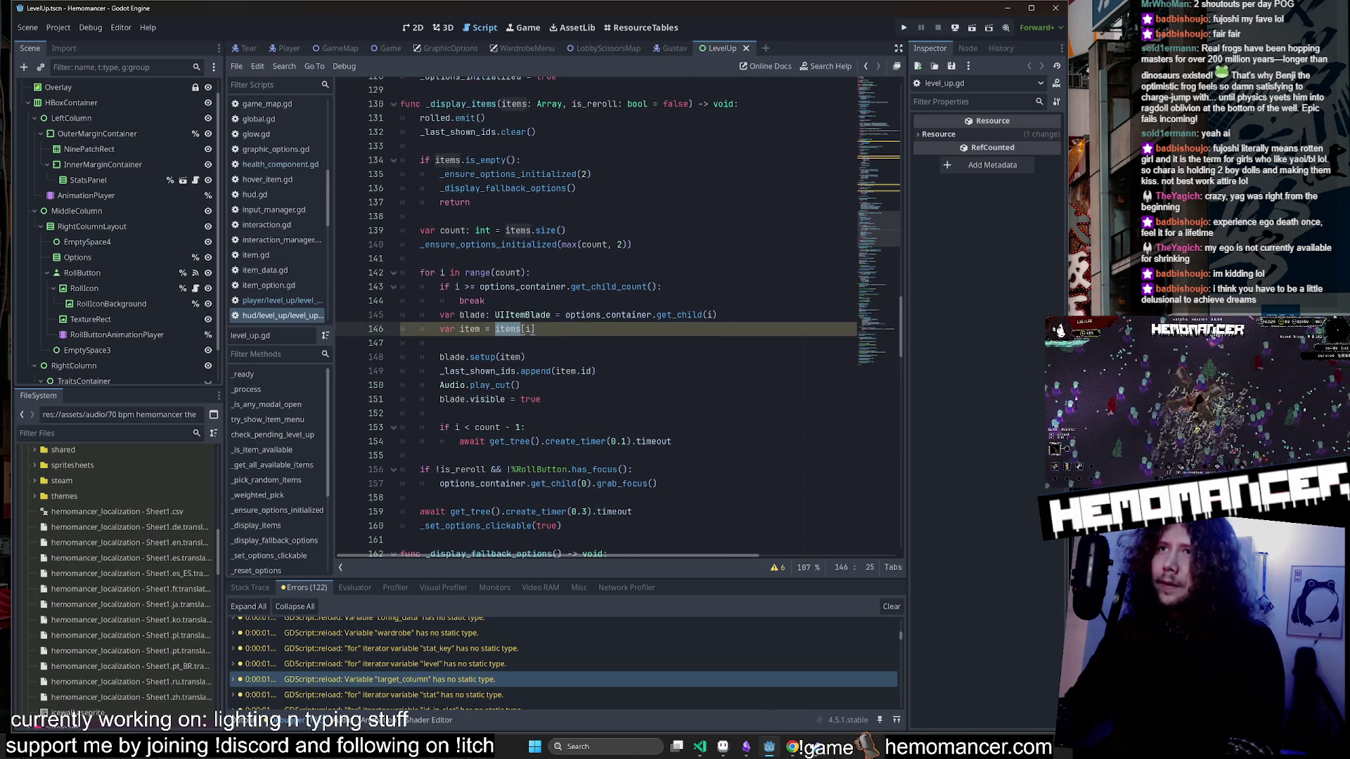
{"action": "scroll", "coordinate": [533, 329], "scroll_direction": "up", "scroll_amount": 2}
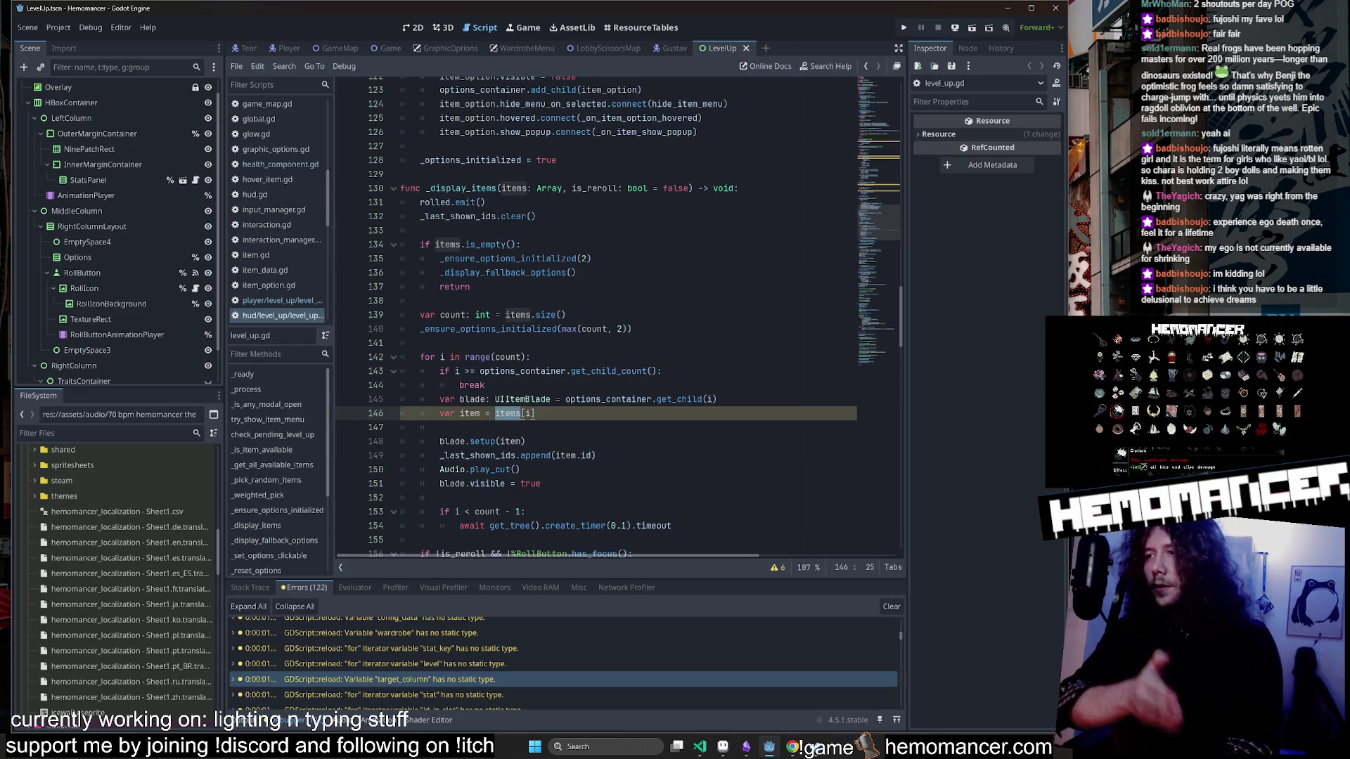
{"action": "left_click", "coordinate": [530, 664]}
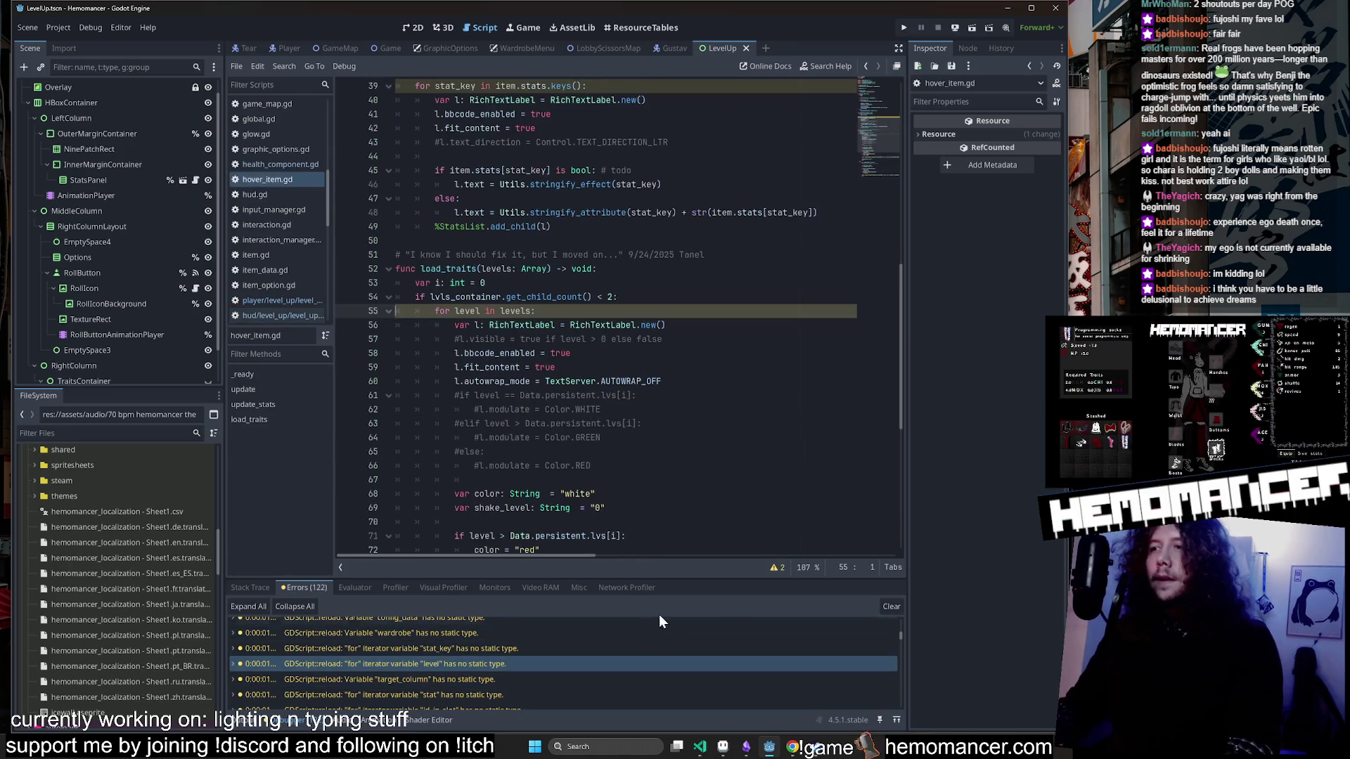
Open hover_item.gd at the level warning, launch the game with F5, and enlarge its window.
{"action": "left_click", "coordinate": [699, 241]}
{"action": "key", "text": "F5"}
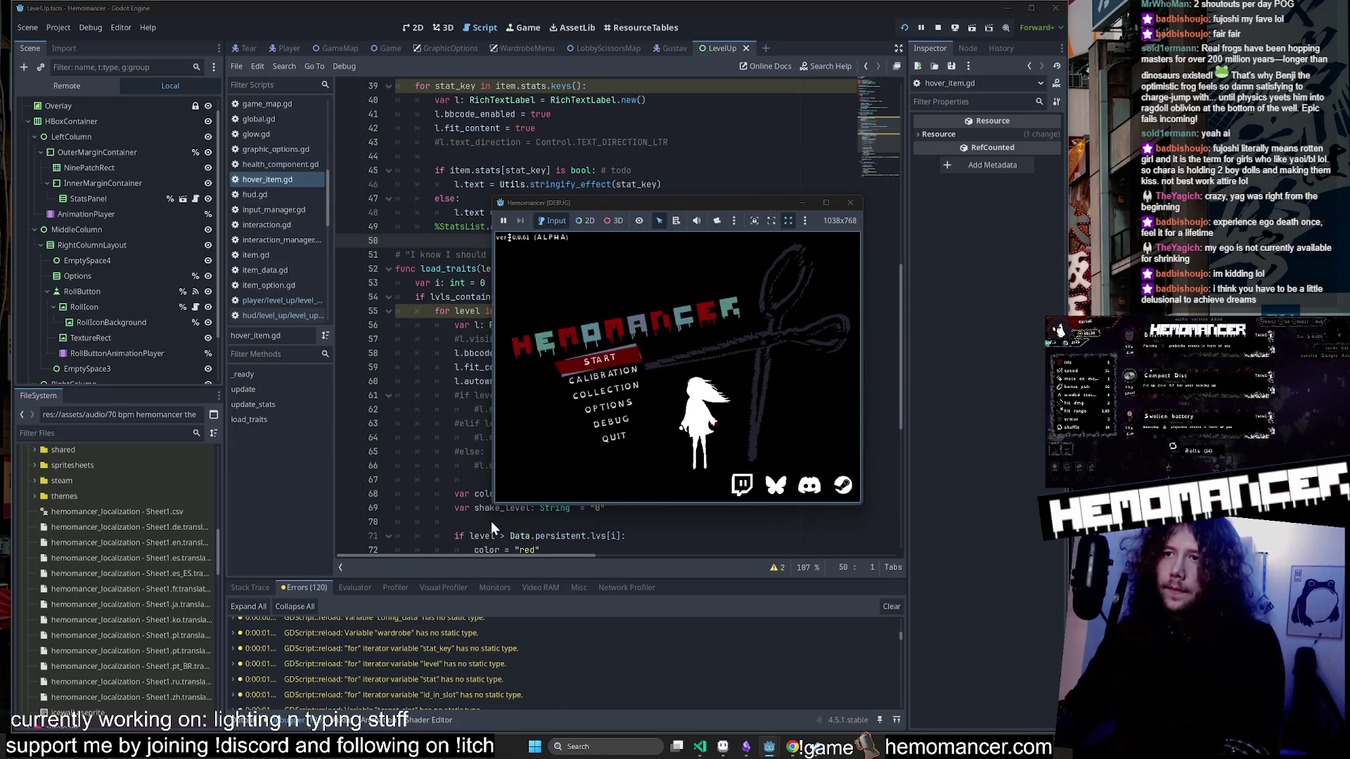
{"action": "left_click_drag", "start_coordinate": [494, 505], "coordinate": [335, 634]}
{"action": "left_click_drag", "start_coordinate": [662, 200], "coordinate": [694, 80]}
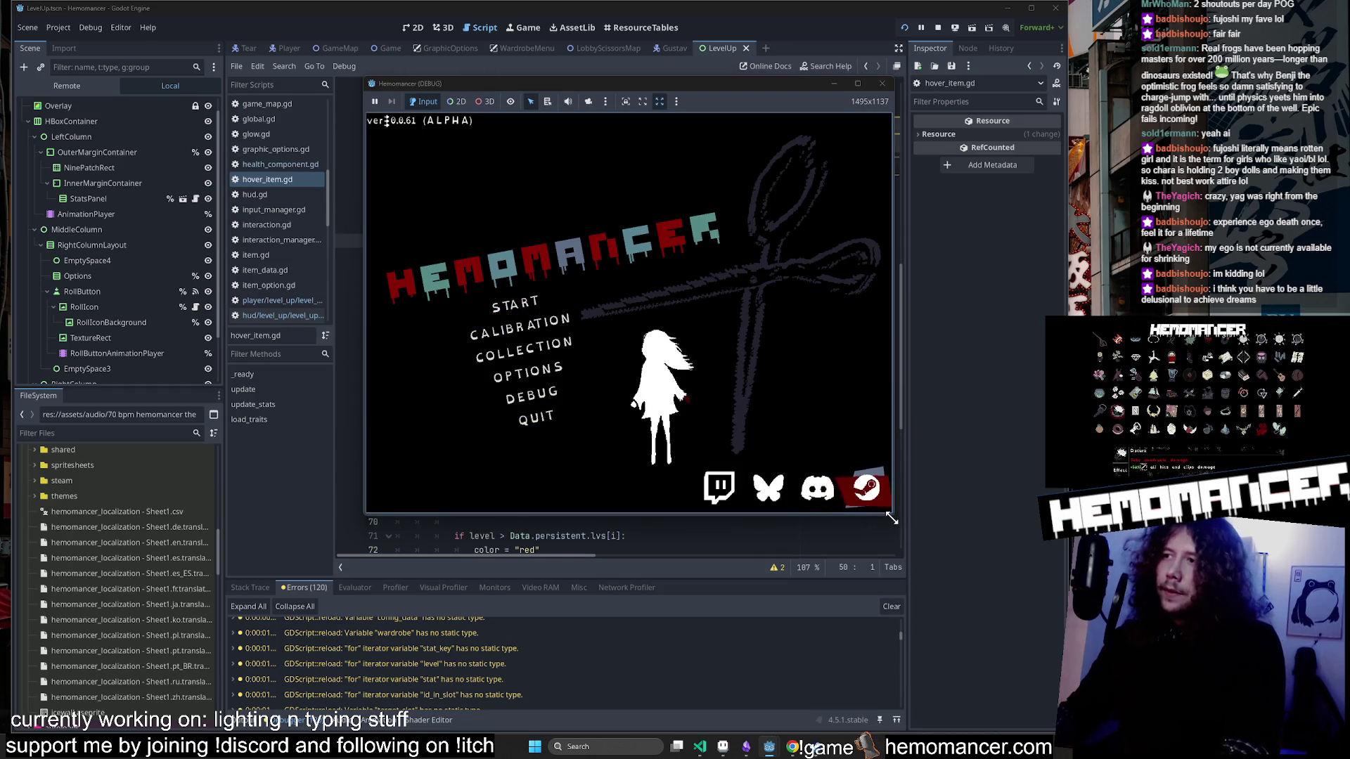
{"action": "mouse_move", "coordinate": [892, 518]}
{"action": "left_mouse_down"}
{"action": "mouse_move", "coordinate": [971, 642]}
{"action": "mouse_move", "coordinate": [1006, 669]}
{"action": "left_mouse_up"}
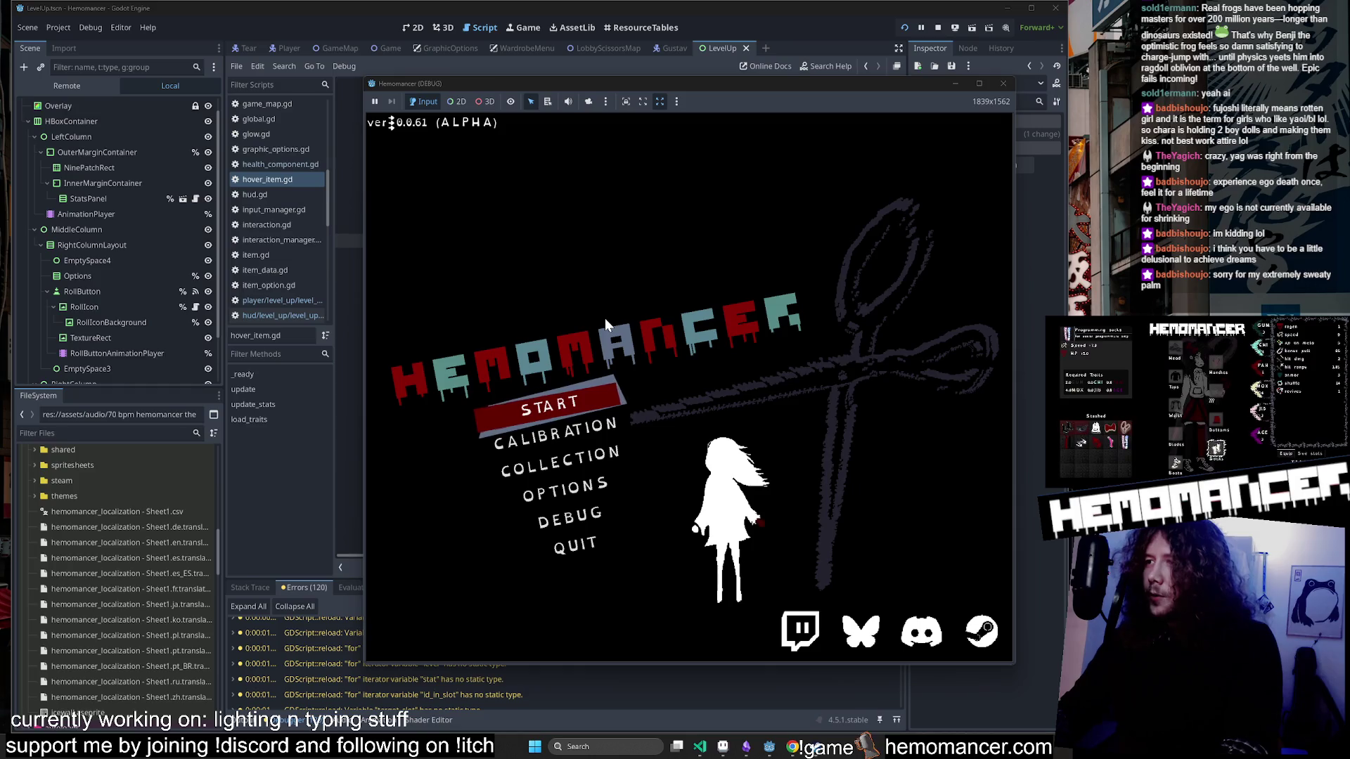
Start a game from the title menu, walk the player upward, then stop the run.
{"action": "left_click", "coordinate": [559, 388]}
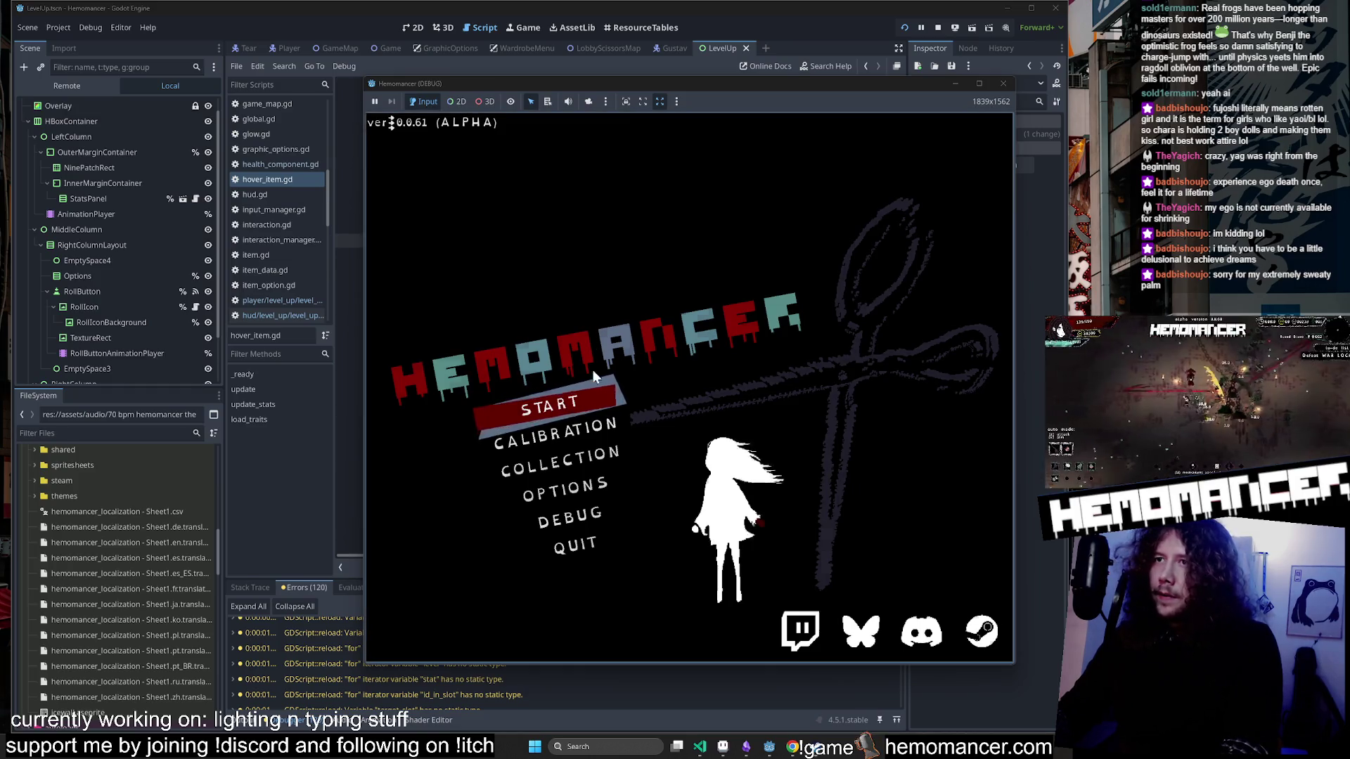
{"action": "key", "text": "w"}
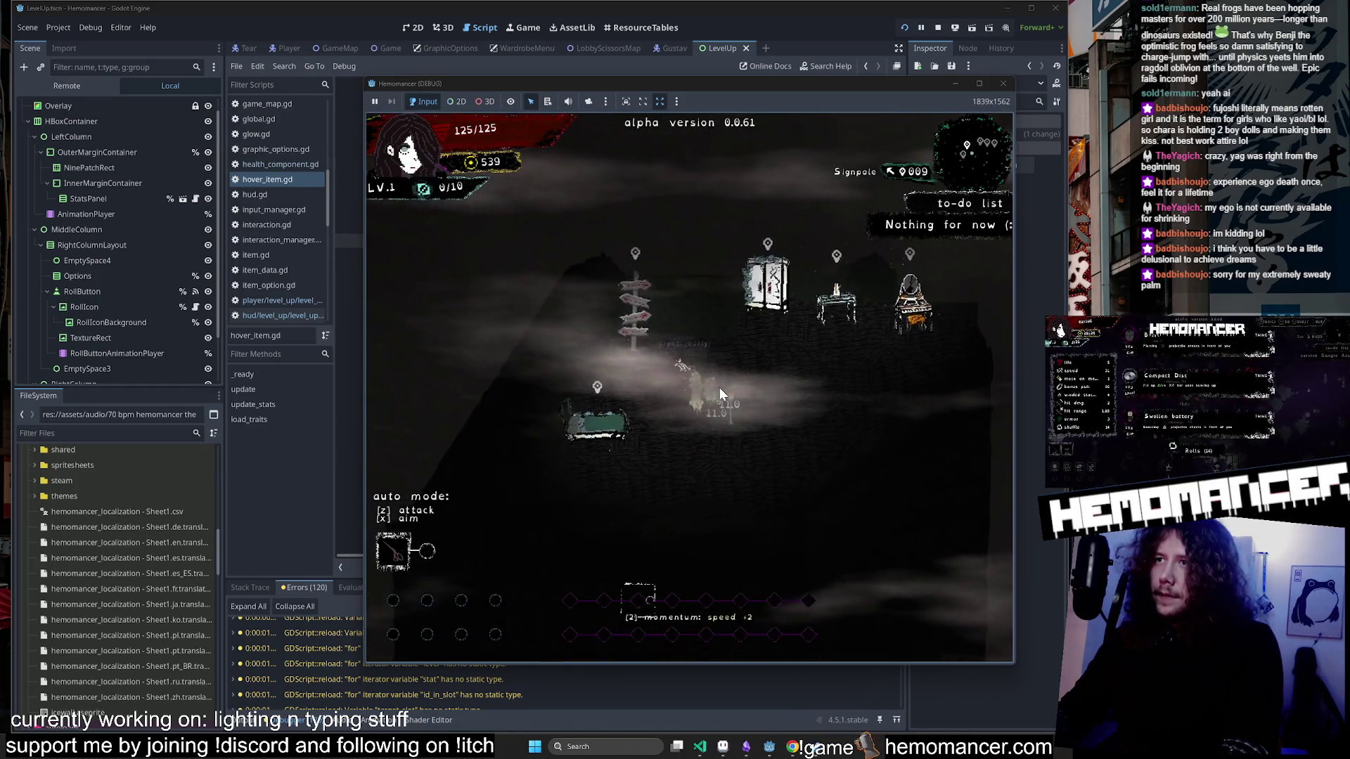
{"action": "left_click", "coordinate": [1003, 83]}
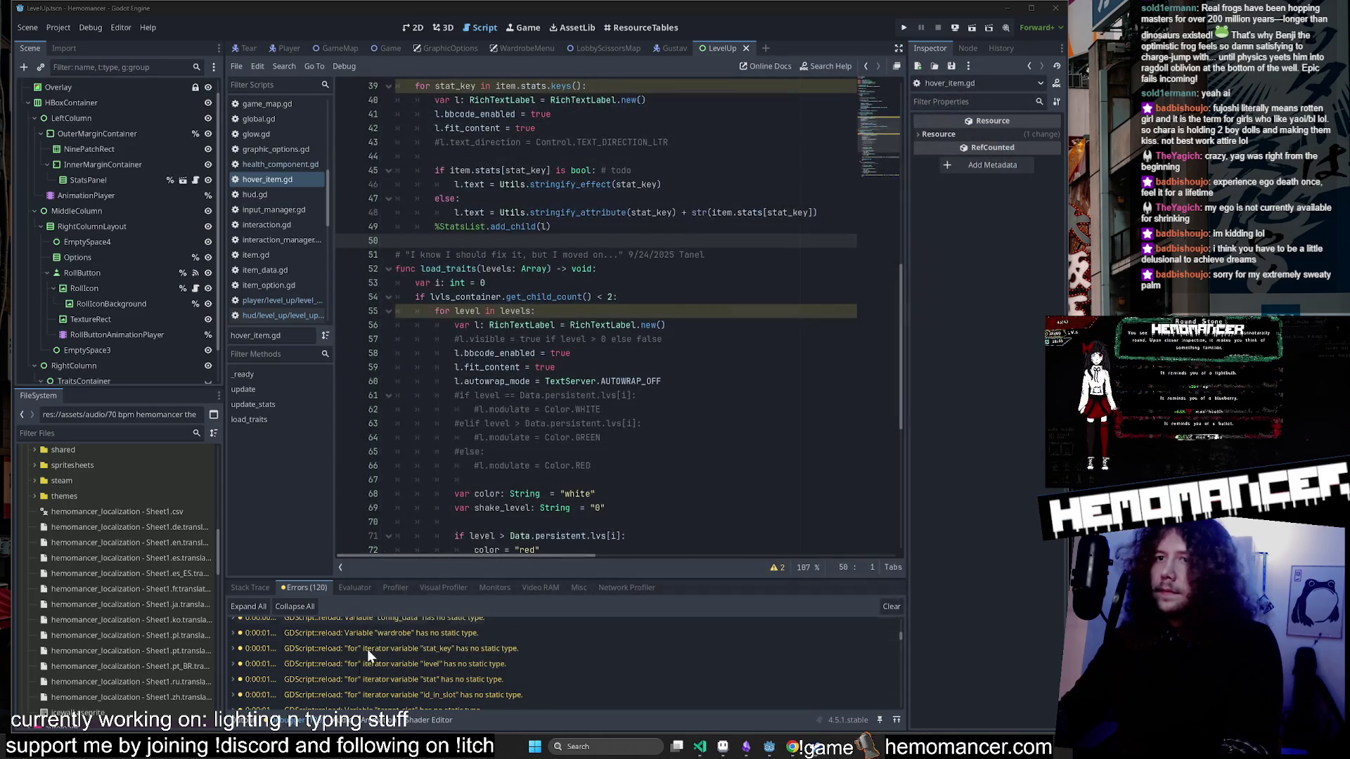
Visit the untyped dialogue, item, menu and use_keybind warnings in turn.
{"action": "mouse_move", "coordinate": [400, 656]}
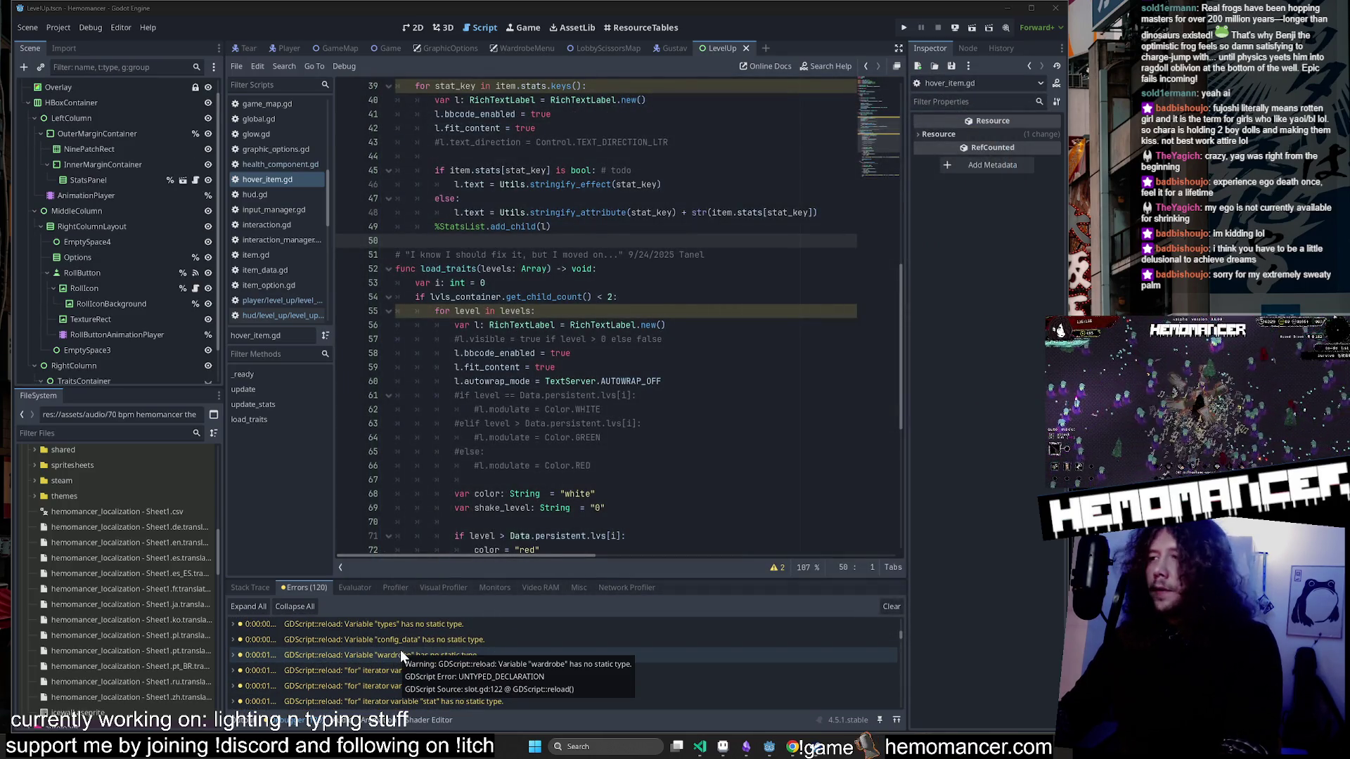
{"action": "left_click", "coordinate": [468, 642]}
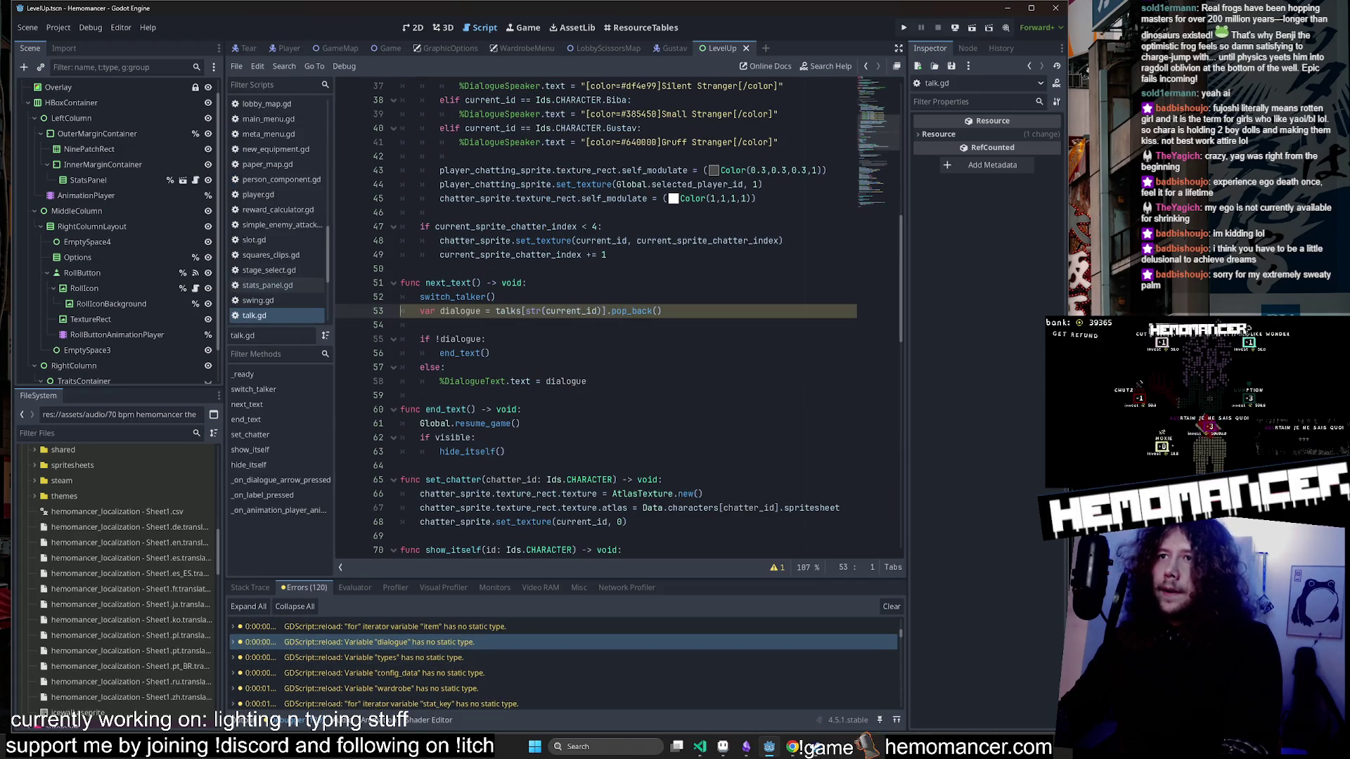
{"action": "mouse_move", "coordinate": [636, 310]}
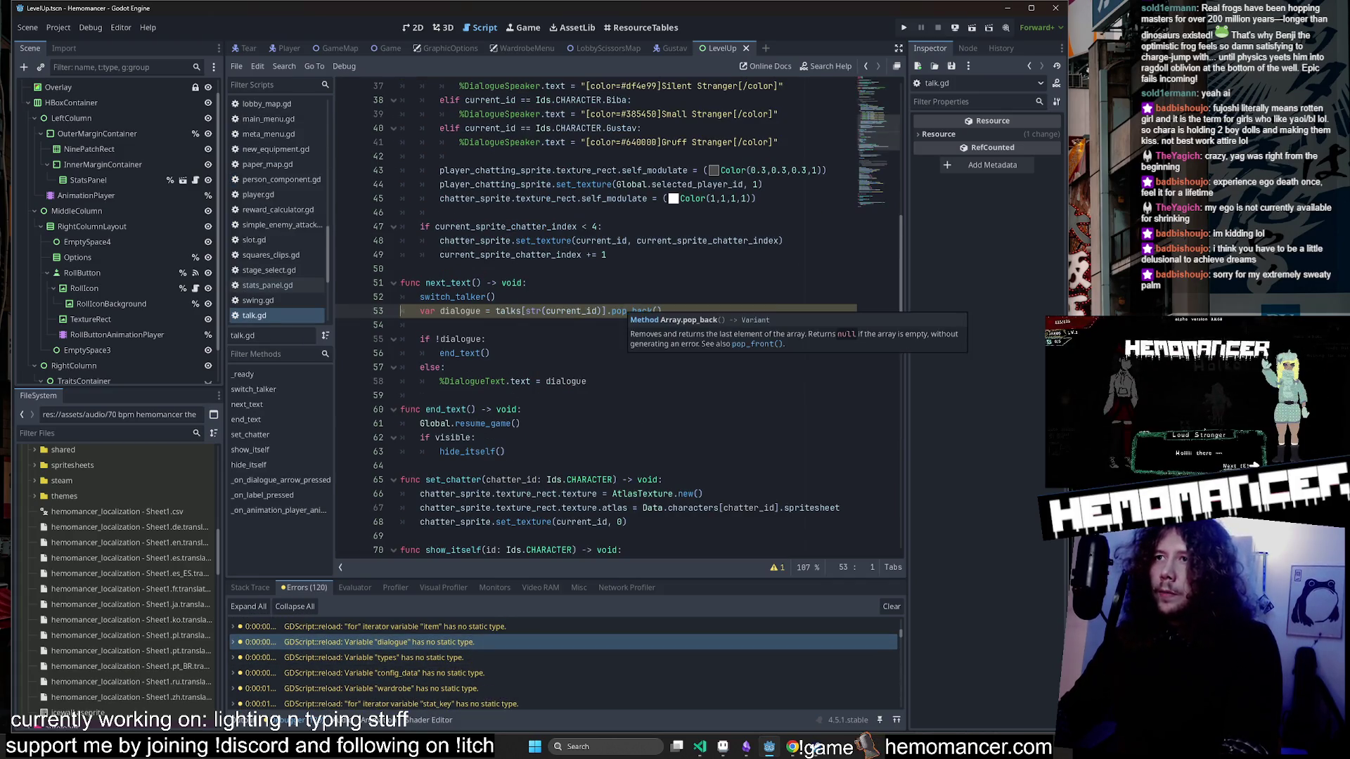
{"action": "mouse_move", "coordinate": [509, 311]}
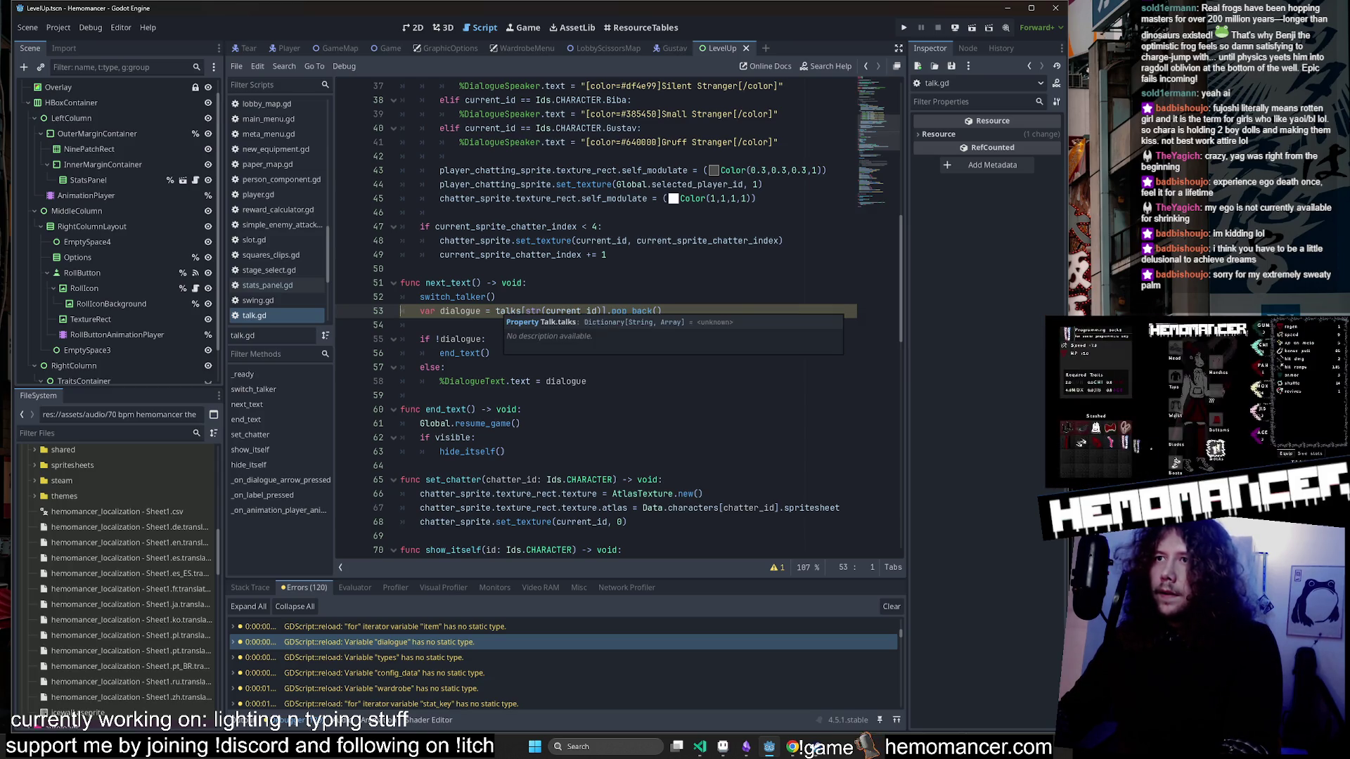
{"action": "left_click", "coordinate": [462, 624]}
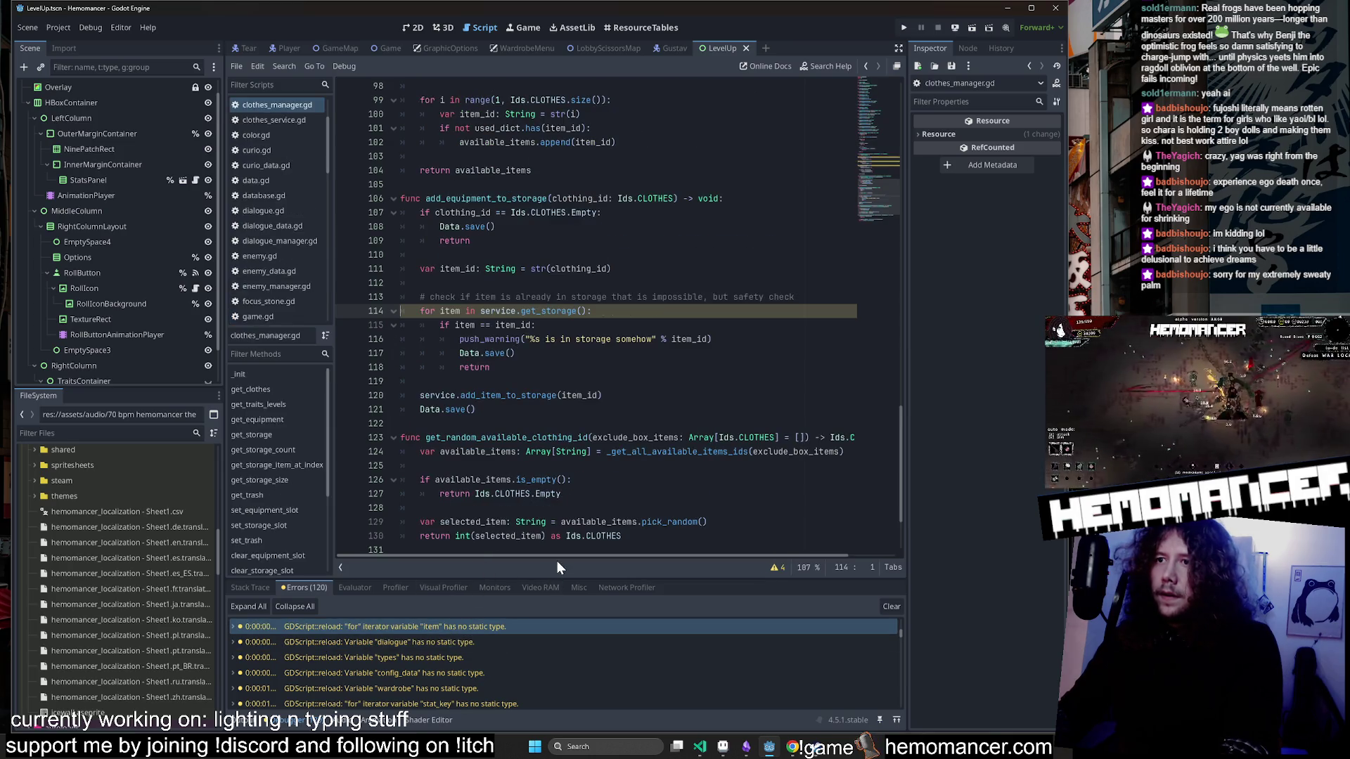
{"action": "scroll", "coordinate": [536, 673], "scroll_direction": "down", "scroll_amount": 5}
{"action": "left_click", "coordinate": [543, 661]}
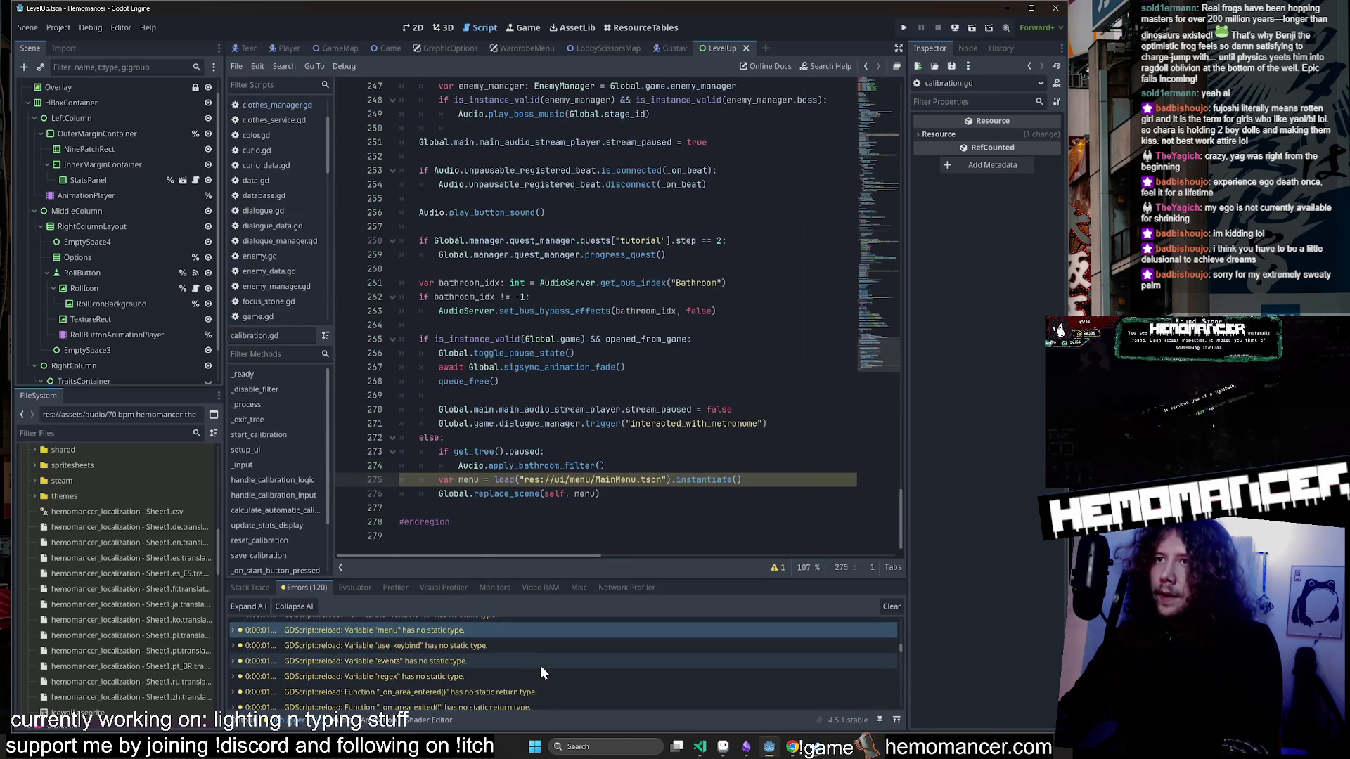
{"action": "left_click", "coordinate": [541, 651]}
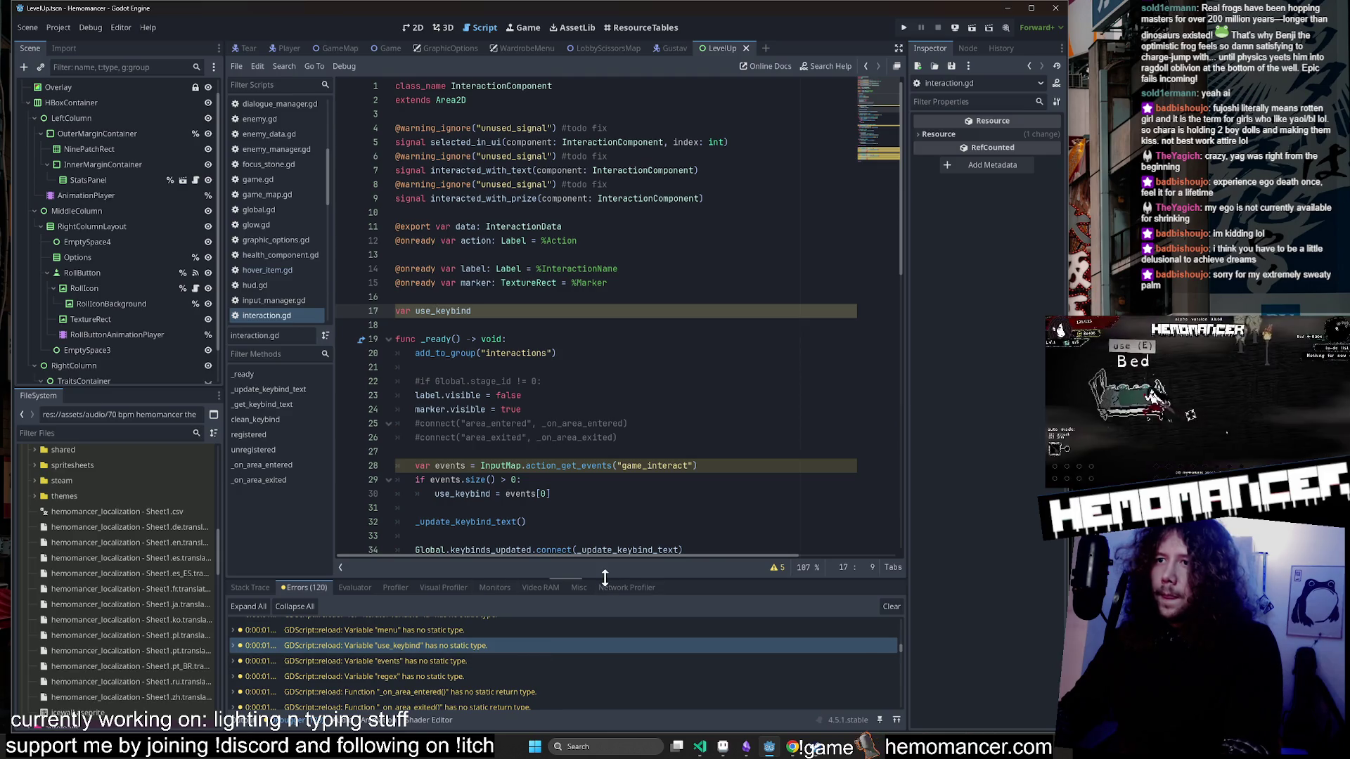
Make the error list taller and jump to hud.gd's untyped interaction_com parameter.
{"action": "left_click_drag", "start_coordinate": [605, 576], "coordinate": [599, 384]}
{"action": "scroll", "coordinate": [548, 626], "scroll_direction": "down", "scroll_amount": 3}
{"action": "left_click", "coordinate": [549, 626]}
{"action": "left_click", "coordinate": [533, 640]}
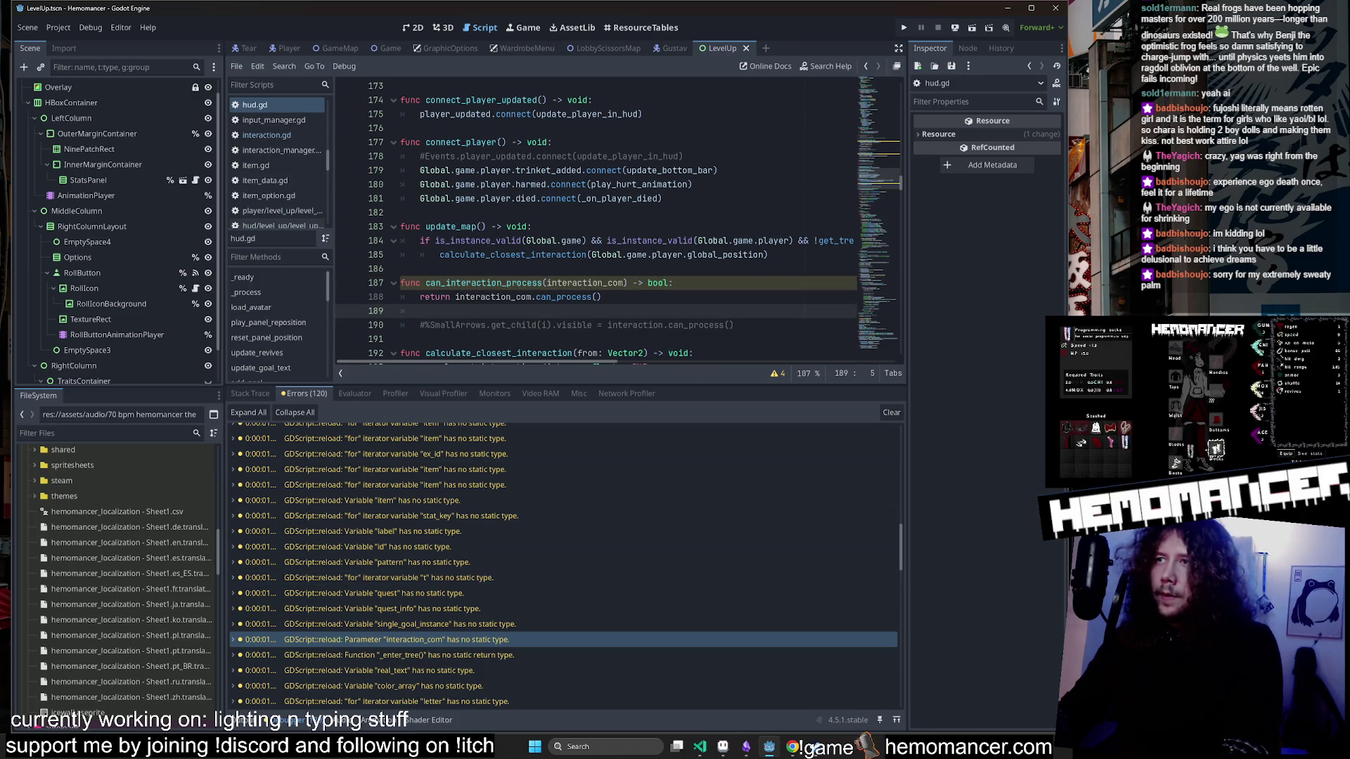
Check the untyped quest_info, quest and square_base.gd id warnings.
{"action": "left_click", "coordinate": [625, 282]}
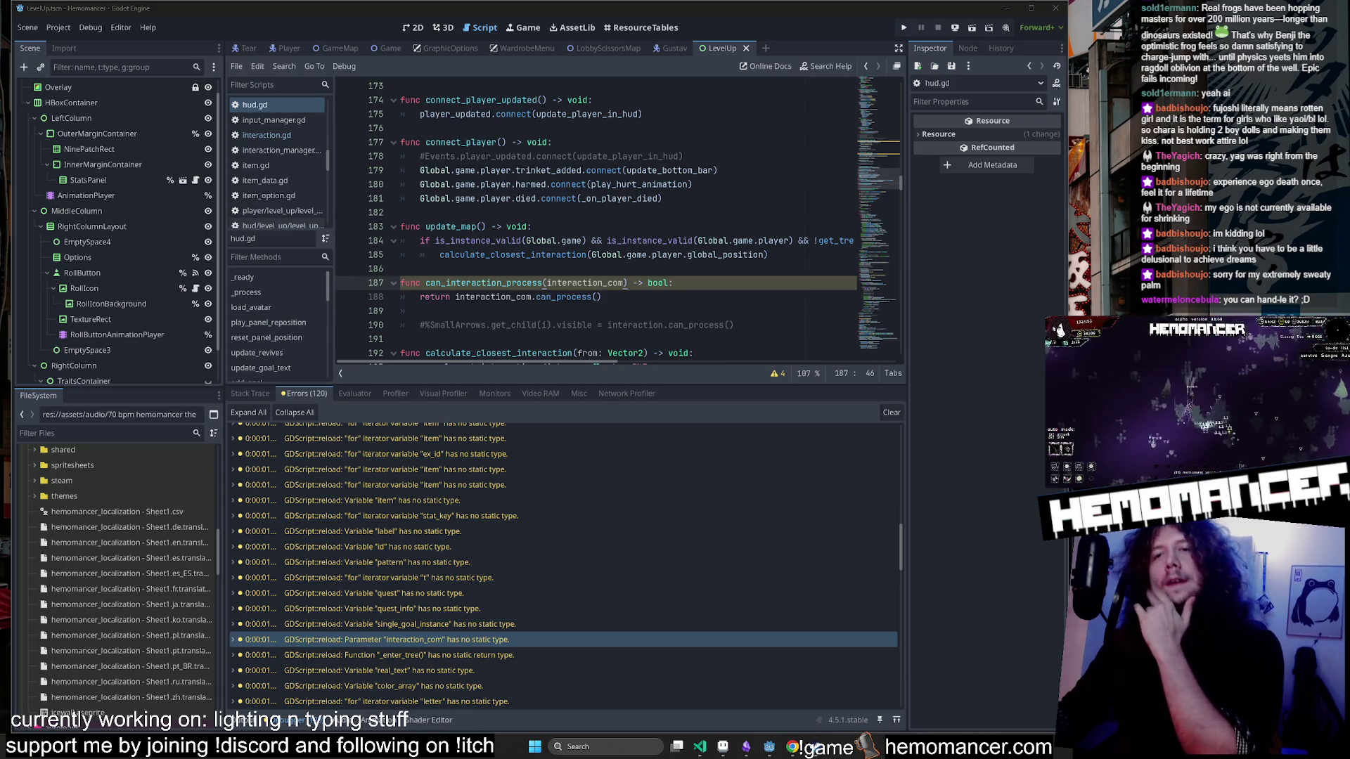
{"action": "left_click", "coordinate": [496, 609]}
{"action": "left_click", "coordinate": [492, 596]}
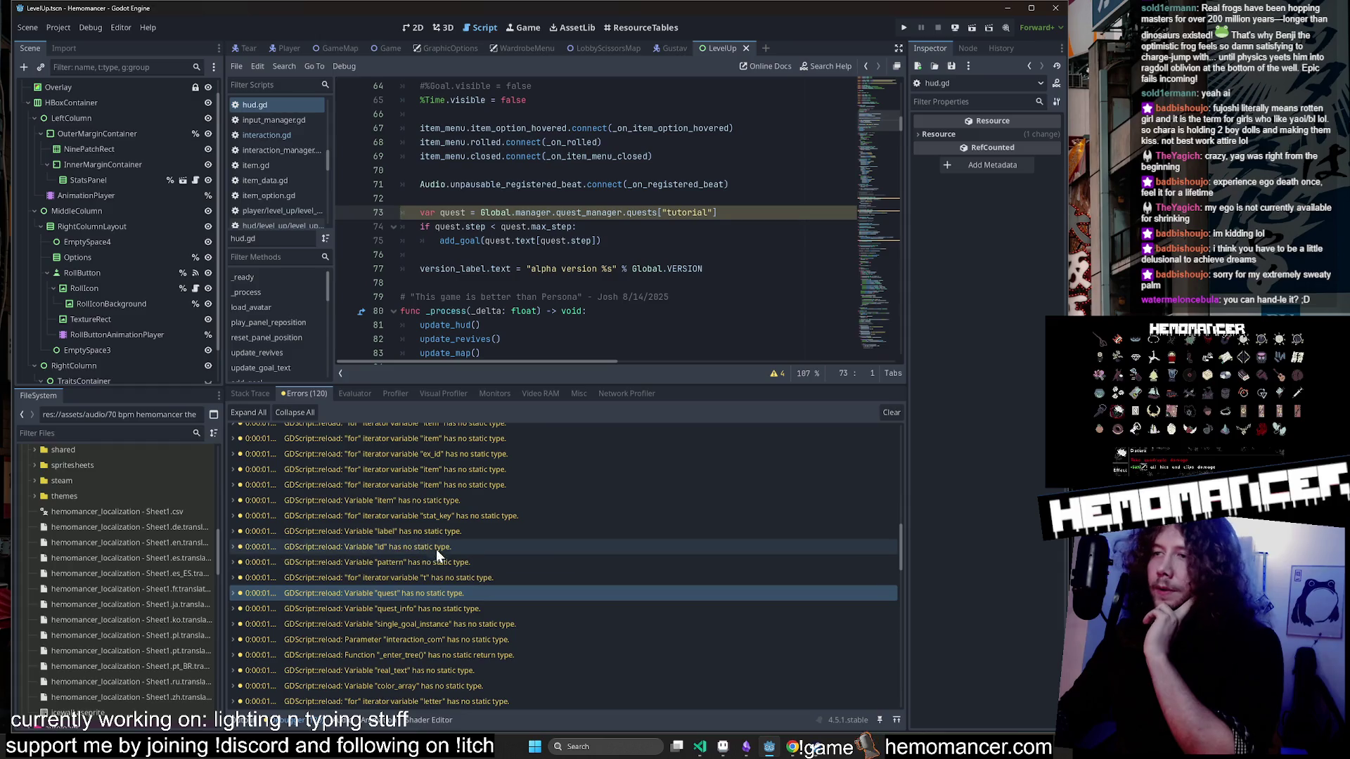
{"action": "left_click", "coordinate": [433, 543]}
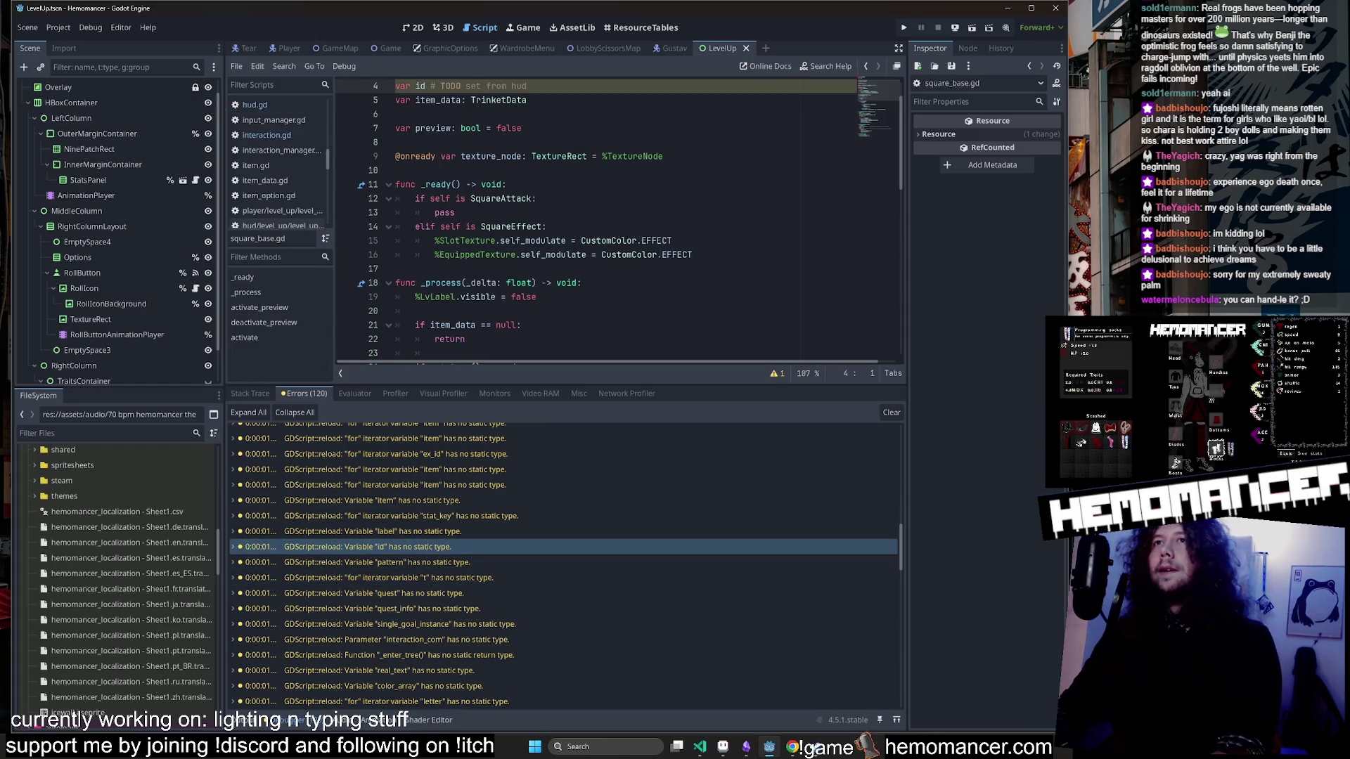
Jump to level_up.gd's untyped item loop, shrink the error list, and switch to Discord.
{"action": "scroll", "coordinate": [457, 534], "scroll_direction": "up", "scroll_amount": 2}
{"action": "left_click", "coordinate": [469, 497]}
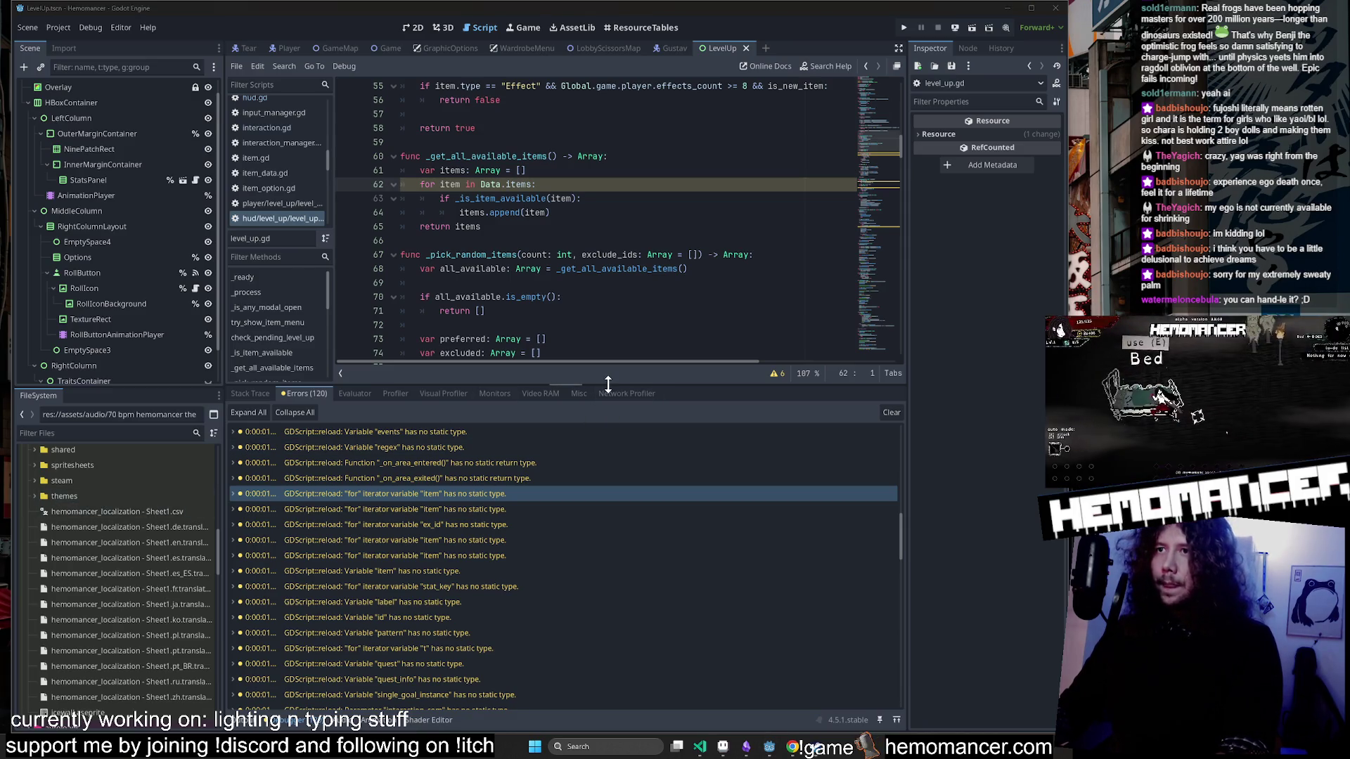
{"action": "left_click_drag", "start_coordinate": [607, 384], "coordinate": [606, 521]}
{"action": "left_click", "coordinate": [543, 339]}
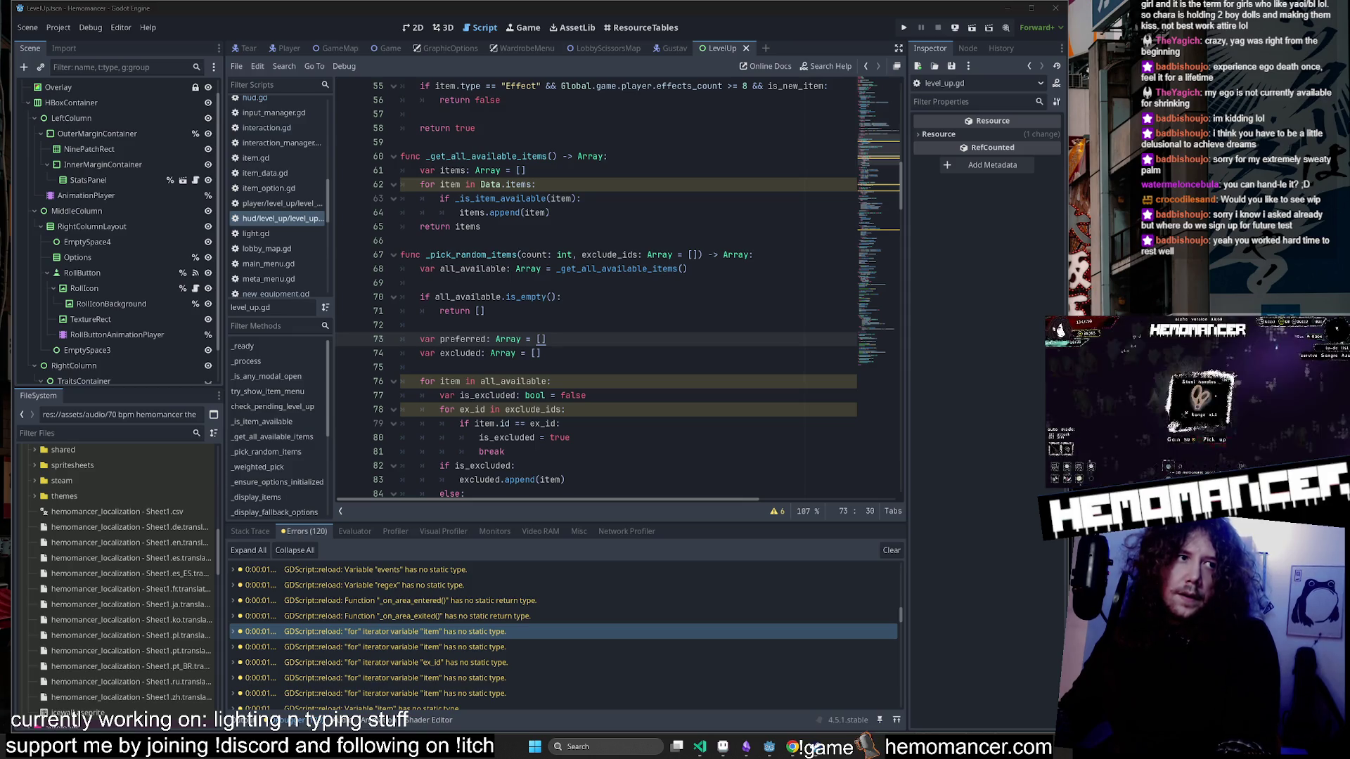
{"action": "key", "text": "alt+Tab"}
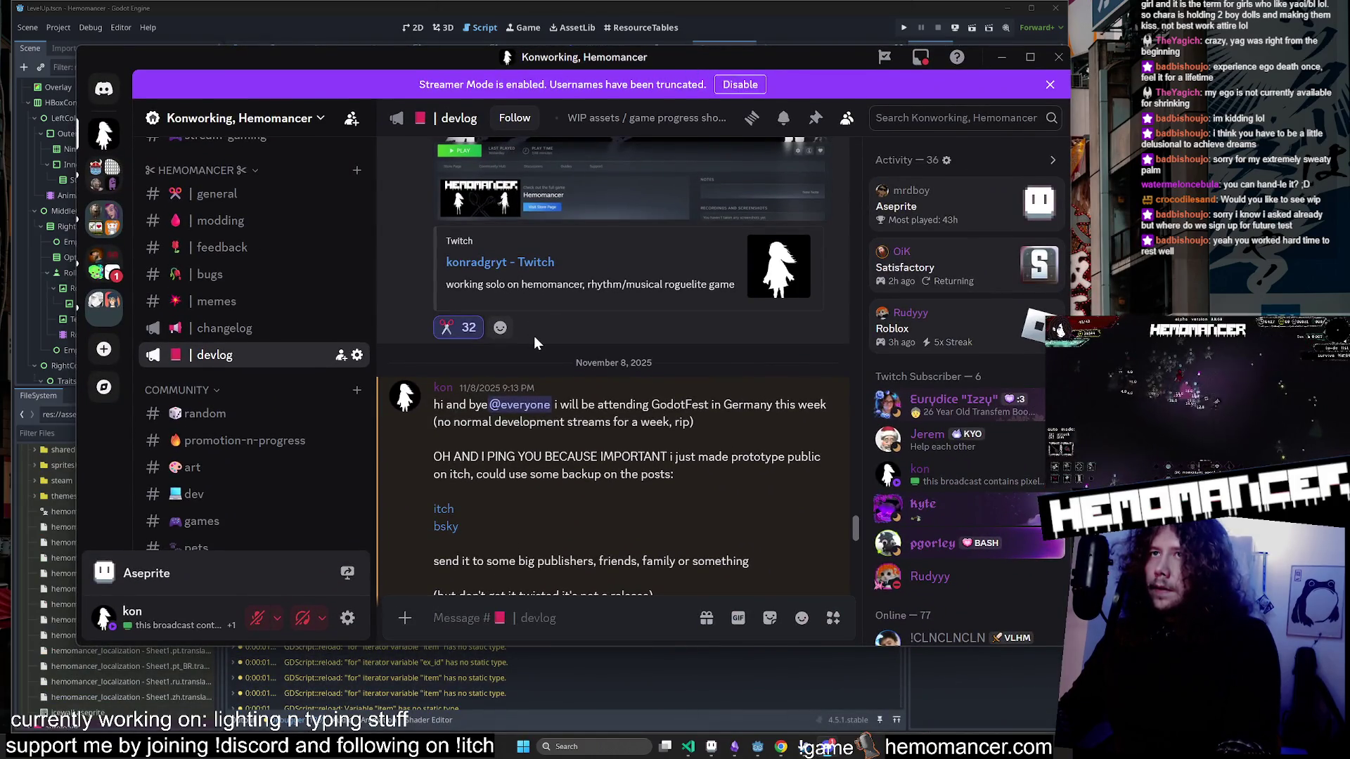
Scroll through everyone who reacted to the devlog post, then close the Reactions list.
{"action": "scroll", "coordinate": [536, 344], "scroll_direction": "up", "scroll_amount": 4}
{"action": "scroll", "coordinate": [539, 360], "scroll_direction": "down", "scroll_amount": 3}
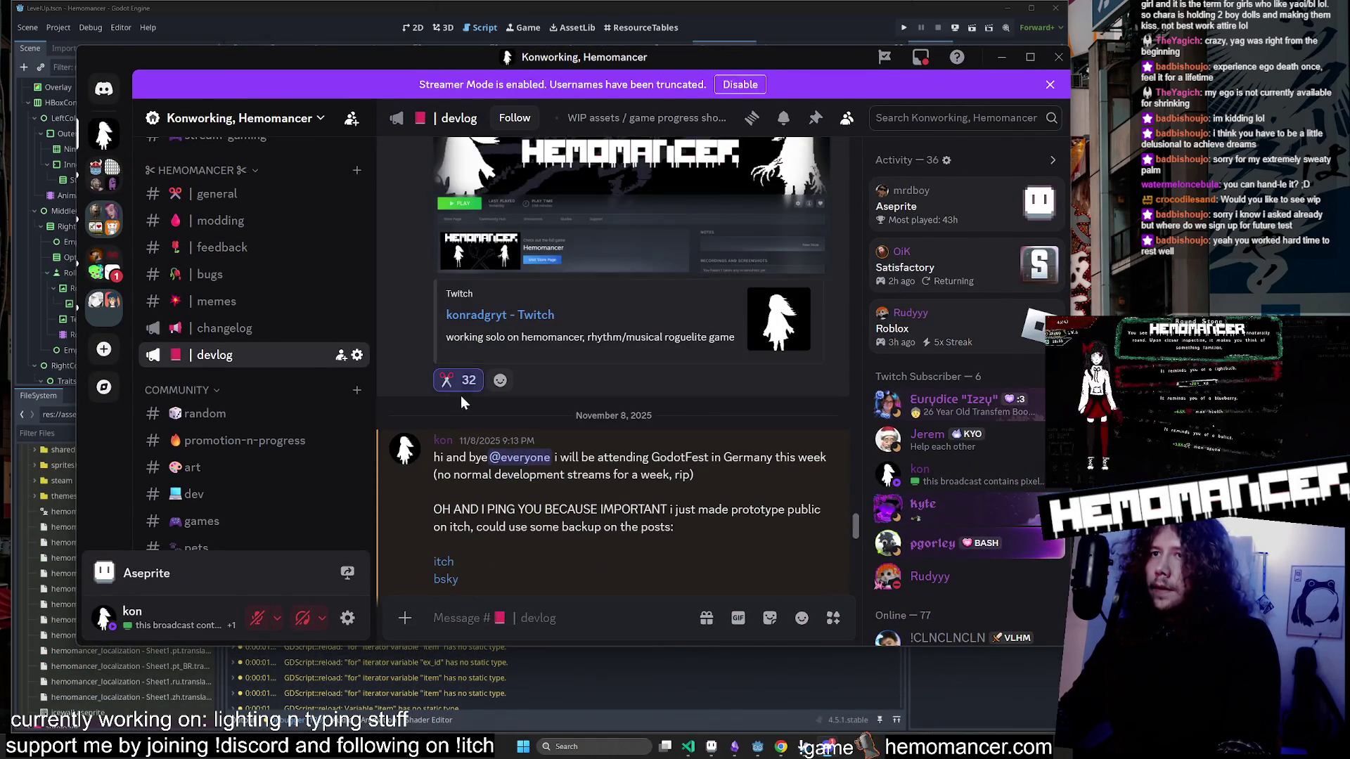
{"action": "mouse_move", "coordinate": [463, 380]}
{"action": "left_click", "coordinate": [455, 337]}
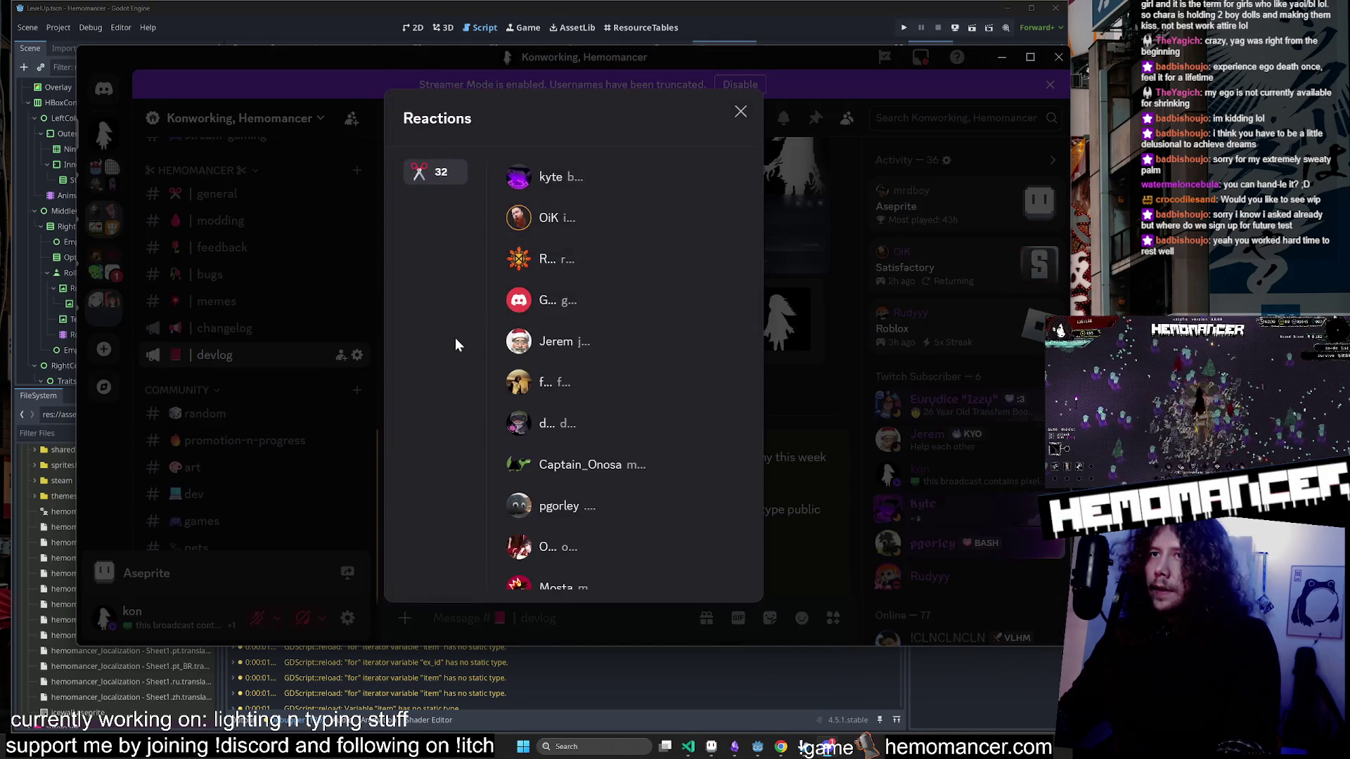
{"action": "scroll", "coordinate": [583, 282], "scroll_direction": "down", "scroll_amount": 10}
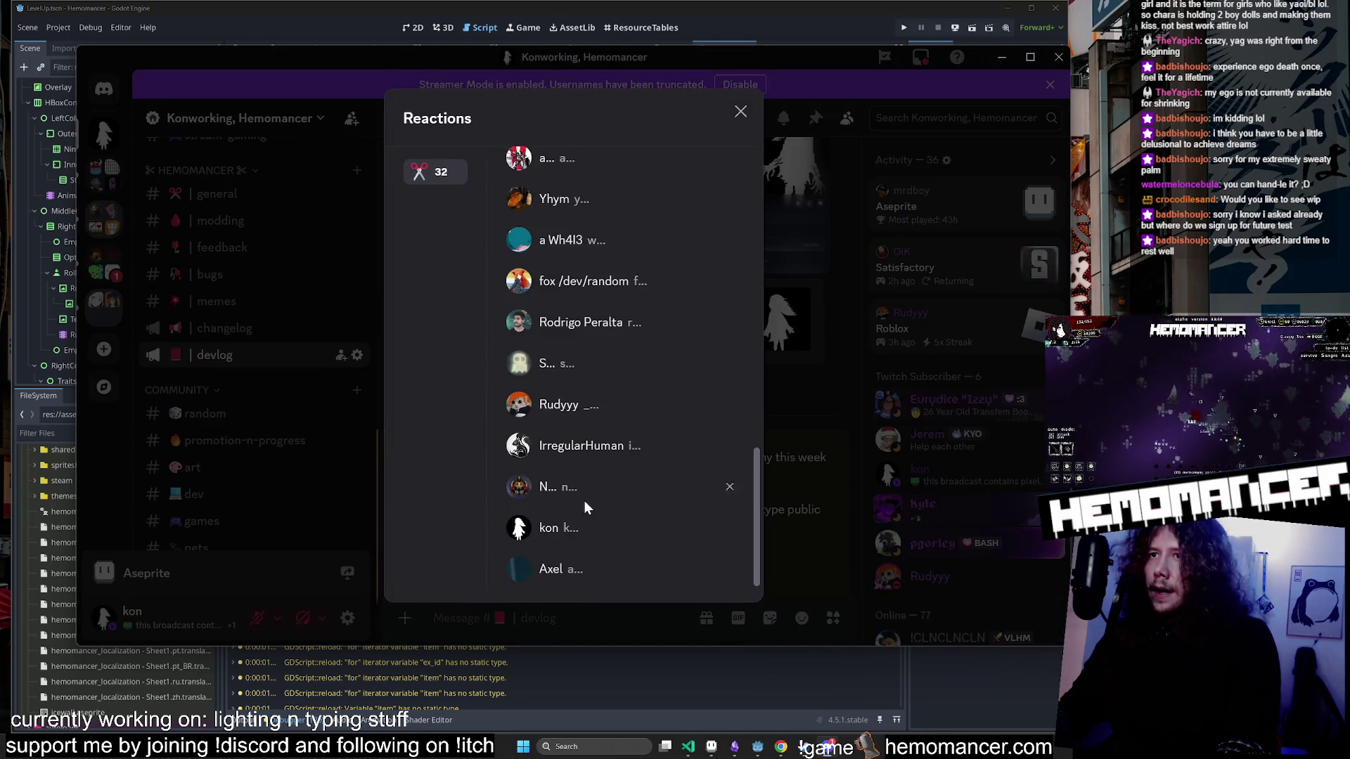
{"action": "scroll", "coordinate": [613, 560], "scroll_direction": "up", "scroll_amount": 15}
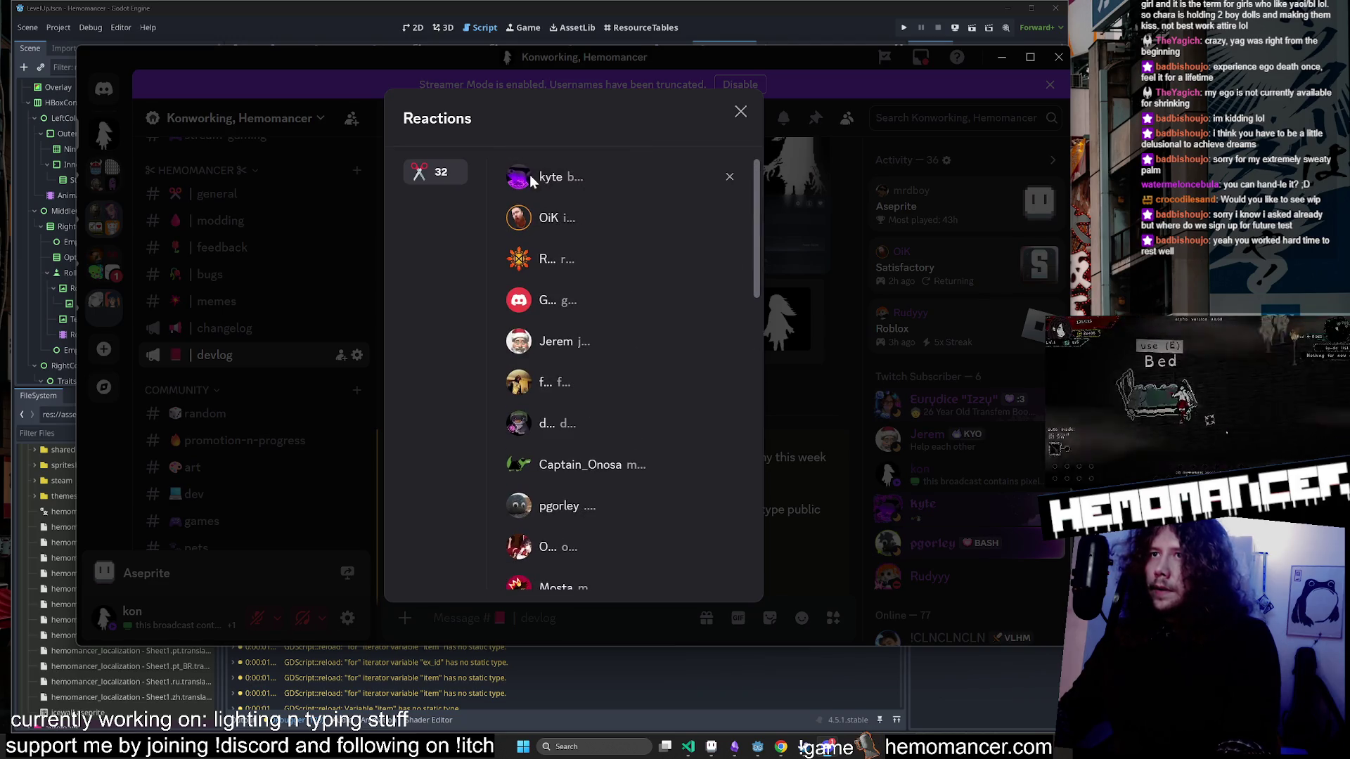
{"action": "scroll", "coordinate": [574, 205], "scroll_direction": "down", "scroll_amount": 10}
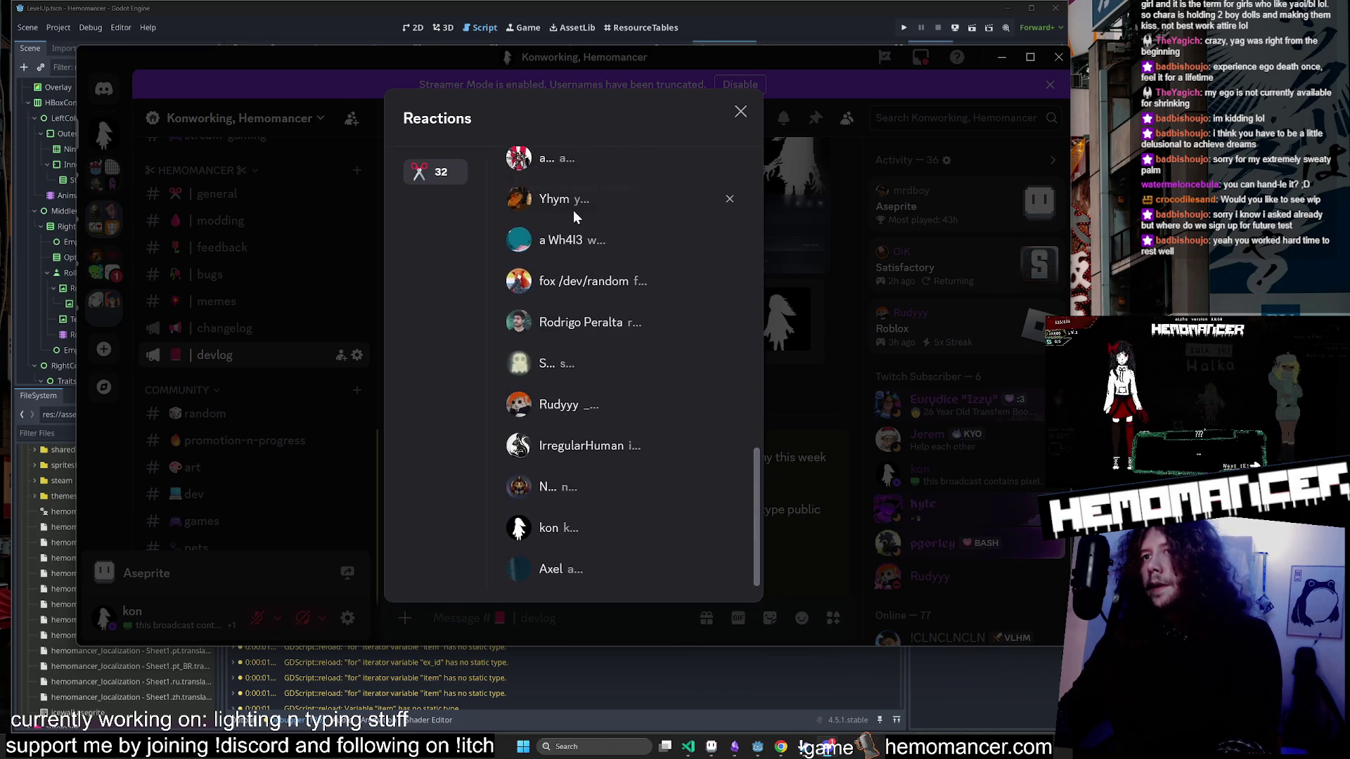
{"action": "scroll", "coordinate": [566, 506], "scroll_direction": "up", "scroll_amount": 10}
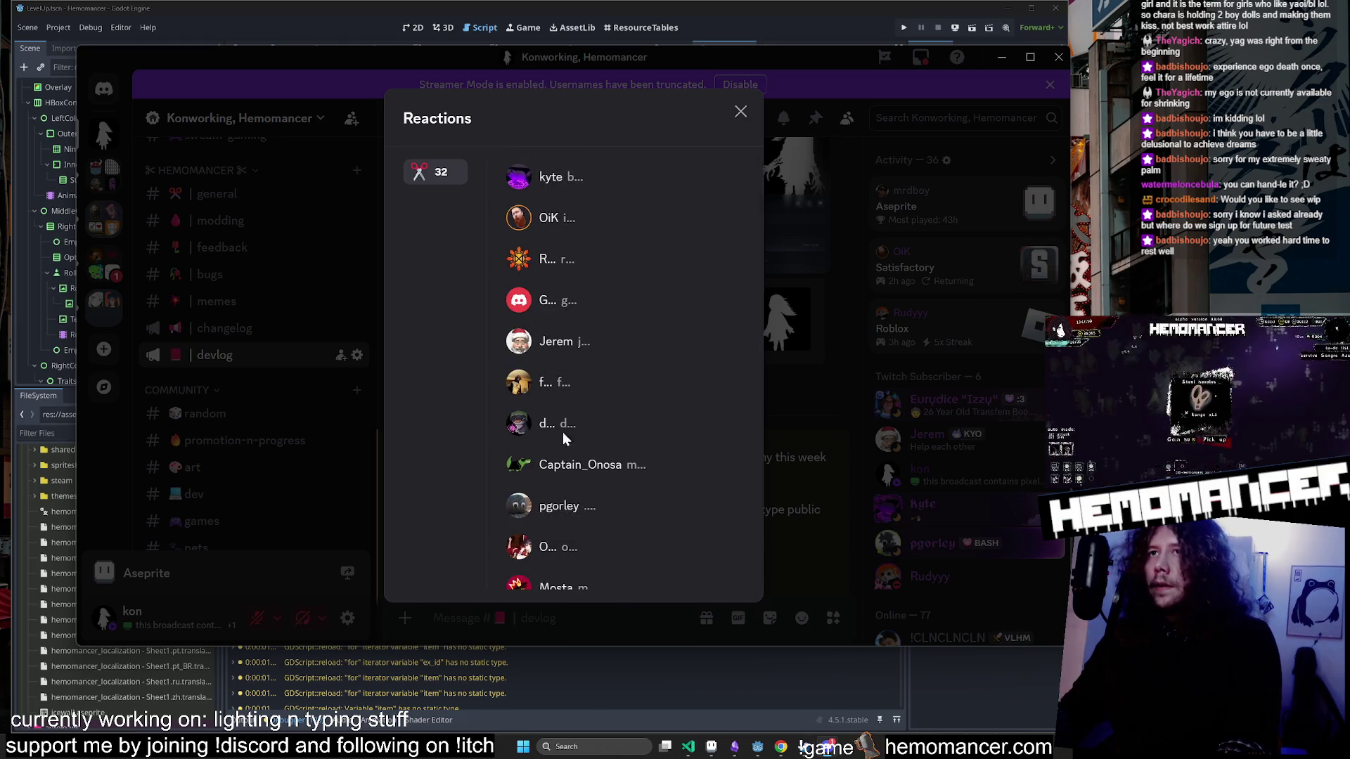
{"action": "scroll", "coordinate": [558, 186], "scroll_direction": "down", "scroll_amount": 10}
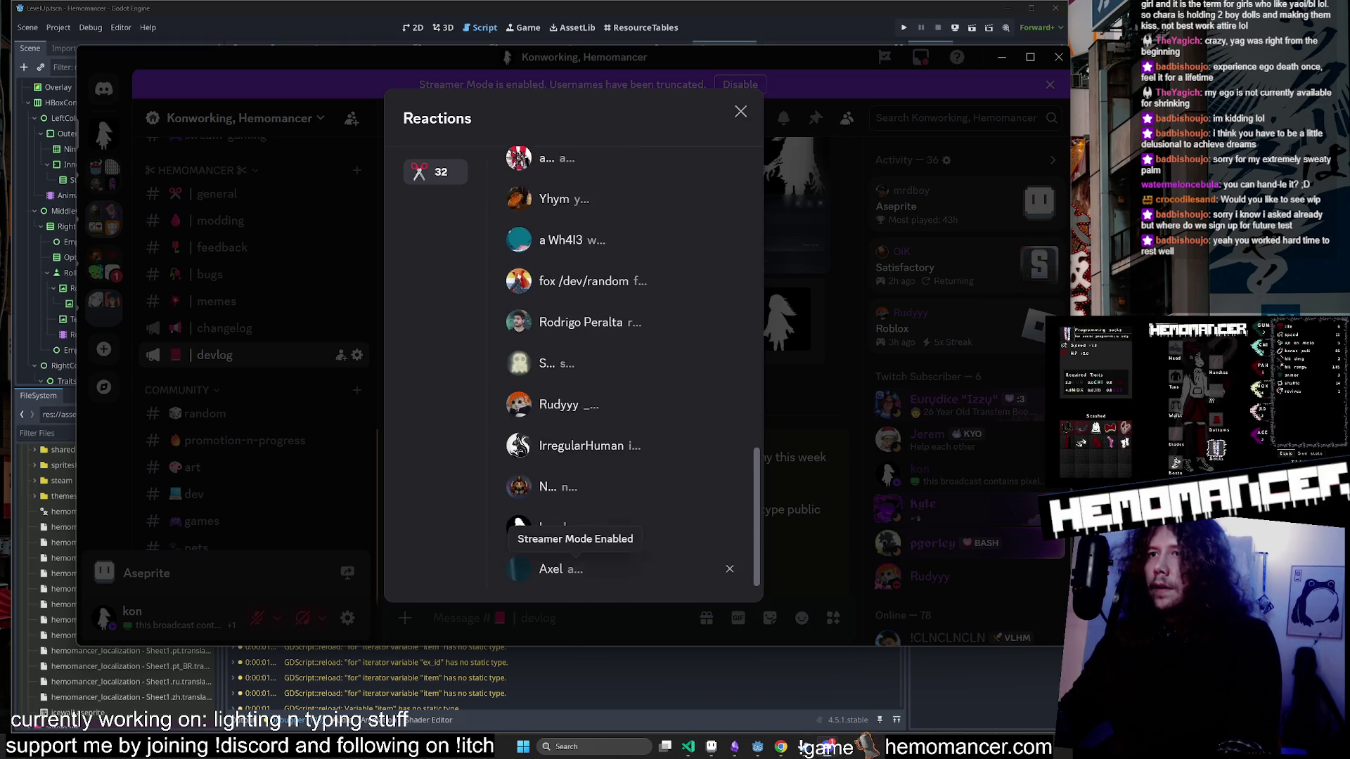
{"action": "scroll", "coordinate": [585, 523], "scroll_direction": "up", "scroll_amount": 5}
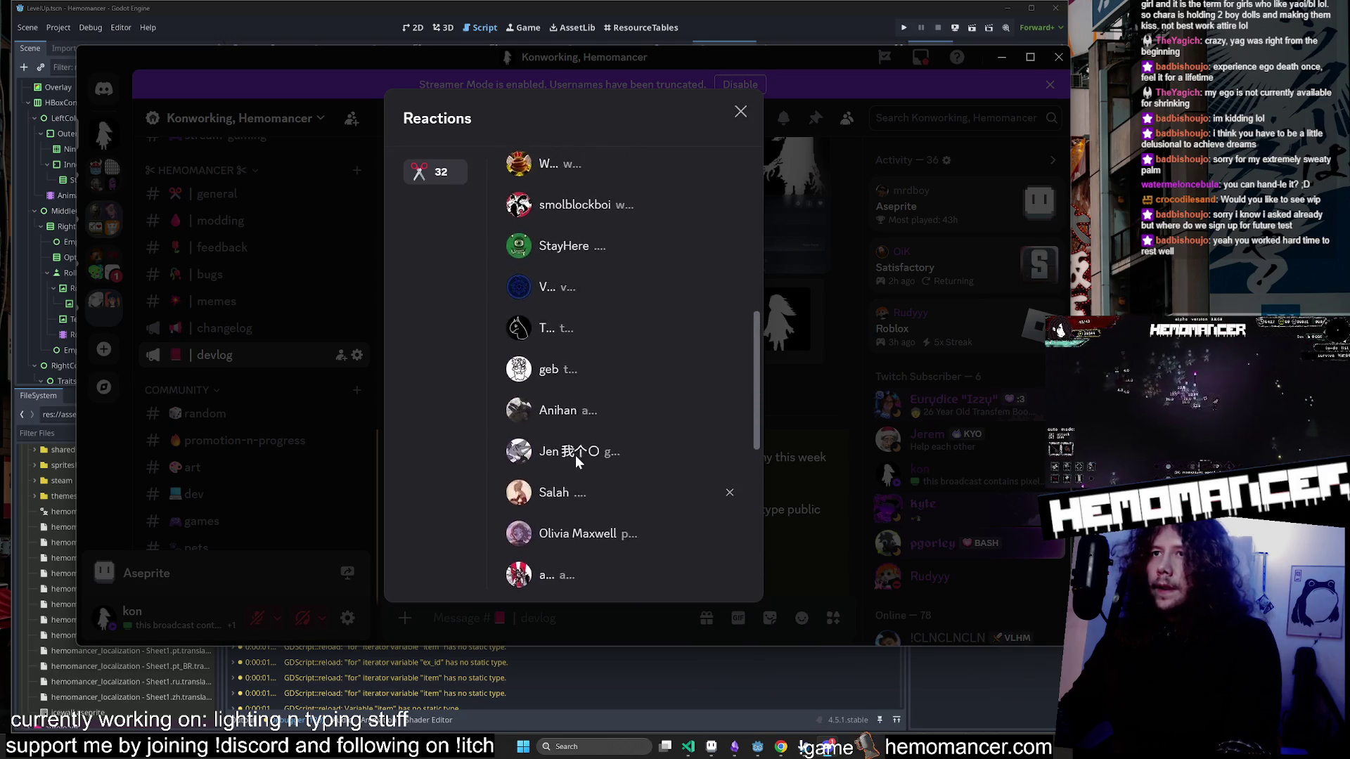
{"action": "scroll", "coordinate": [576, 454], "scroll_direction": "up", "scroll_amount": 5}
{"action": "scroll", "coordinate": [582, 229], "scroll_direction": "down", "scroll_amount": 10}
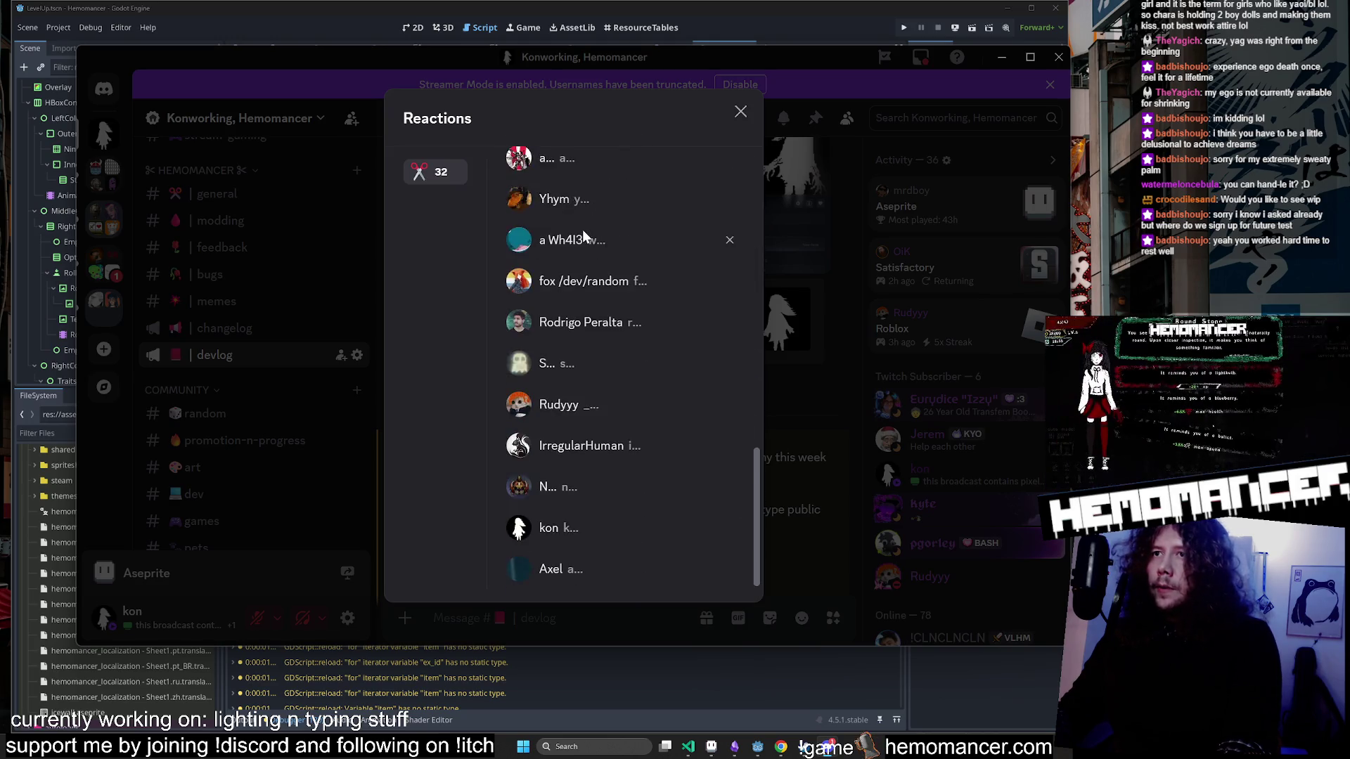
{"action": "scroll", "coordinate": [580, 577], "scroll_direction": "up", "scroll_amount": 10}
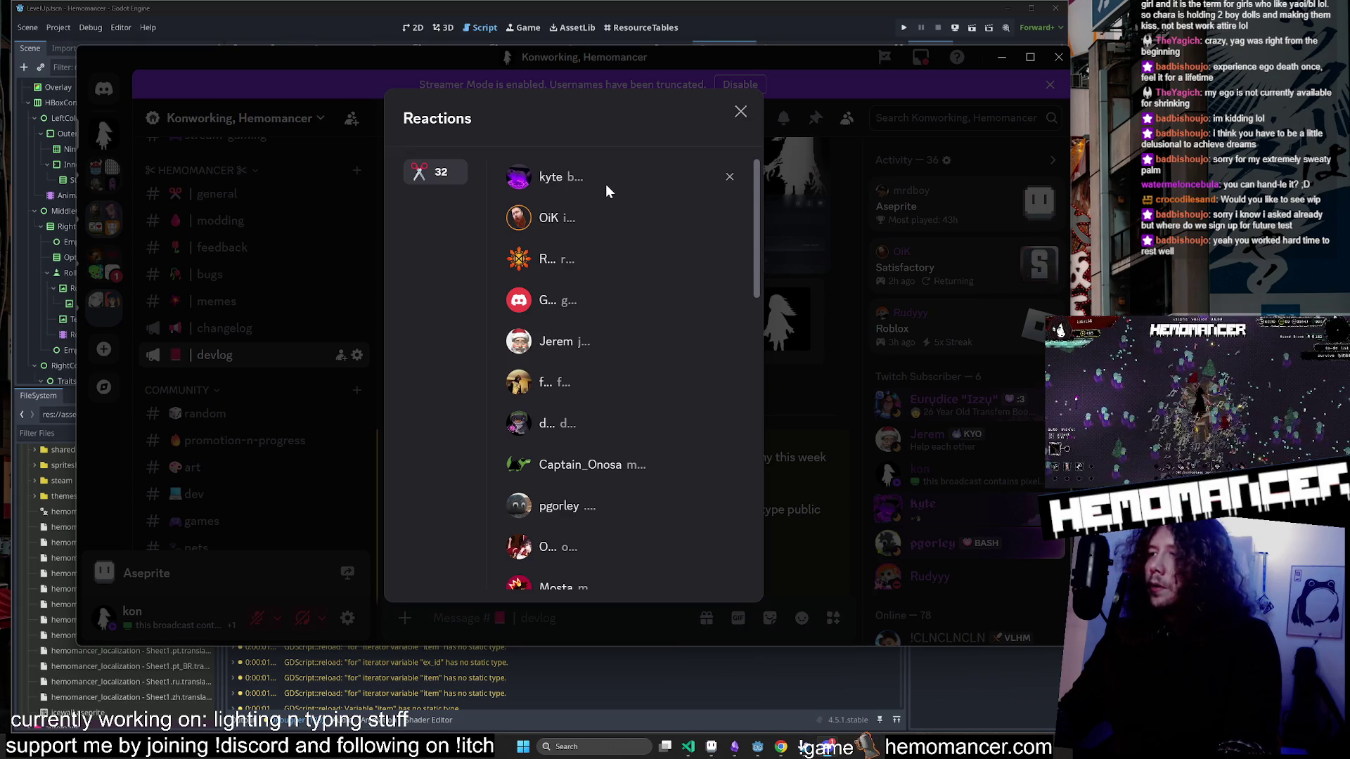
{"action": "scroll", "coordinate": [606, 184], "scroll_direction": "down", "scroll_amount": 10}
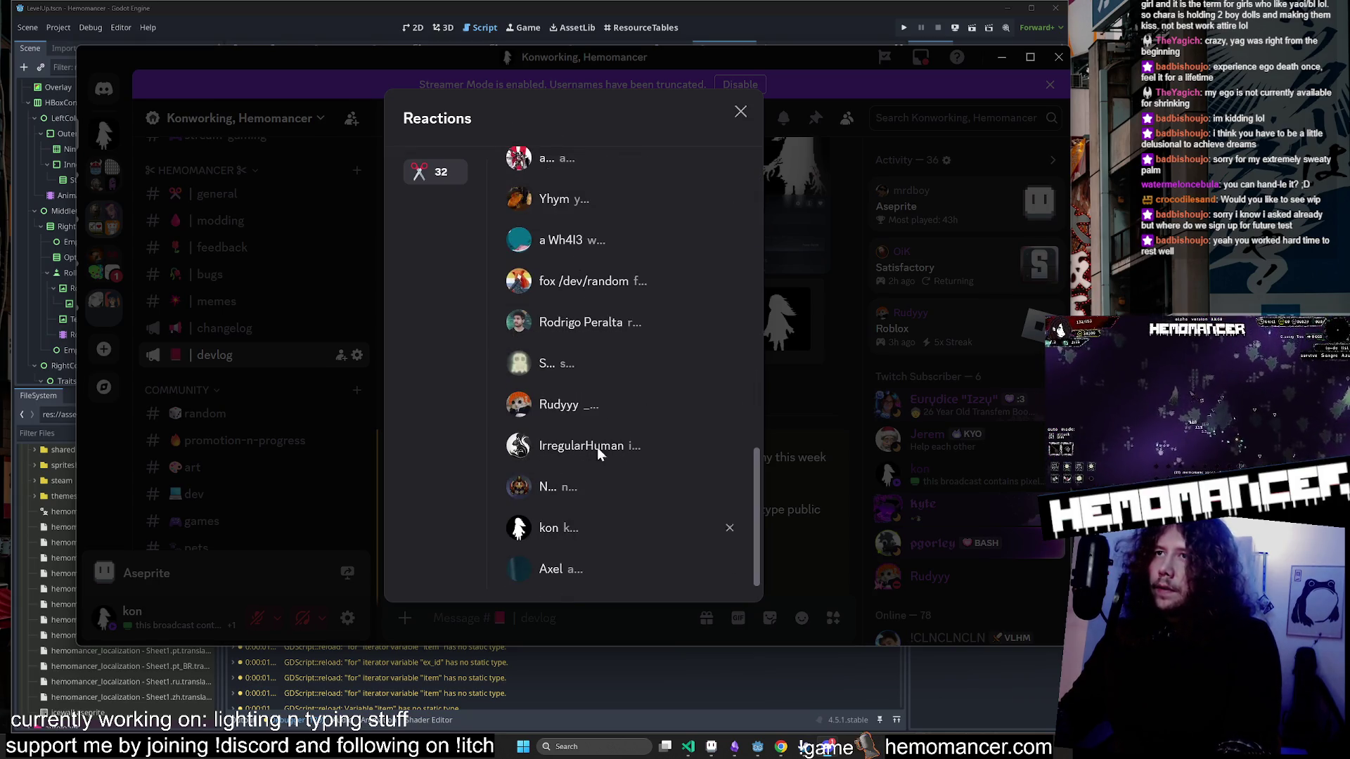
{"action": "scroll", "coordinate": [623, 289], "scroll_direction": "up", "scroll_amount": 10}
{"action": "left_click", "coordinate": [742, 113]}
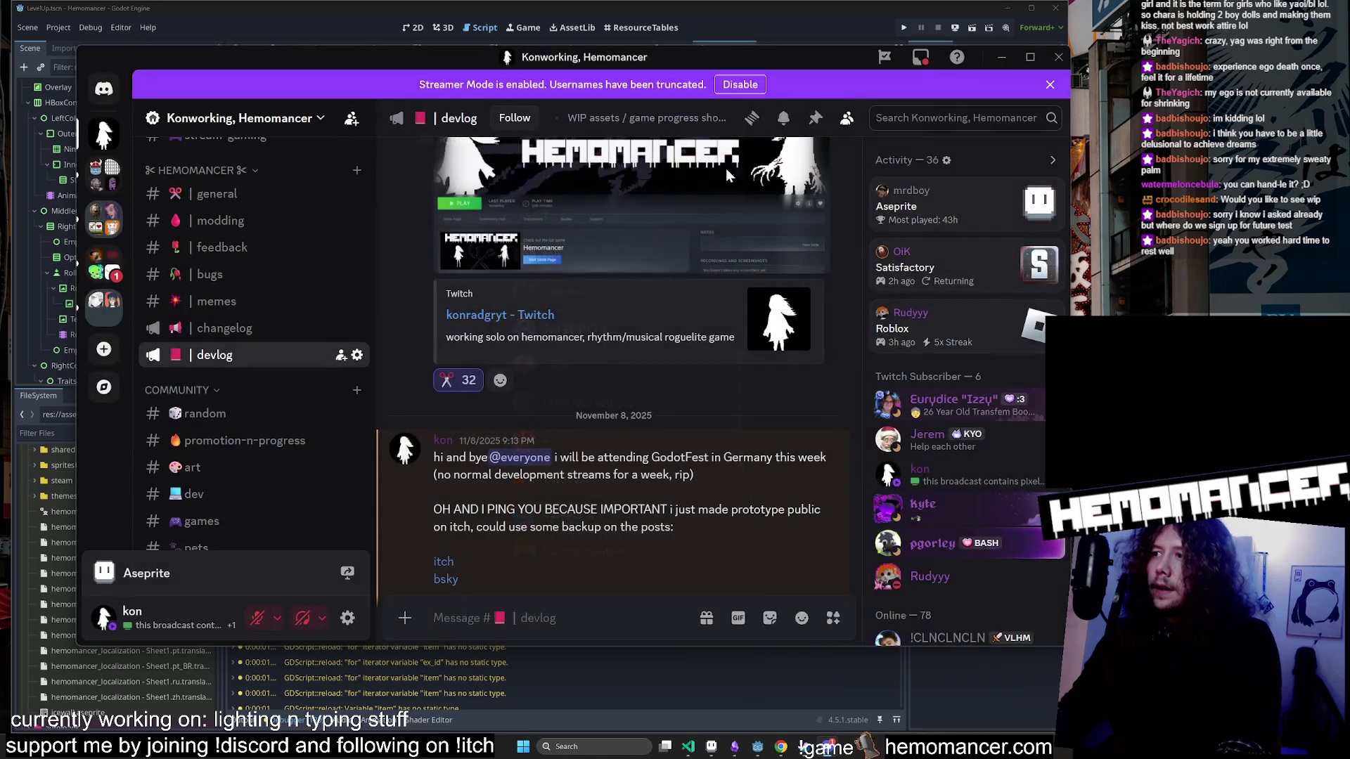
Scroll the devlog channel, move Discord aside, and return to Godot's level_up.gd.
{"action": "scroll", "coordinate": [653, 339], "scroll_direction": "down", "scroll_amount": 2}
{"action": "scroll", "coordinate": [653, 340], "scroll_direction": "up", "scroll_amount": 5}
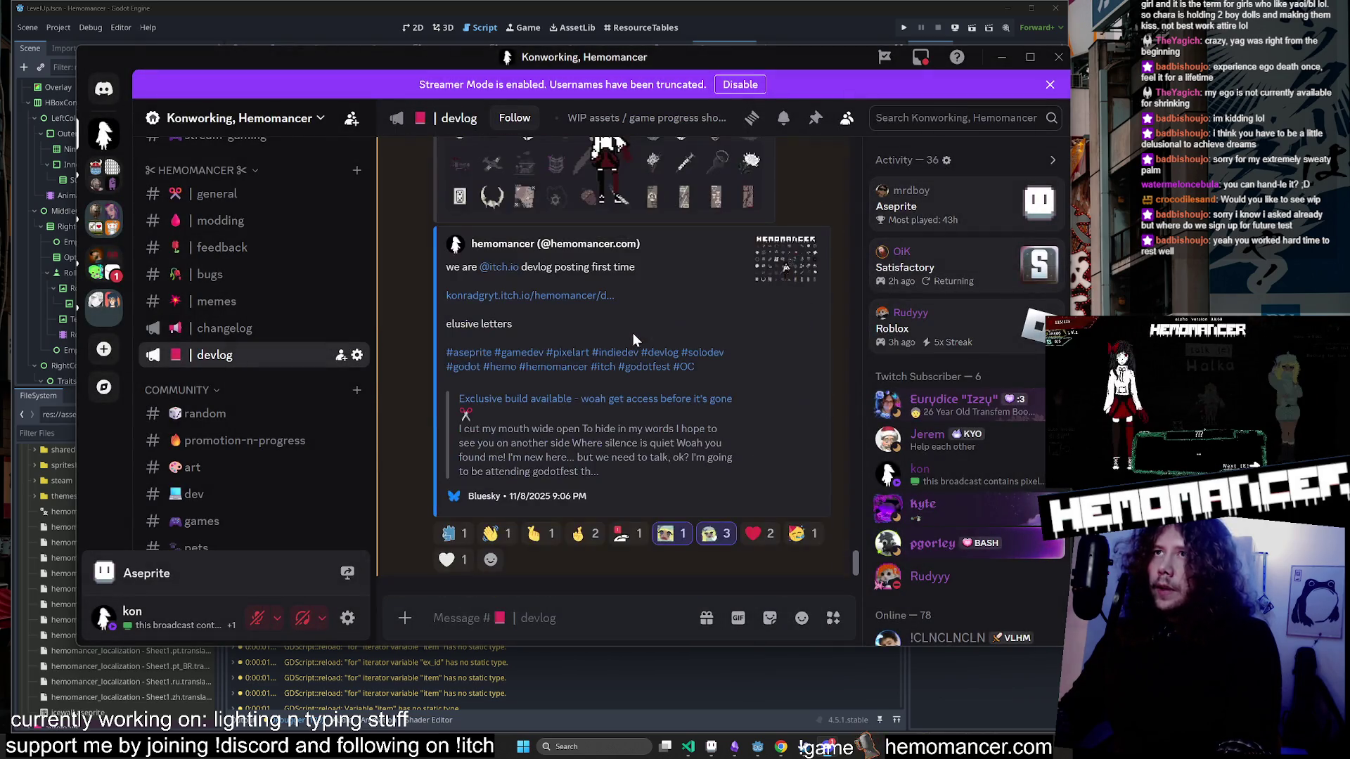
{"action": "left_click_drag", "start_coordinate": [833, 64], "coordinate": [701, 154]}
{"action": "left_click", "coordinate": [869, 147]}
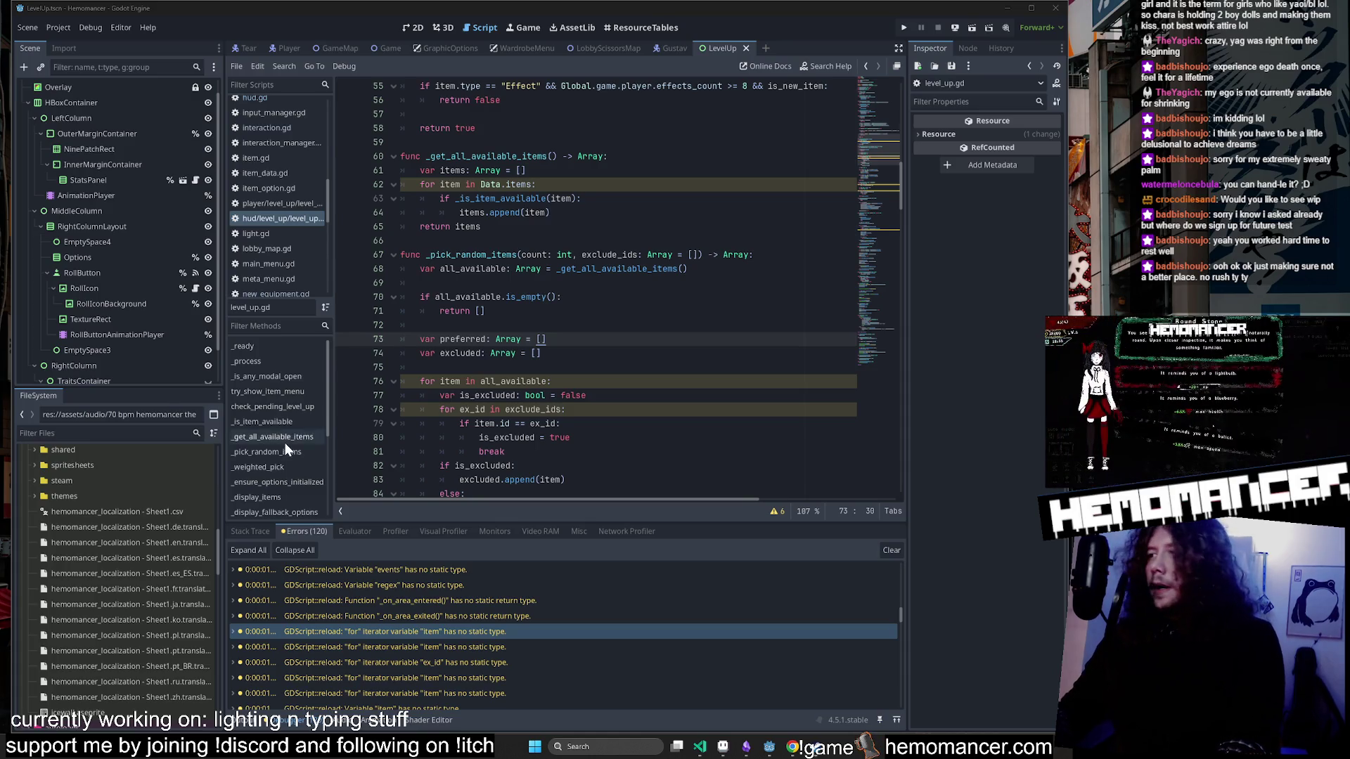
Inspect level_up.gd lines 75, 62 and 74, then jump to the item variable on line 146.
{"action": "key", "text": "Down"}
{"action": "key", "text": "Down"}
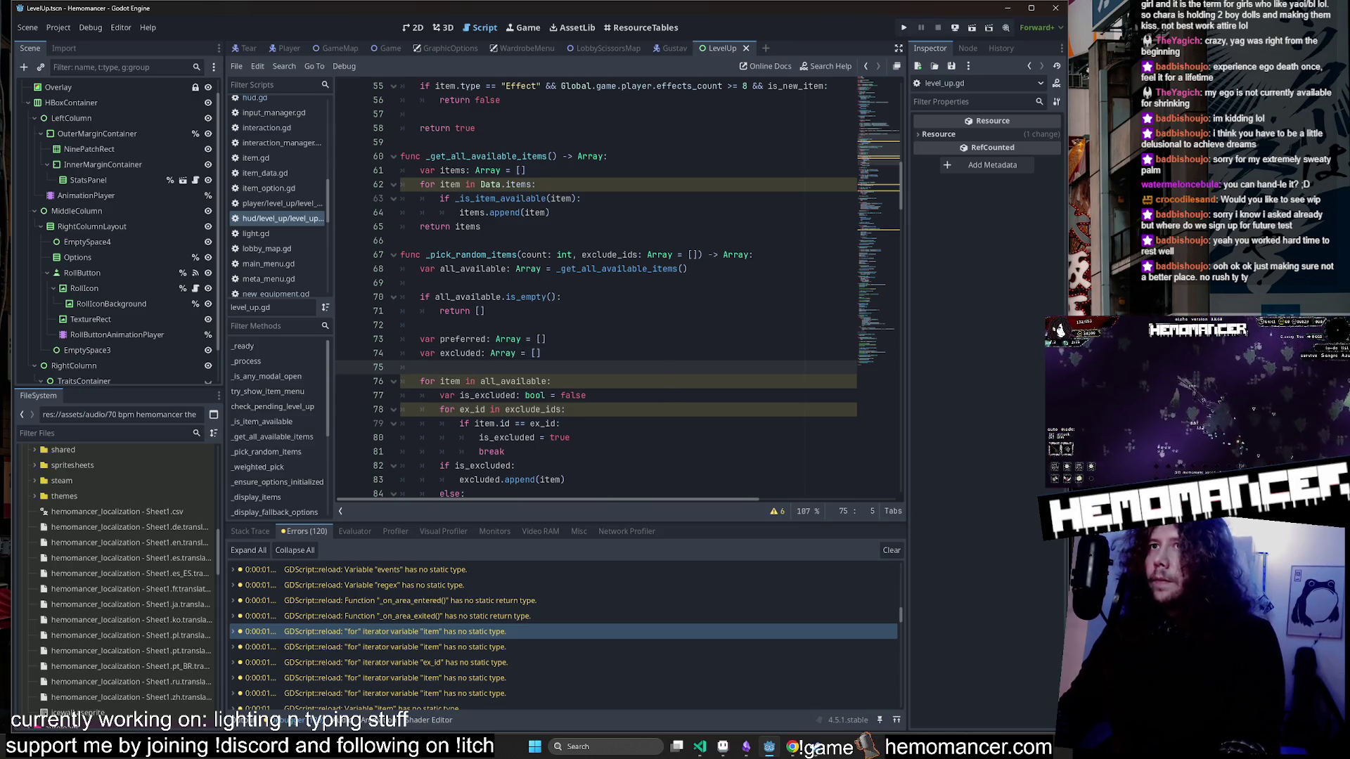
{"action": "left_click", "coordinate": [458, 185]}
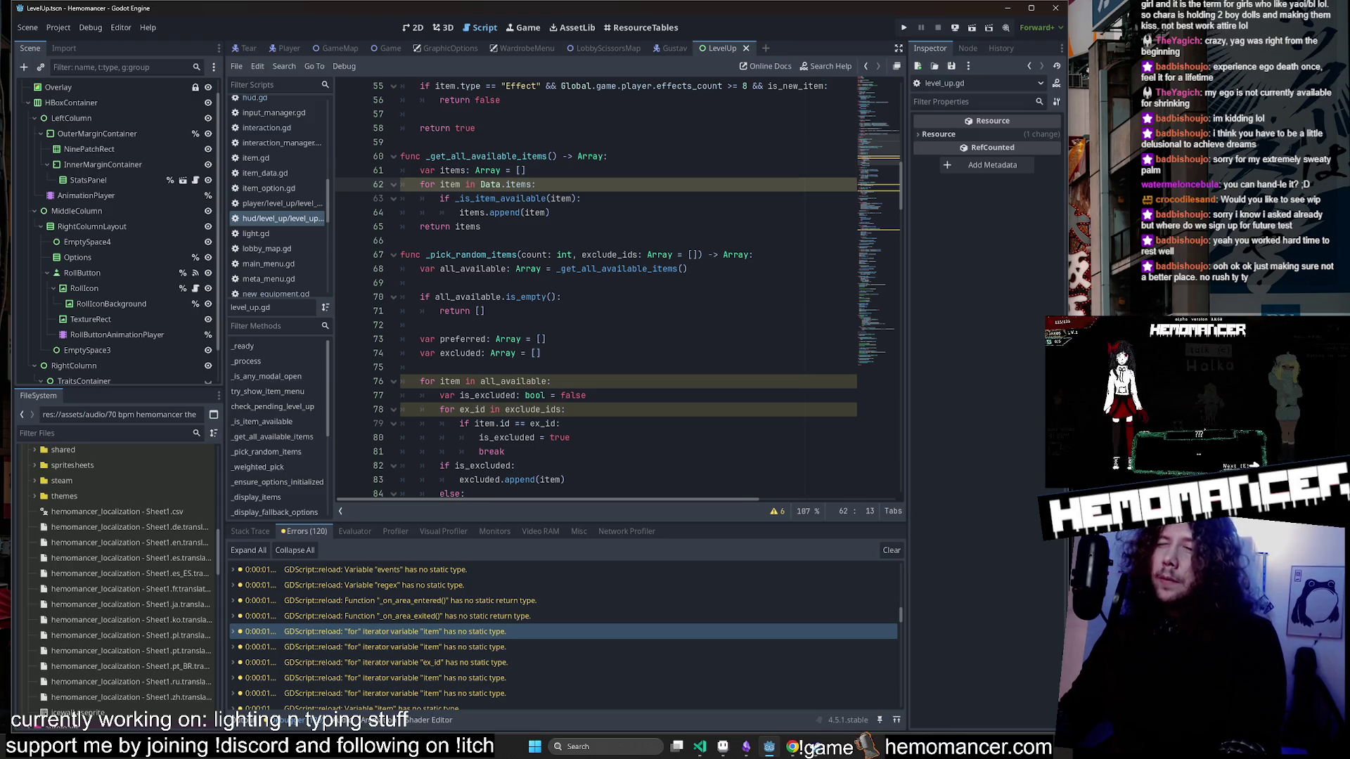
{"action": "left_click", "coordinate": [541, 353]}
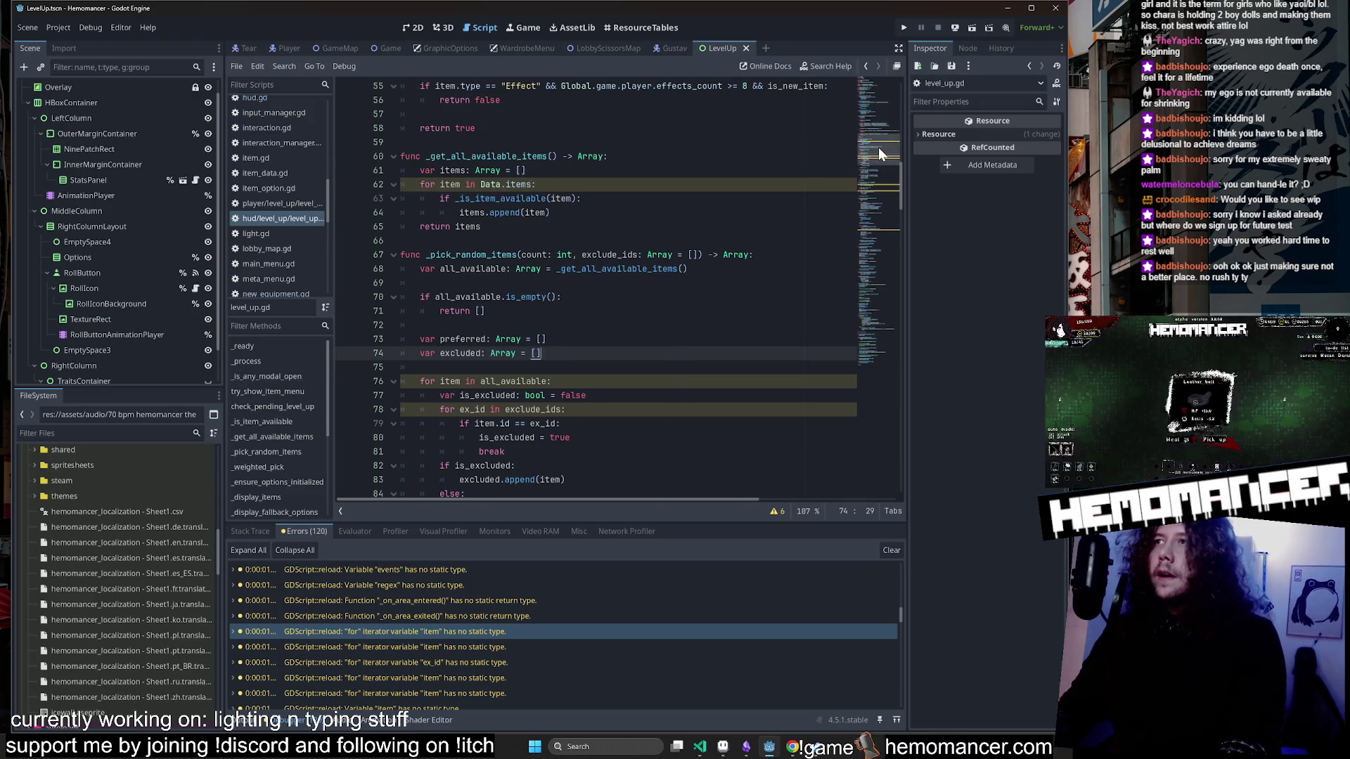
{"action": "left_click_drag", "start_coordinate": [879, 154], "coordinate": [879, 229]}
{"action": "left_click", "coordinate": [480, 268]}
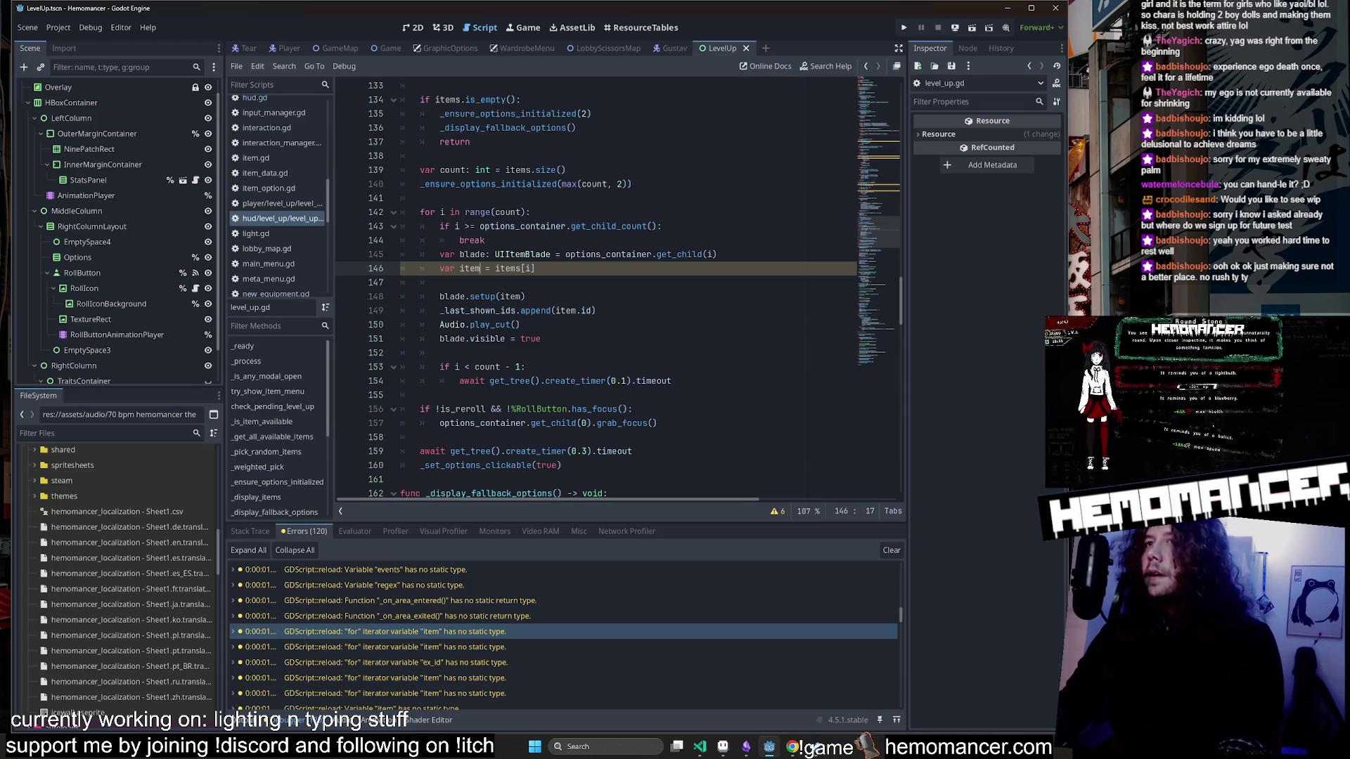
{"action": "scroll", "coordinate": [885, 221], "scroll_direction": "up", "scroll_amount": 12}
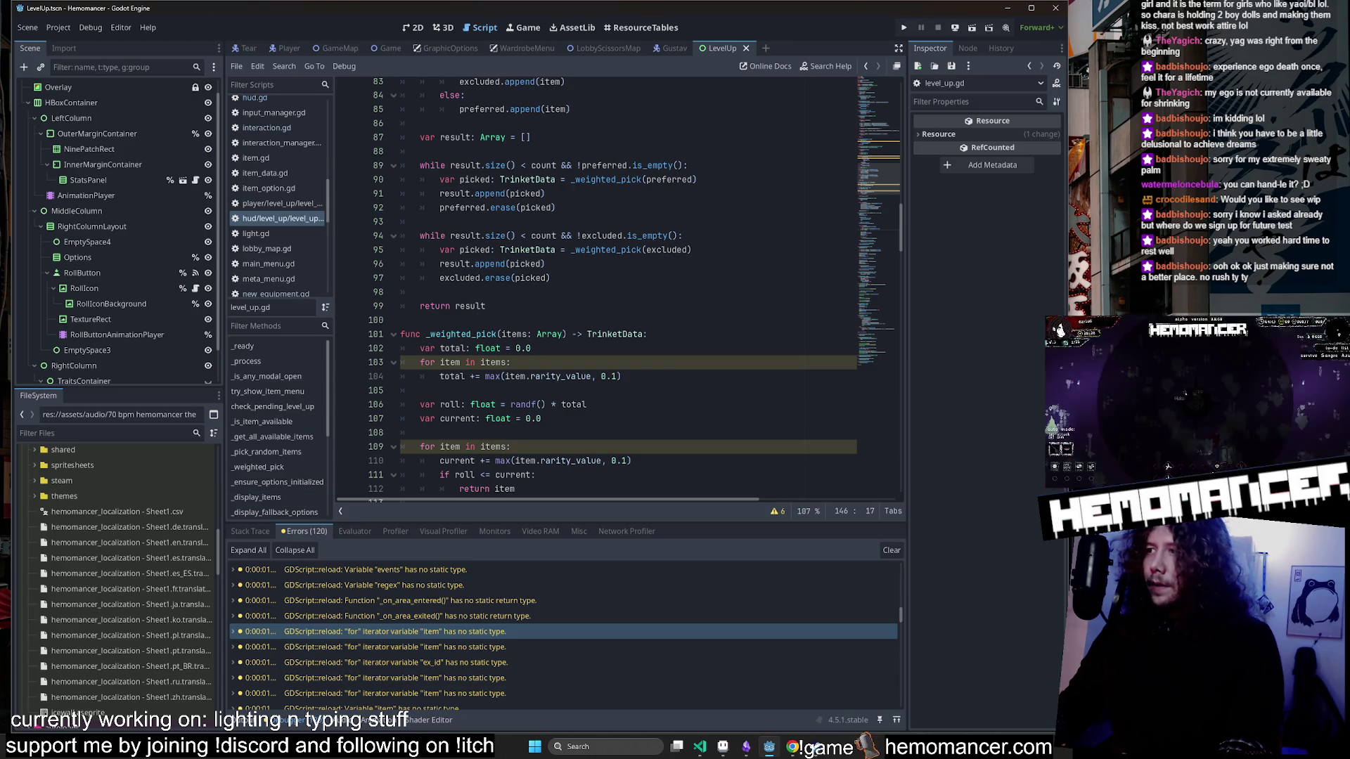
Go to the item loop on line 109 in _weighted_pick, then switch to Discord.
{"action": "left_click", "coordinate": [512, 446]}
{"action": "scroll", "coordinate": [619, 288], "scroll_direction": "down", "scroll_amount": 2}
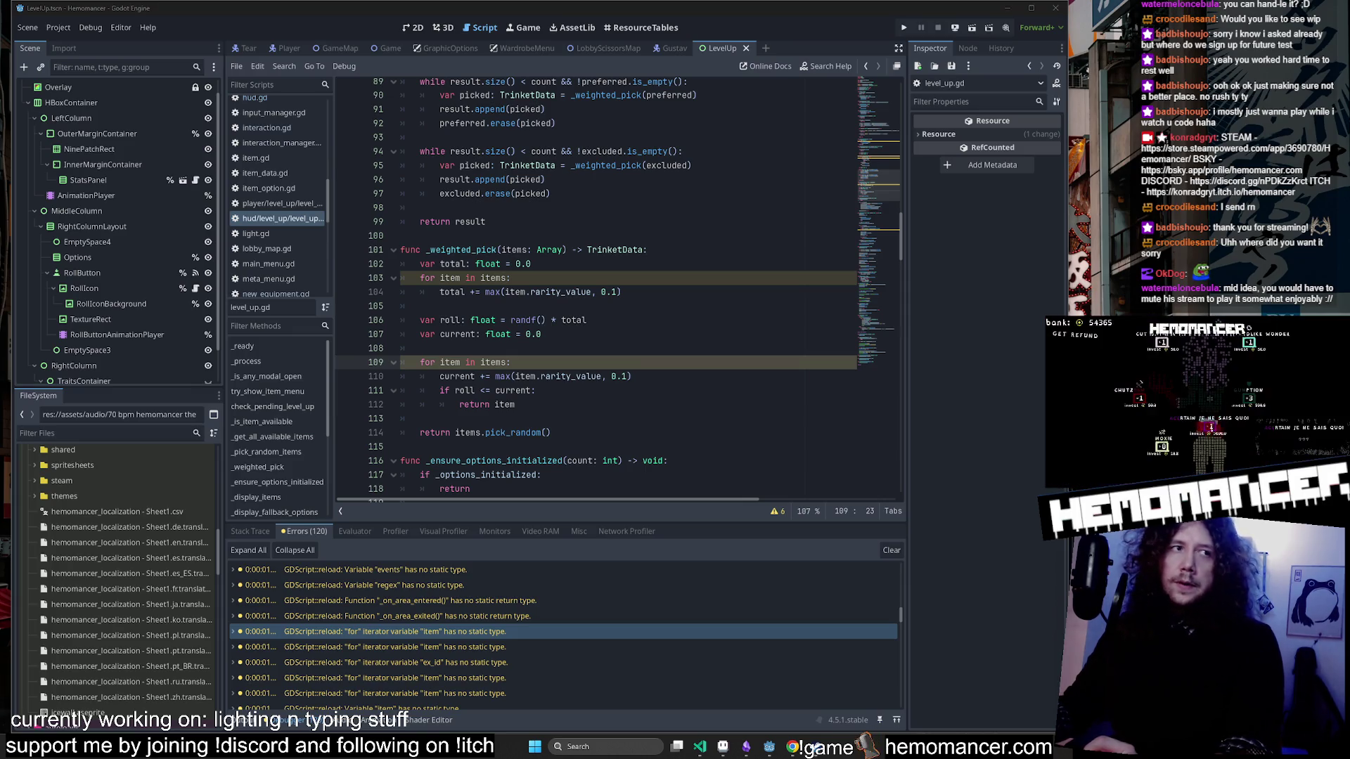
{"action": "key", "text": "alt+Tab"}
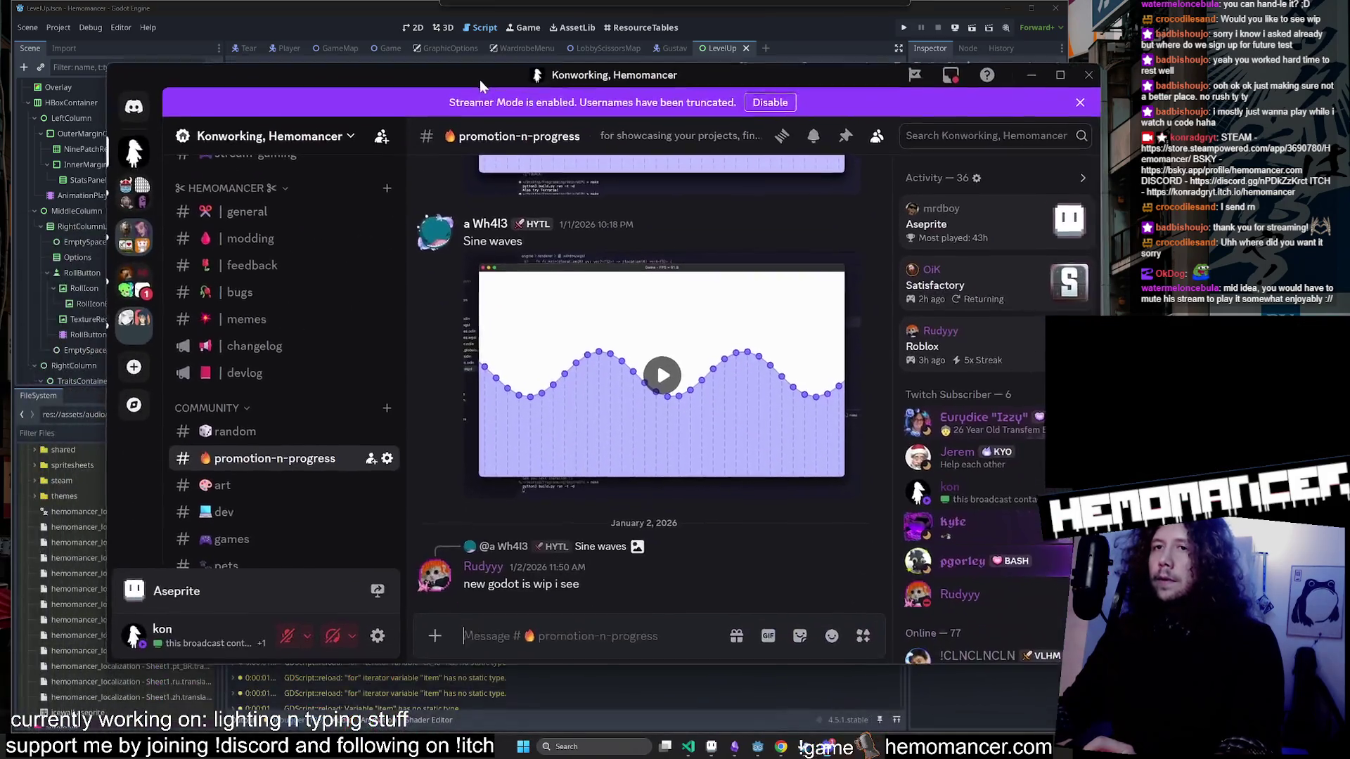
Browse the #art, #promotion-n-progress, #random and #links channels.
{"action": "left_click", "coordinate": [243, 365]}
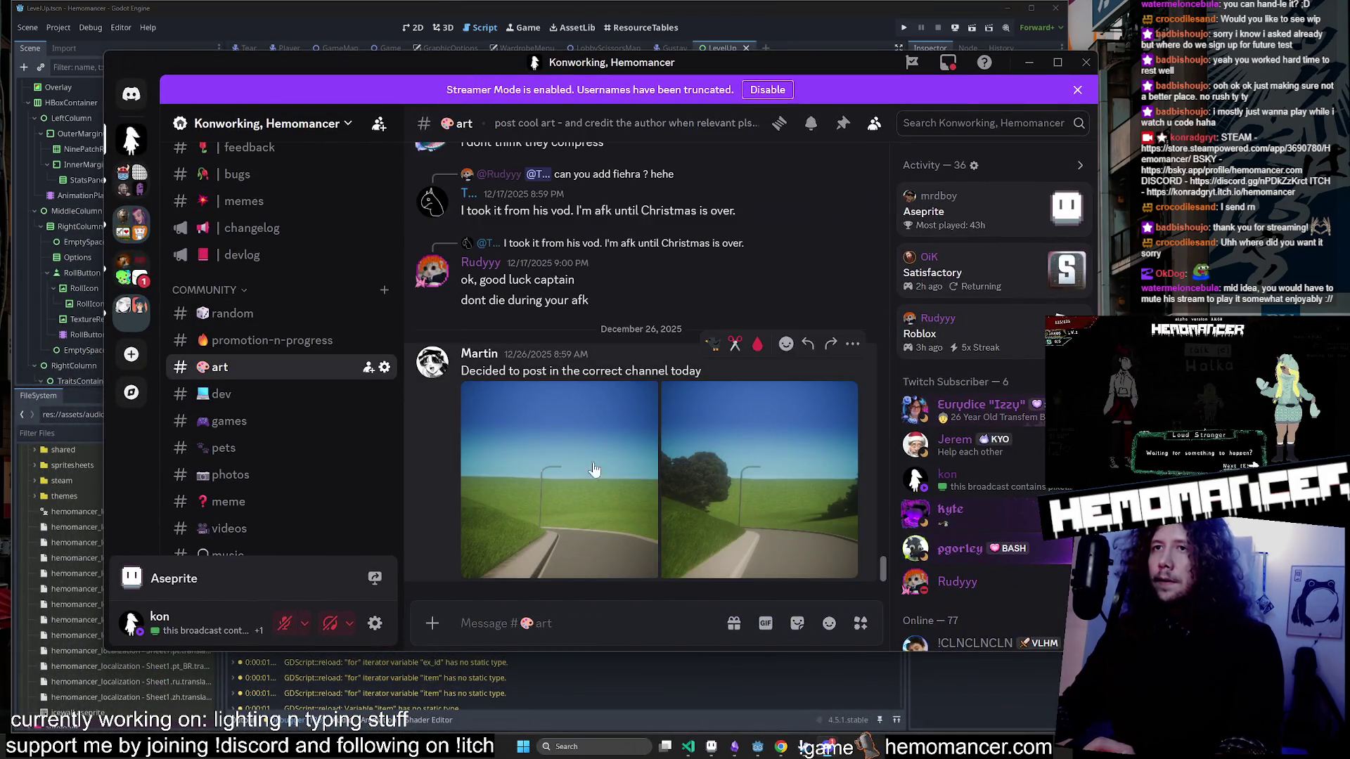
{"action": "left_click", "coordinate": [250, 345]}
{"action": "left_click", "coordinate": [246, 314]}
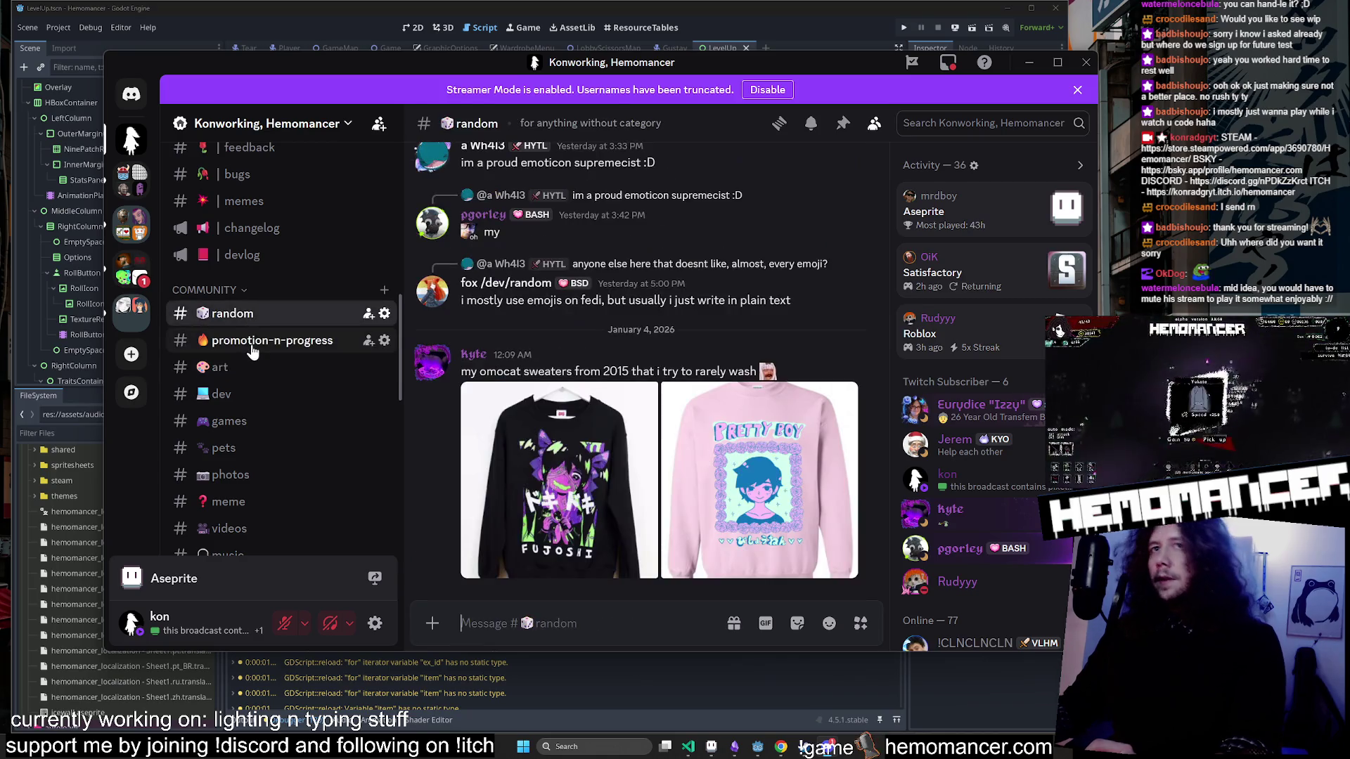
{"action": "key", "text": "alt+Down"}
{"action": "left_click", "coordinate": [261, 314]}
{"action": "left_click", "coordinate": [254, 353]}
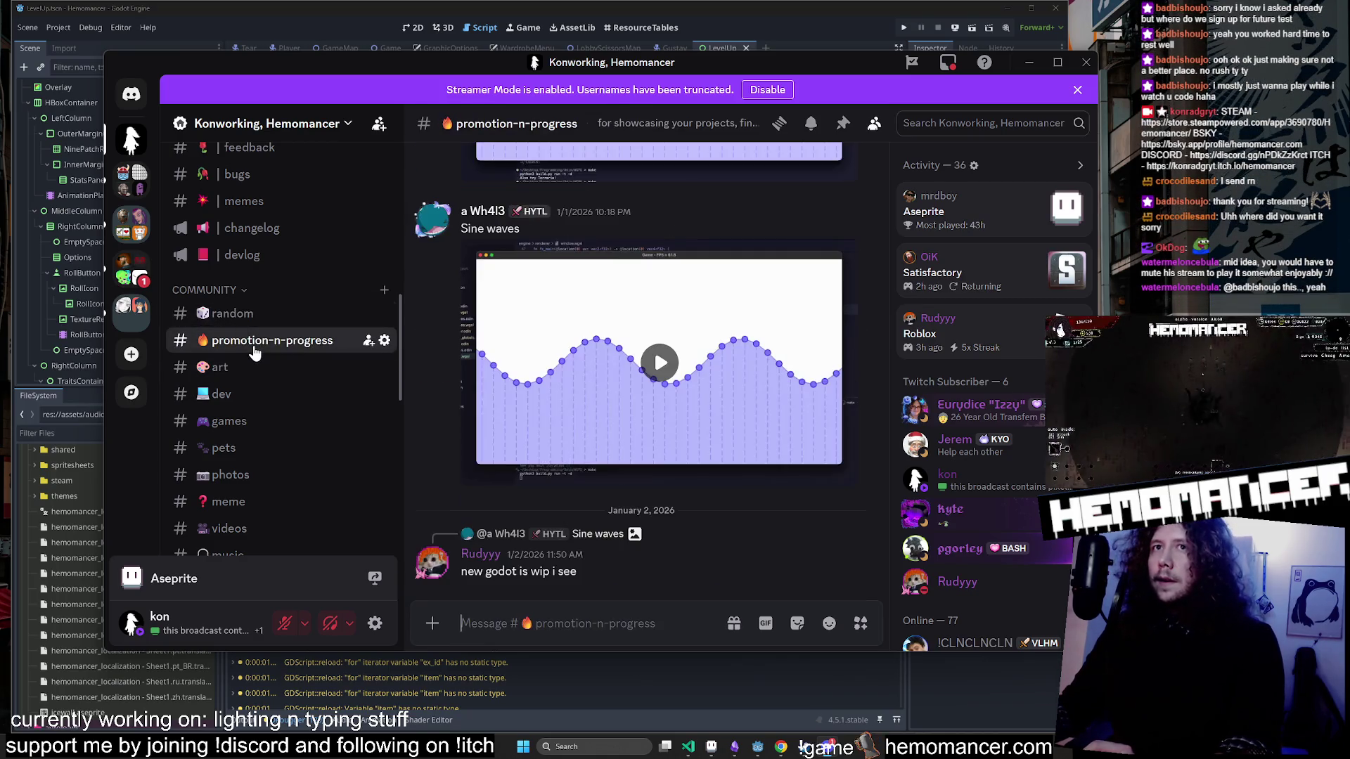
{"action": "scroll", "coordinate": [245, 353], "scroll_direction": "up", "scroll_amount": 8}
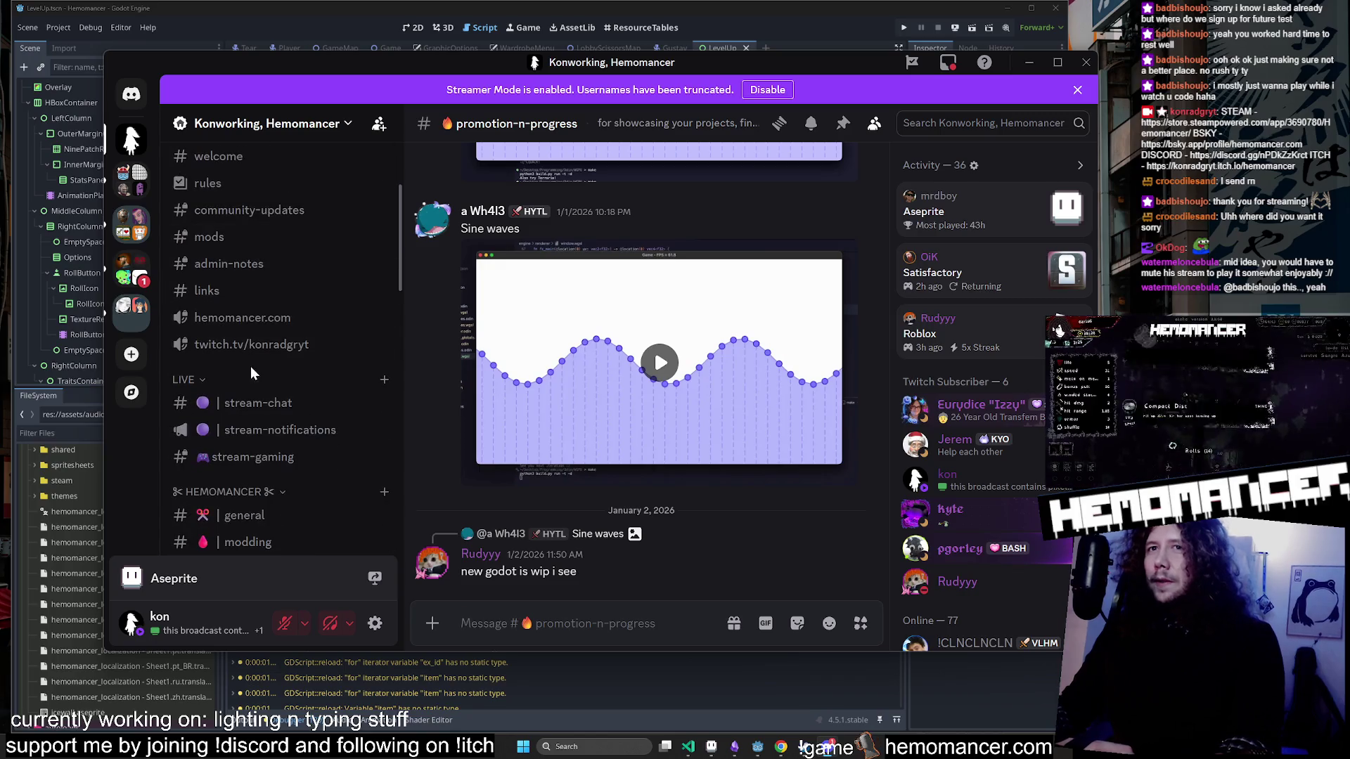
{"action": "left_click", "coordinate": [211, 291]}
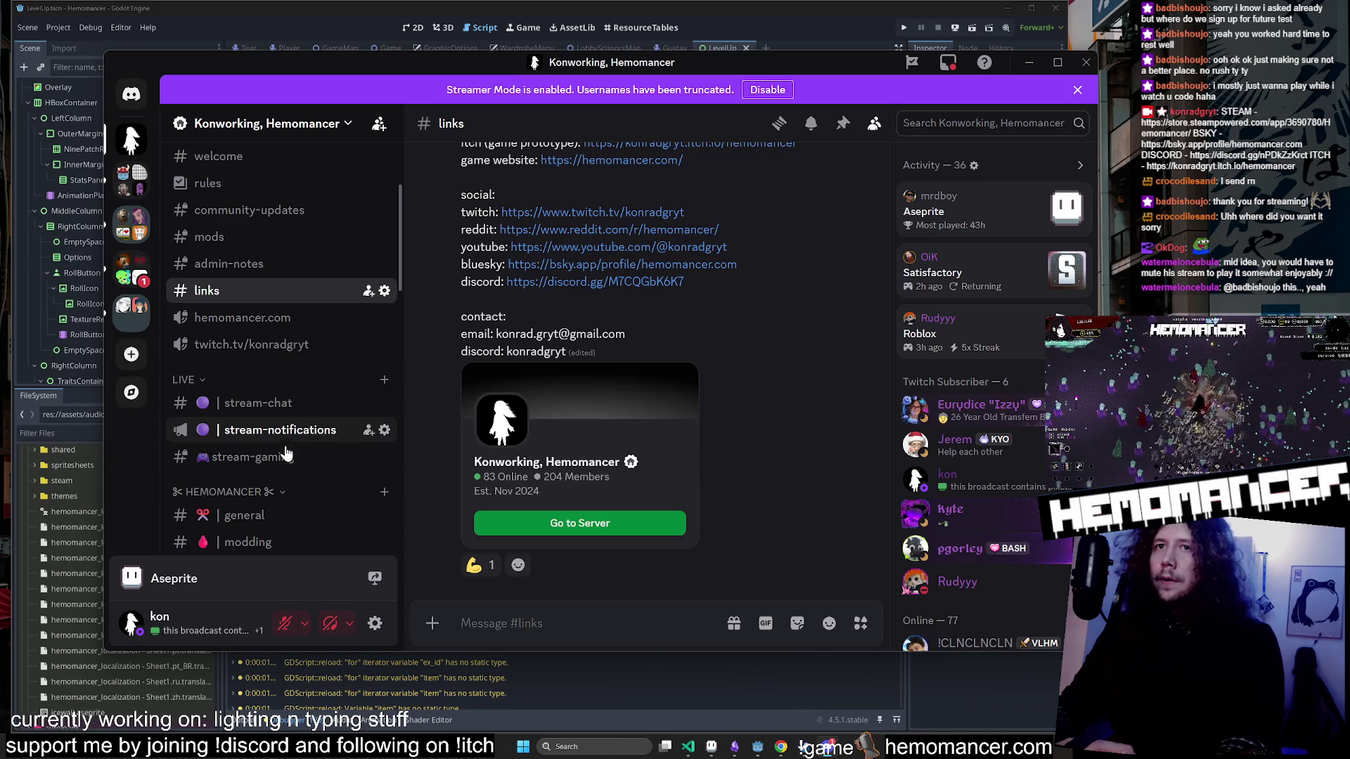
Cycle back through #art, #promotion-n-progress and #random, ending on #art, then return to Godot.
{"action": "scroll", "coordinate": [274, 422], "scroll_direction": "down", "scroll_amount": 5}
{"action": "left_click", "coordinate": [271, 420]}
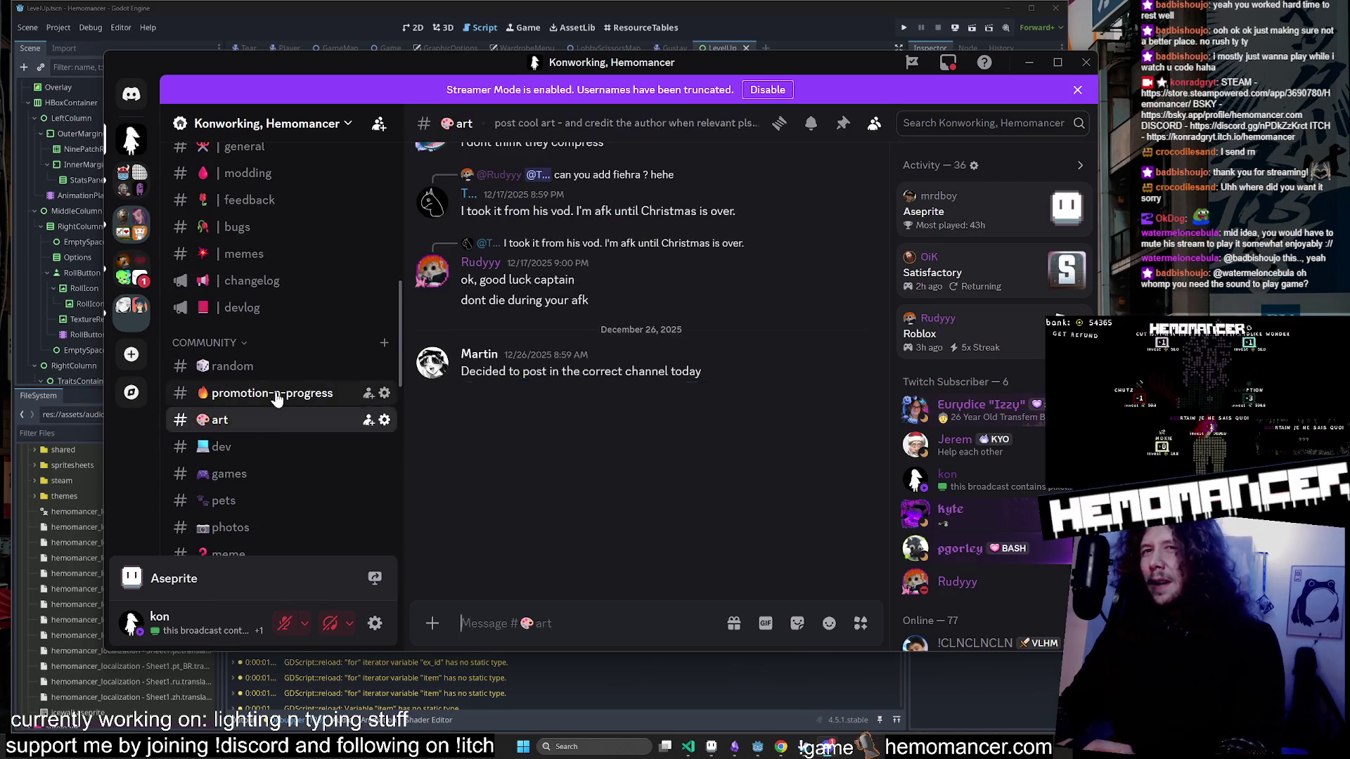
{"action": "left_click", "coordinate": [276, 394]}
{"action": "left_click", "coordinate": [292, 364]}
{"action": "scroll", "coordinate": [294, 398], "scroll_direction": "down", "scroll_amount": 1}
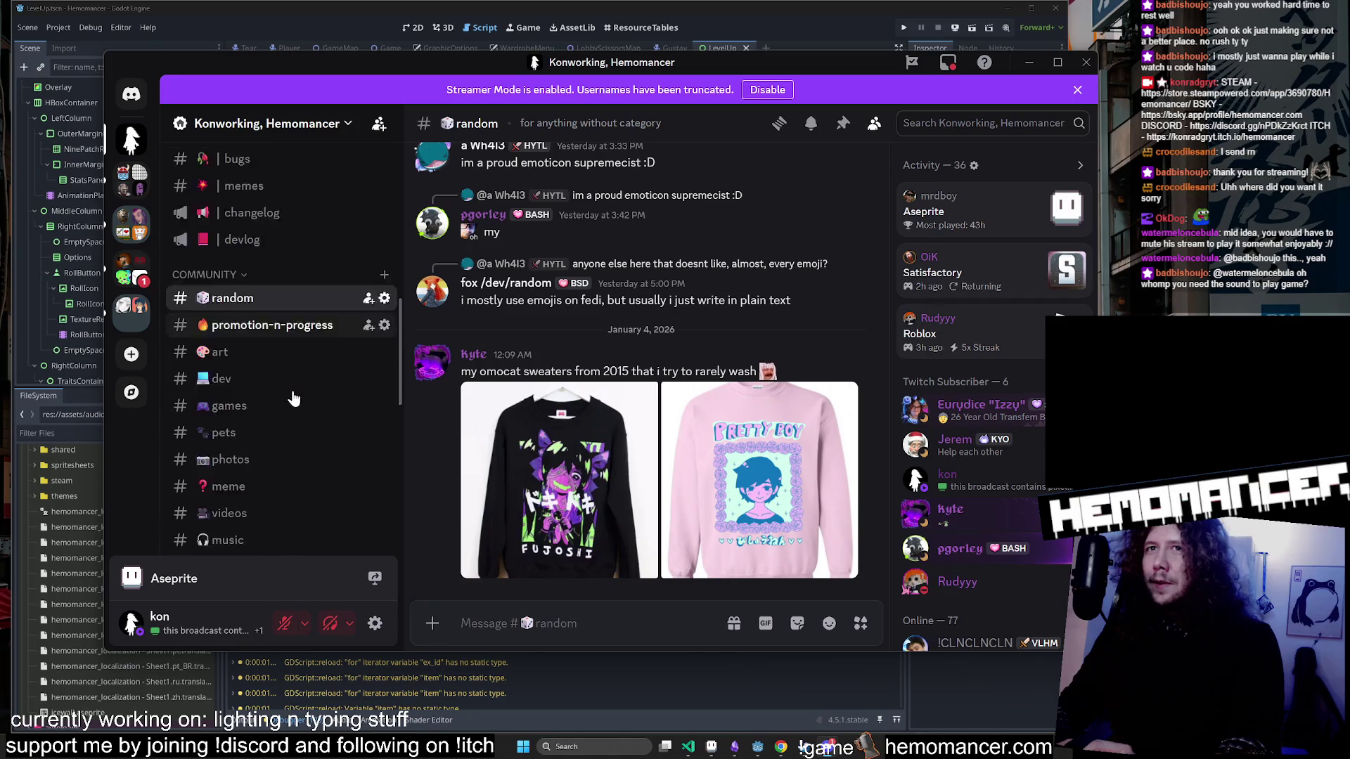
{"action": "scroll", "coordinate": [294, 398], "scroll_direction": "down", "scroll_amount": 1}
{"action": "left_click", "coordinate": [267, 234]}
{"action": "left_click", "coordinate": [265, 262]}
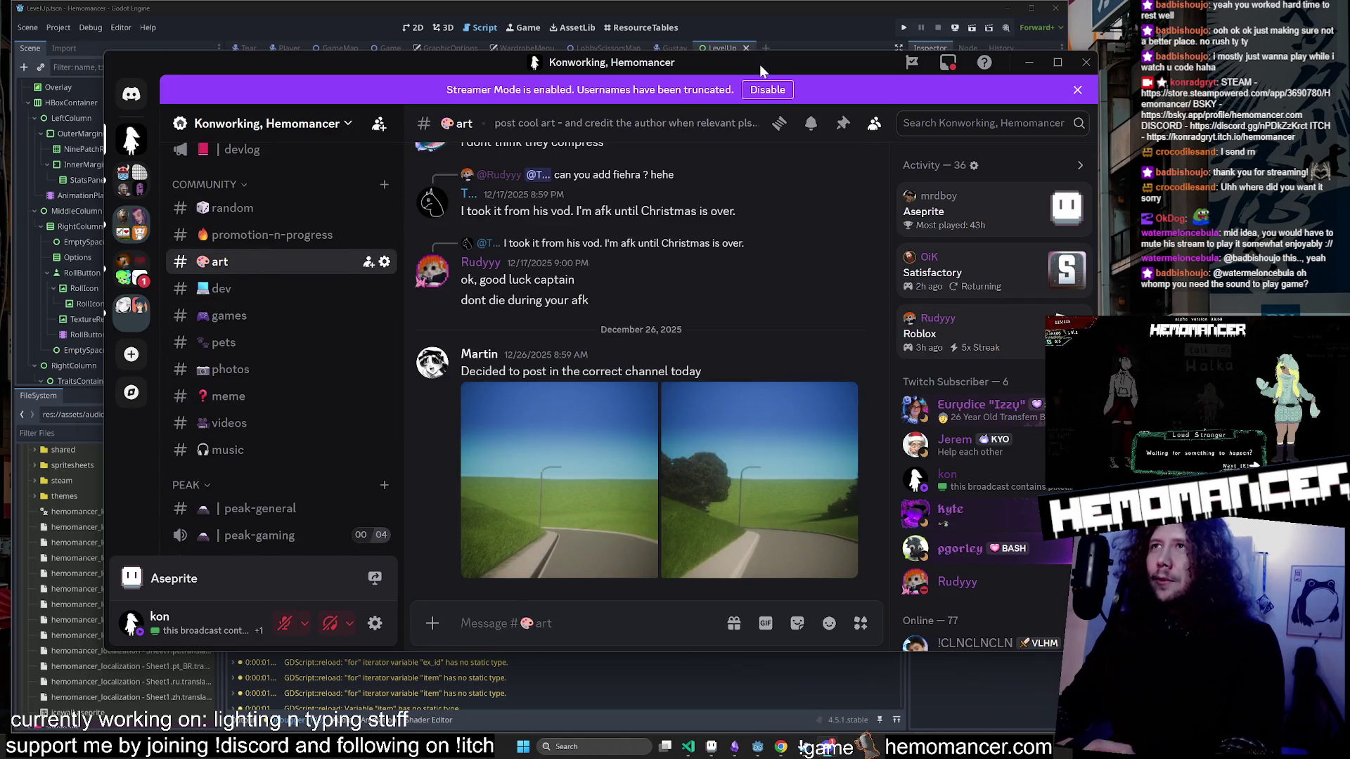
{"action": "left_click_drag", "start_coordinate": [760, 64], "coordinate": [673, 146]}
{"action": "key", "text": "alt+Tab"}
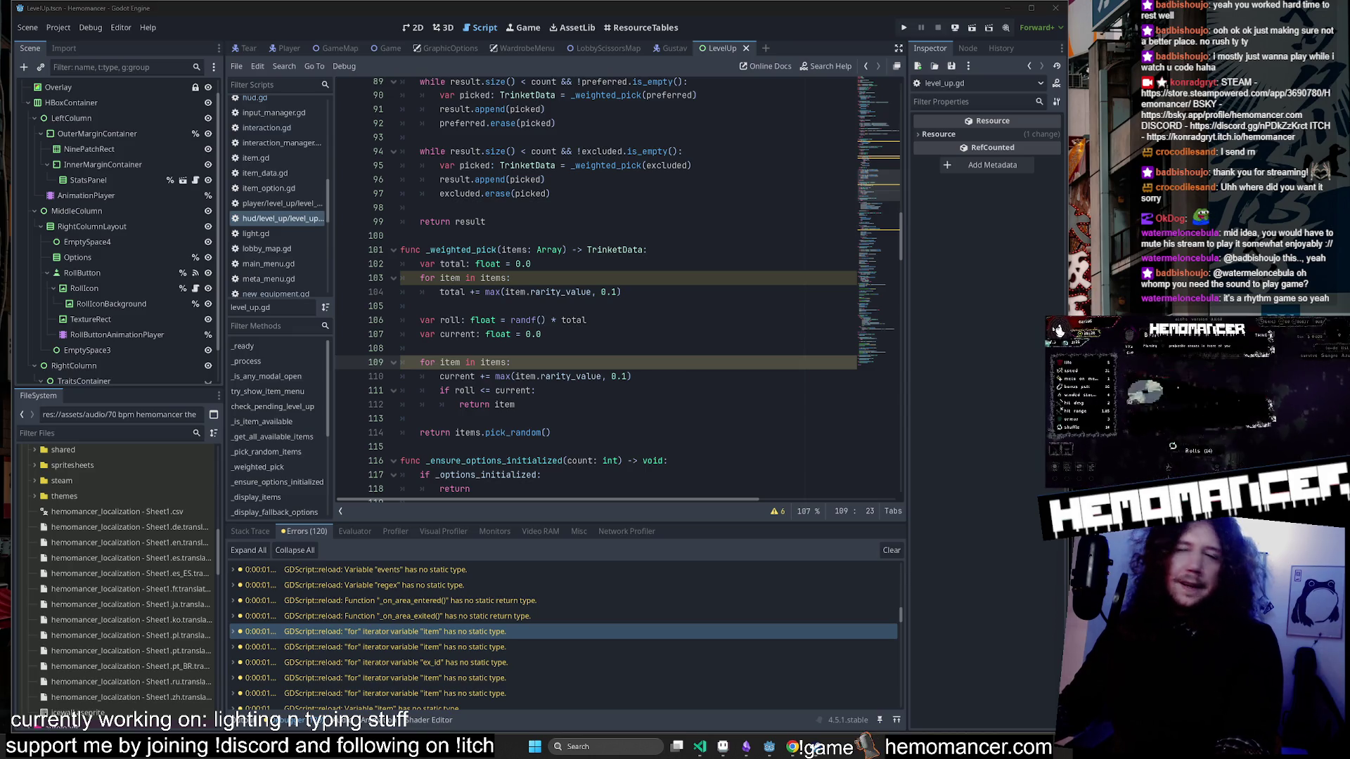
Bring the Twitch Creator Dashboard raid channel list onto the screen over Godot.
{"action": "mouse_move", "coordinate": [422, 756]}
{"action": "left_mouse_down"}
{"action": "mouse_move", "coordinate": [598, 337]}
{"action": "mouse_move", "coordinate": [760, 95]}
{"action": "mouse_move", "coordinate": [626, 127]}
{"action": "mouse_move", "coordinate": [653, 122]}
{"action": "left_mouse_up"}
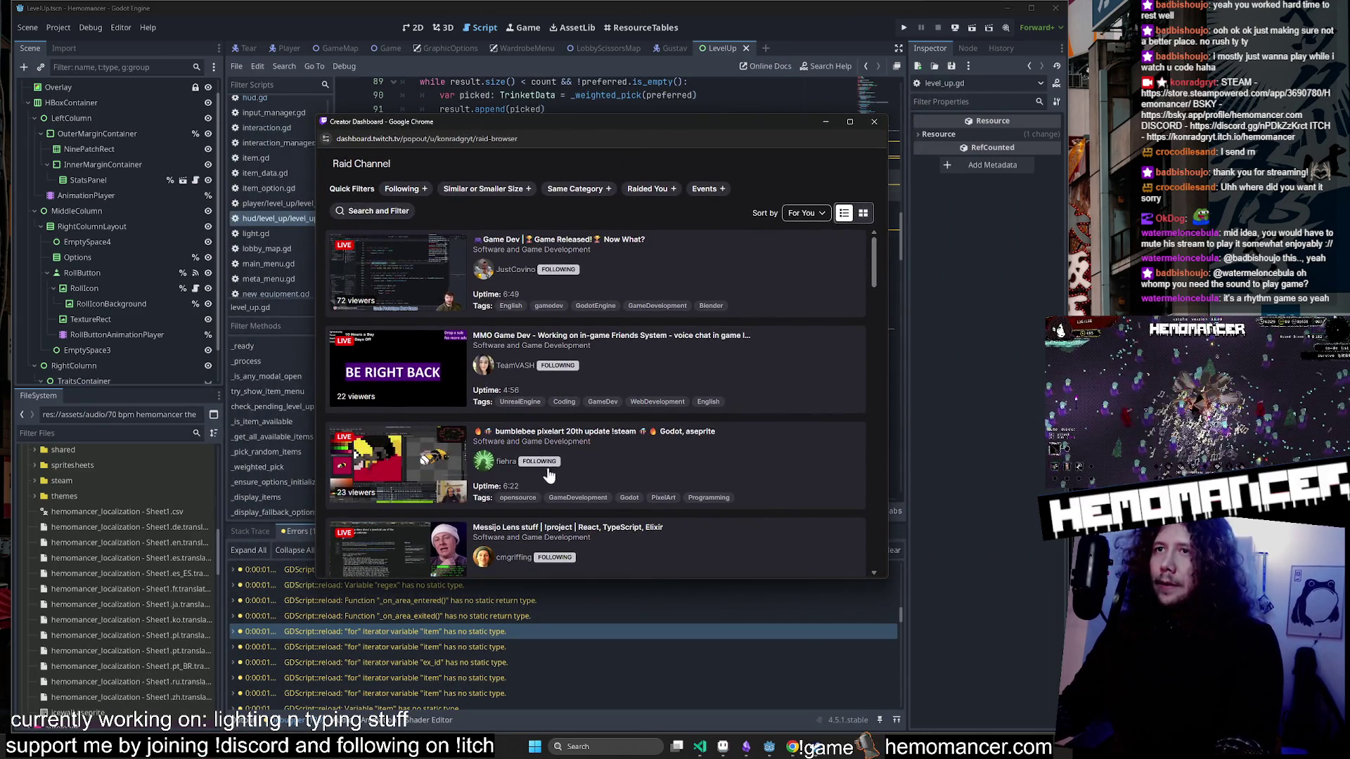
Toggle the similar-size filter on and off, then sort raid channels by fewest viewers first.
{"action": "scroll", "coordinate": [549, 476], "scroll_direction": "down", "scroll_amount": 3}
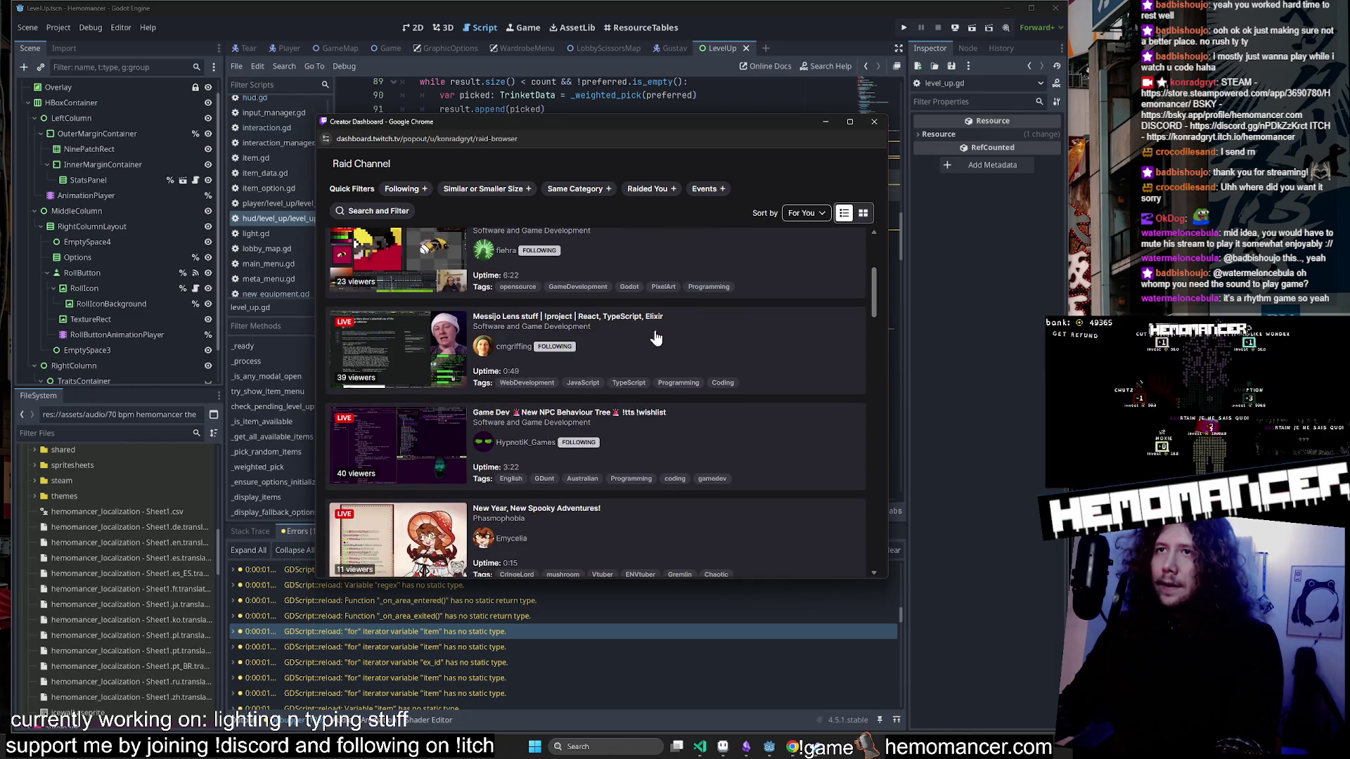
{"action": "scroll", "coordinate": [537, 369], "scroll_direction": "down", "scroll_amount": 2}
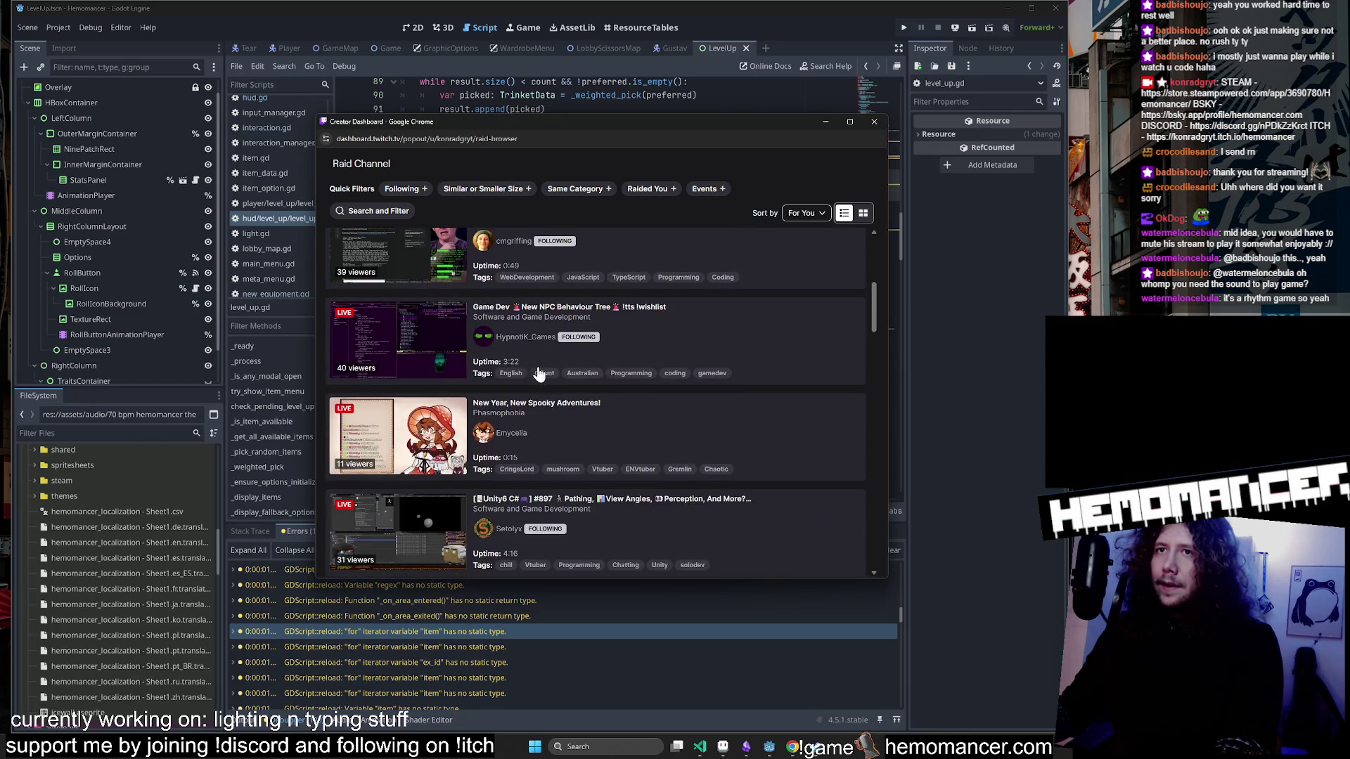
{"action": "scroll", "coordinate": [588, 317], "scroll_direction": "down", "scroll_amount": 2}
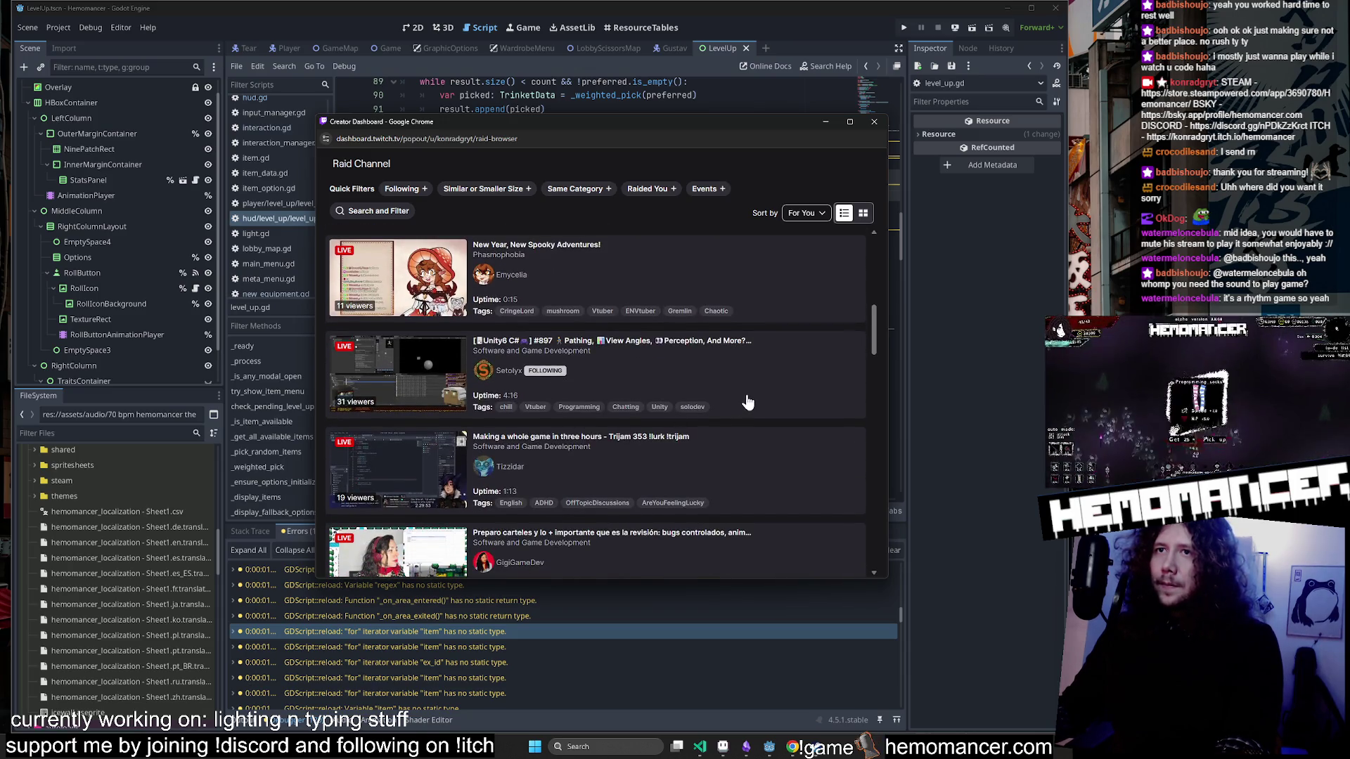
{"action": "scroll", "coordinate": [748, 403], "scroll_direction": "down", "scroll_amount": 3}
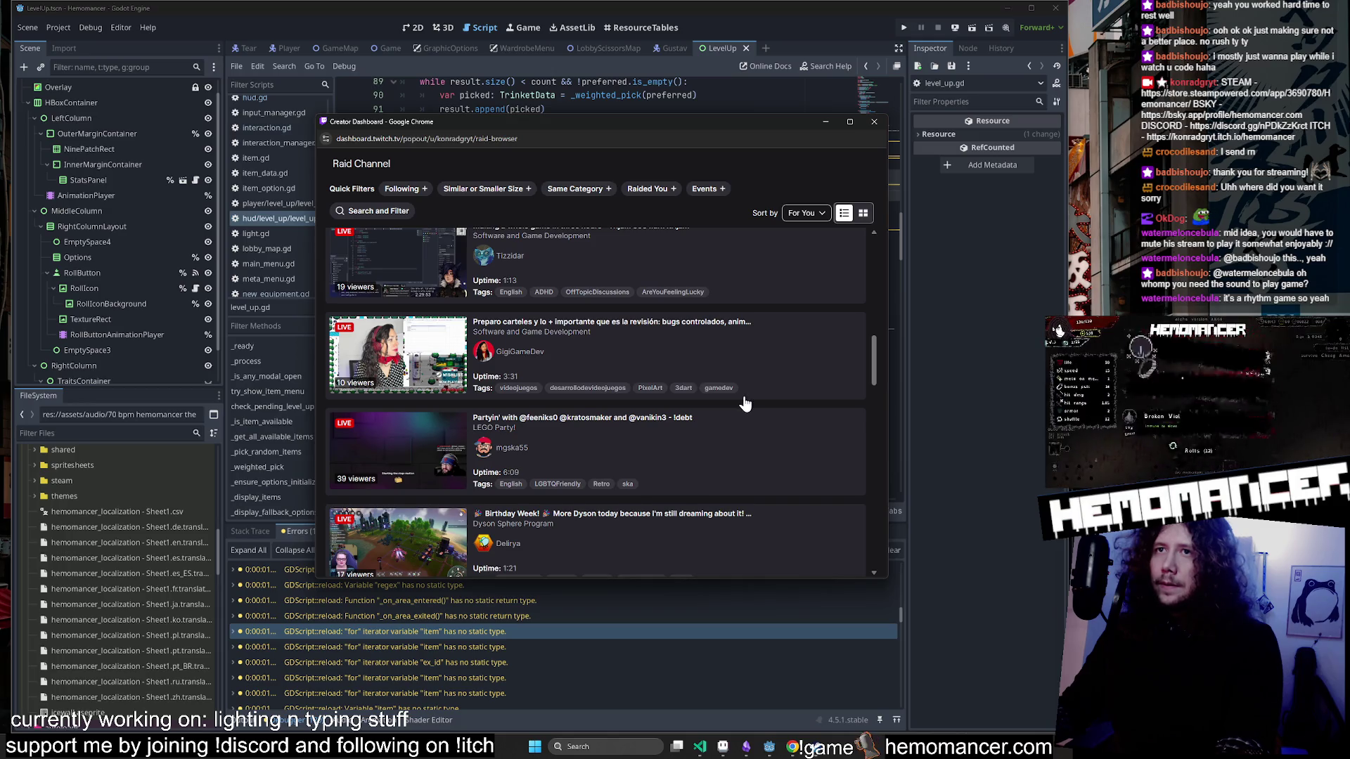
{"action": "scroll", "coordinate": [742, 402], "scroll_direction": "up", "scroll_amount": 10}
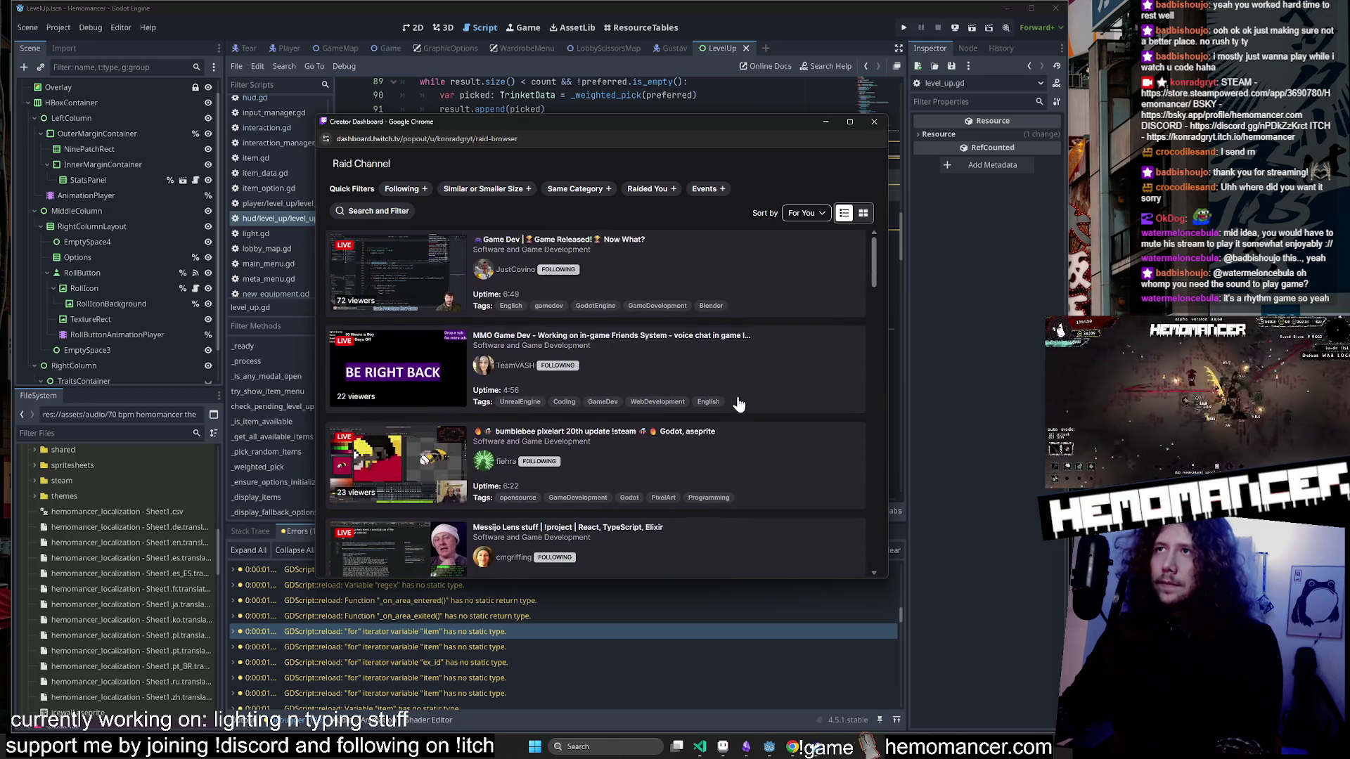
{"action": "left_click", "coordinate": [491, 192]}
{"action": "left_click", "coordinate": [483, 190]}
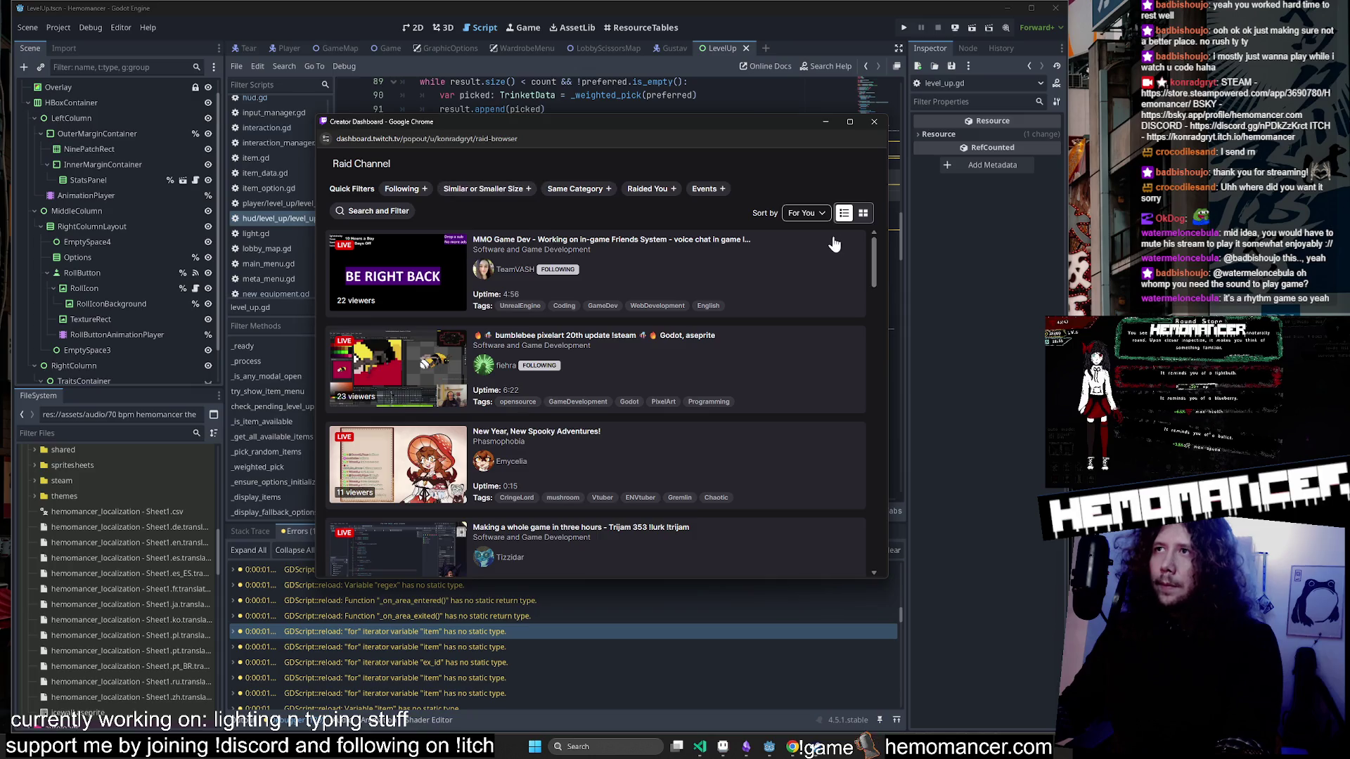
{"action": "left_click", "coordinate": [805, 213]}
{"action": "left_click", "coordinate": [808, 257]}
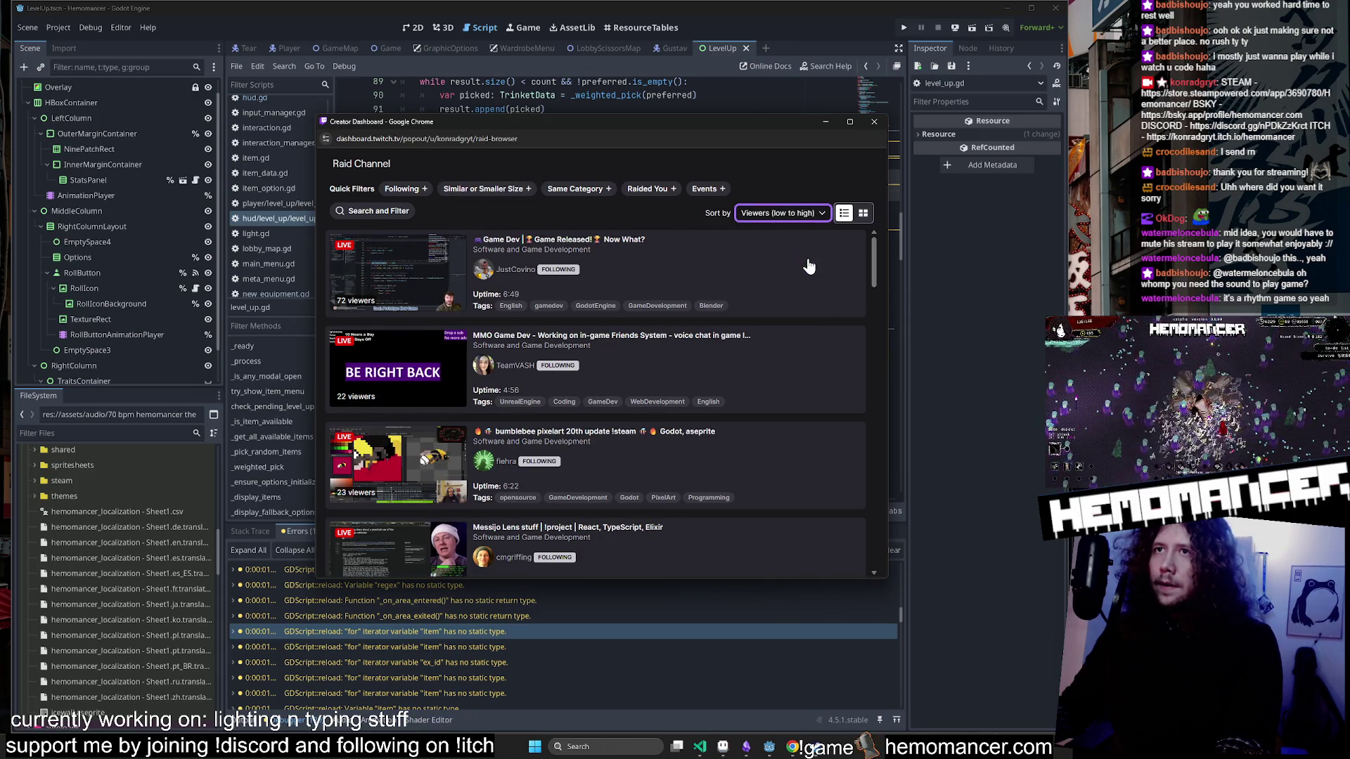
Reset sorting to For You, filter to Raided You, and preview 'Game Released! Now What?'.
{"action": "scroll", "coordinate": [624, 368], "scroll_direction": "down", "scroll_amount": 8}
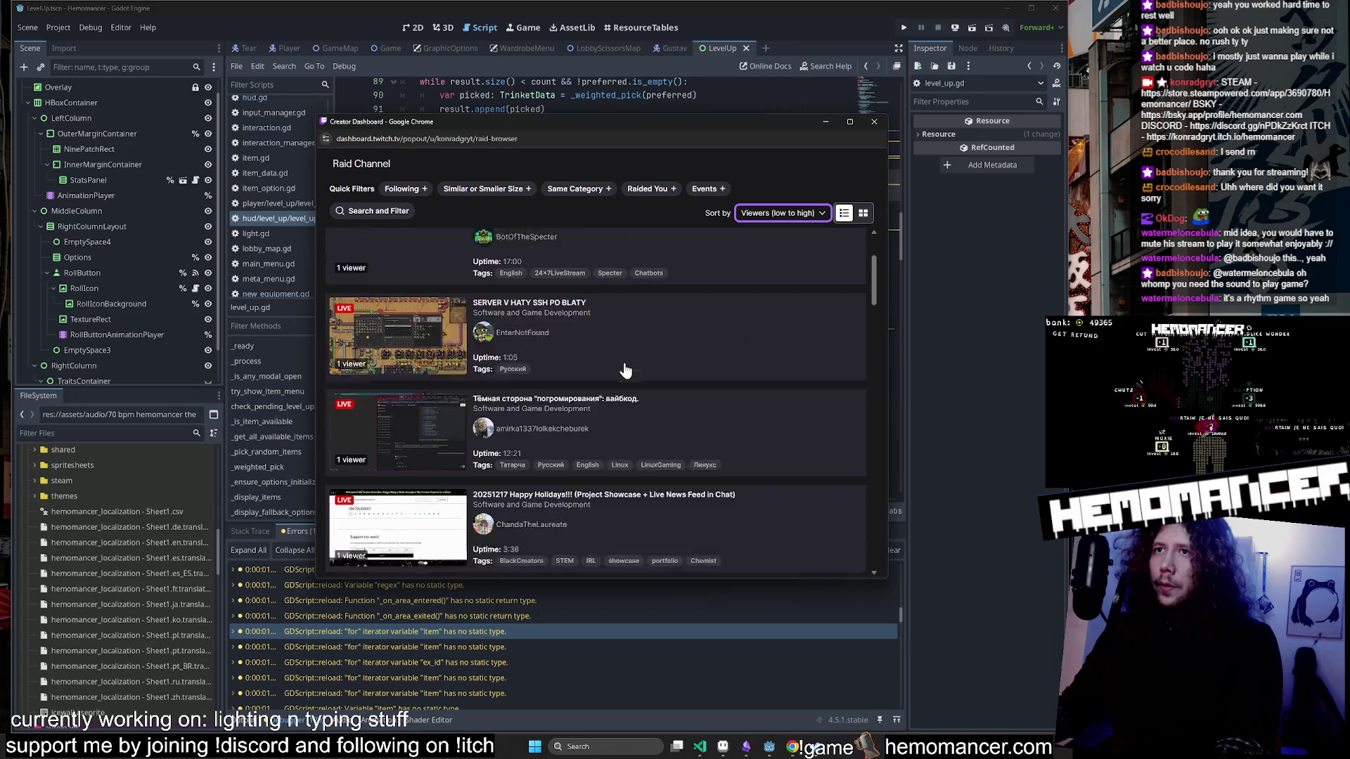
{"action": "scroll", "coordinate": [613, 328], "scroll_direction": "down", "scroll_amount": 5}
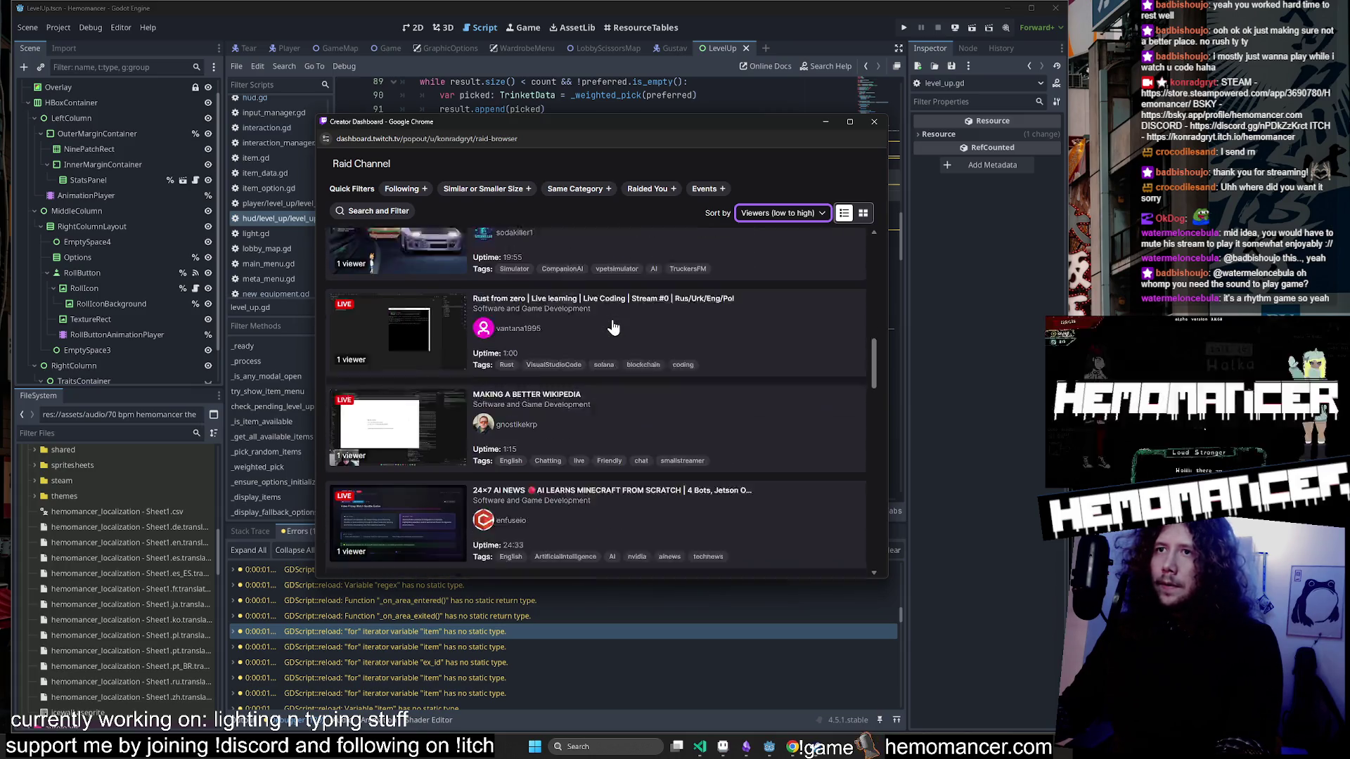
{"action": "scroll", "coordinate": [613, 328], "scroll_direction": "down", "scroll_amount": 5}
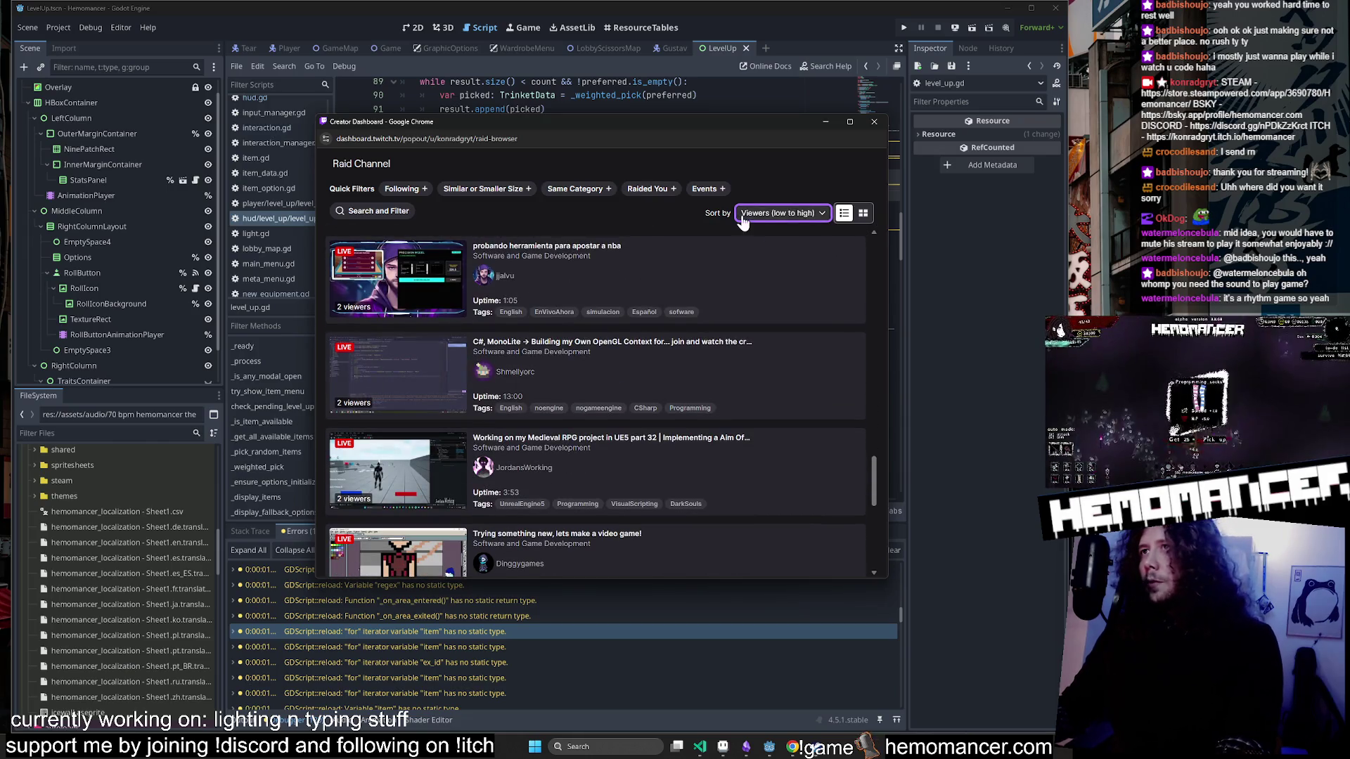
{"action": "left_click", "coordinate": [780, 213]}
{"action": "left_click", "coordinate": [770, 232]}
{"action": "left_click", "coordinate": [648, 190]}
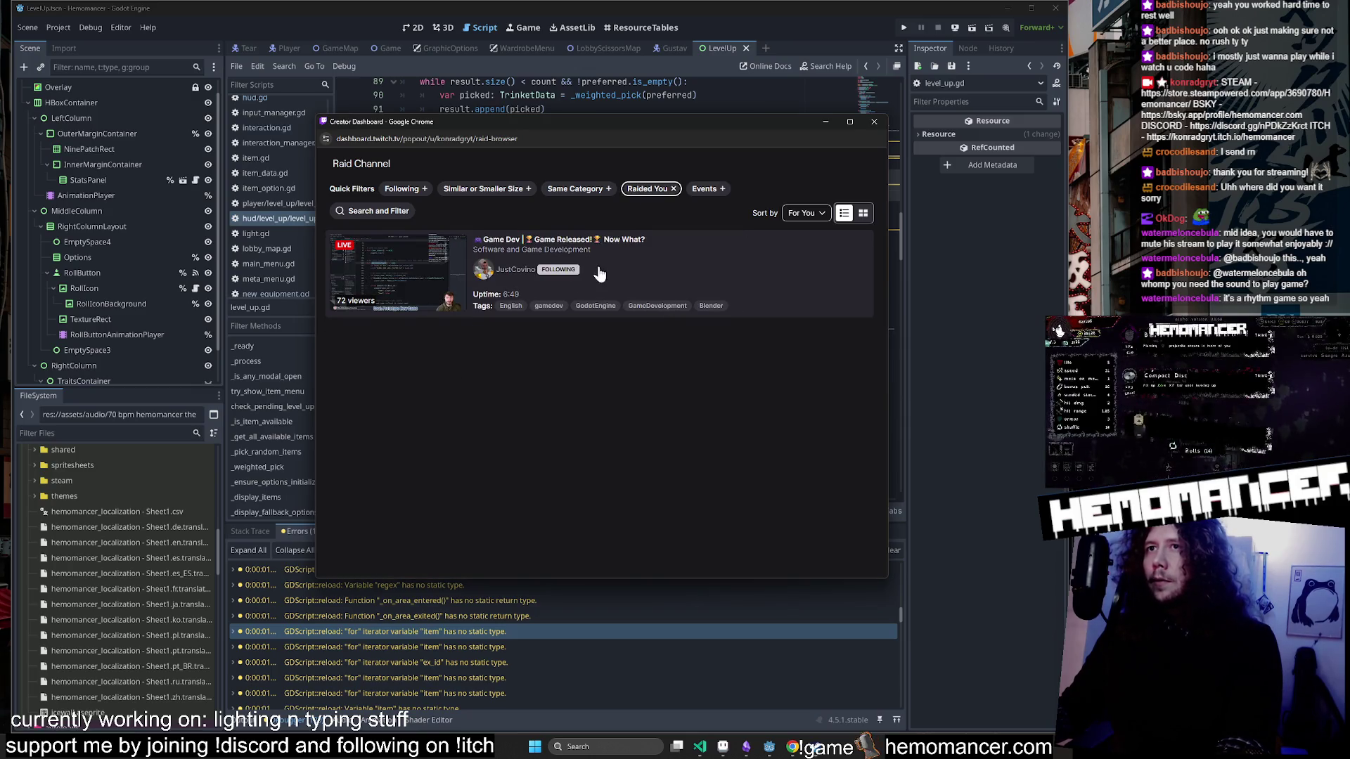
{"action": "left_click", "coordinate": [656, 270]}
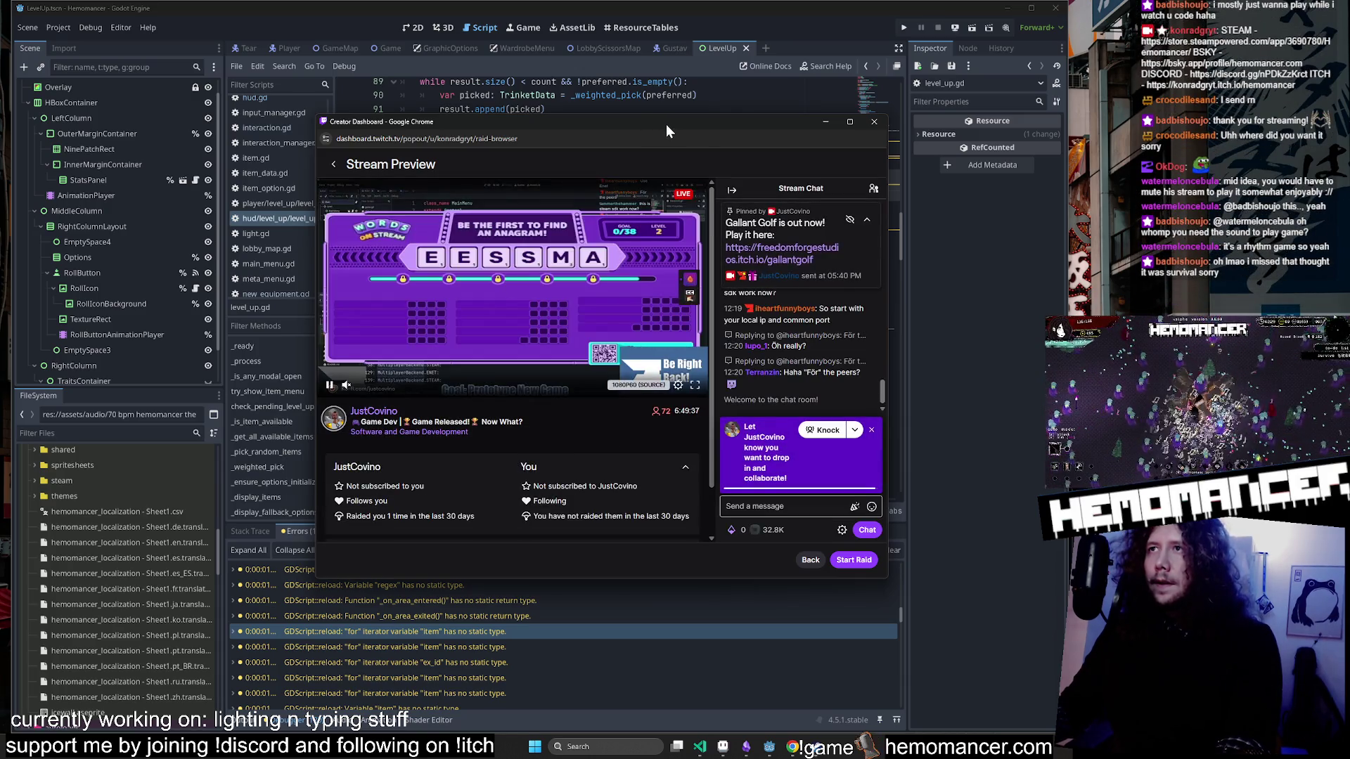
Collapse the pinned message, dismiss the Knock prompt, enlarge the window and browse the stream chat.
{"action": "left_click", "coordinate": [867, 219]}
{"action": "left_click", "coordinate": [872, 430]}
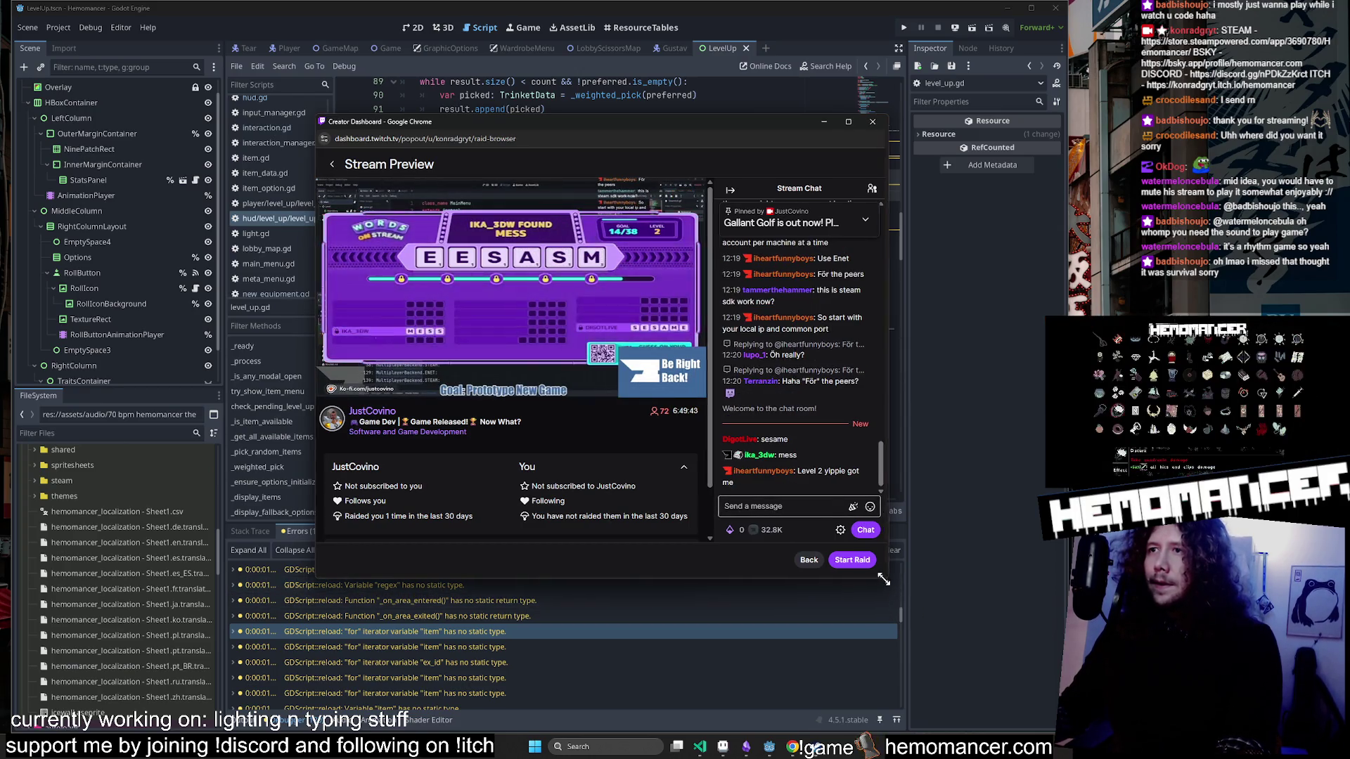
{"action": "left_click_drag", "start_coordinate": [887, 577], "coordinate": [976, 603]}
{"action": "scroll", "coordinate": [910, 470], "scroll_direction": "up", "scroll_amount": 6}
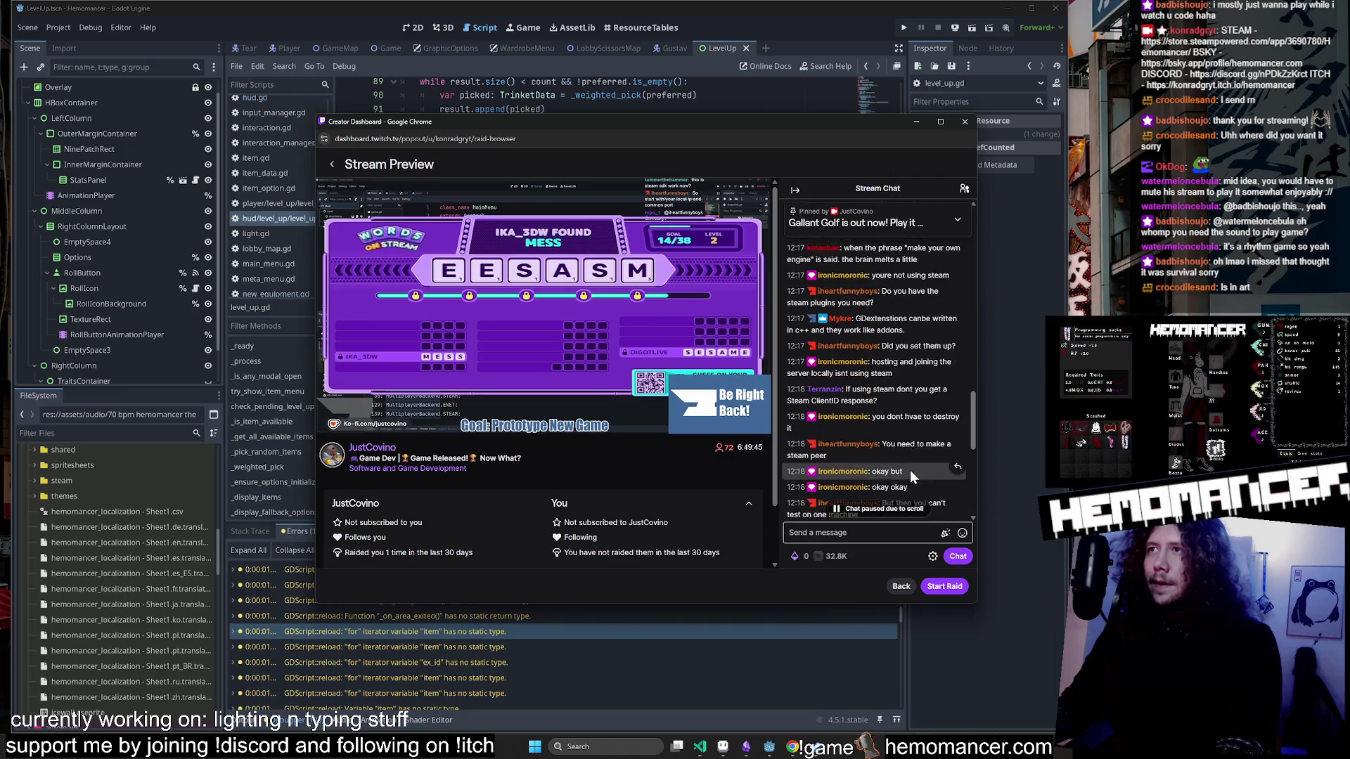
{"action": "scroll", "coordinate": [909, 470], "scroll_direction": "up", "scroll_amount": 5}
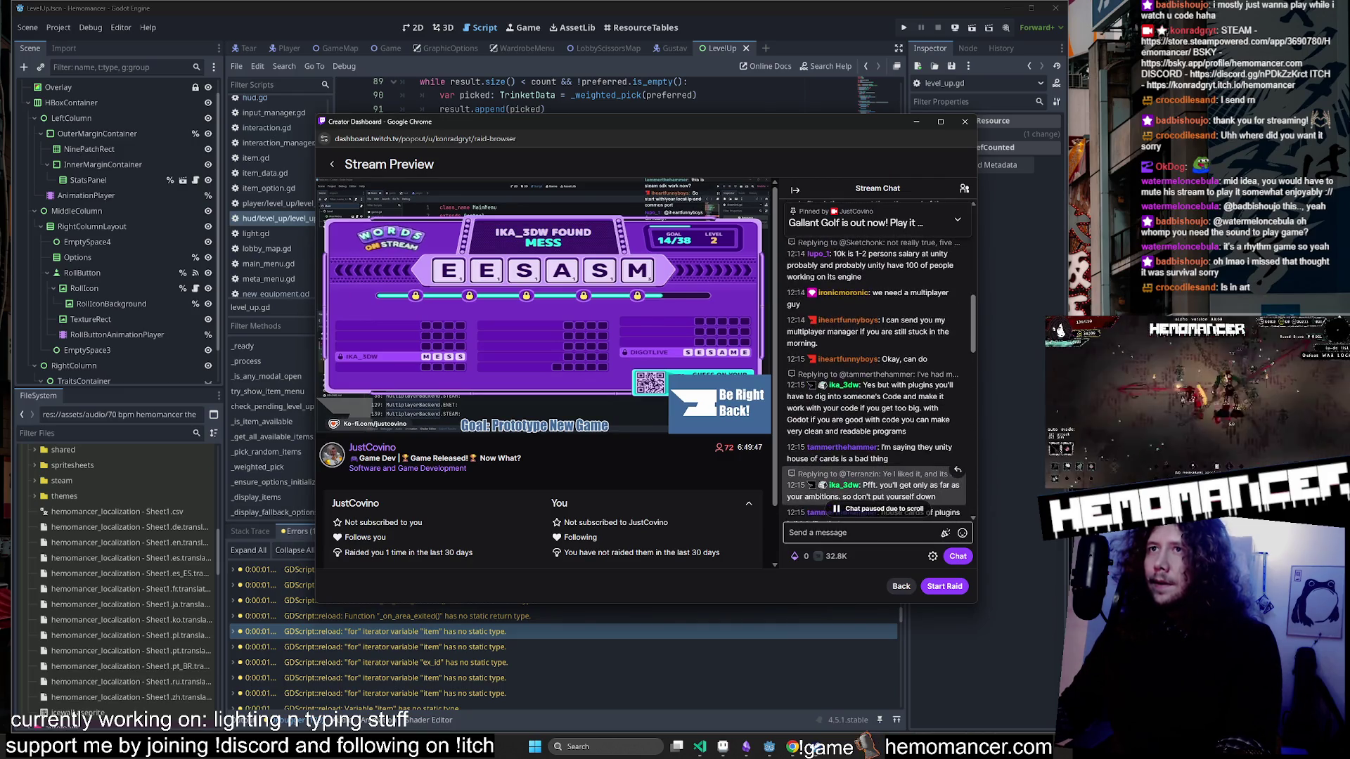
{"action": "scroll", "coordinate": [908, 470], "scroll_direction": "down", "scroll_amount": 5}
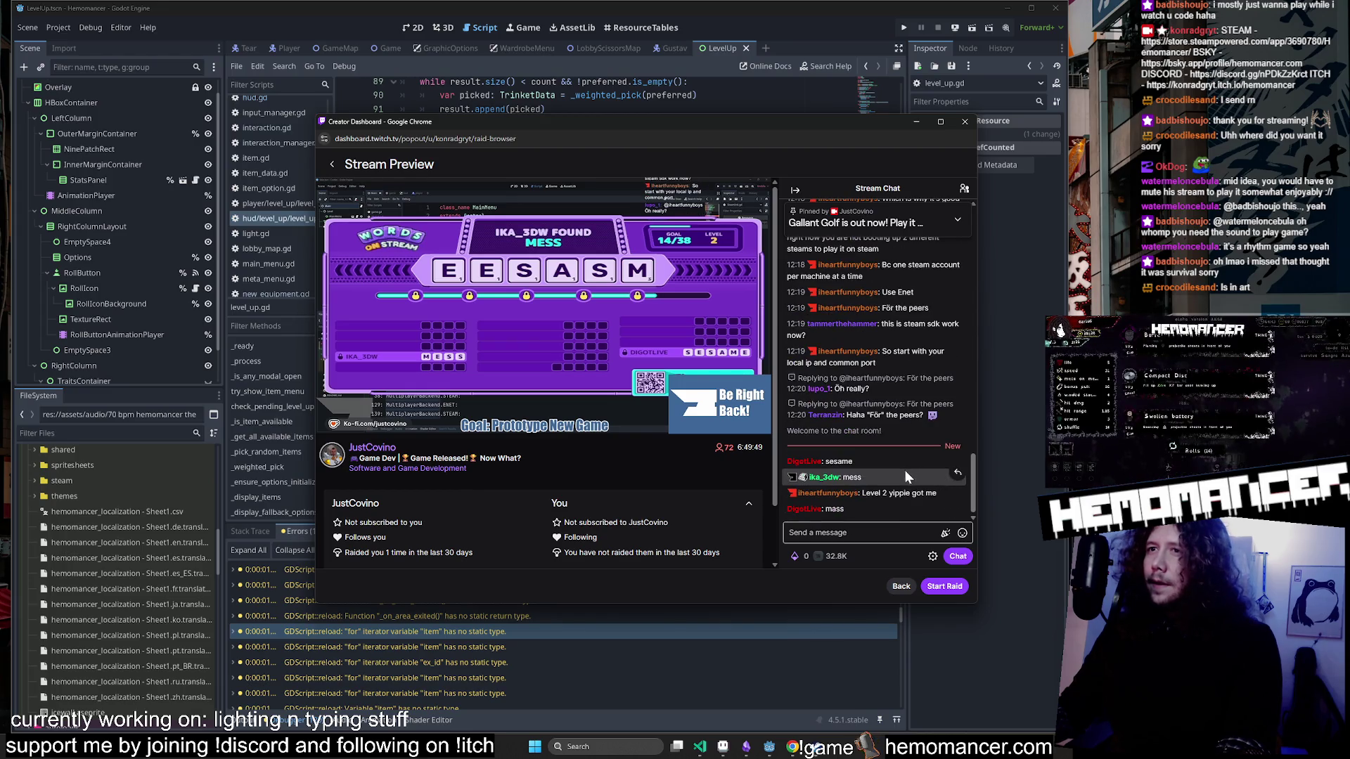
{"action": "left_click", "coordinate": [865, 532]}
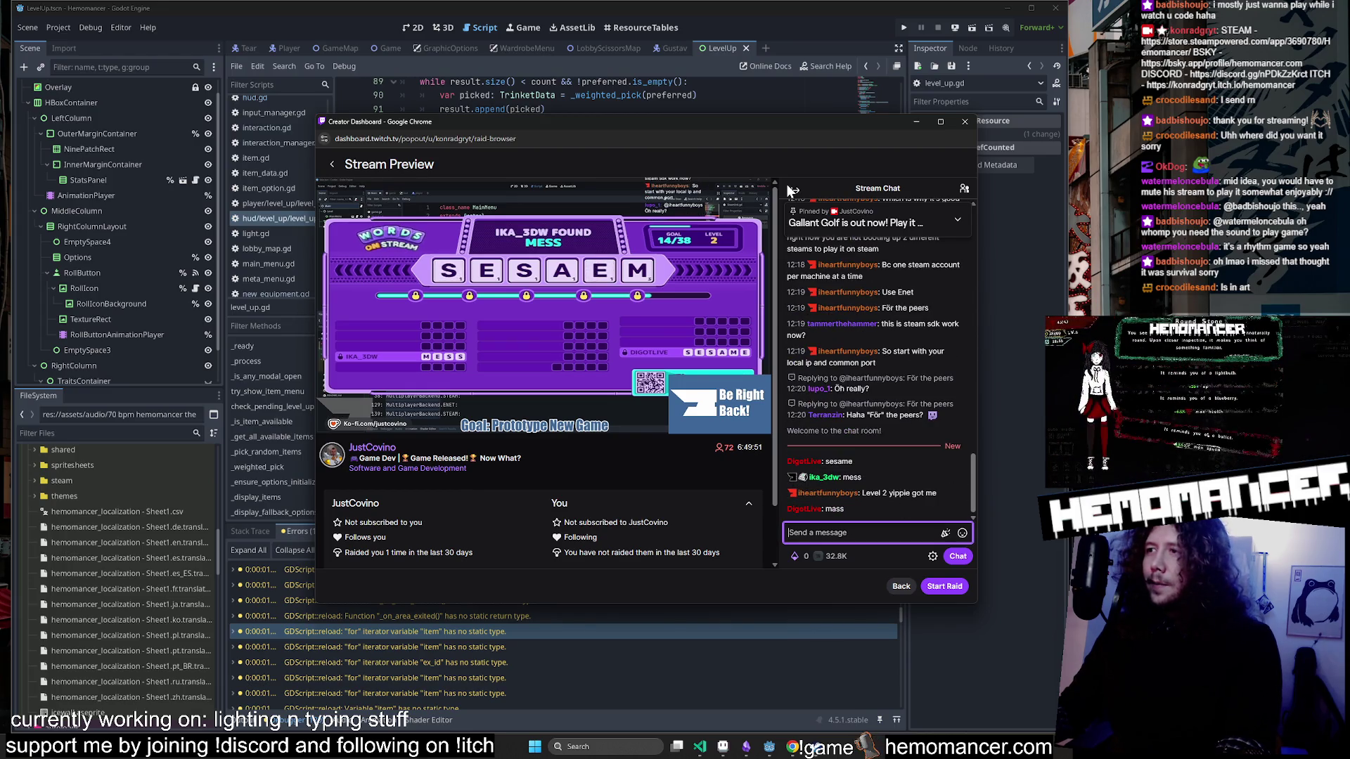
Go back to the raid channel list and close the raid browser window without raiding.
{"action": "key", "text": "alt+Tab"}
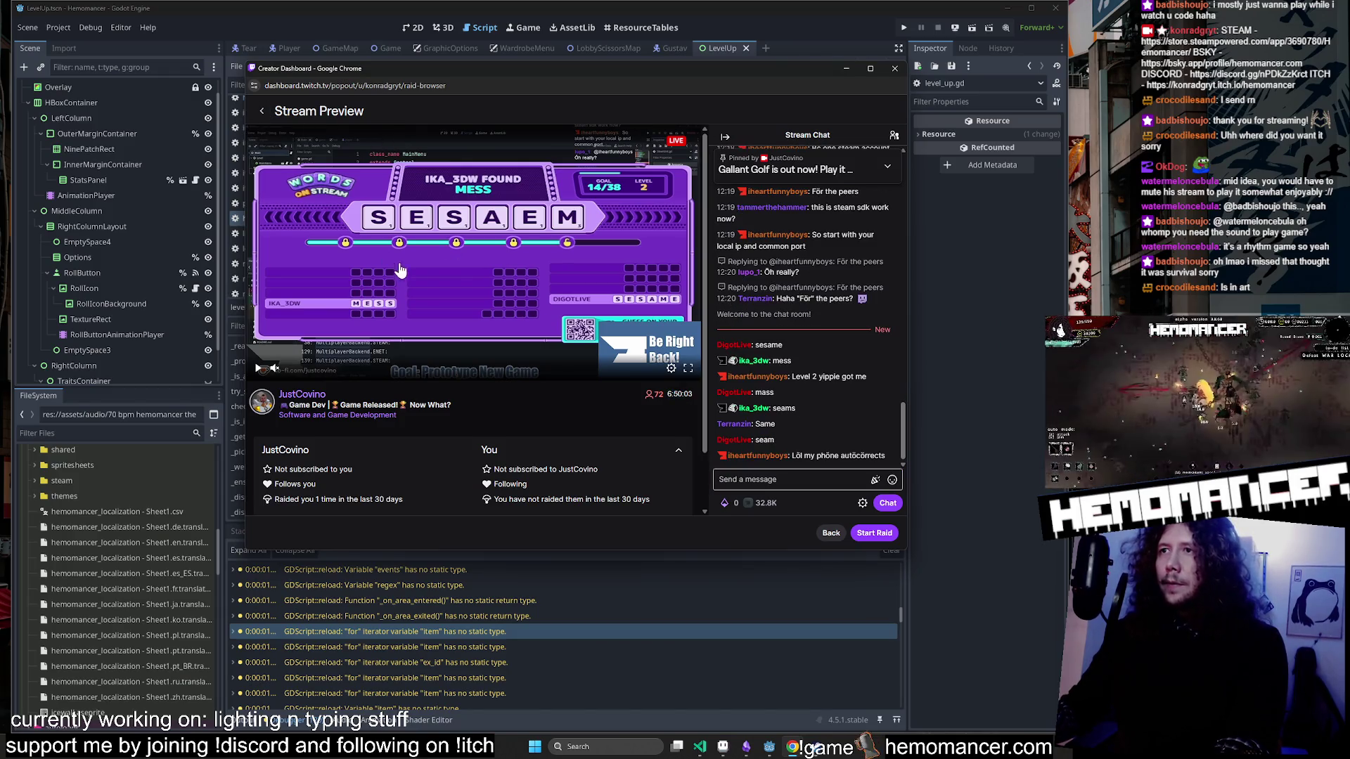
{"action": "left_click", "coordinate": [262, 111]}
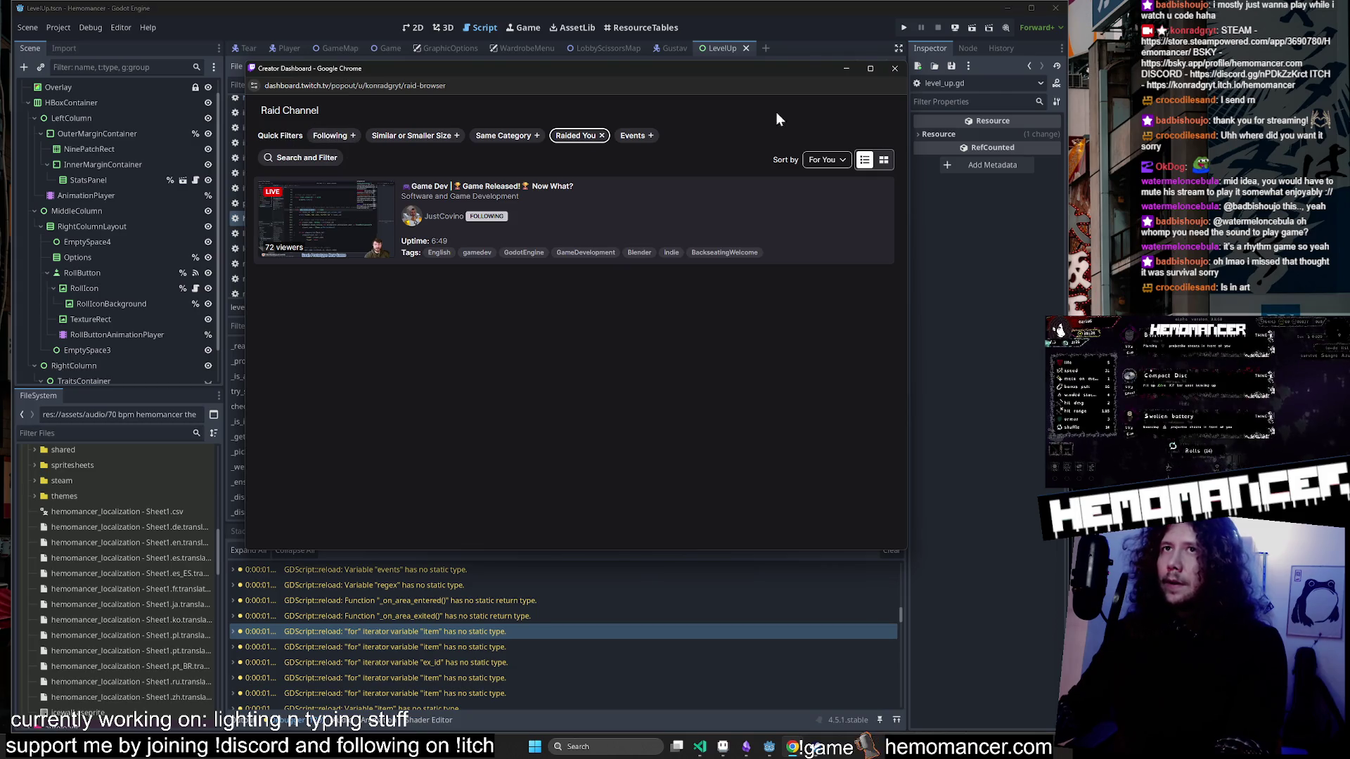
{"action": "left_click", "coordinate": [890, 68]}
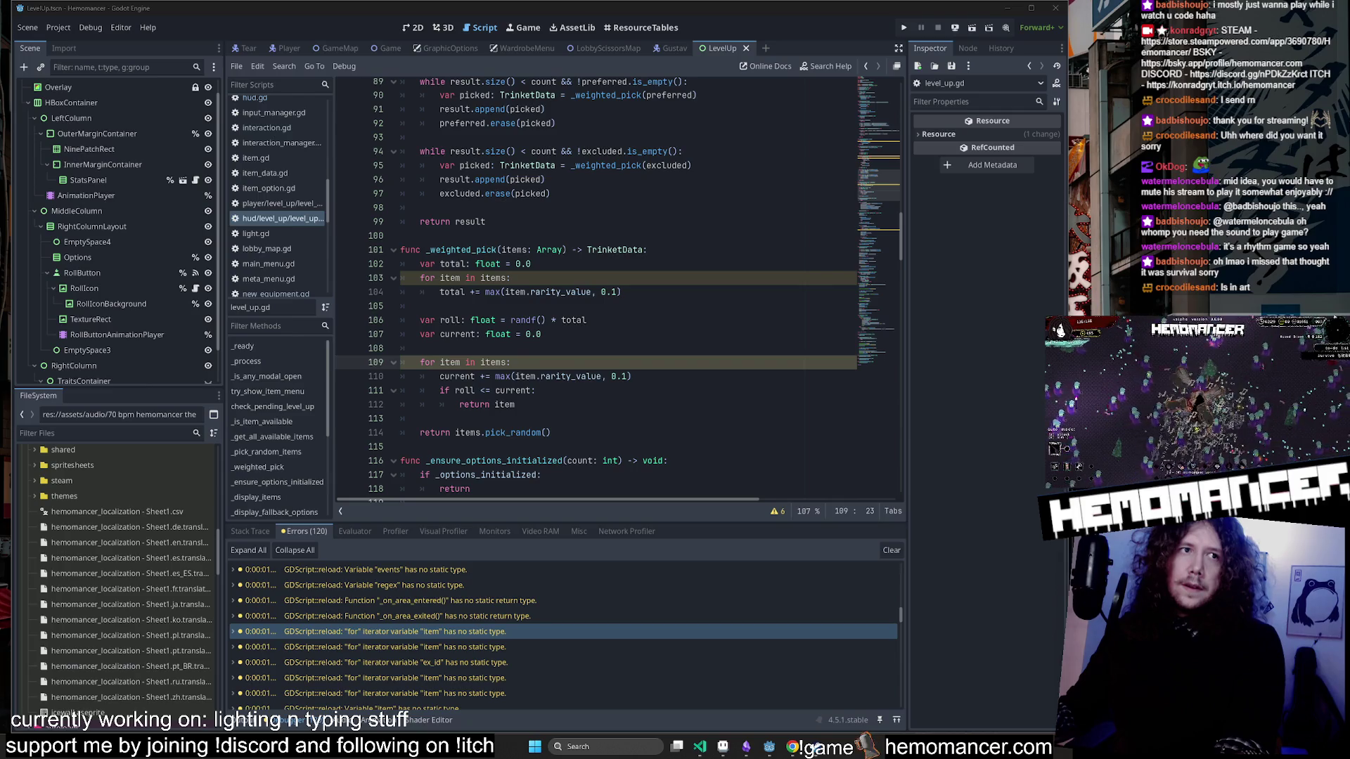
View the shared character drawing in Discord's image viewer, zooming in and back out.
{"action": "key", "text": "alt+Tab"}
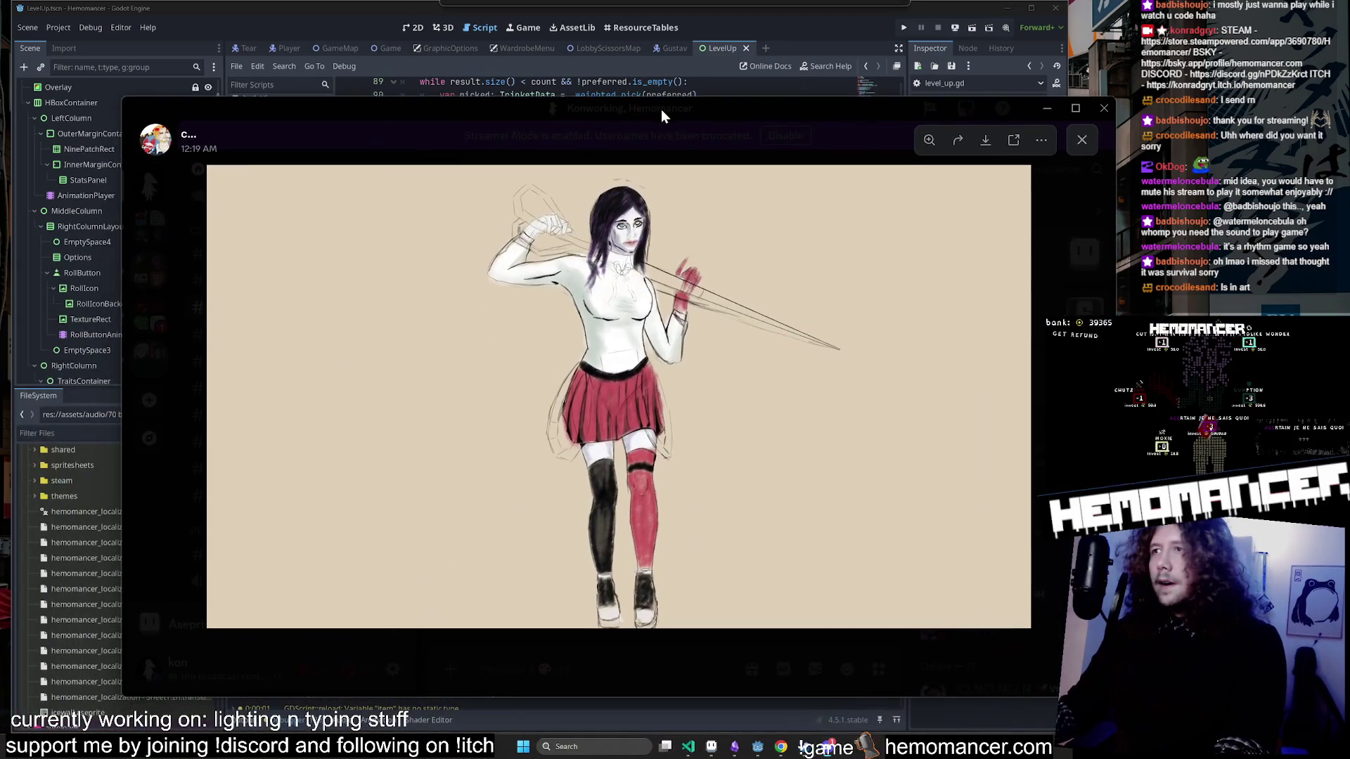
{"action": "left_click_drag", "start_coordinate": [646, 111], "coordinate": [592, 99]}
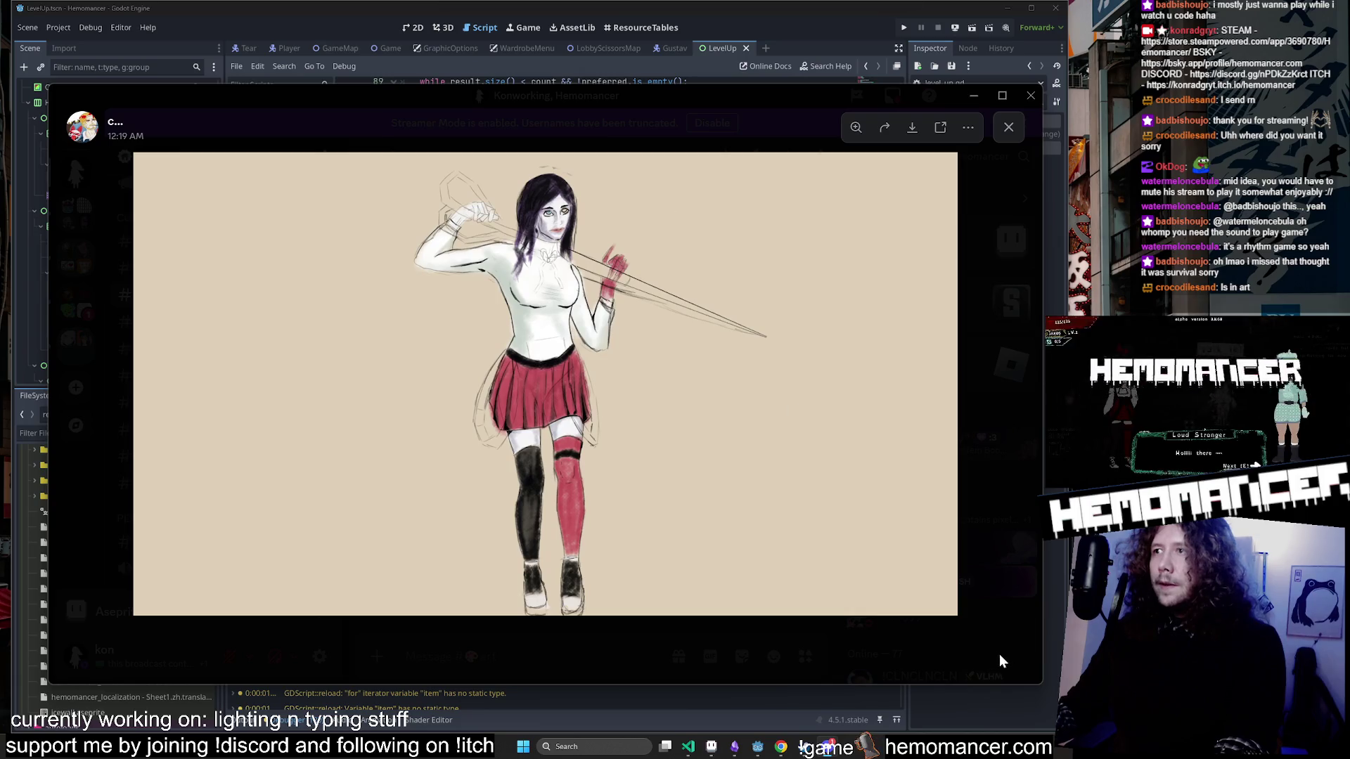
{"action": "mouse_move", "coordinate": [1040, 684]}
{"action": "left_mouse_down"}
{"action": "mouse_move", "coordinate": [979, 714]}
{"action": "mouse_move", "coordinate": [1018, 726]}
{"action": "left_mouse_up"}
{"action": "left_click", "coordinate": [516, 243]}
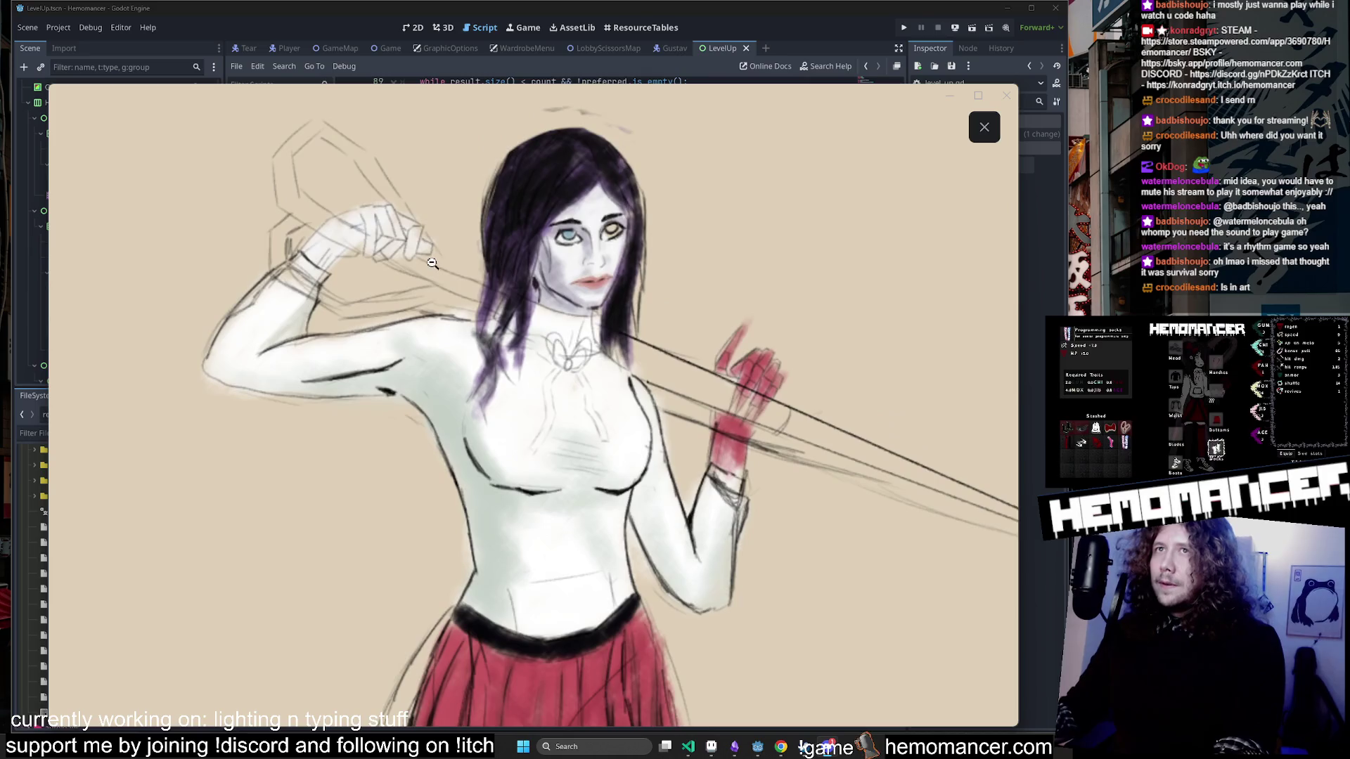
{"action": "left_click", "coordinate": [416, 258]}
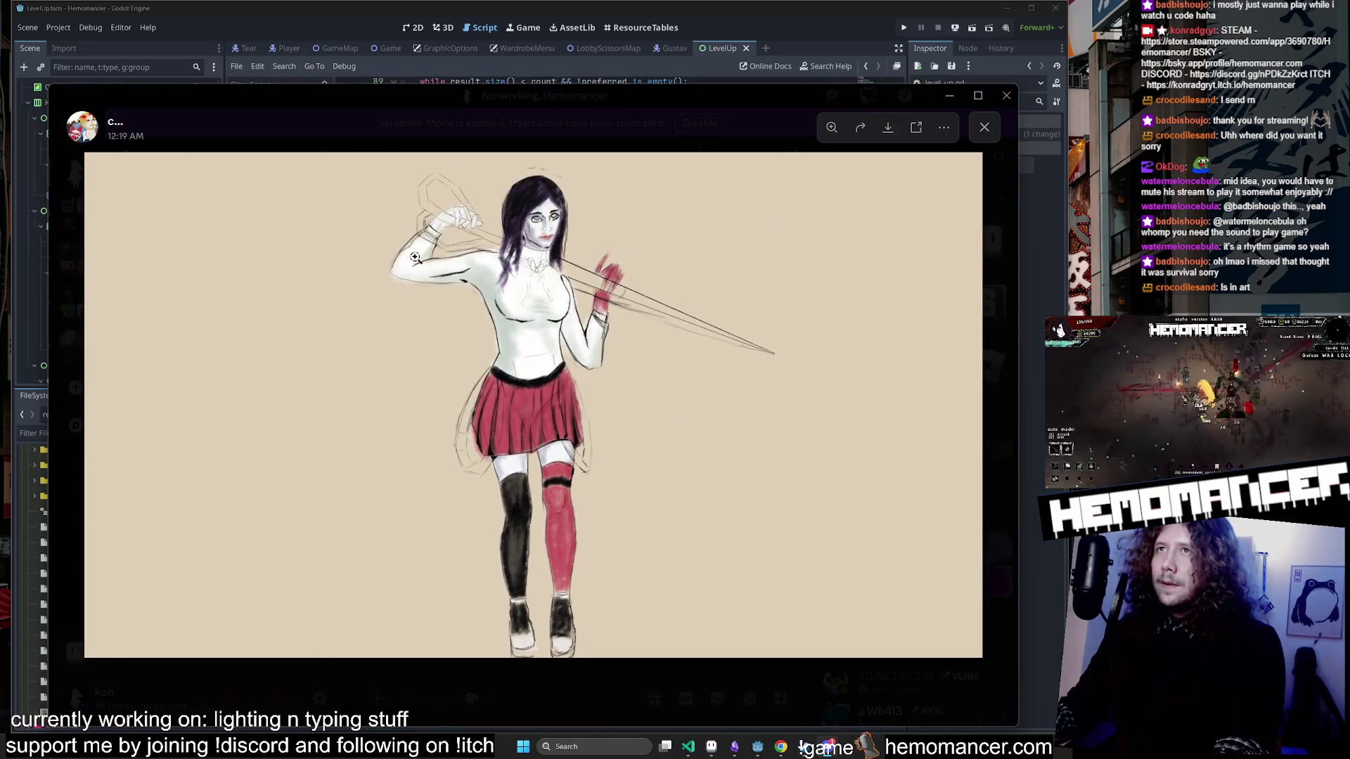
{"action": "left_click_drag", "start_coordinate": [734, 91], "coordinate": [760, 87]}
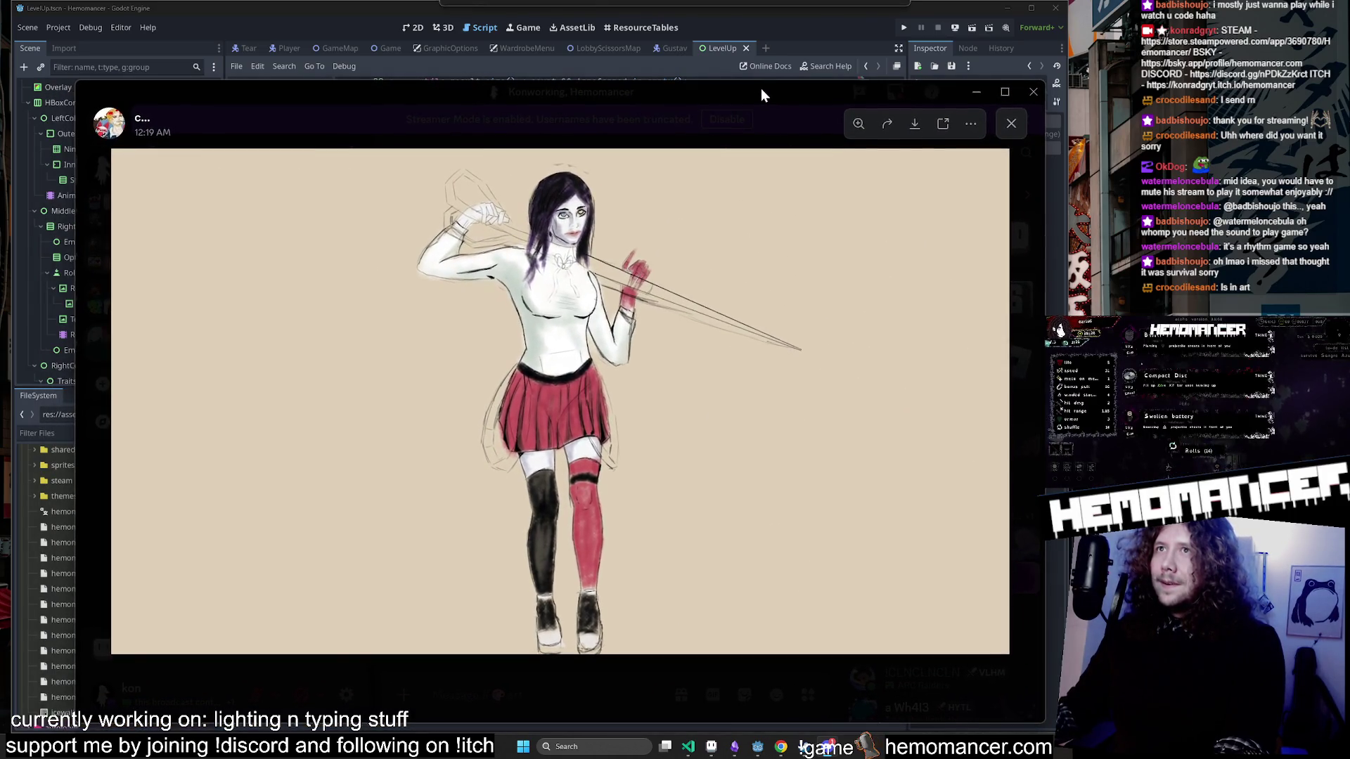
{"action": "left_click", "coordinate": [757, 116]}
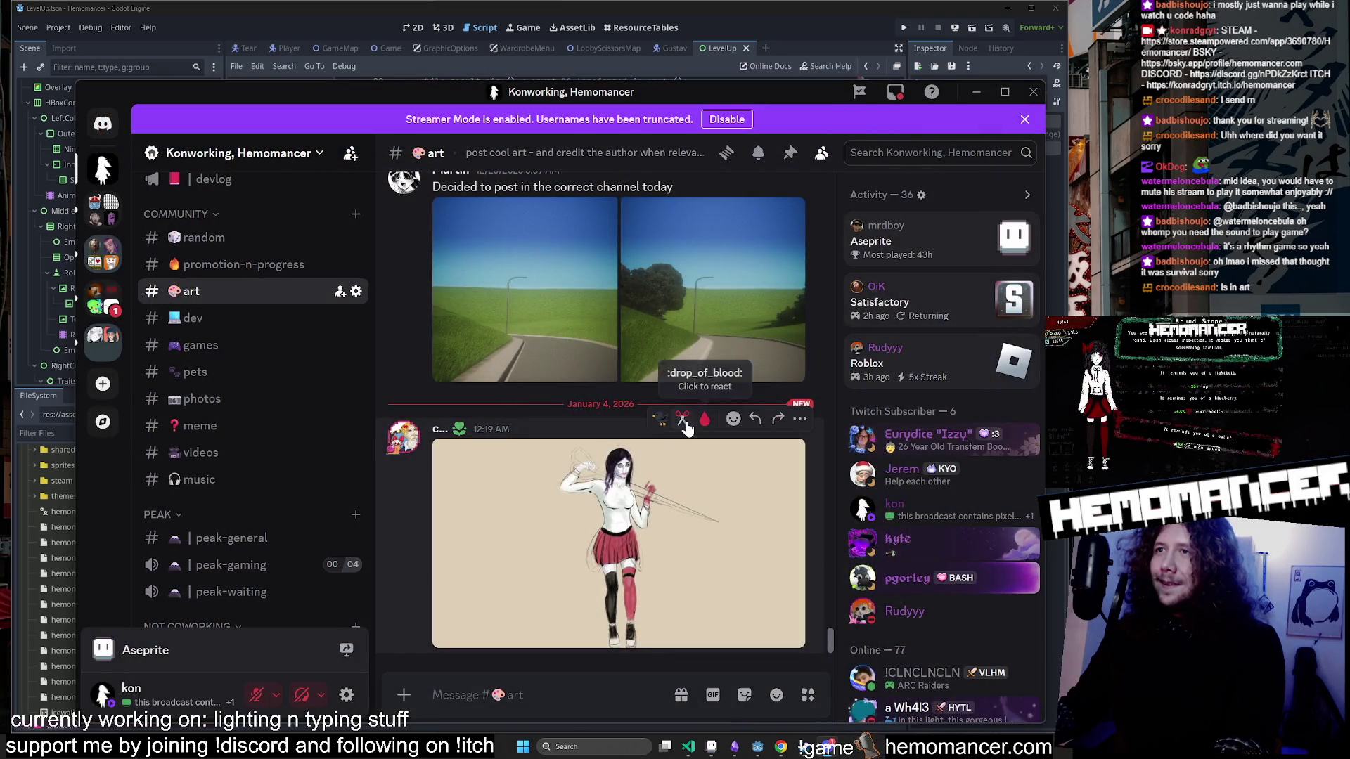
{"action": "scroll", "coordinate": [619, 484], "scroll_direction": "down", "scroll_amount": 1}
{"action": "left_click", "coordinate": [619, 484]}
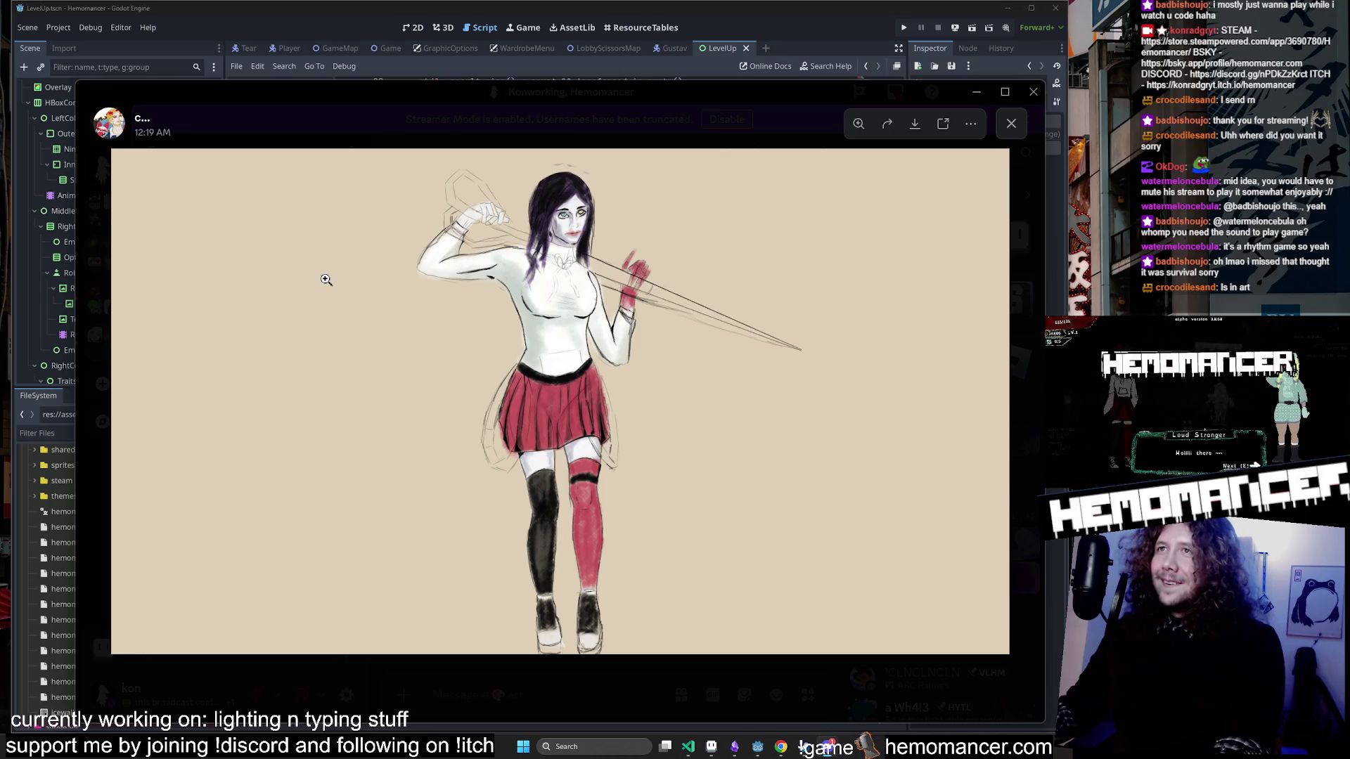
{"action": "left_click", "coordinate": [553, 127]}
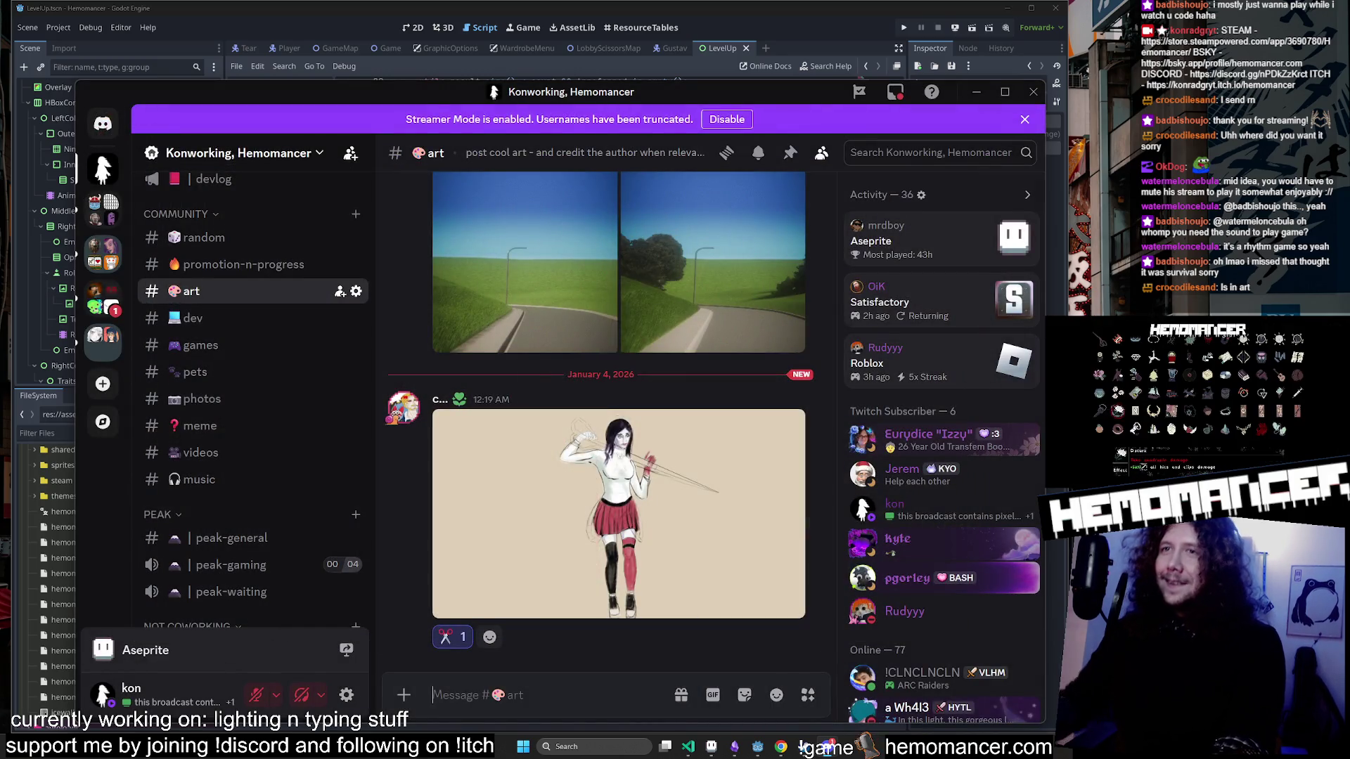
Post 'O M G' in the #art channel and view the drawing once more.
{"action": "type", "text": "O M G"}
{"action": "key", "text": "Return"}
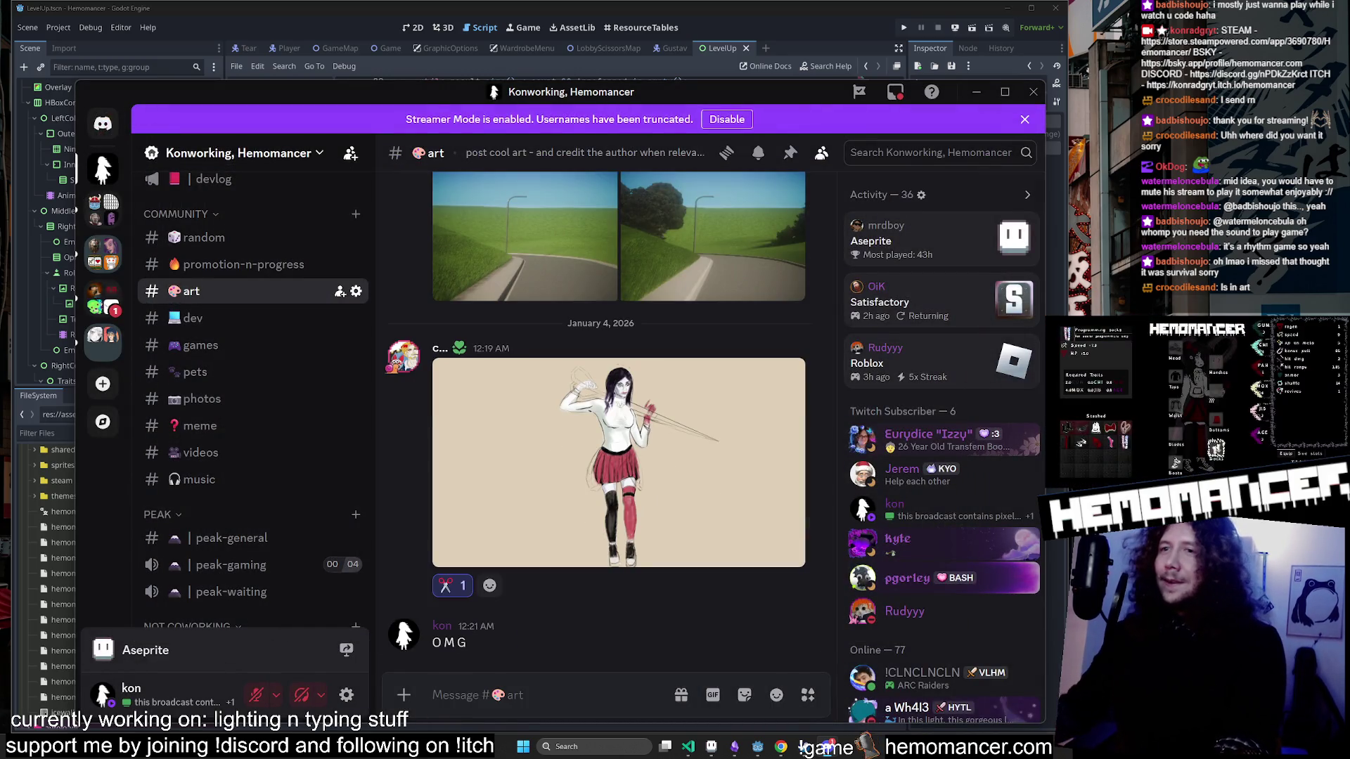
{"action": "left_click", "coordinate": [707, 462]}
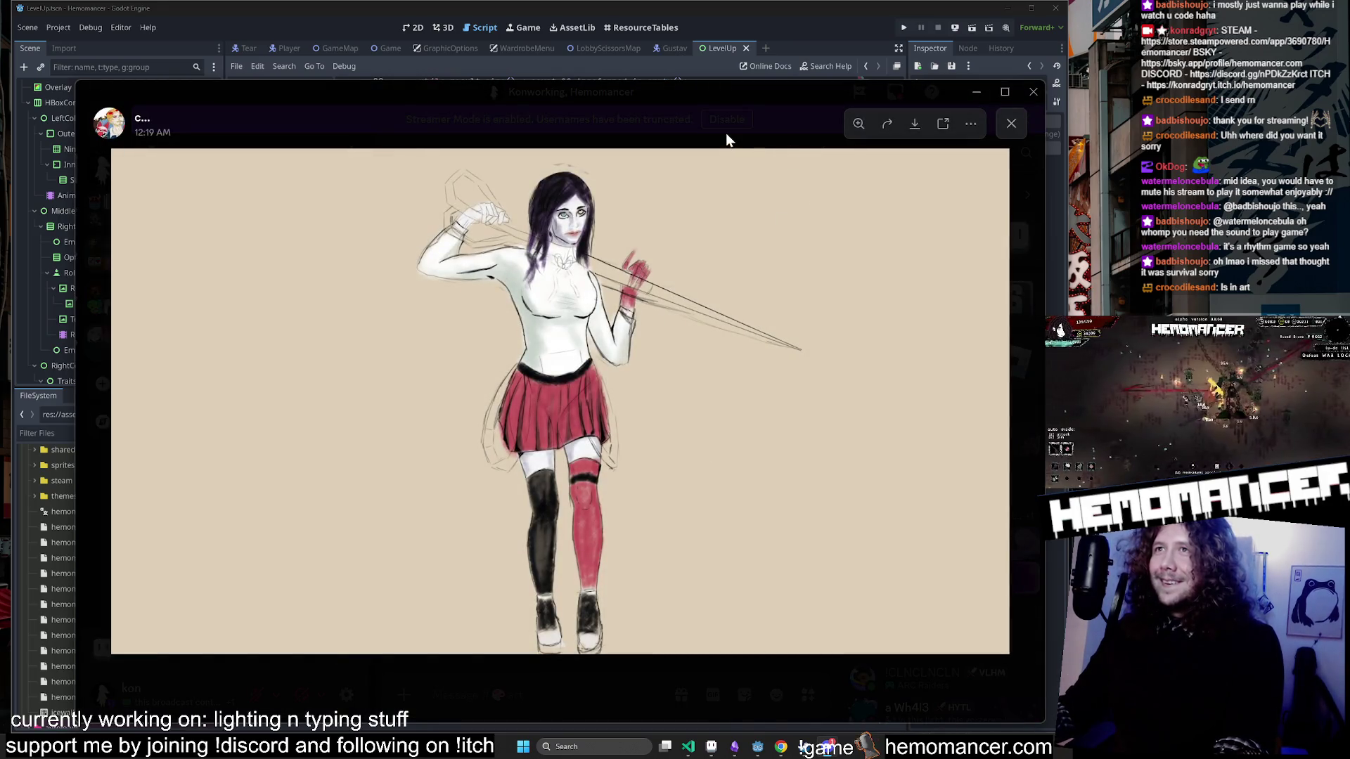
{"action": "left_click", "coordinate": [678, 126]}
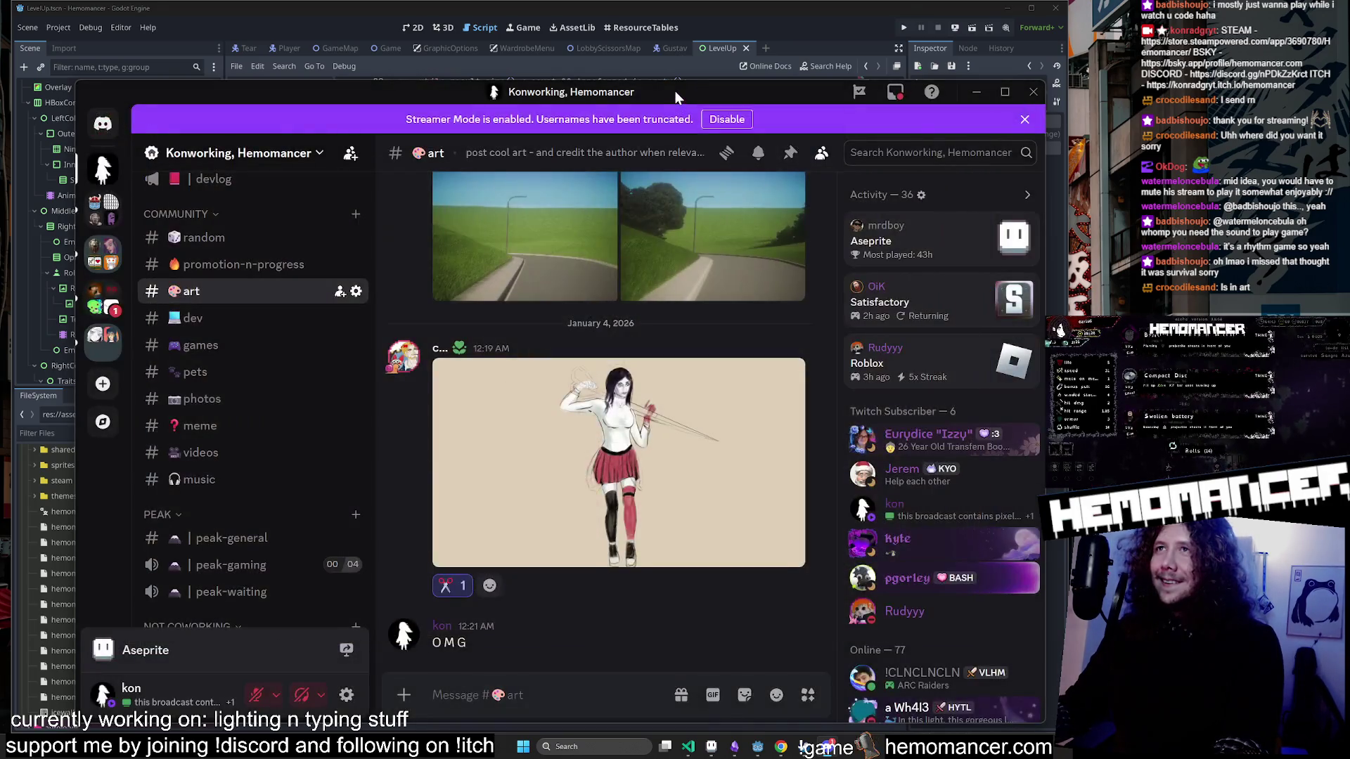
Move Discord off screen and position the raid browser window over Godot.
{"action": "left_click_drag", "start_coordinate": [682, 90], "coordinate": [660, 91]}
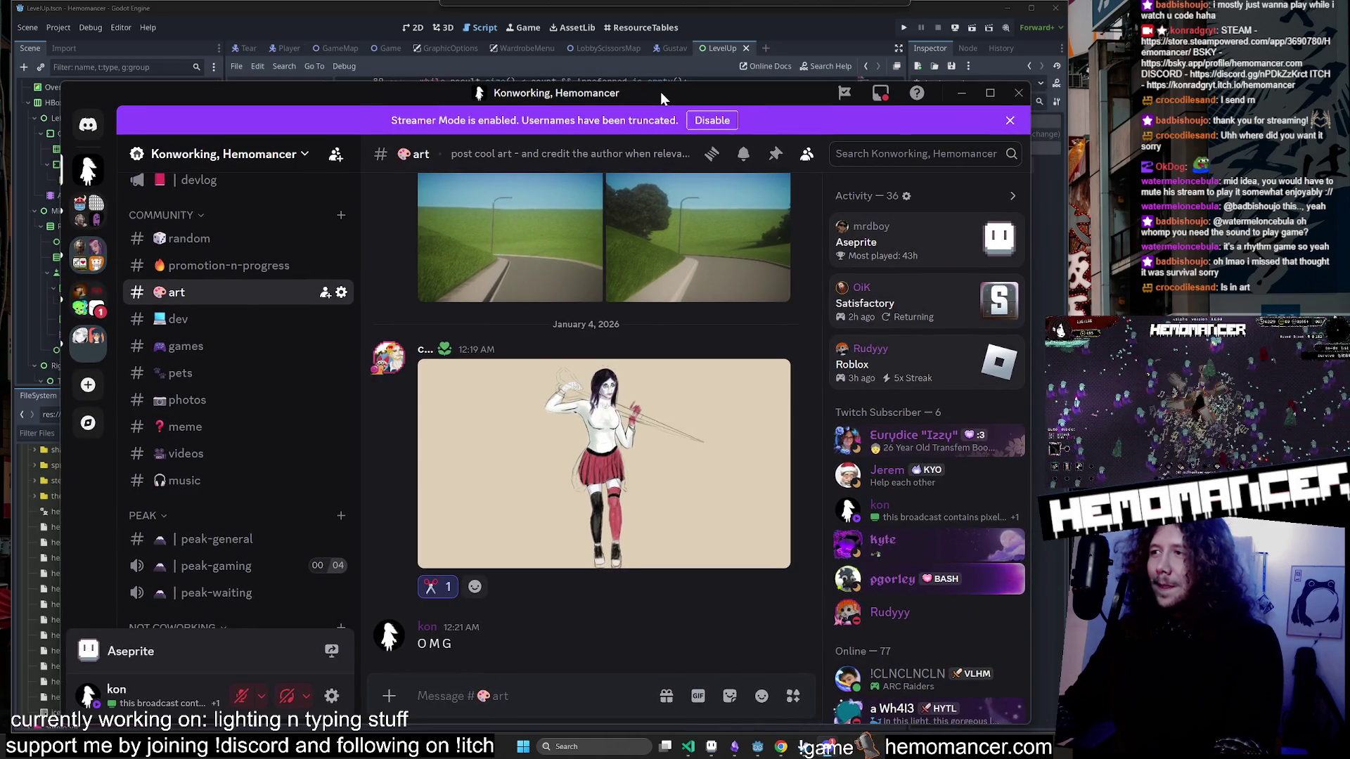
{"action": "mouse_move", "coordinate": [660, 92]}
{"action": "left_mouse_down"}
{"action": "mouse_move", "coordinate": [12, 394]}
{"action": "mouse_move", "coordinate": [0, 422]}
{"action": "left_mouse_up"}
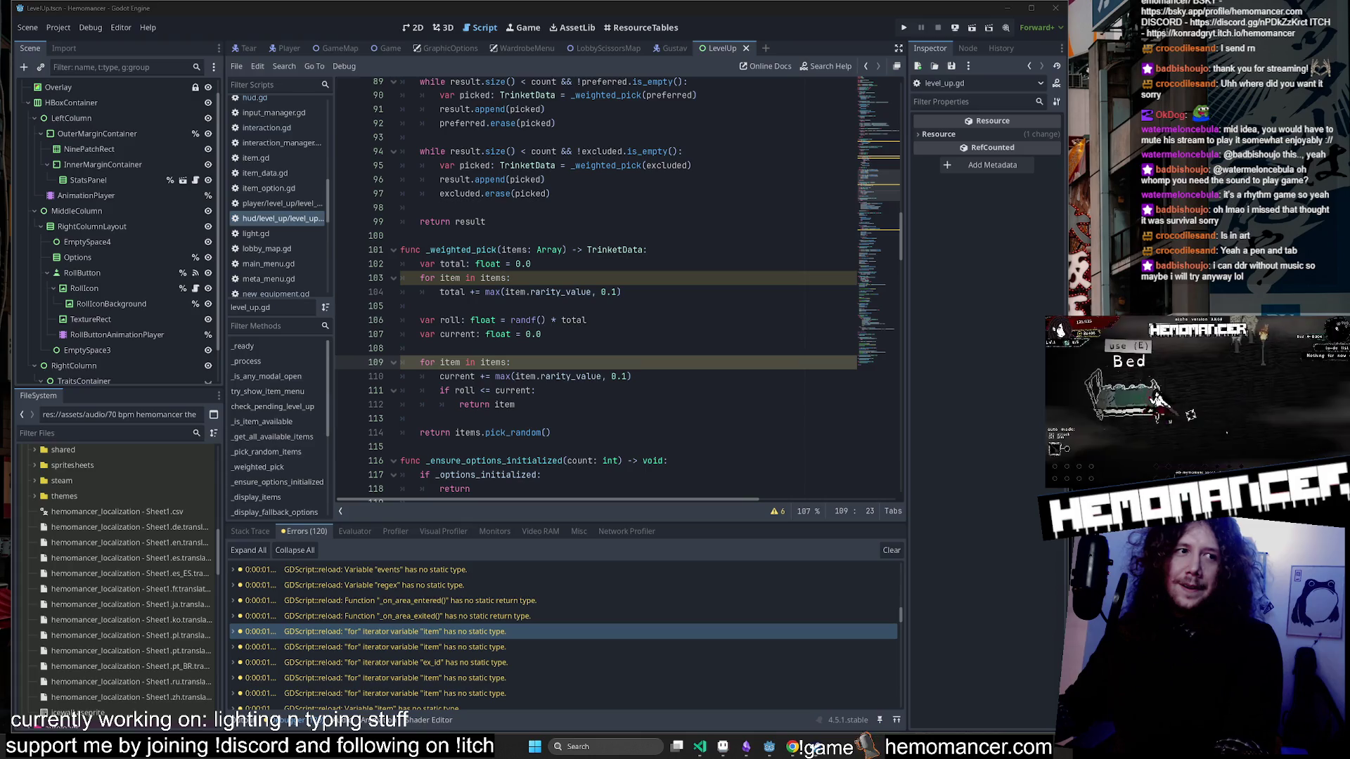
{"action": "left_click_drag", "start_coordinate": [733, 147], "coordinate": [701, 198]}
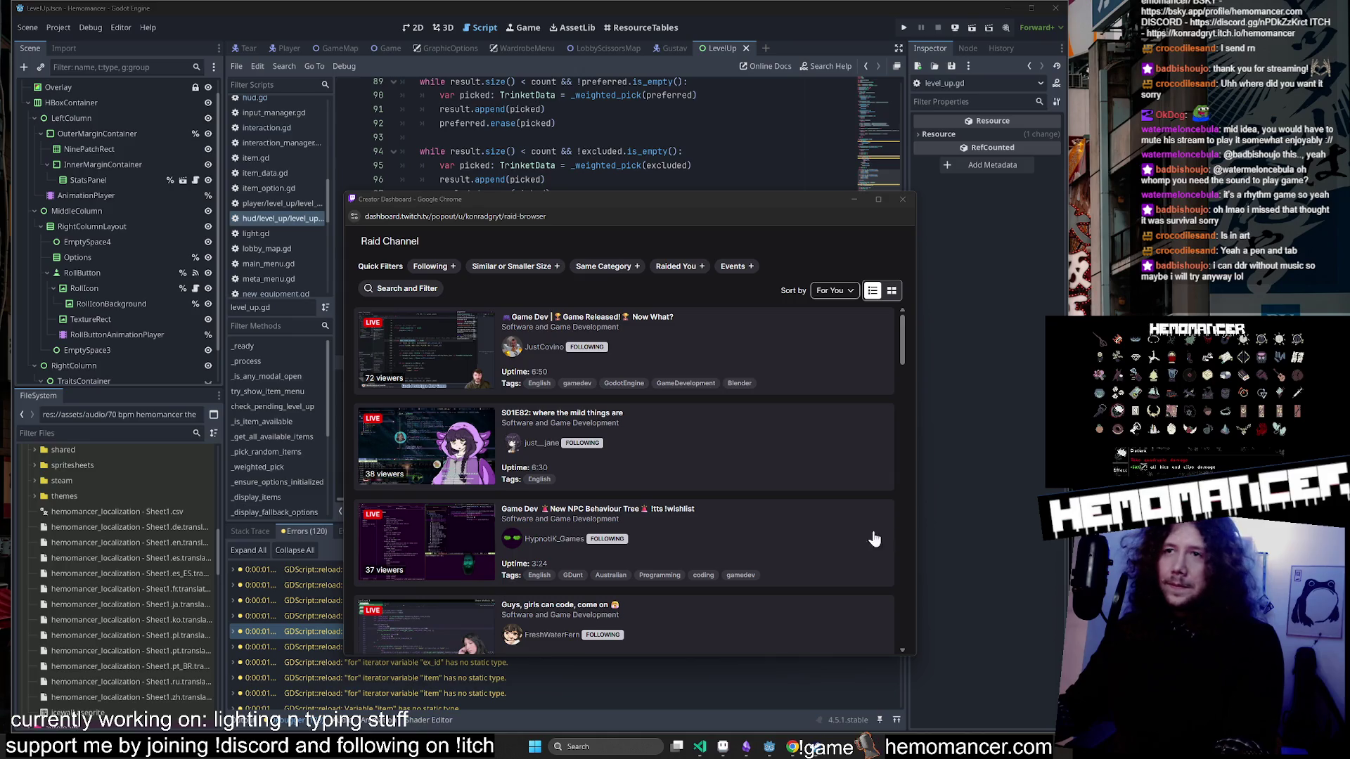
{"action": "scroll", "coordinate": [874, 540], "scroll_direction": "down", "scroll_amount": 1}
{"action": "scroll", "coordinate": [764, 529], "scroll_direction": "up", "scroll_amount": 1}
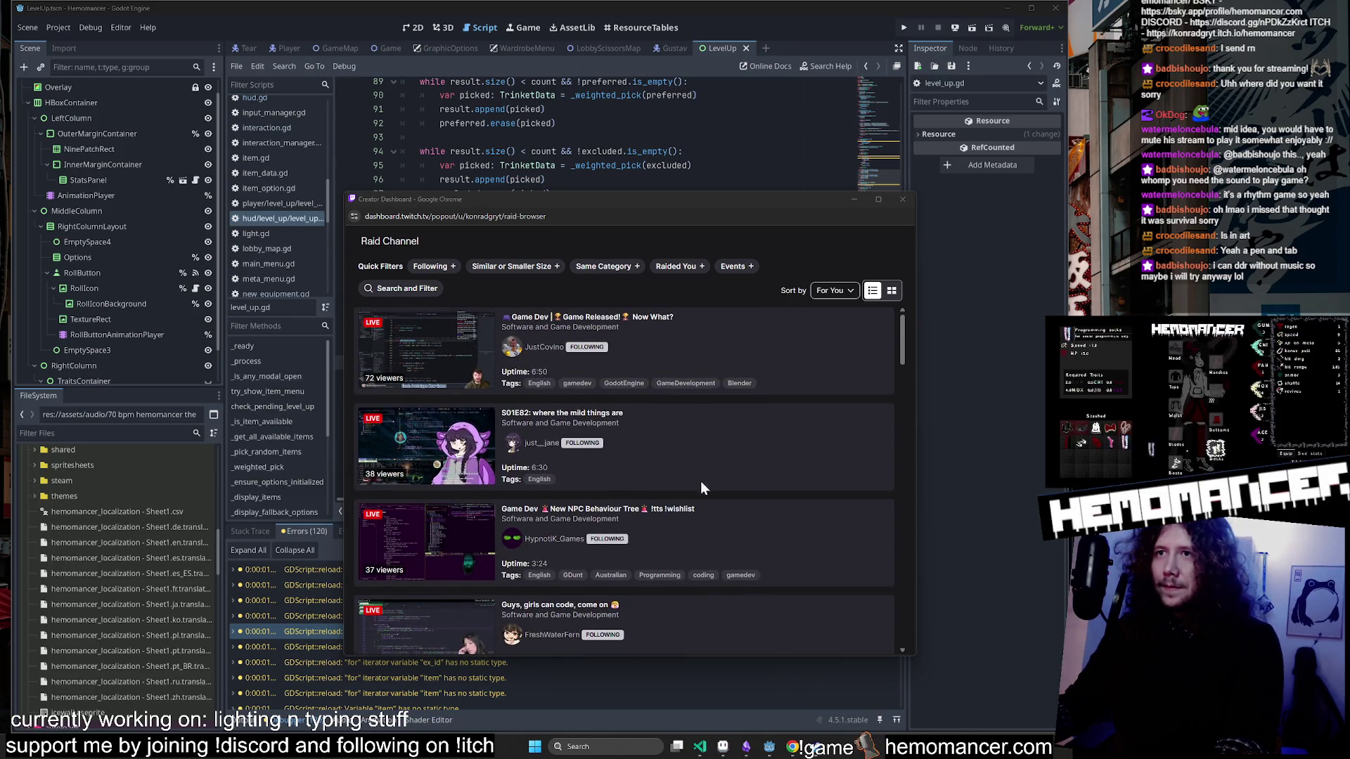
{"action": "left_click", "coordinate": [700, 481]}
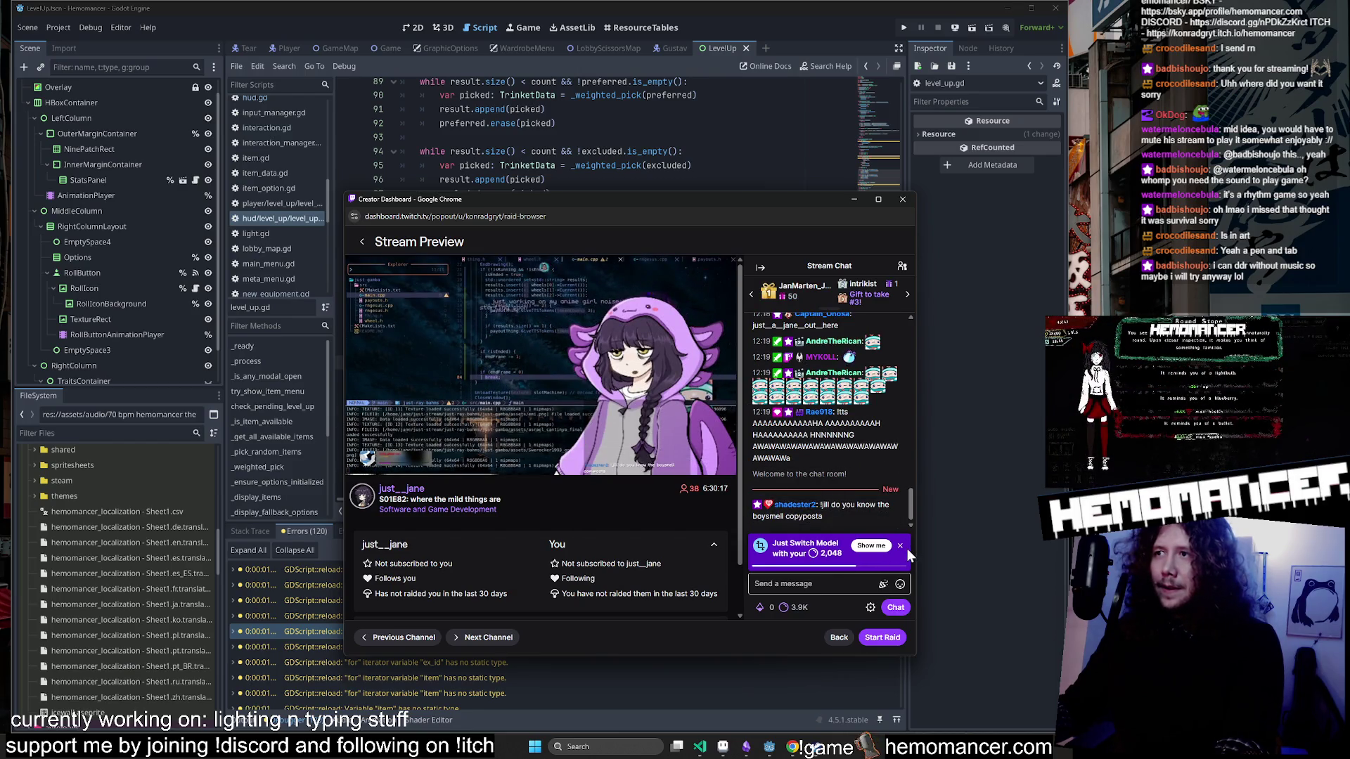
{"action": "left_click", "coordinate": [839, 638]}
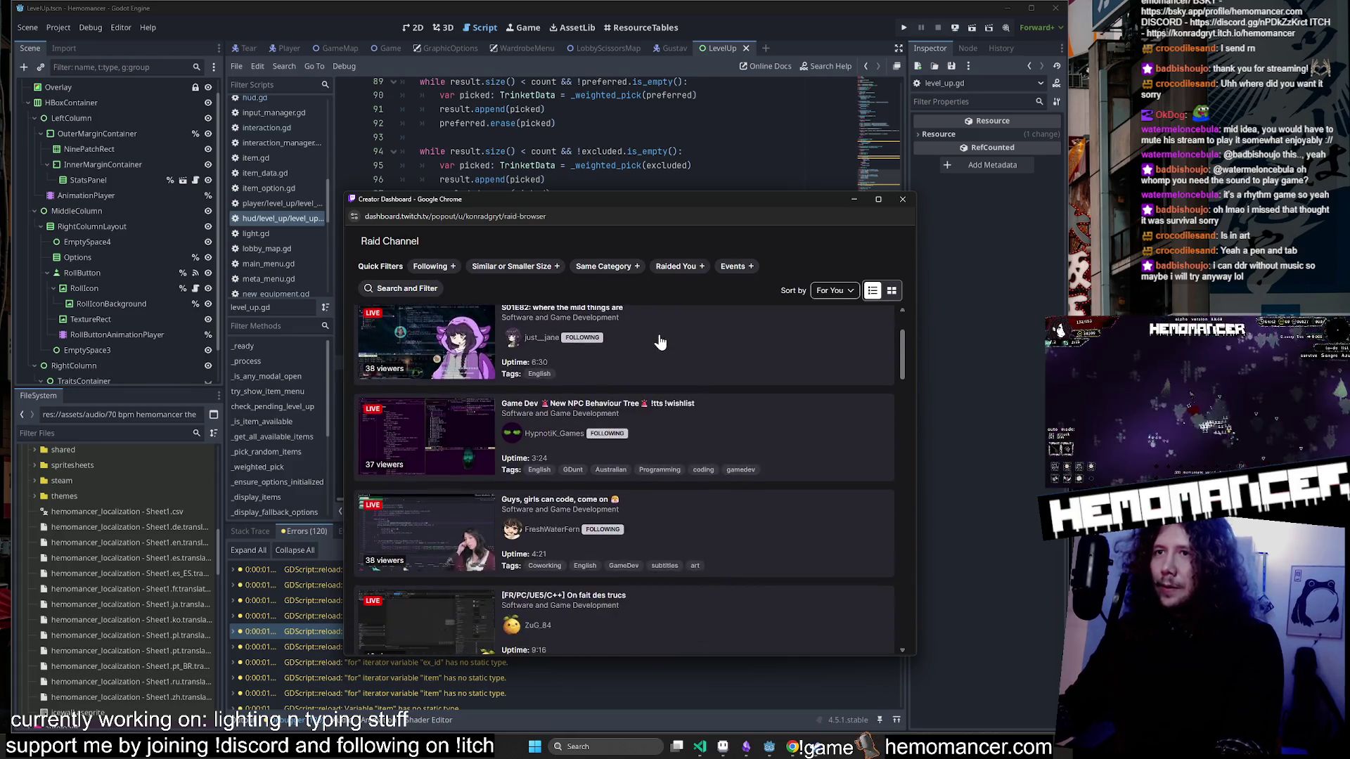
{"action": "scroll", "coordinate": [661, 343], "scroll_direction": "down", "scroll_amount": 5}
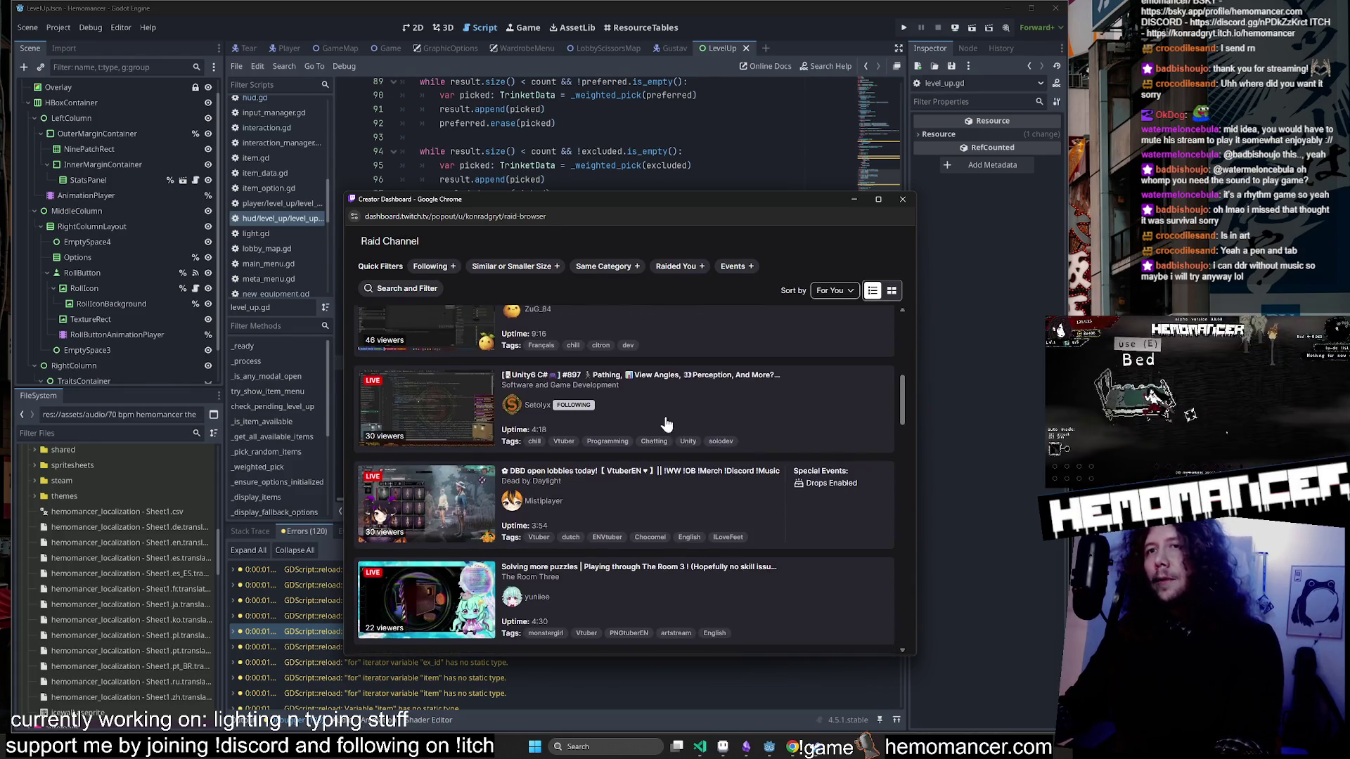
{"action": "left_click", "coordinate": [717, 403]}
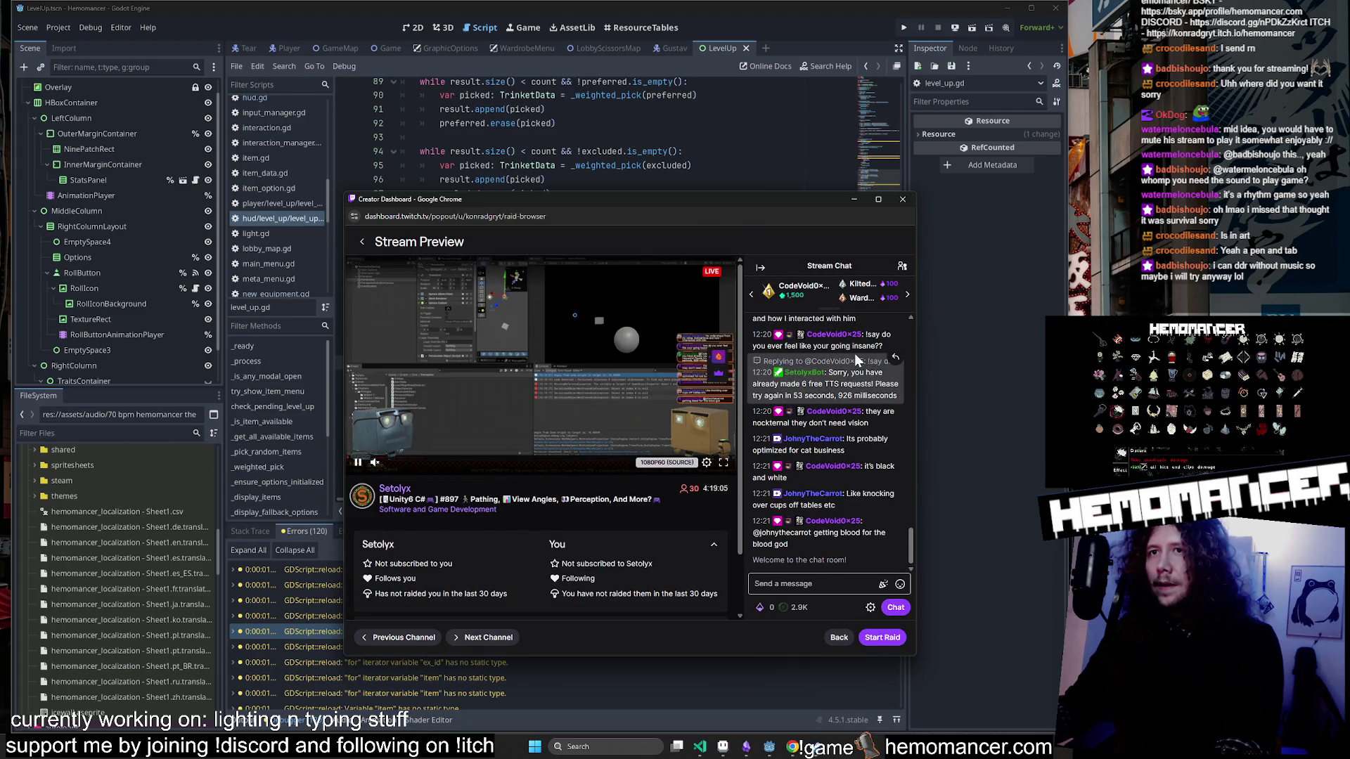
{"action": "left_click", "coordinate": [362, 242]}
{"action": "scroll", "coordinate": [664, 410], "scroll_direction": "down", "scroll_amount": 2}
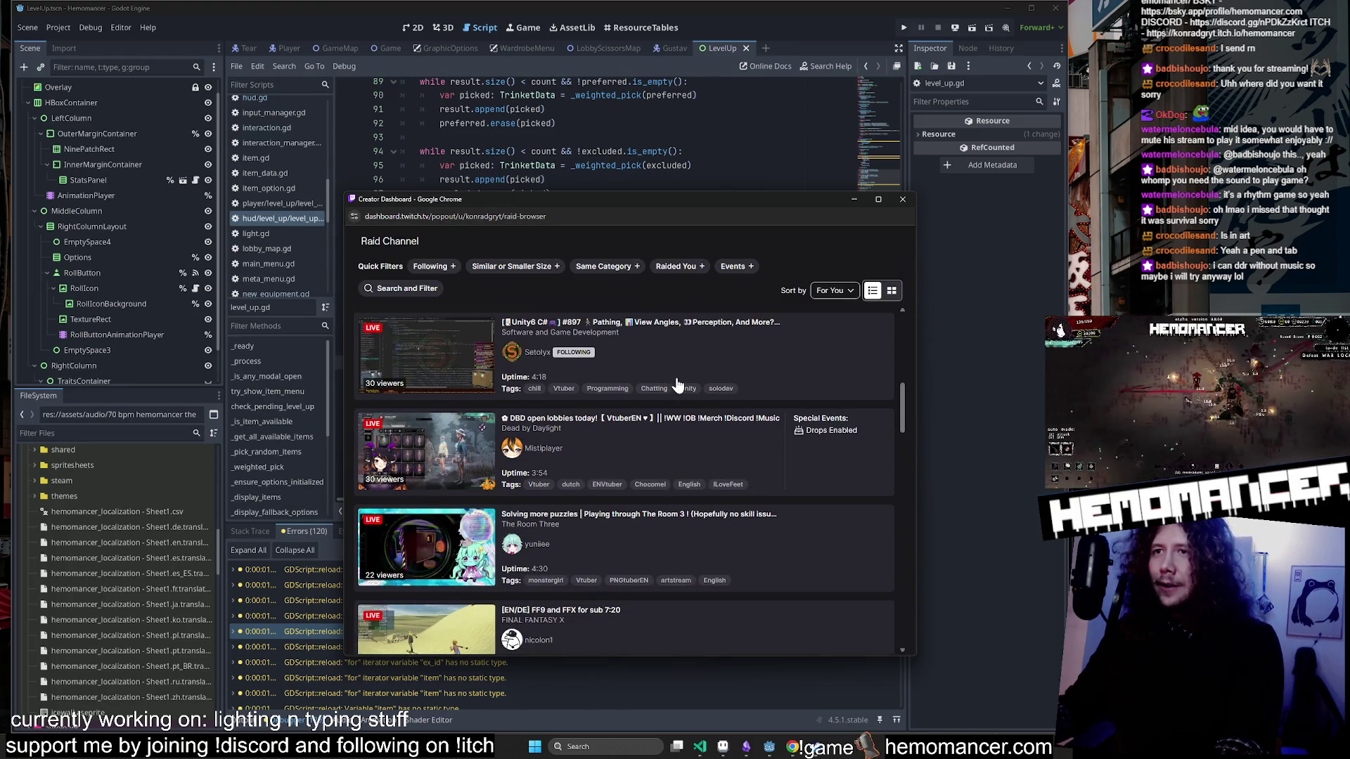
{"action": "scroll", "coordinate": [676, 383], "scroll_direction": "down", "scroll_amount": 5}
{"action": "scroll", "coordinate": [679, 381], "scroll_direction": "up", "scroll_amount": 5}
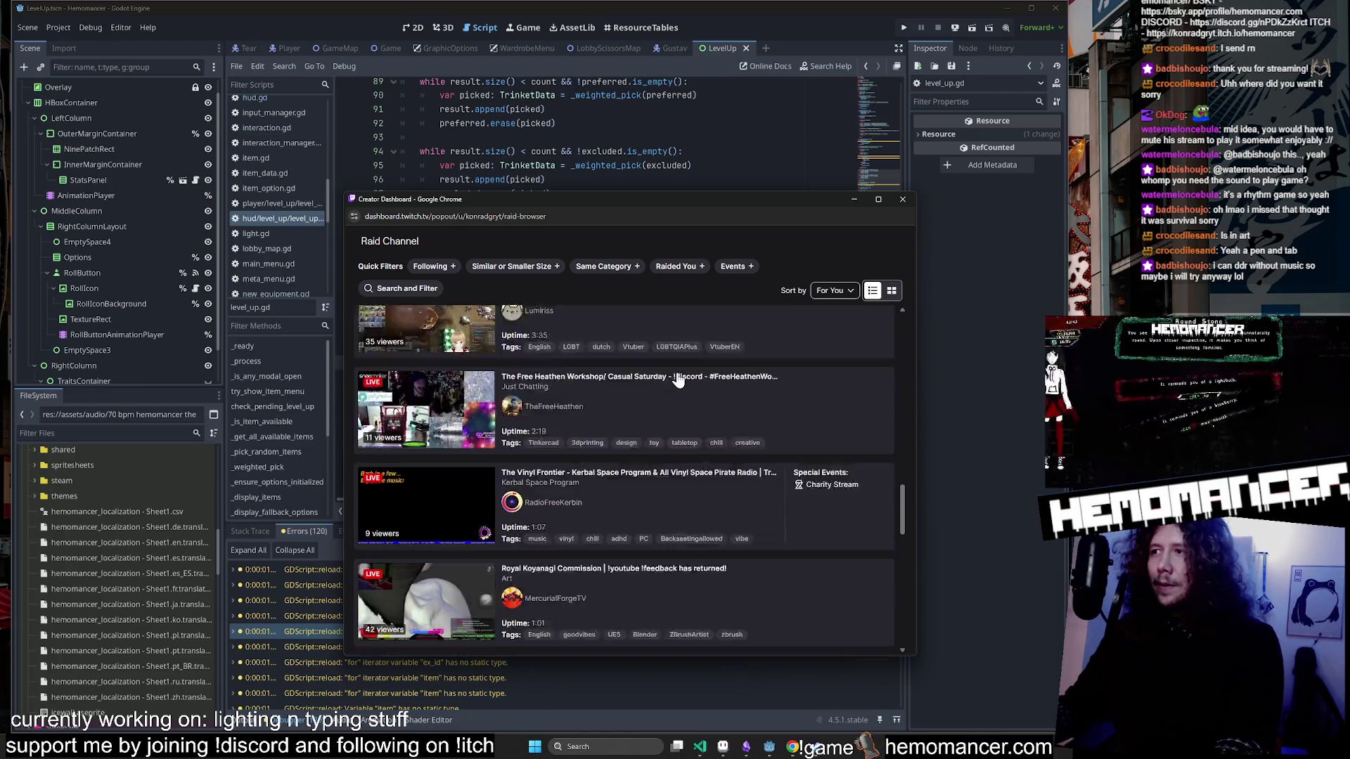
{"action": "scroll", "coordinate": [676, 383], "scroll_direction": "up", "scroll_amount": 4}
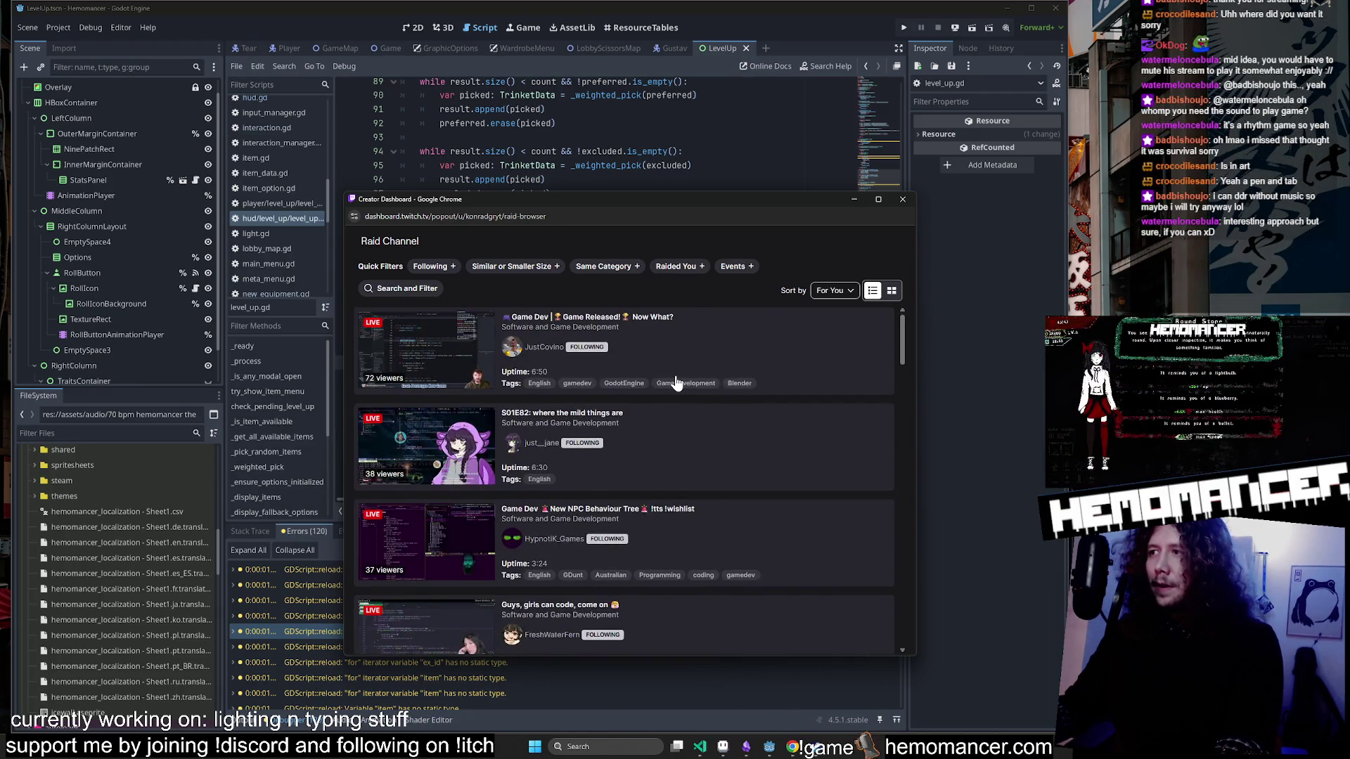
{"action": "scroll", "coordinate": [677, 384], "scroll_direction": "down", "scroll_amount": 3}
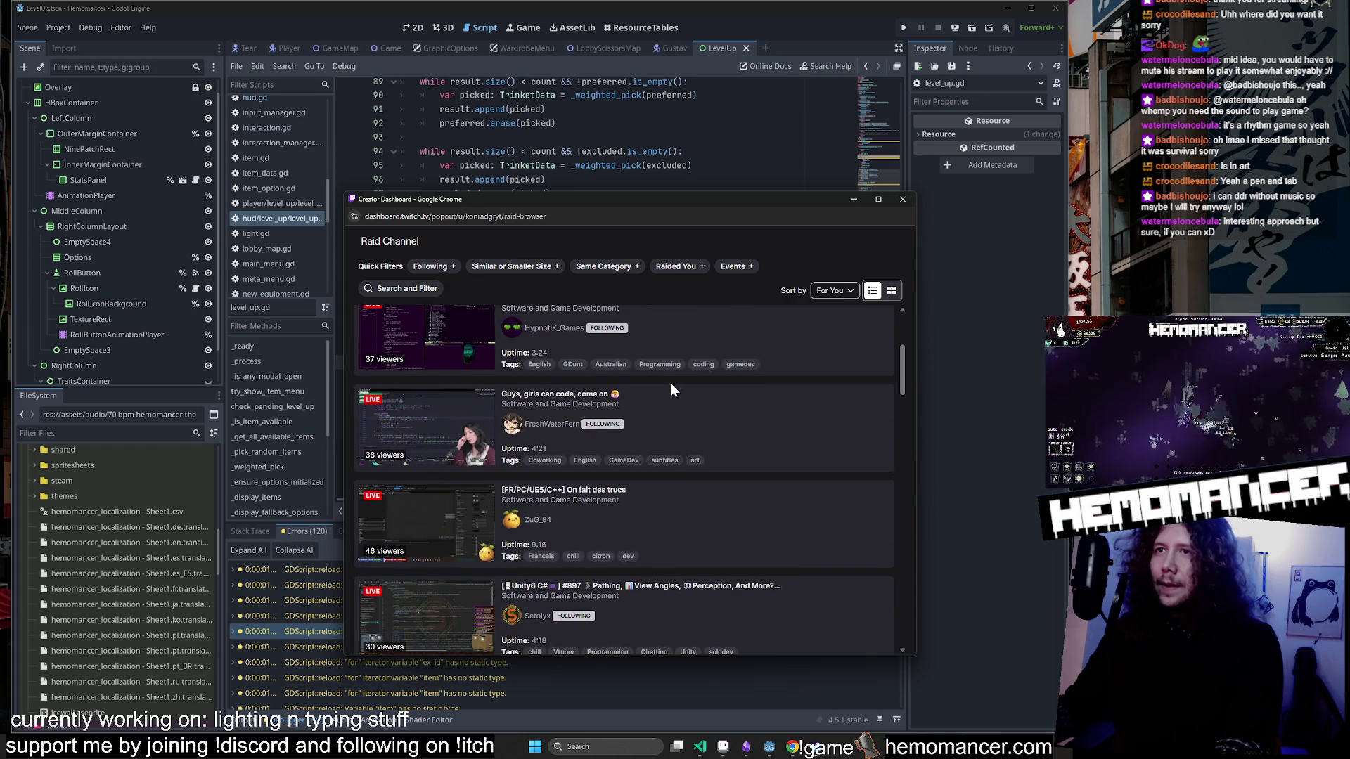
{"action": "scroll", "coordinate": [752, 436], "scroll_direction": "down", "scroll_amount": 2}
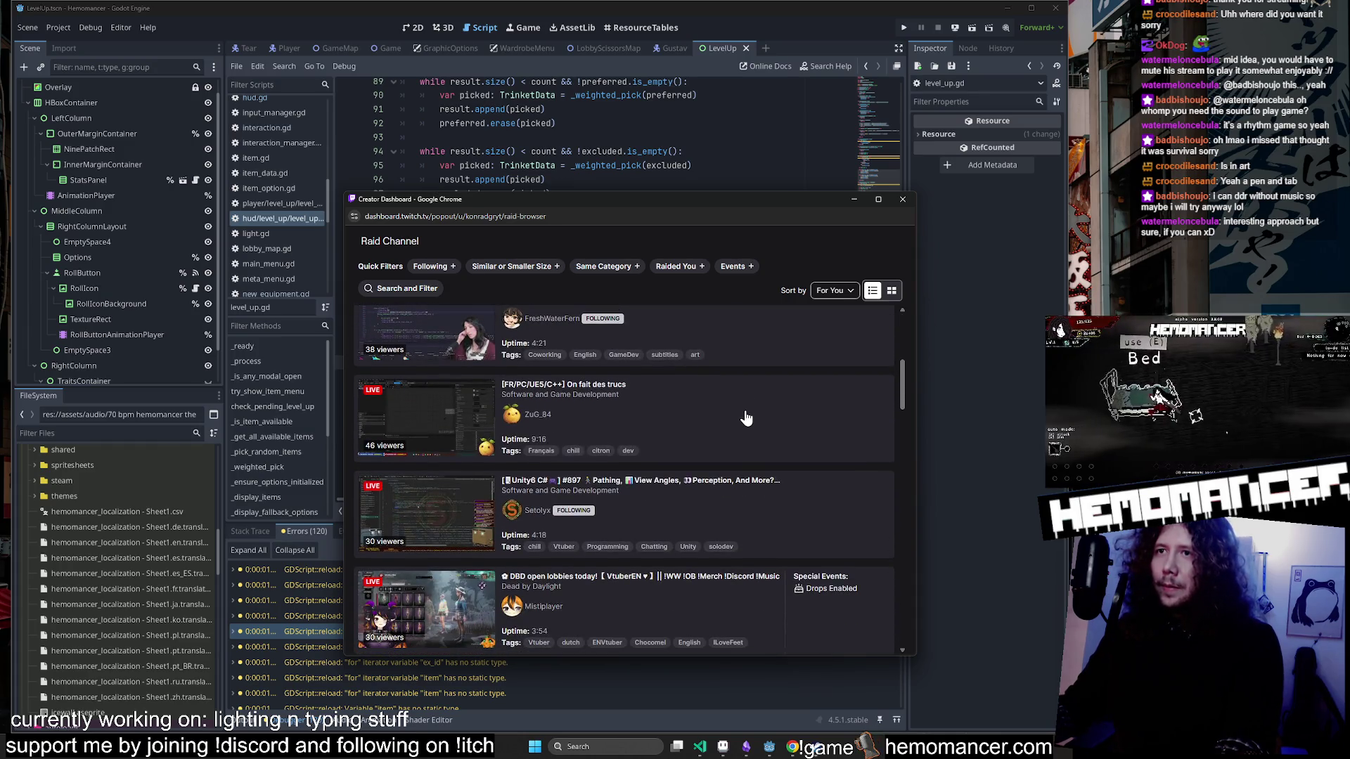
{"action": "scroll", "coordinate": [747, 417], "scroll_direction": "up", "scroll_amount": 5}
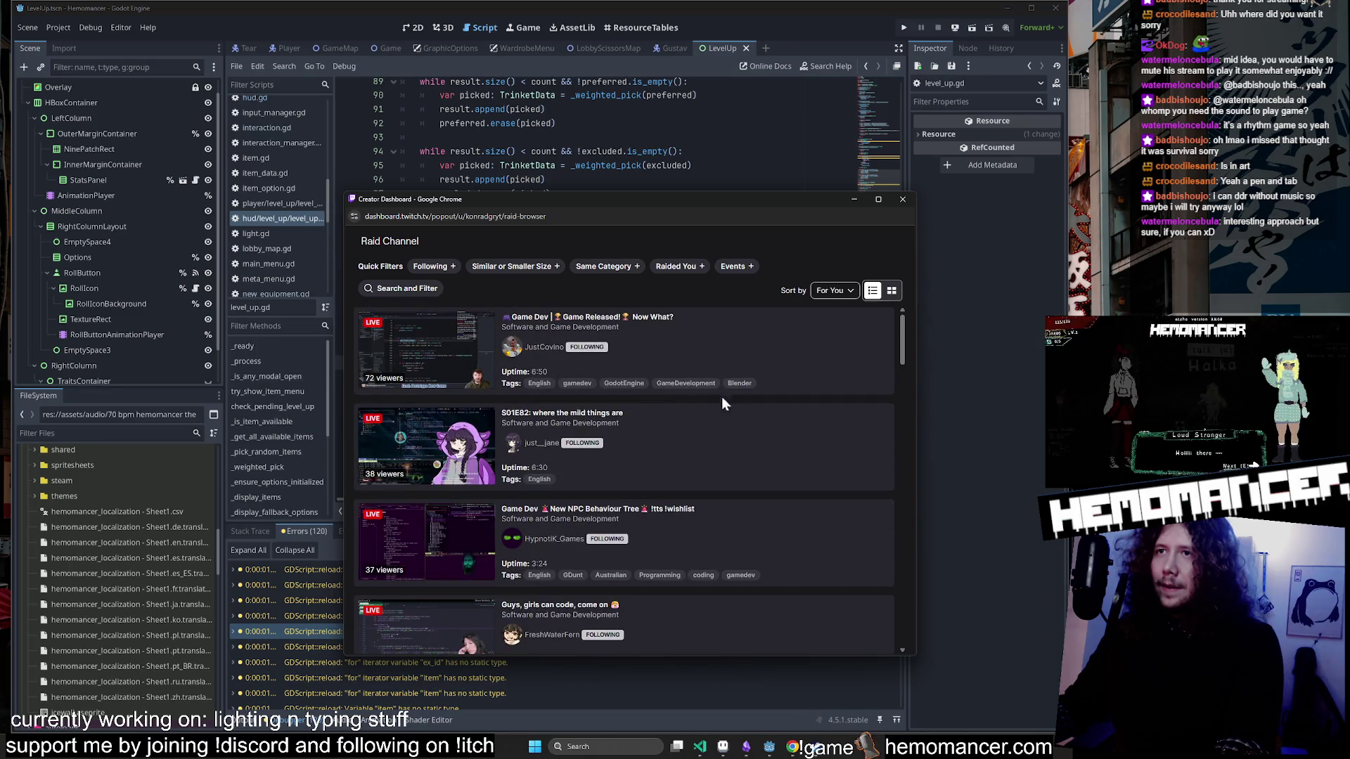
{"action": "scroll", "coordinate": [766, 429], "scroll_direction": "down", "scroll_amount": 8}
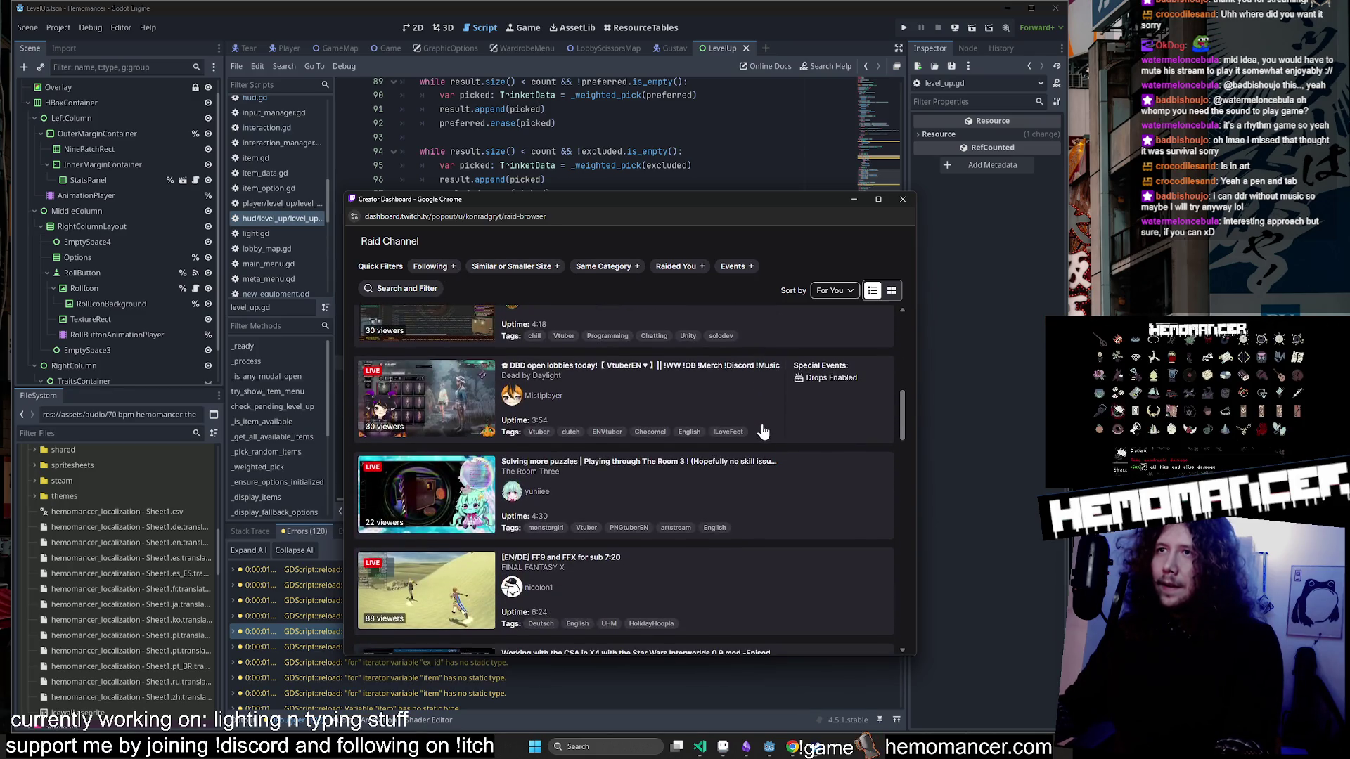
Filter raid targets to Following channels and preview the 16-viewer omori first playthrough stream.
{"action": "left_click", "coordinate": [431, 266]}
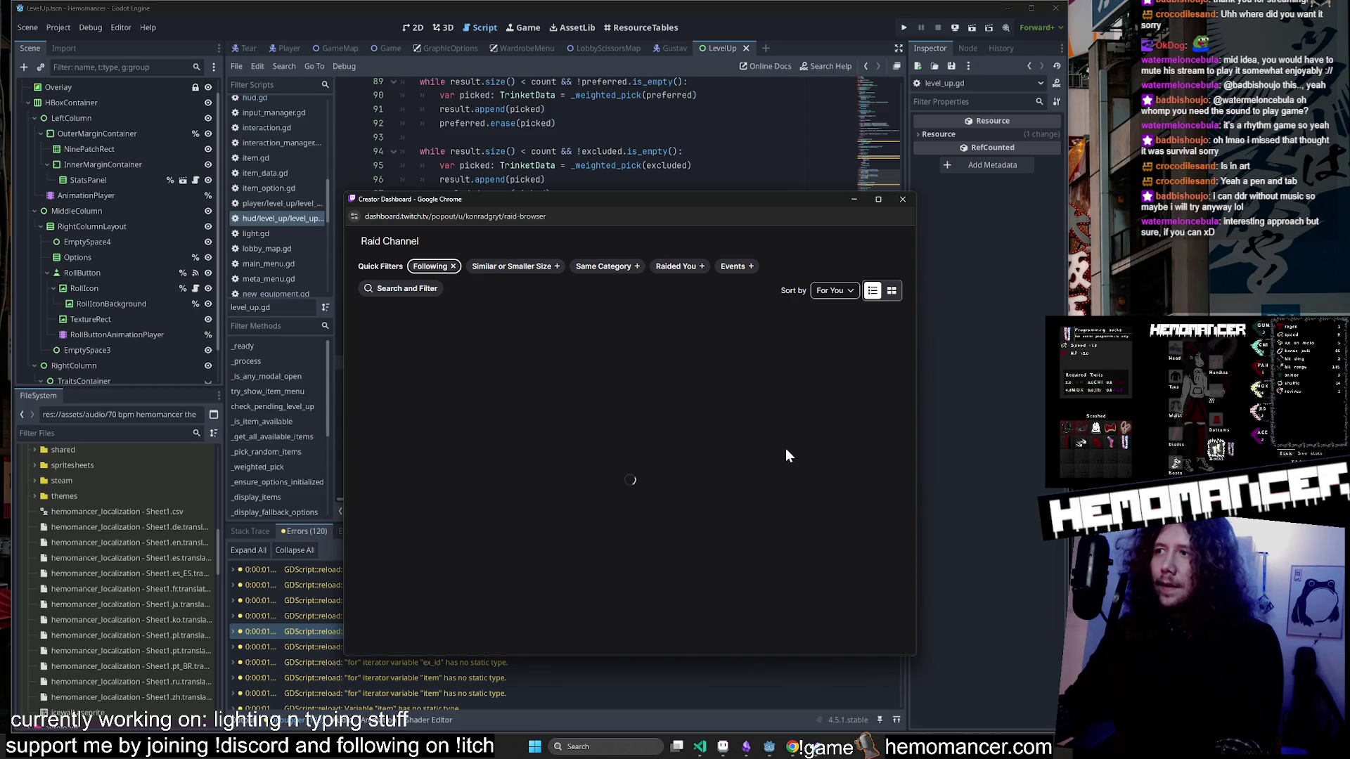
{"action": "scroll", "coordinate": [777, 442], "scroll_direction": "down", "scroll_amount": 3}
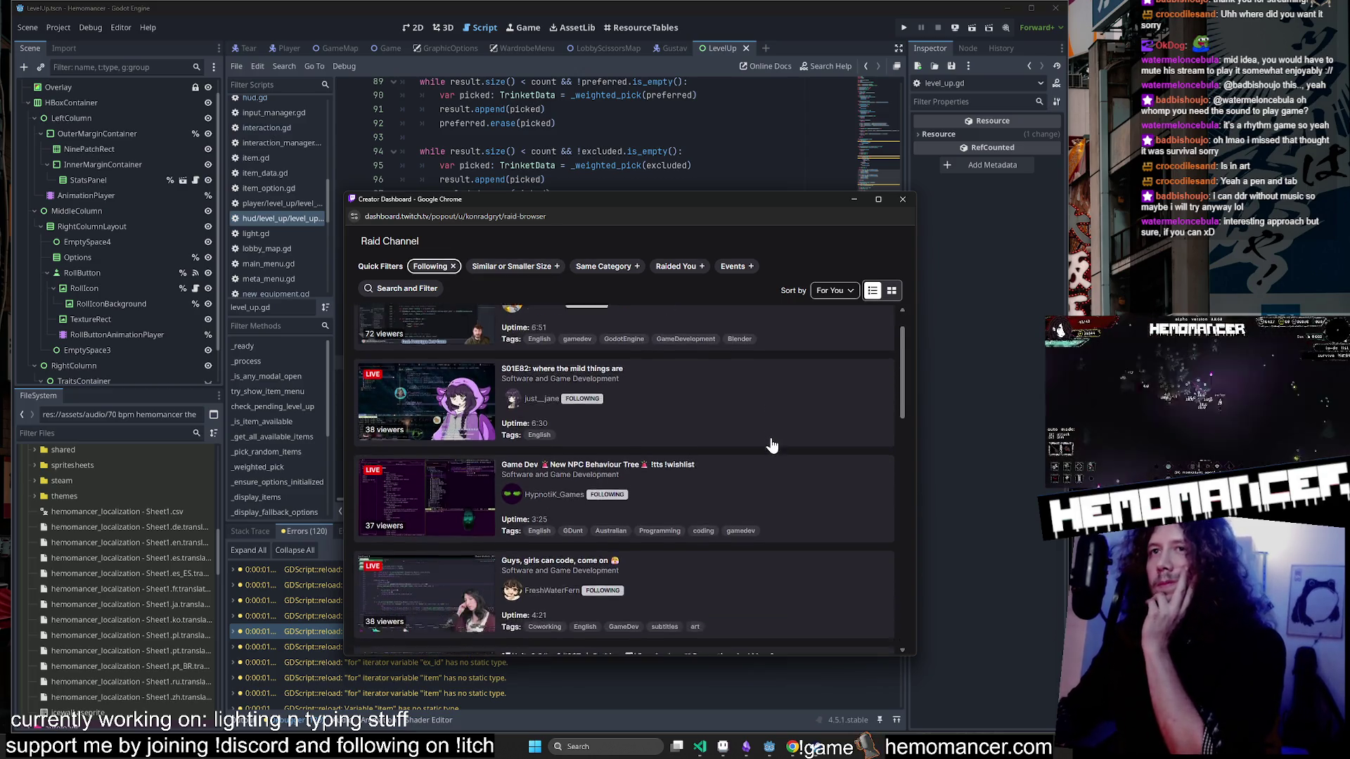
{"action": "scroll", "coordinate": [775, 441], "scroll_direction": "down", "scroll_amount": 10}
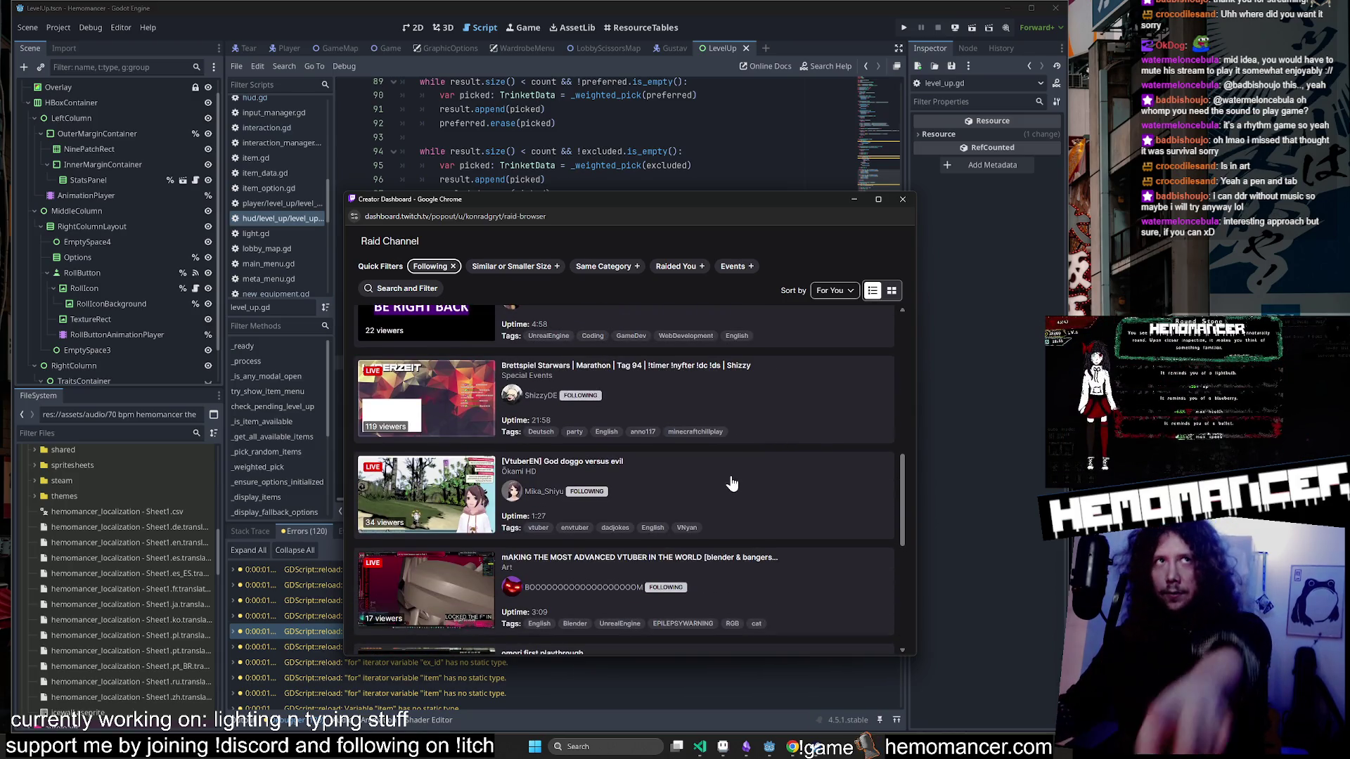
{"action": "scroll", "coordinate": [693, 468], "scroll_direction": "down", "scroll_amount": 3}
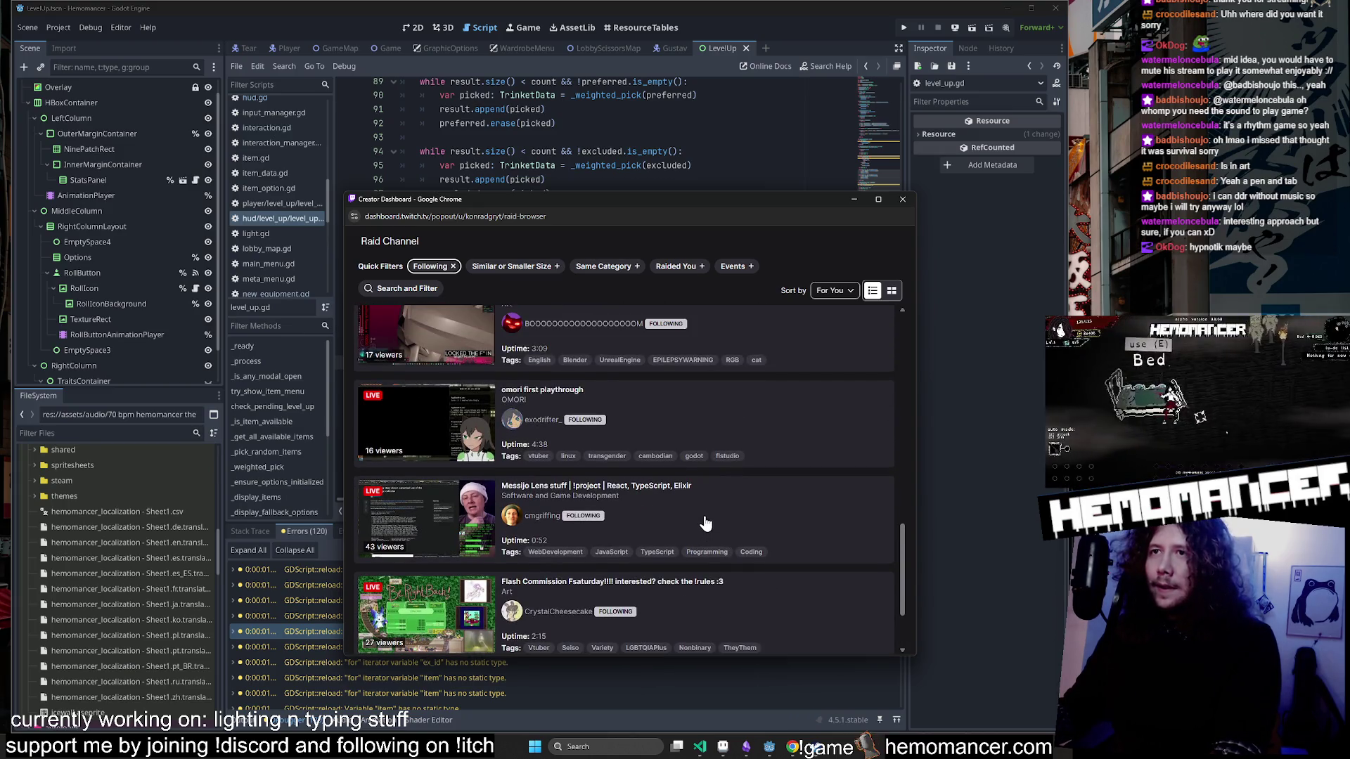
{"action": "left_click", "coordinate": [704, 435]}
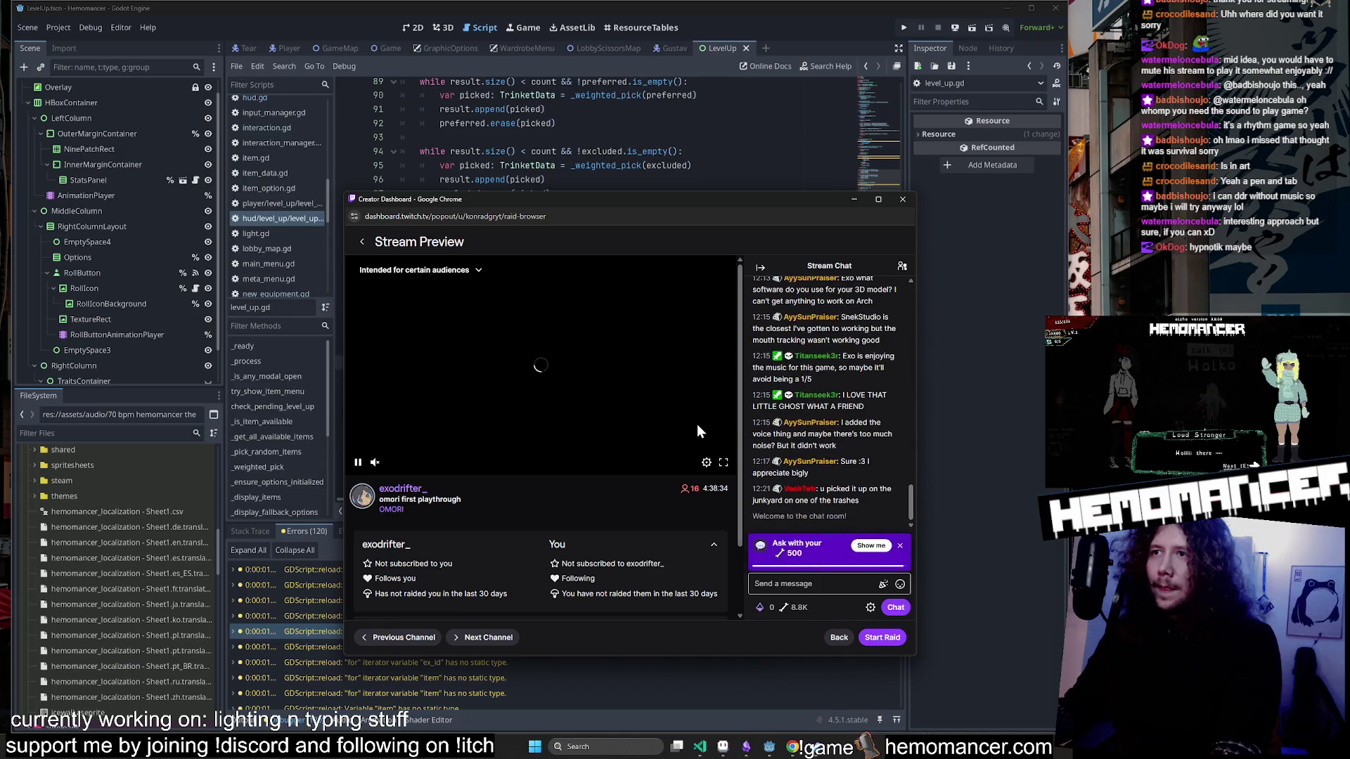
{"action": "left_click_drag", "start_coordinate": [677, 200], "coordinate": [618, 170]}
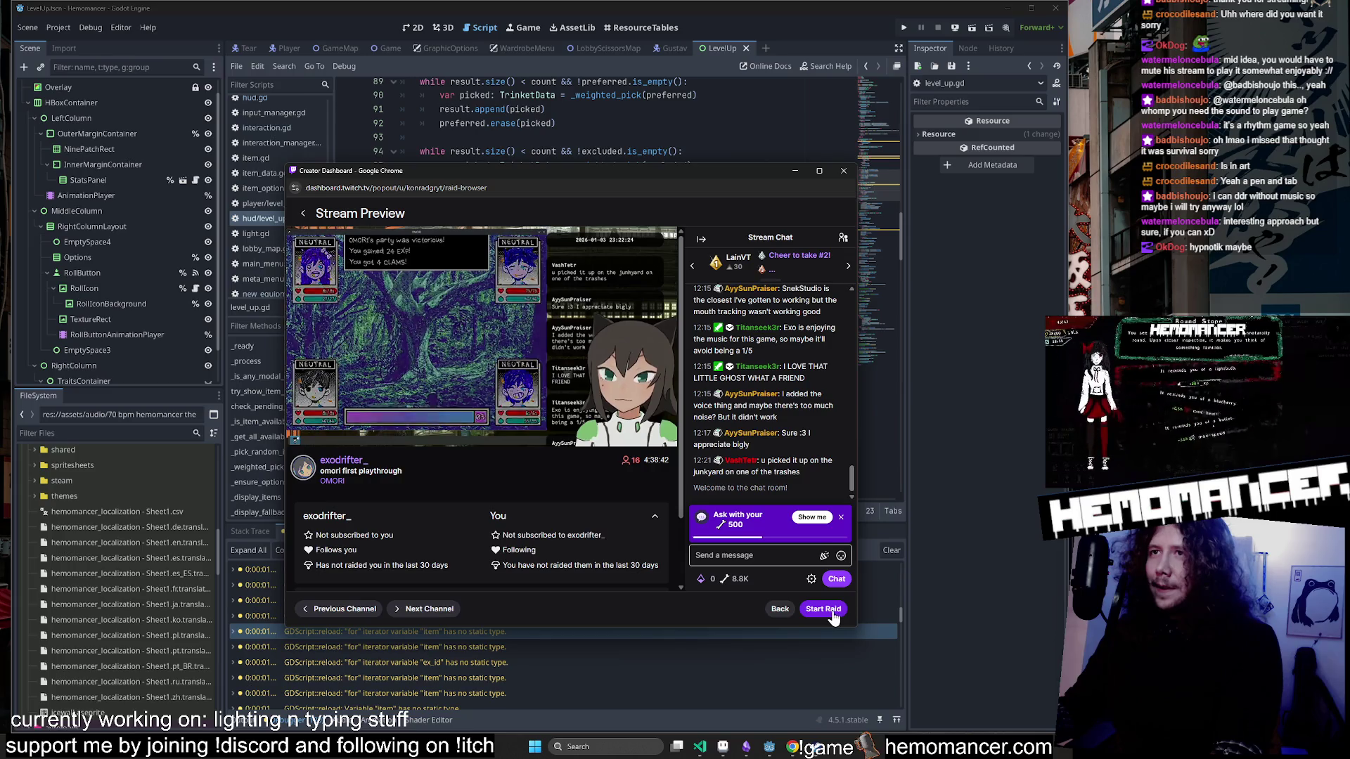
Start the raid on the omori first playthrough channel and move the dashboard off screen.
{"action": "left_click", "coordinate": [833, 609]}
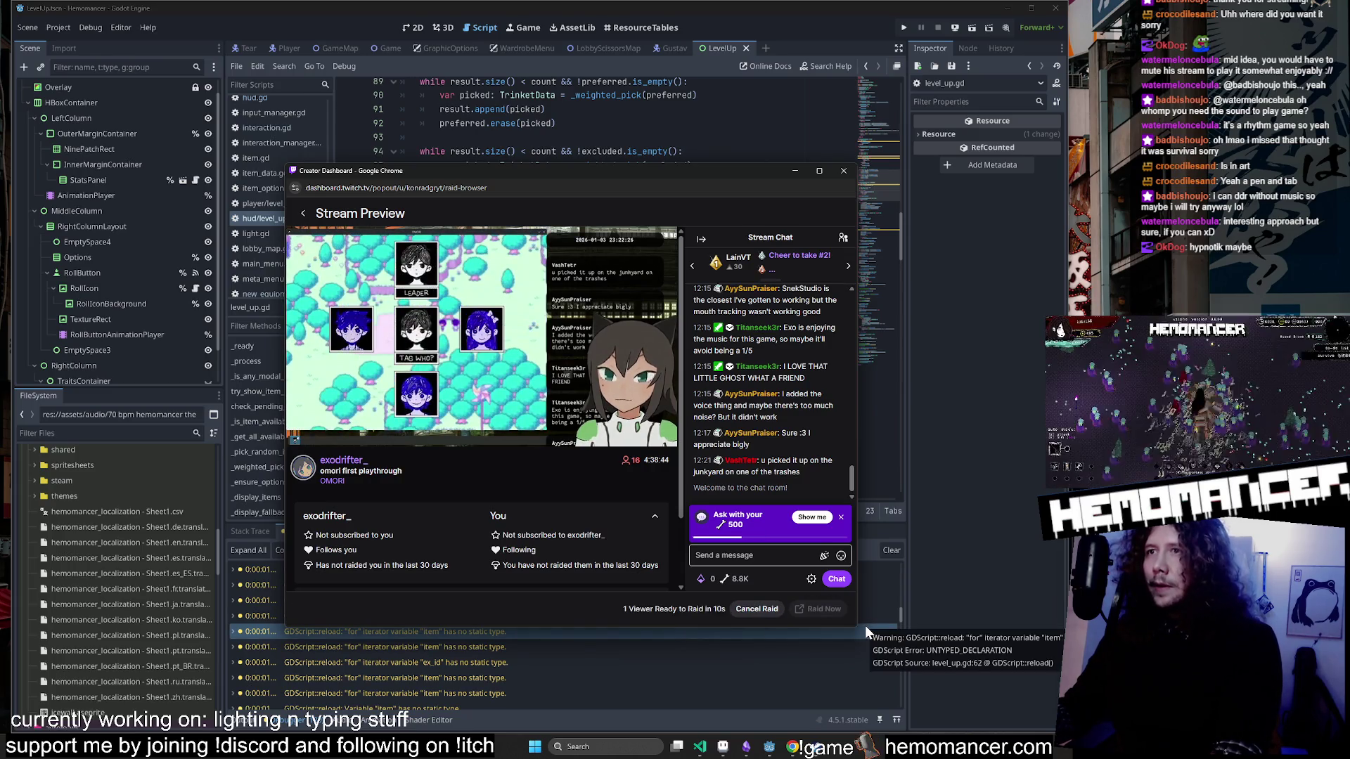
{"action": "mouse_move", "coordinate": [678, 175]}
{"action": "left_mouse_down"}
{"action": "mouse_move", "coordinate": [365, 322]}
{"action": "mouse_move", "coordinate": [0, 450]}
{"action": "left_mouse_up"}
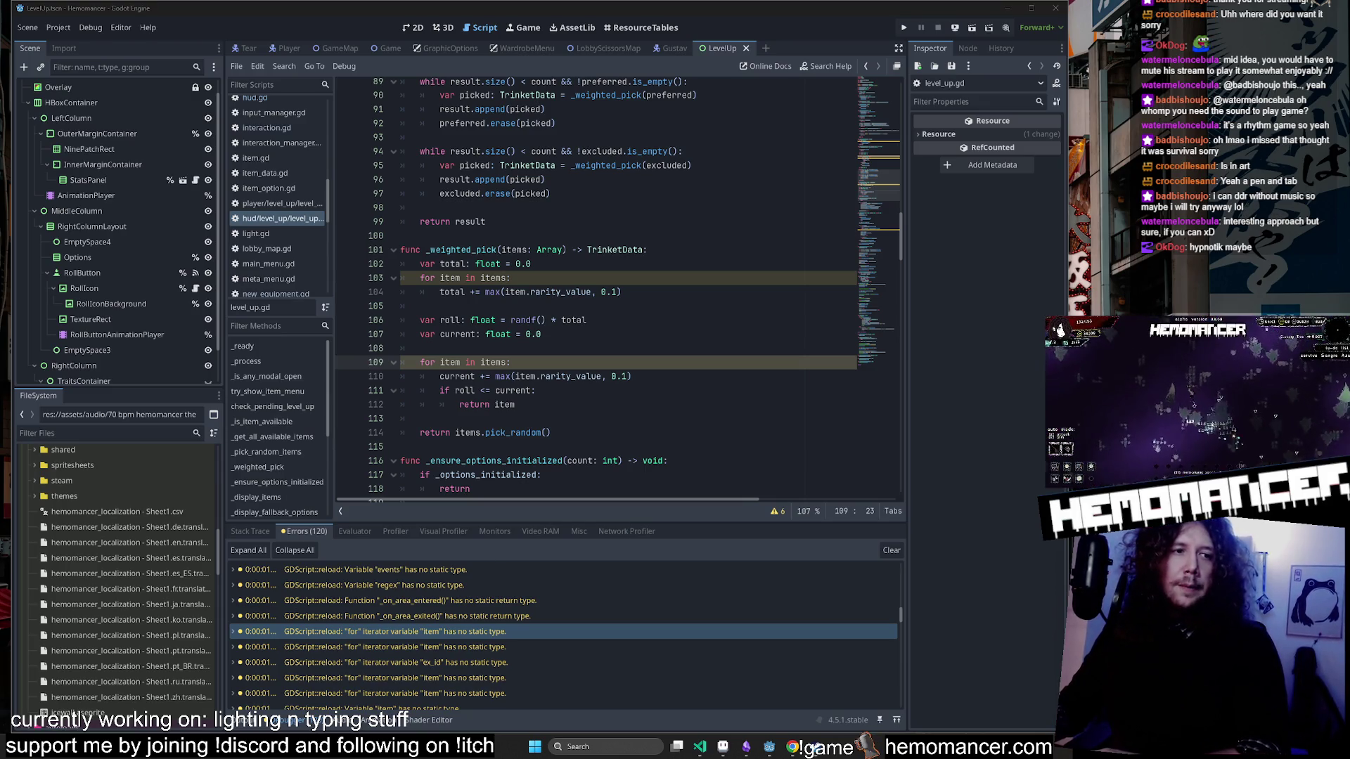
{"action": "key", "text": "alt+Tab"}
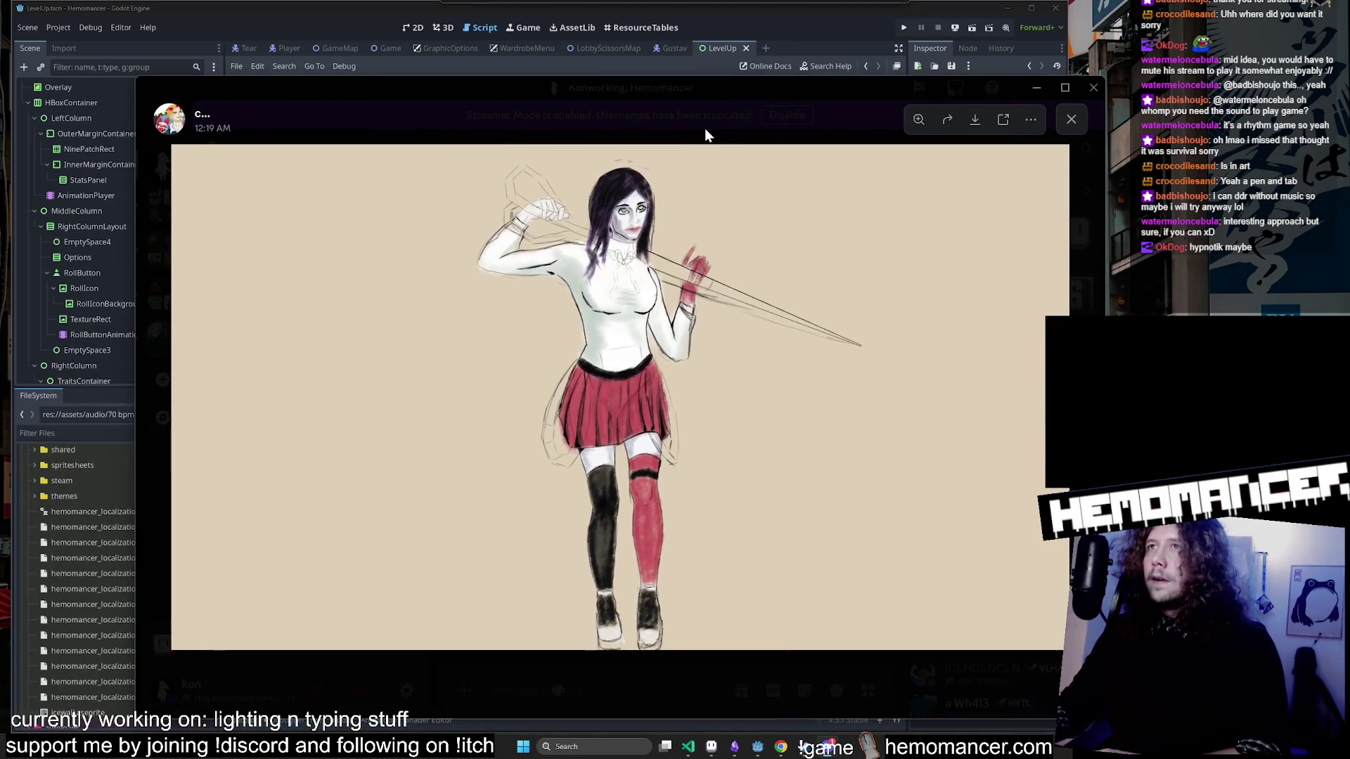
{"action": "left_click", "coordinate": [704, 128]}
{"action": "mouse_move", "coordinate": [794, 95]}
{"action": "left_mouse_down"}
{"action": "mouse_move", "coordinate": [711, 90]}
{"action": "mouse_move", "coordinate": [484, 253]}
{"action": "left_mouse_up"}
{"action": "key", "text": "alt+Tab"}
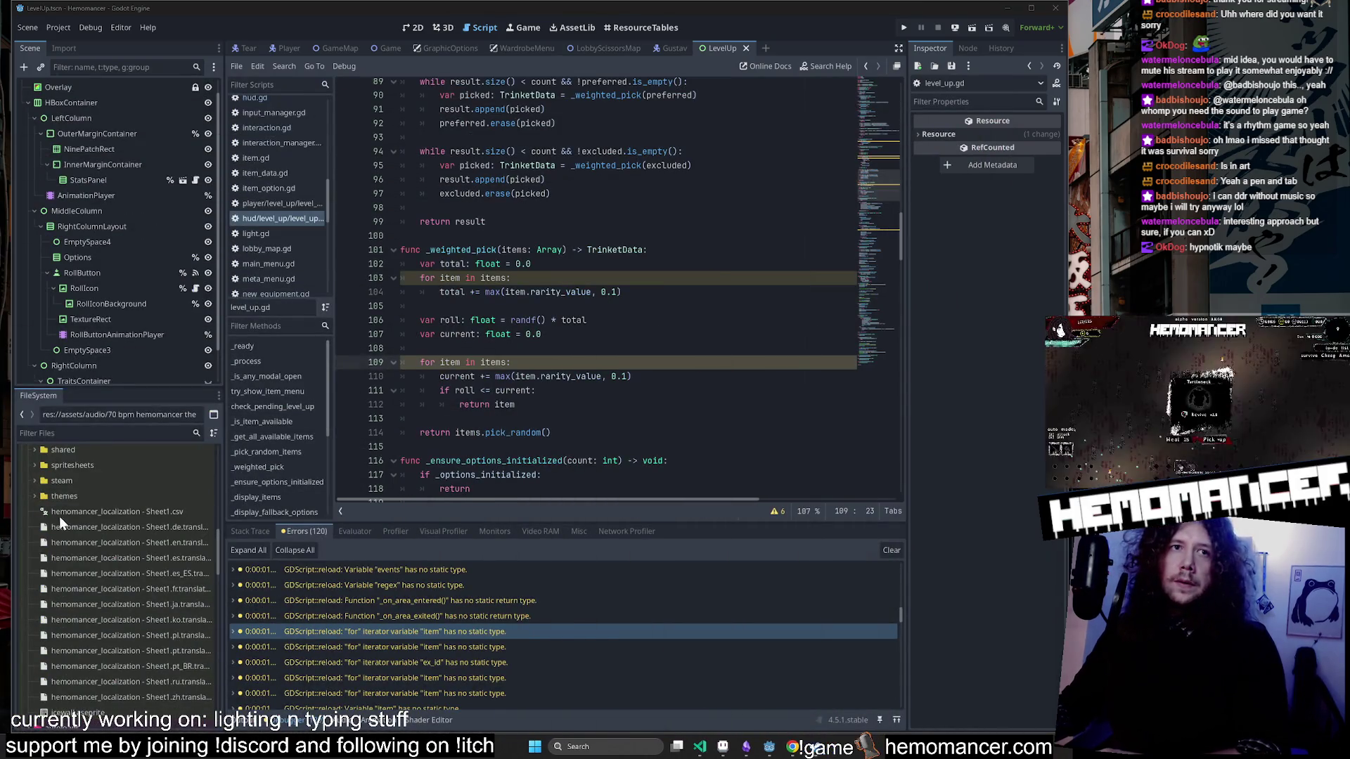